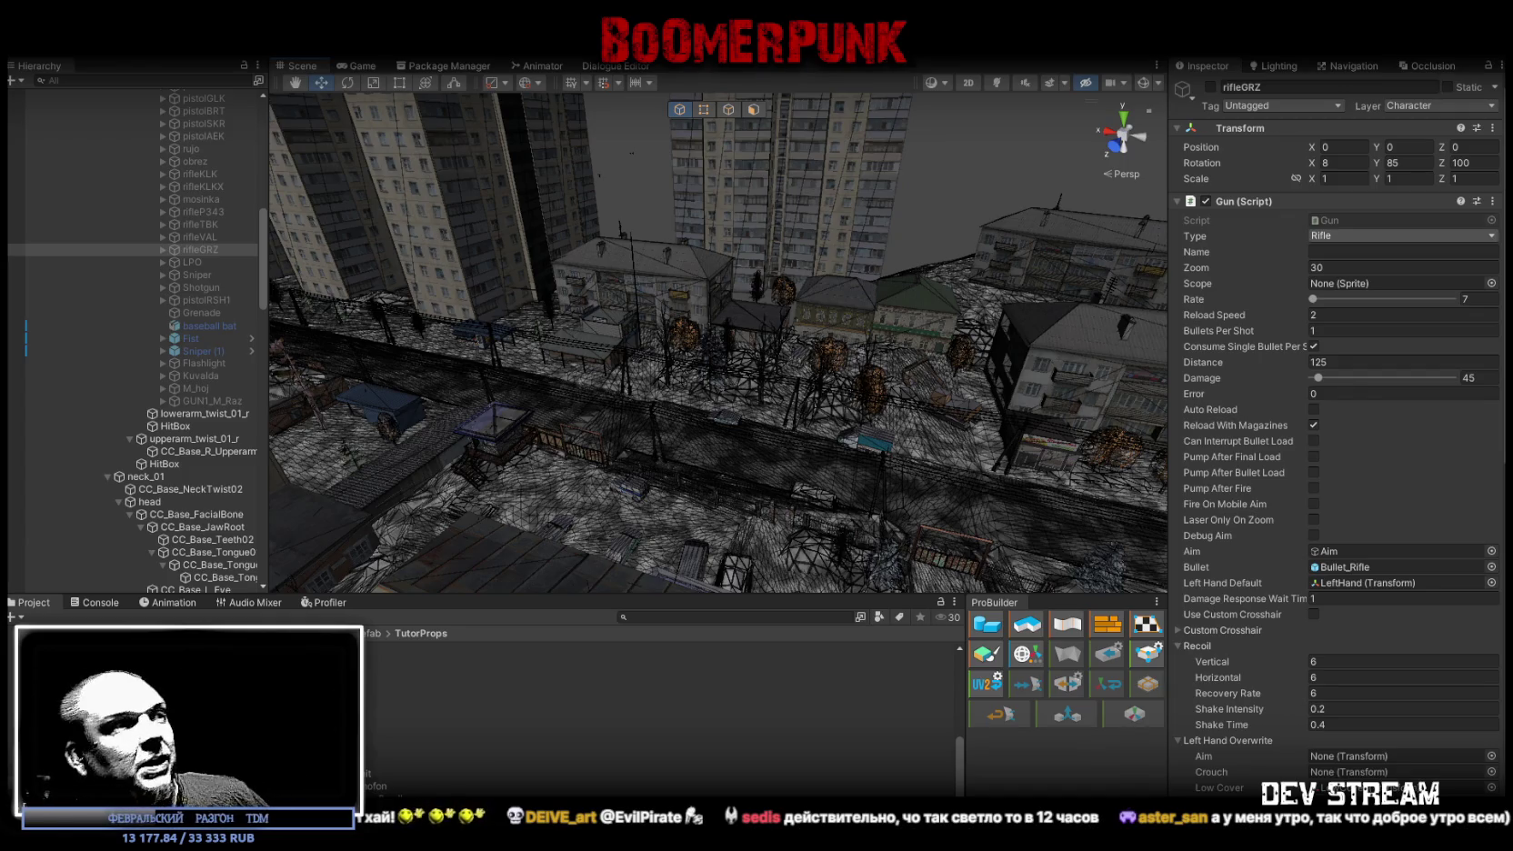
- Clear all Console messages and return to the Project tab
{"action": "left_click", "coordinate": [98, 602]}
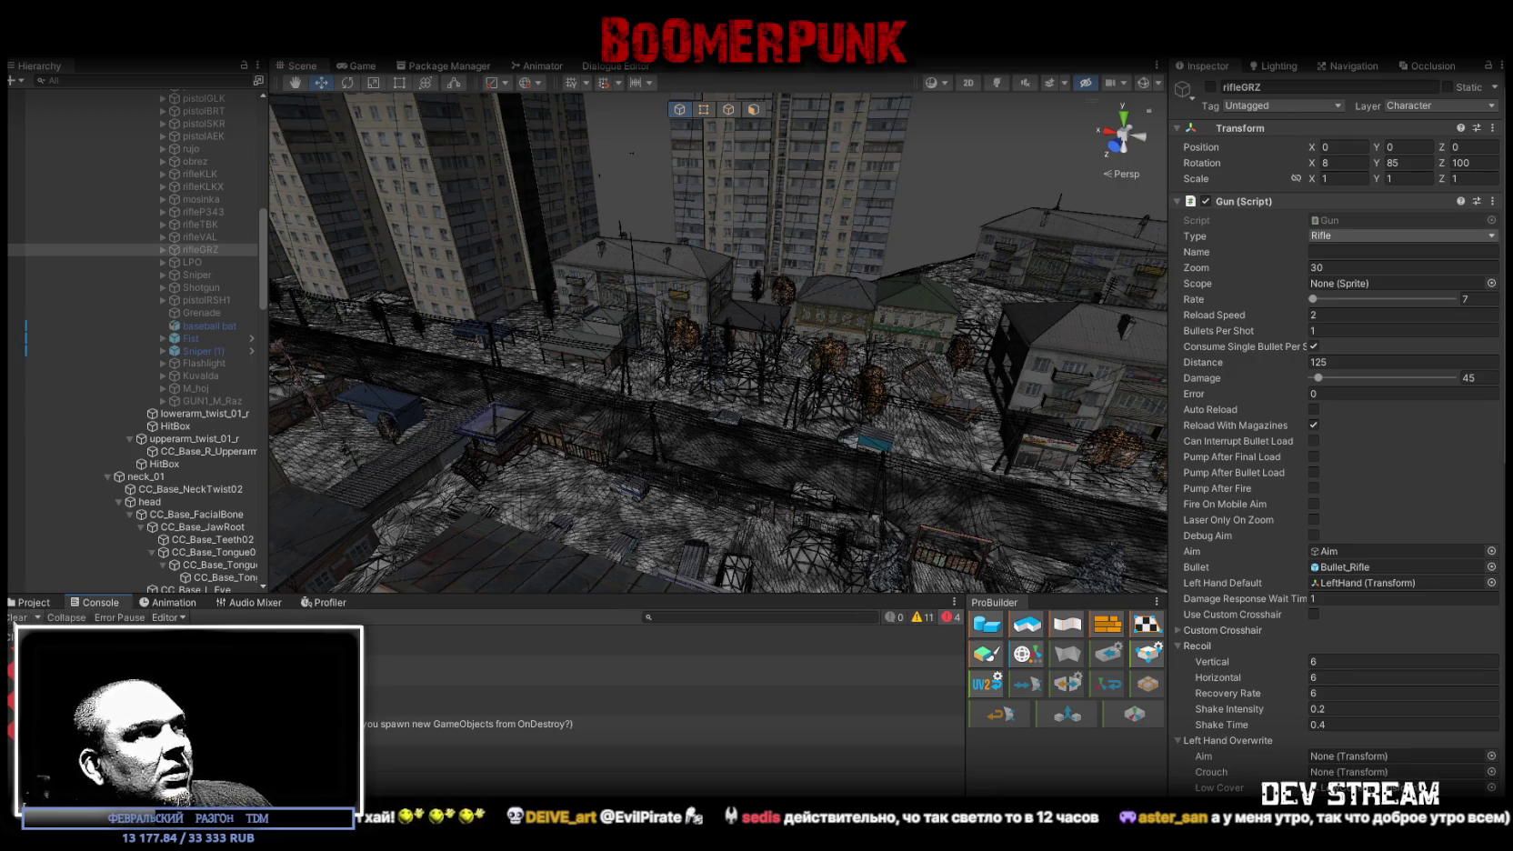
{"action": "left_click", "coordinate": [18, 616]}
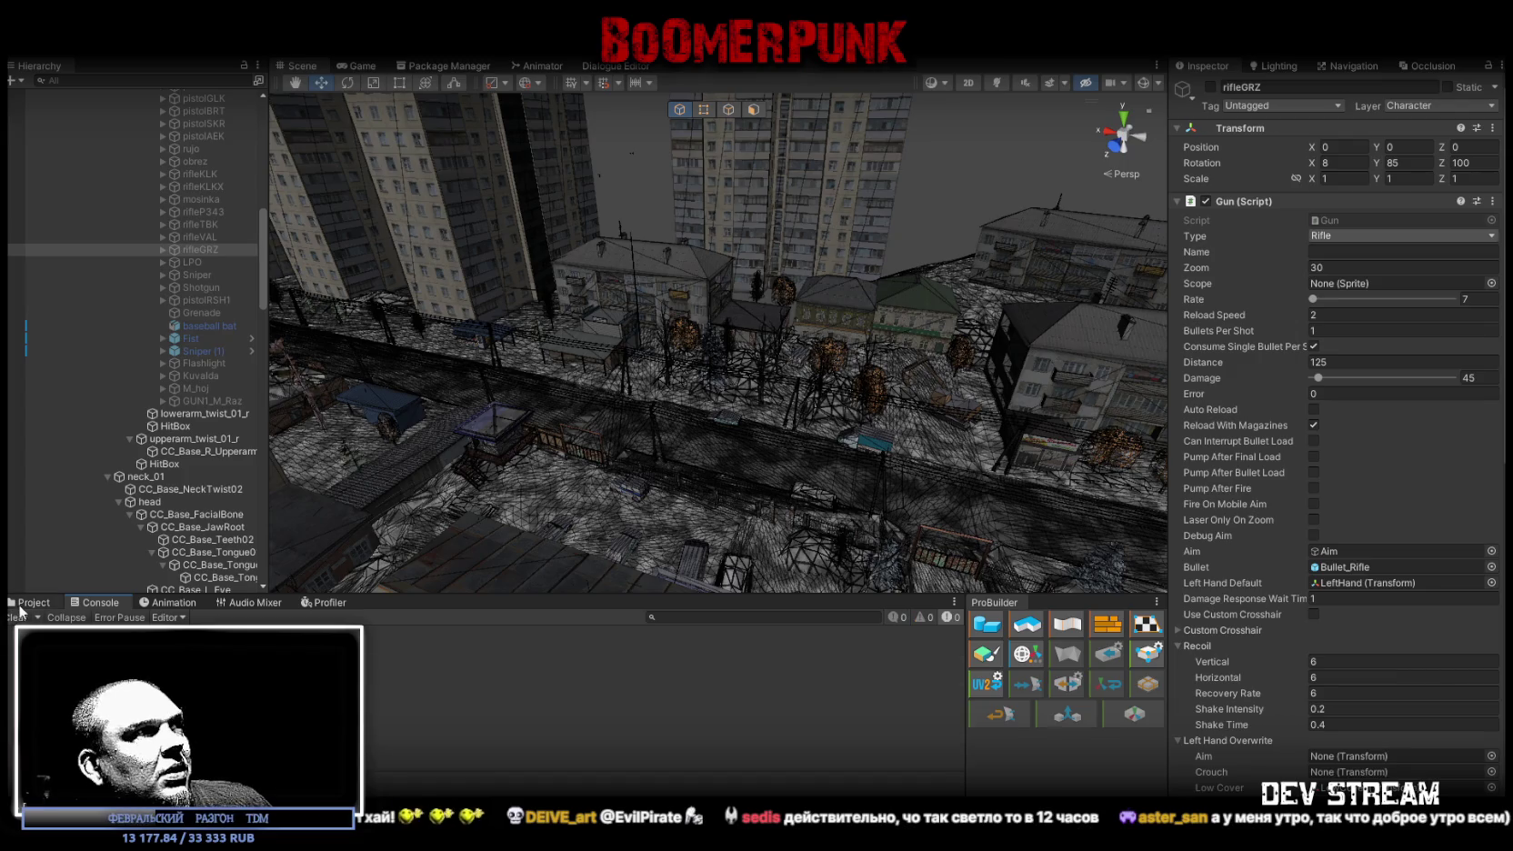
{"action": "left_click", "coordinate": [31, 602]}
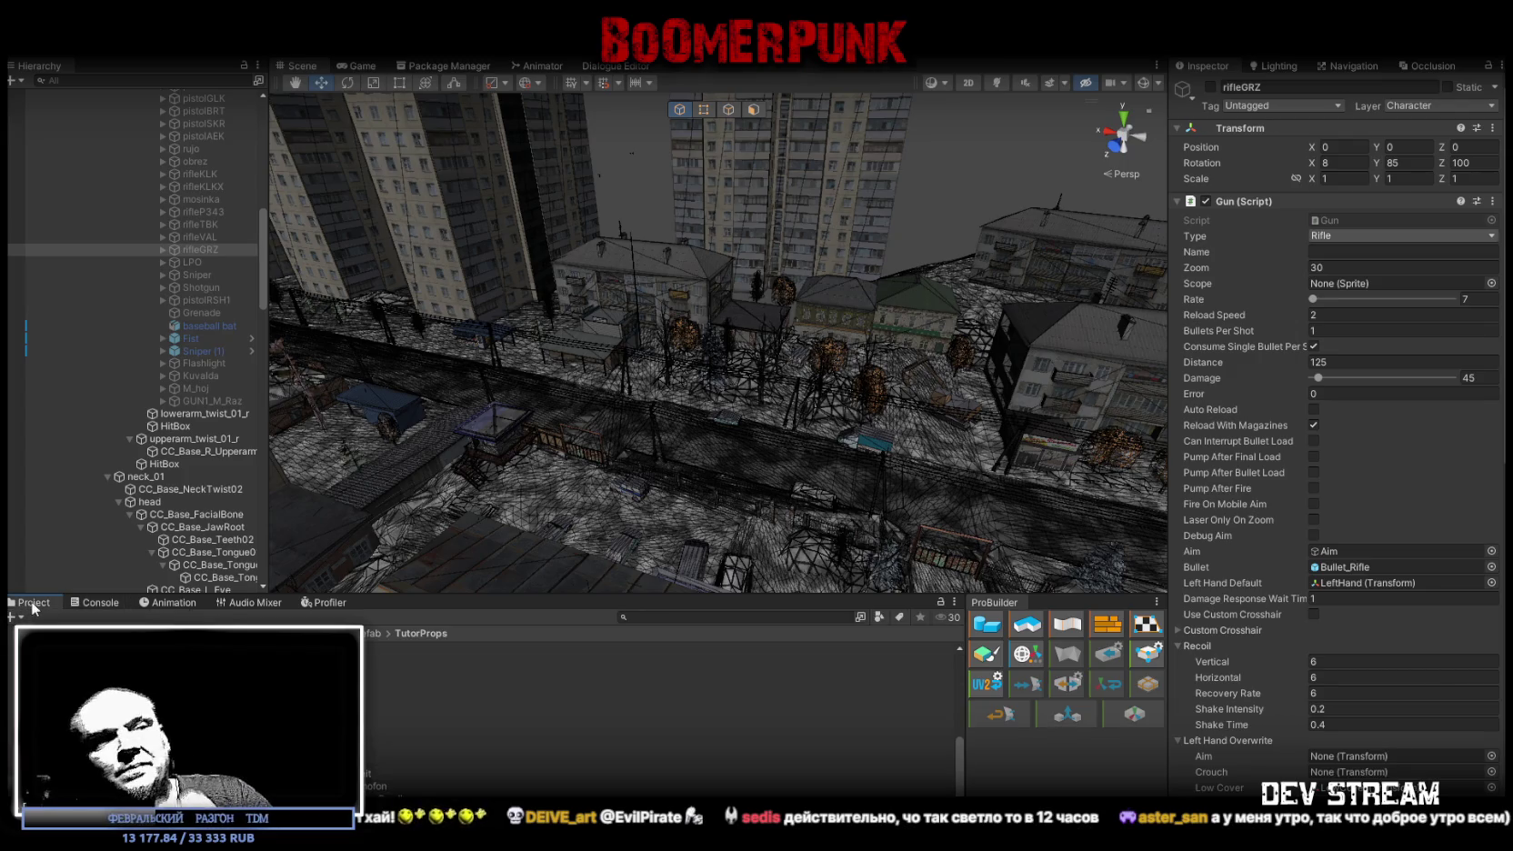
- Collapse Player in the Hierarchy and select TutorTRG under MainTutorBuild
{"action": "scroll", "coordinate": [150, 384], "scroll_direction": "up", "scroll_amount": 10}
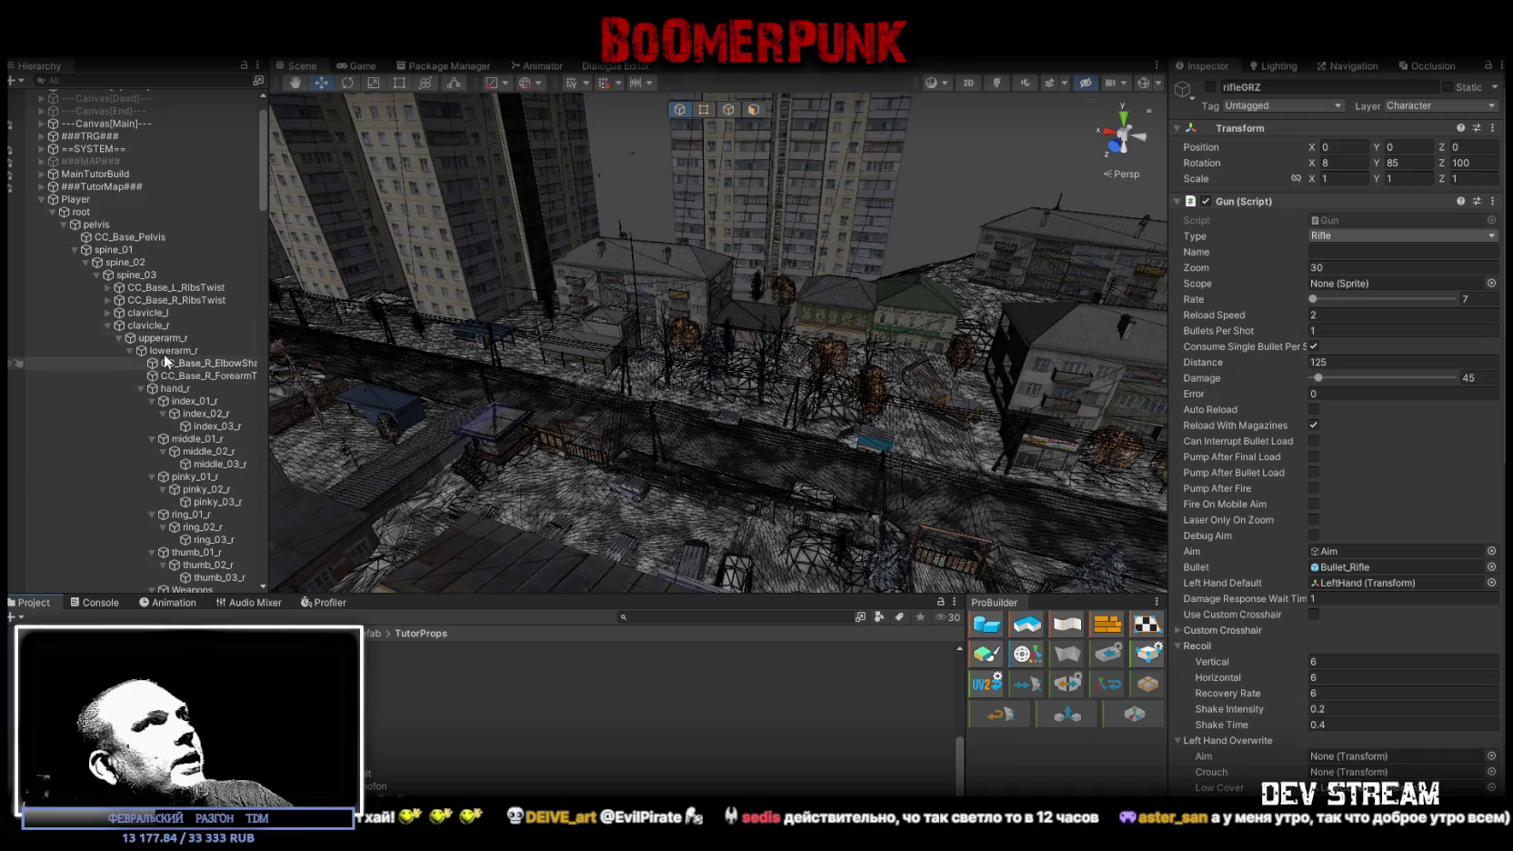
{"action": "left_click", "coordinate": [40, 200]}
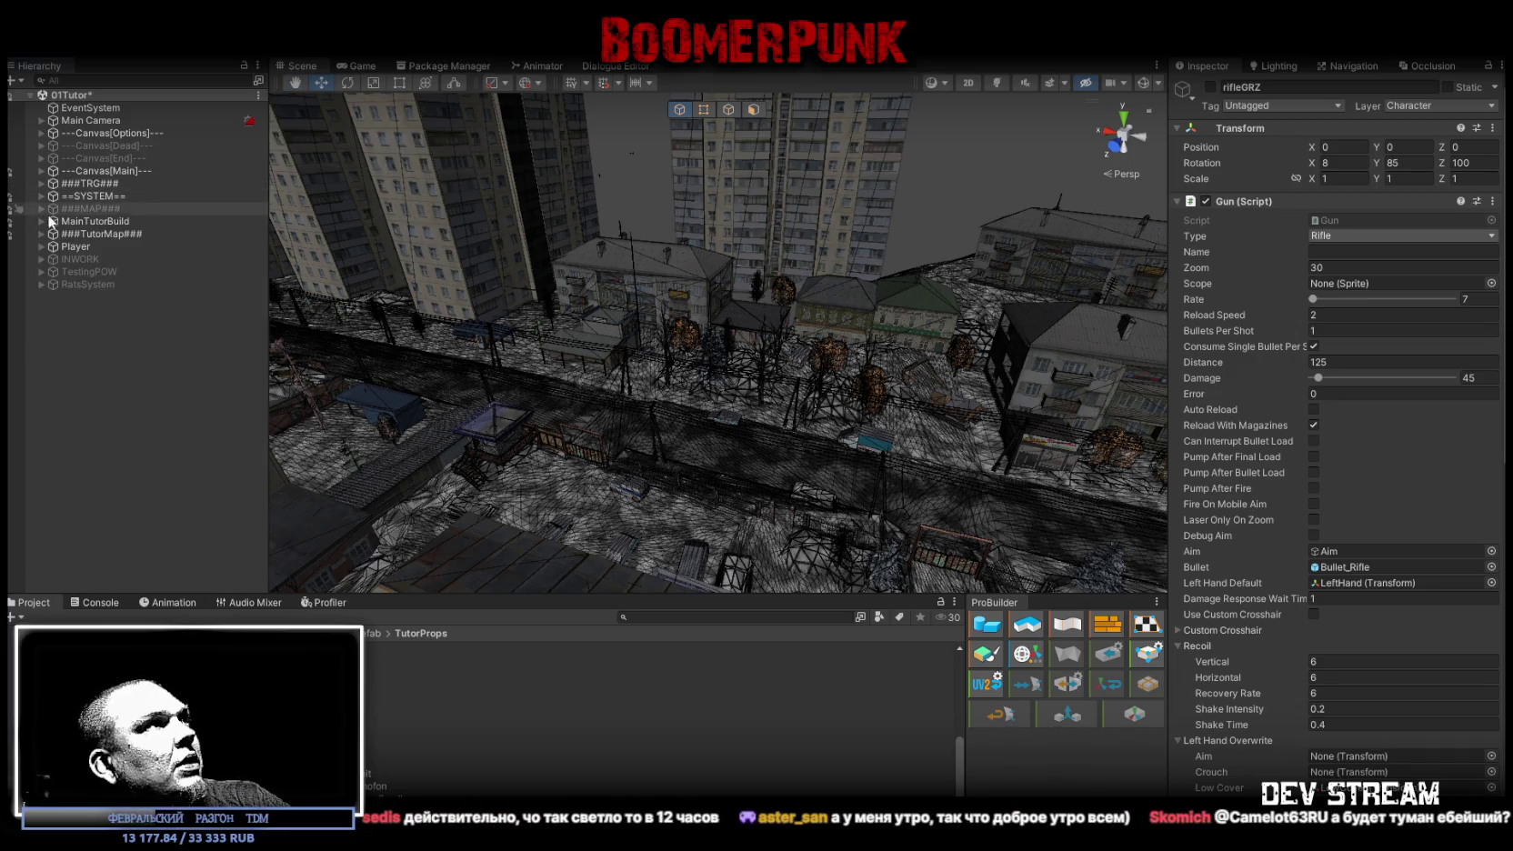
{"action": "left_click", "coordinate": [42, 221]}
{"action": "left_click", "coordinate": [48, 234]}
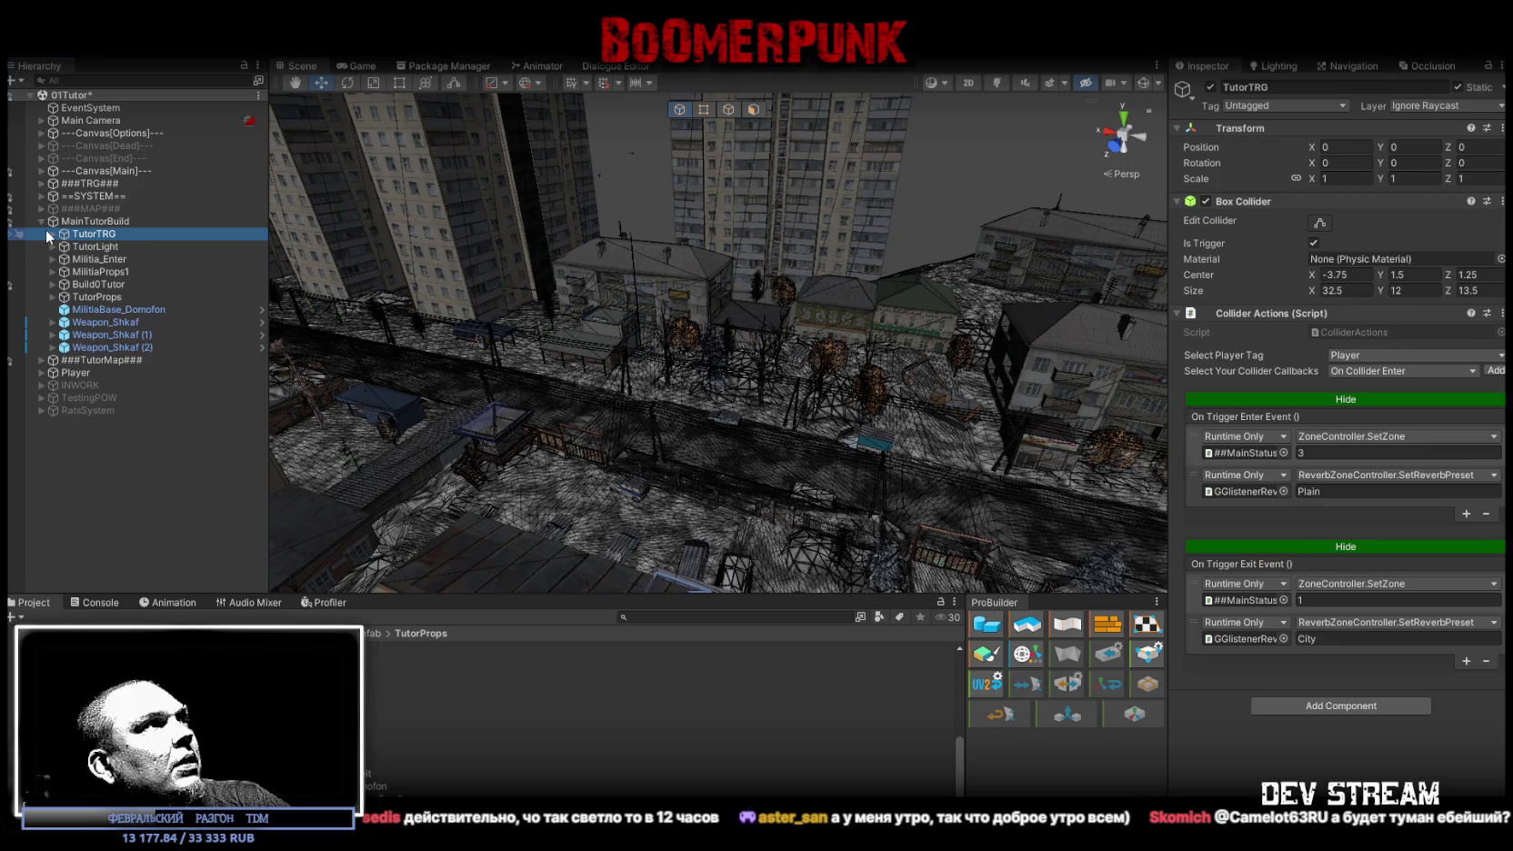
- Select SkripTRG under TutorTRG and frame it in the Scene view
{"action": "left_click", "coordinate": [50, 233]}
{"action": "double_click", "coordinate": [102, 261]}
{"action": "mouse_move", "coordinate": [545, 363]}
{"action": "left_mouse_down"}
{"action": "mouse_move", "coordinate": [770, 321]}
{"action": "mouse_move", "coordinate": [818, 273]}
{"action": "left_mouse_up"}
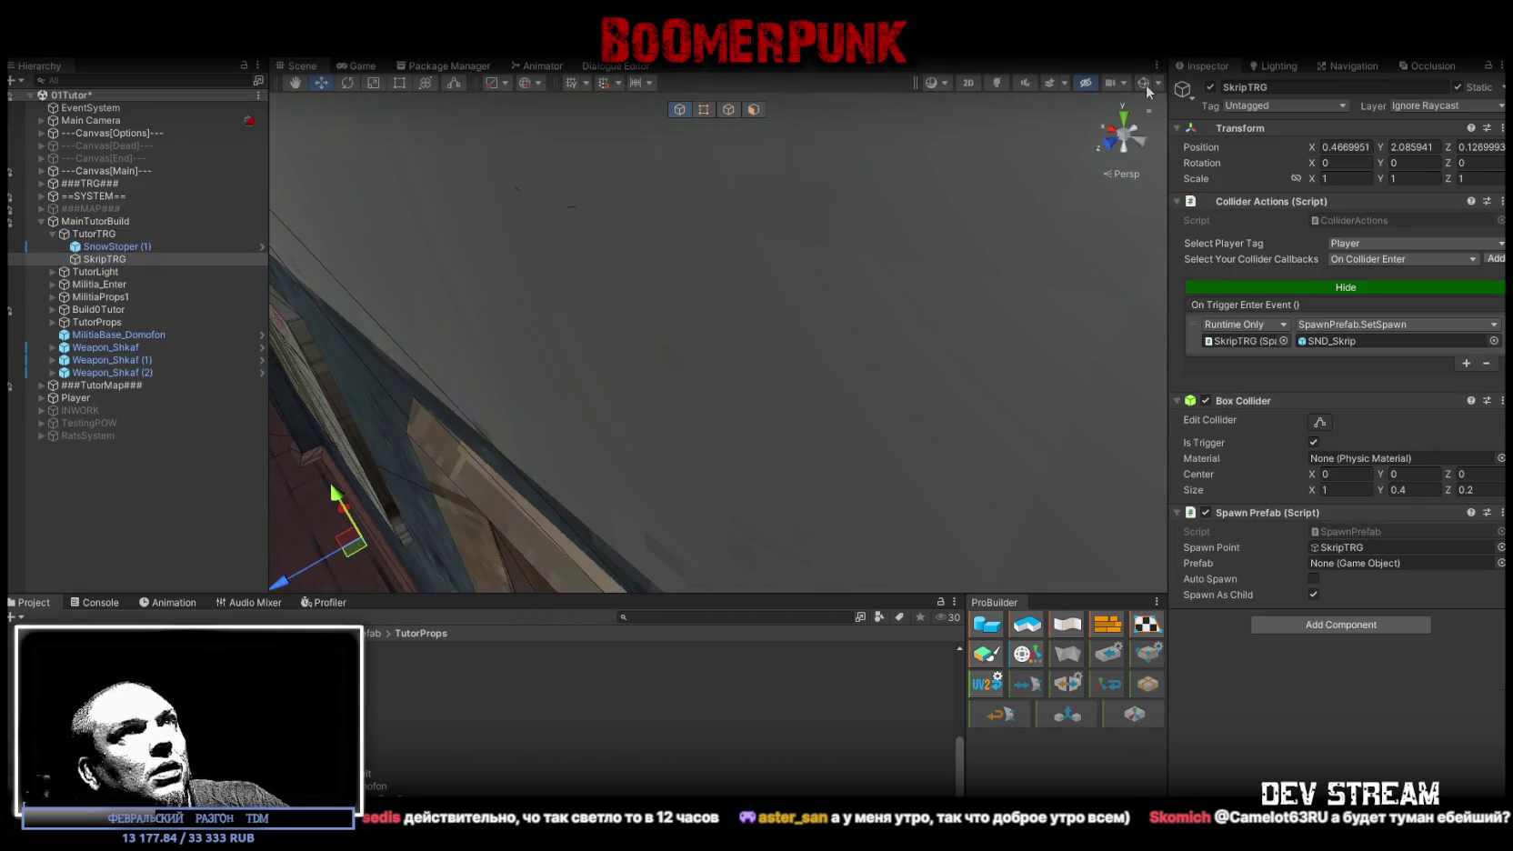
{"action": "mouse_move", "coordinate": [673, 240]}
{"action": "left_mouse_down"}
{"action": "mouse_move", "coordinate": [706, 334]}
{"action": "mouse_move", "coordinate": [1003, 188]}
{"action": "mouse_move", "coordinate": [507, 240]}
{"action": "mouse_move", "coordinate": [414, 284]}
{"action": "mouse_move", "coordinate": [395, 325]}
{"action": "mouse_move", "coordinate": [450, 305]}
{"action": "left_mouse_up"}
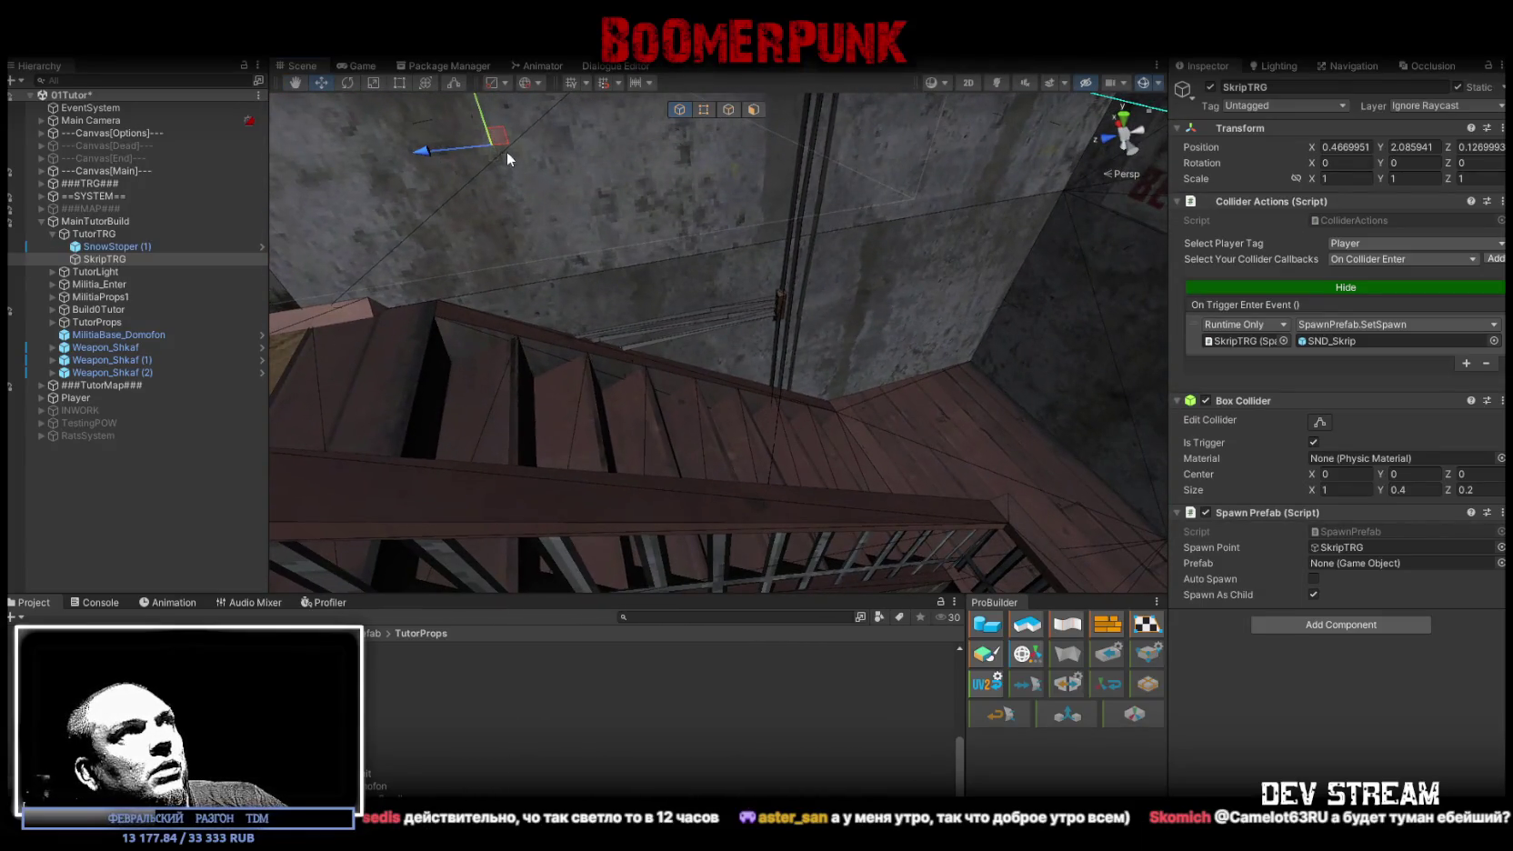
{"action": "key", "text": "f"}
{"action": "key", "text": "ctrl+z"}
- Move the SkripTRG trigger box down onto the staircase step near the corner
{"action": "mouse_move", "coordinate": [766, 575]}
{"action": "left_mouse_down"}
{"action": "mouse_move", "coordinate": [1000, 545]}
{"action": "mouse_move", "coordinate": [1086, 516]}
{"action": "mouse_move", "coordinate": [1085, 498]}
{"action": "mouse_move", "coordinate": [1003, 443]}
{"action": "mouse_move", "coordinate": [713, 452]}
{"action": "mouse_move", "coordinate": [607, 385]}
{"action": "mouse_move", "coordinate": [918, 422]}
{"action": "mouse_move", "coordinate": [649, 300]}
{"action": "mouse_move", "coordinate": [404, 346]}
{"action": "mouse_move", "coordinate": [668, 405]}
{"action": "mouse_move", "coordinate": [709, 314]}
{"action": "mouse_move", "coordinate": [733, 320]}
{"action": "mouse_move", "coordinate": [852, 244]}
{"action": "mouse_move", "coordinate": [833, 408]}
{"action": "mouse_move", "coordinate": [875, 338]}
{"action": "mouse_move", "coordinate": [891, 415]}
{"action": "mouse_move", "coordinate": [889, 339]}
{"action": "mouse_move", "coordinate": [719, 415]}
{"action": "mouse_move", "coordinate": [651, 313]}
{"action": "mouse_move", "coordinate": [810, 463]}
{"action": "mouse_move", "coordinate": [804, 490]}
{"action": "mouse_move", "coordinate": [712, 485]}
{"action": "left_mouse_up"}
{"action": "key", "text": "f"}
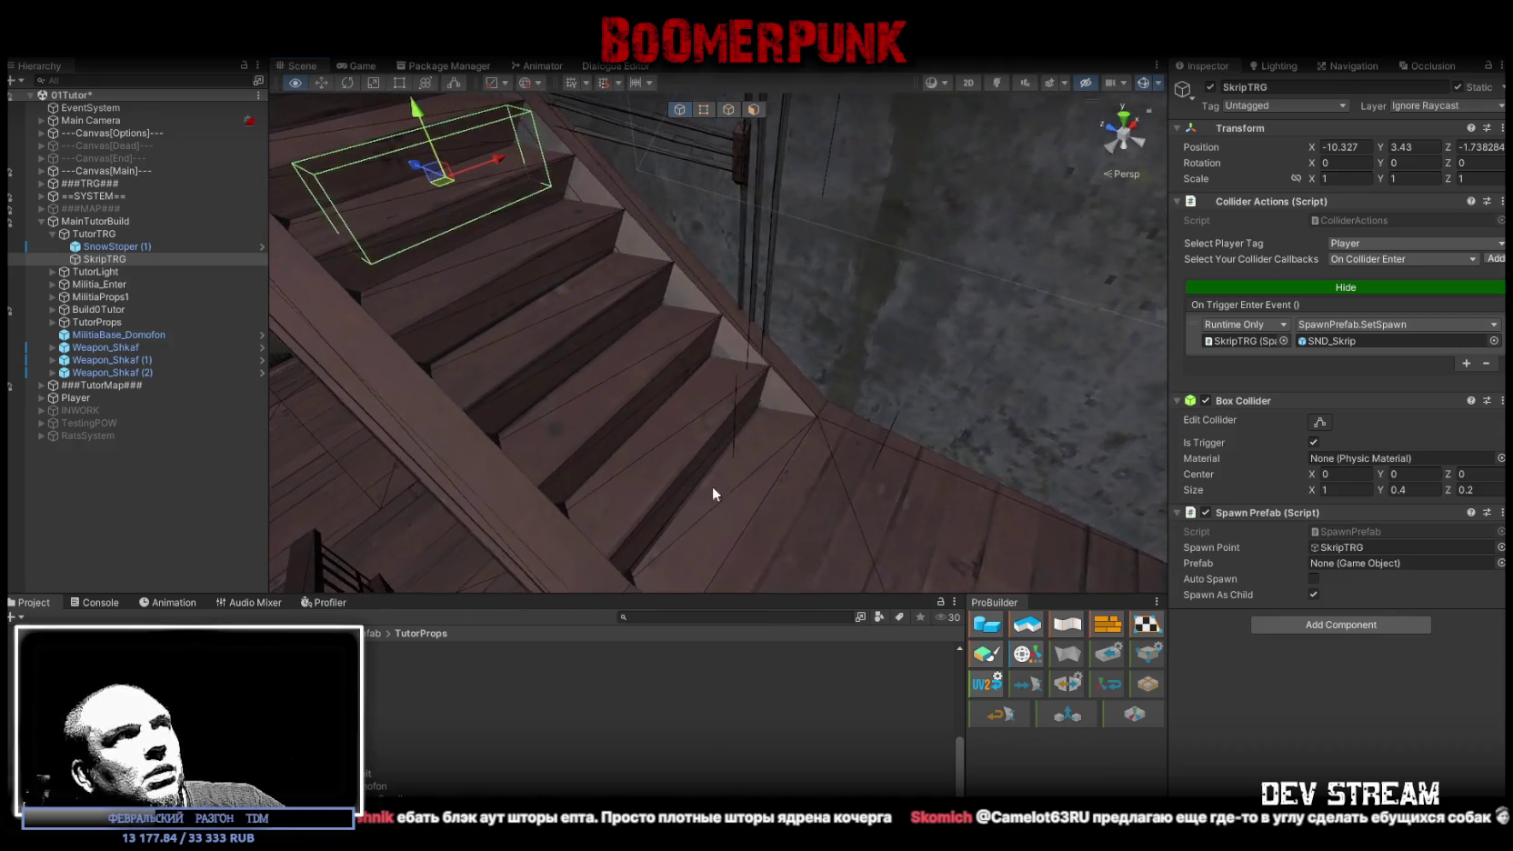
{"action": "mouse_move", "coordinate": [443, 179]}
{"action": "left_mouse_down"}
{"action": "mouse_move", "coordinate": [750, 380]}
{"action": "mouse_move", "coordinate": [773, 369]}
{"action": "mouse_move", "coordinate": [719, 327]}
{"action": "left_mouse_up"}
{"action": "left_click_drag", "start_coordinate": [888, 338], "coordinate": [683, 351]}
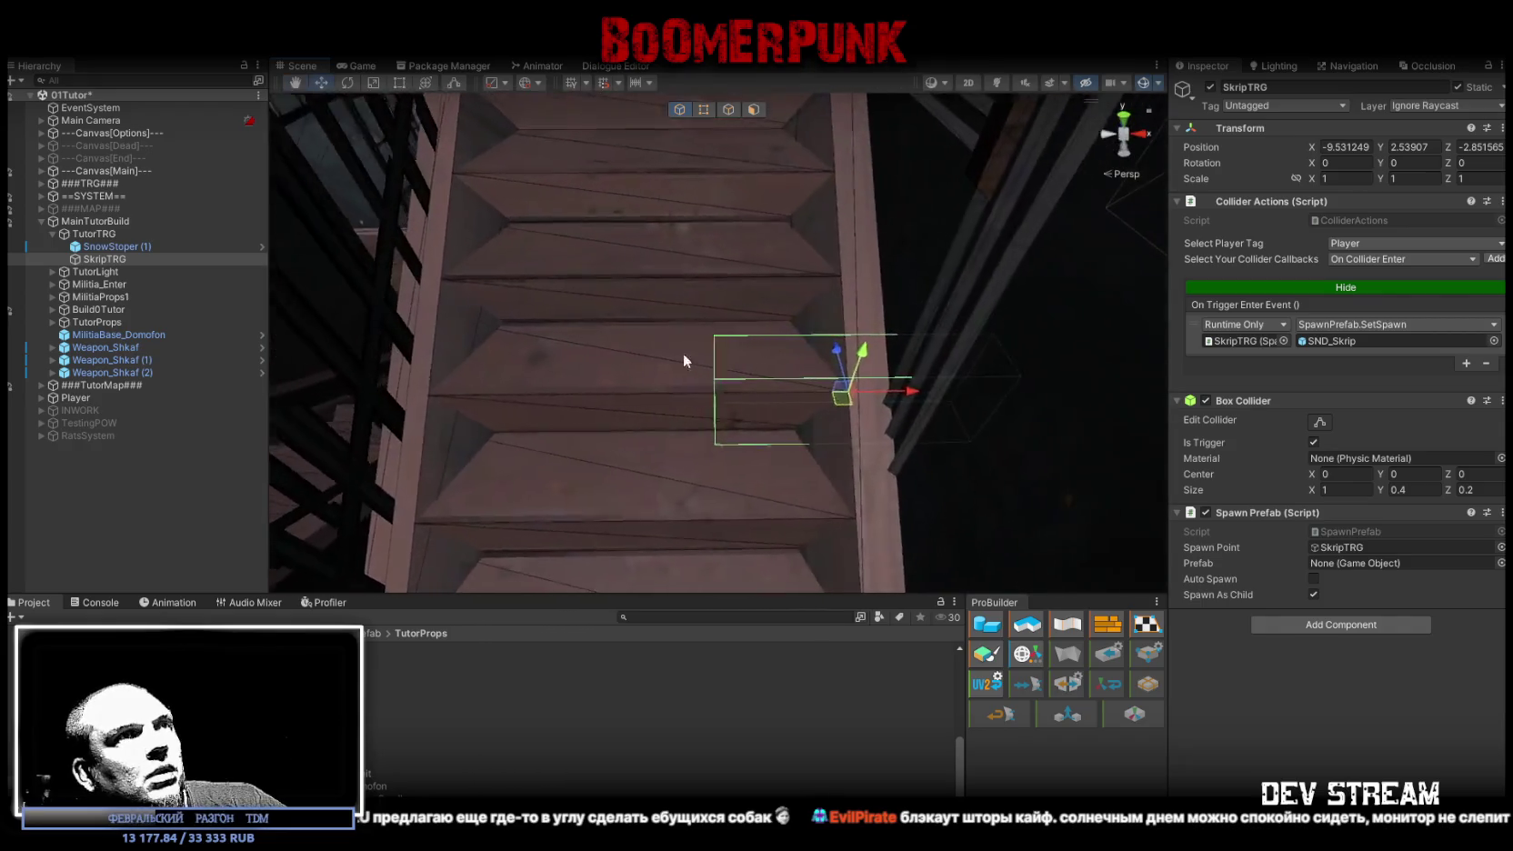
{"action": "mouse_move", "coordinate": [914, 398]}
{"action": "left_mouse_down"}
{"action": "mouse_move", "coordinate": [709, 389]}
{"action": "mouse_move", "coordinate": [723, 385]}
{"action": "mouse_move", "coordinate": [639, 335]}
{"action": "mouse_move", "coordinate": [1067, 443]}
{"action": "mouse_move", "coordinate": [833, 184]}
{"action": "left_mouse_up"}
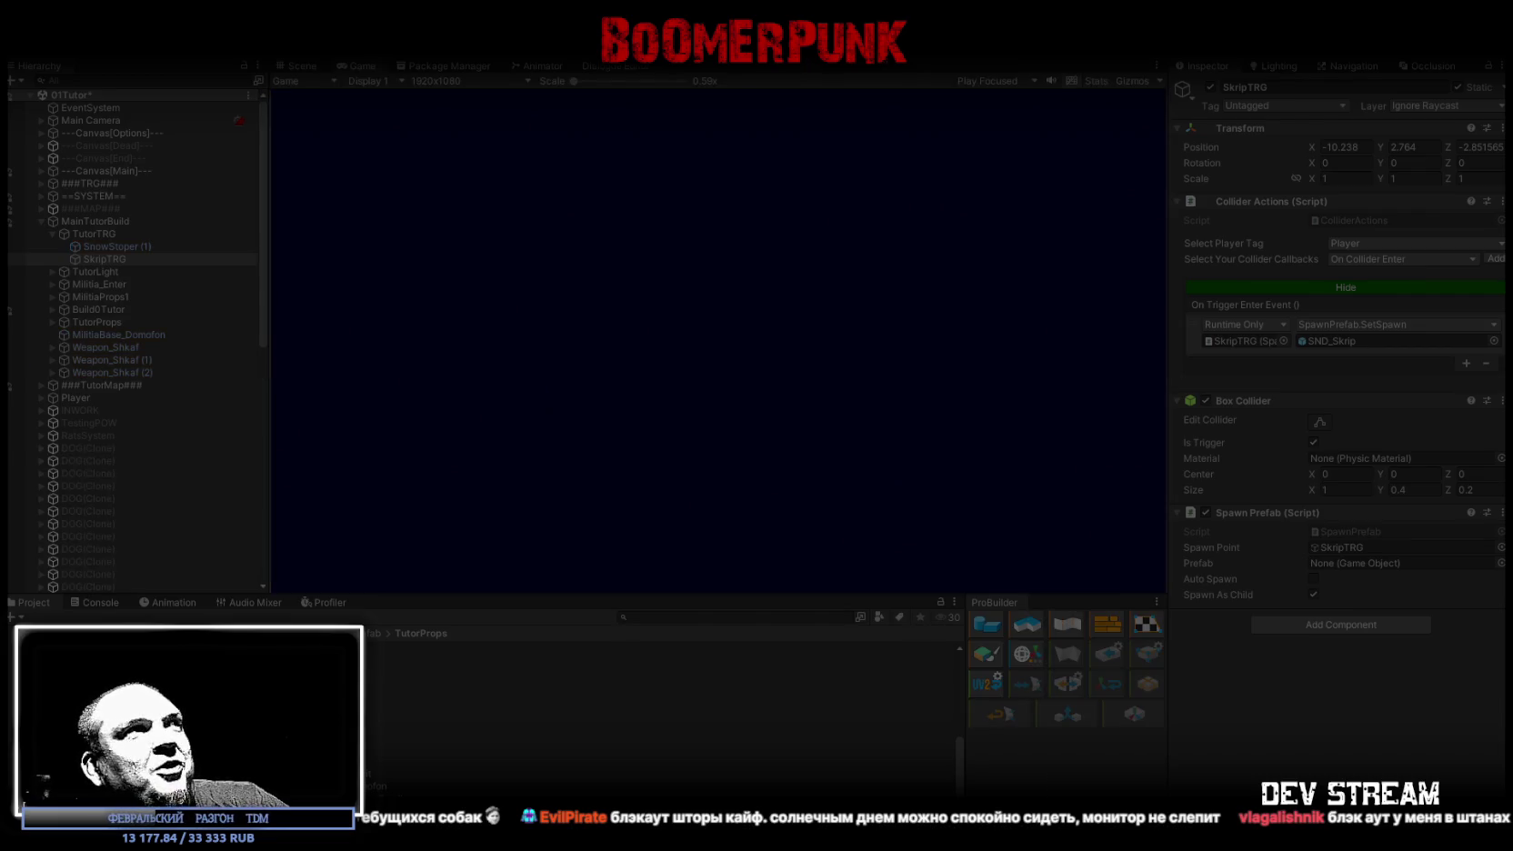
- Play-test the stairs in a maximized Game view, then view the player on the stairs in the Scene view
{"action": "double_click", "coordinate": [359, 63]}
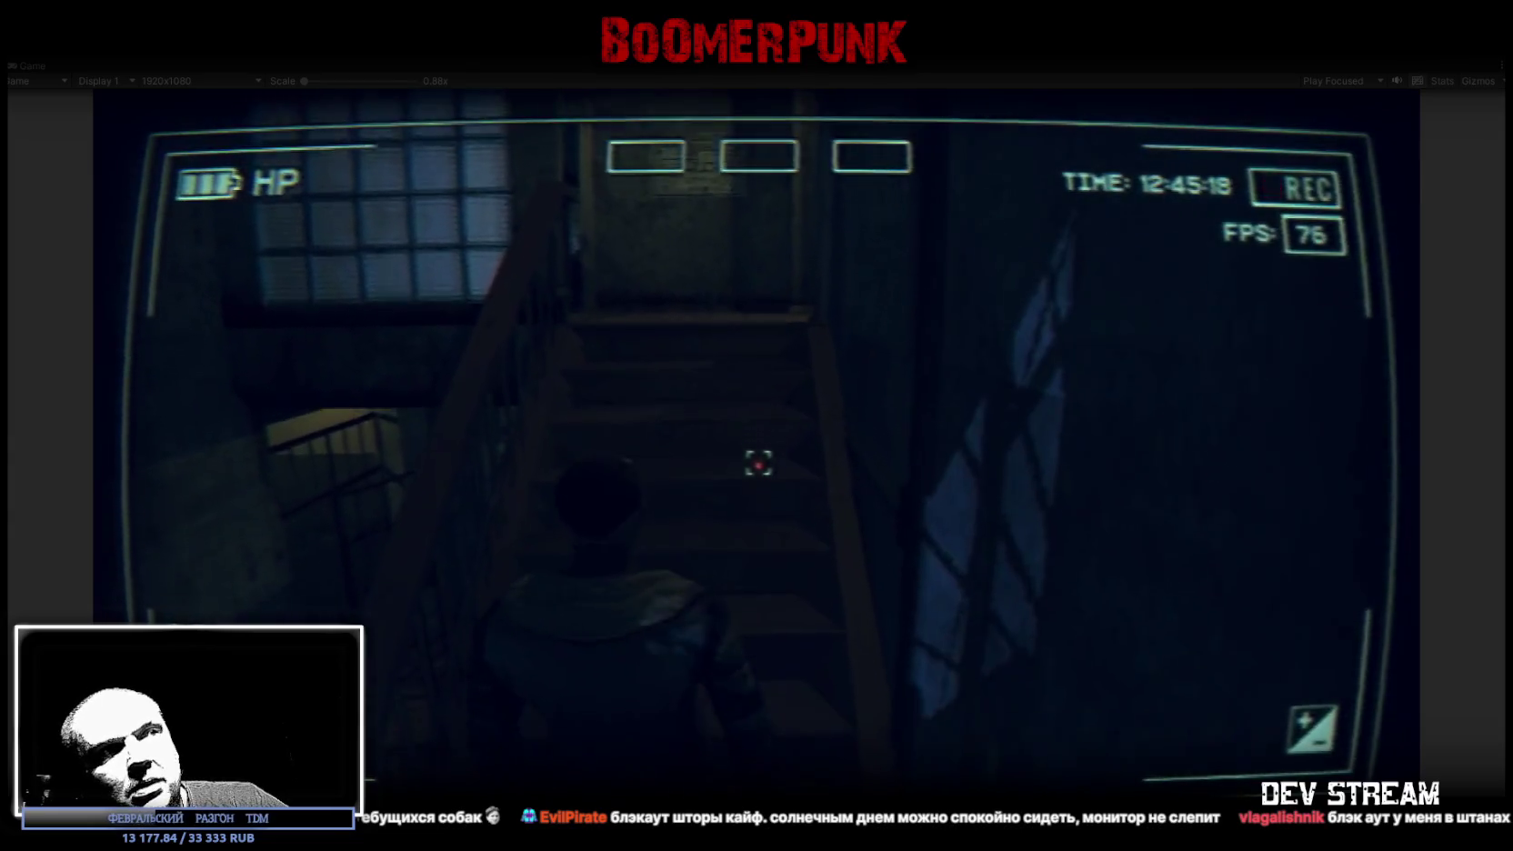
{"action": "double_click", "coordinate": [37, 64]}
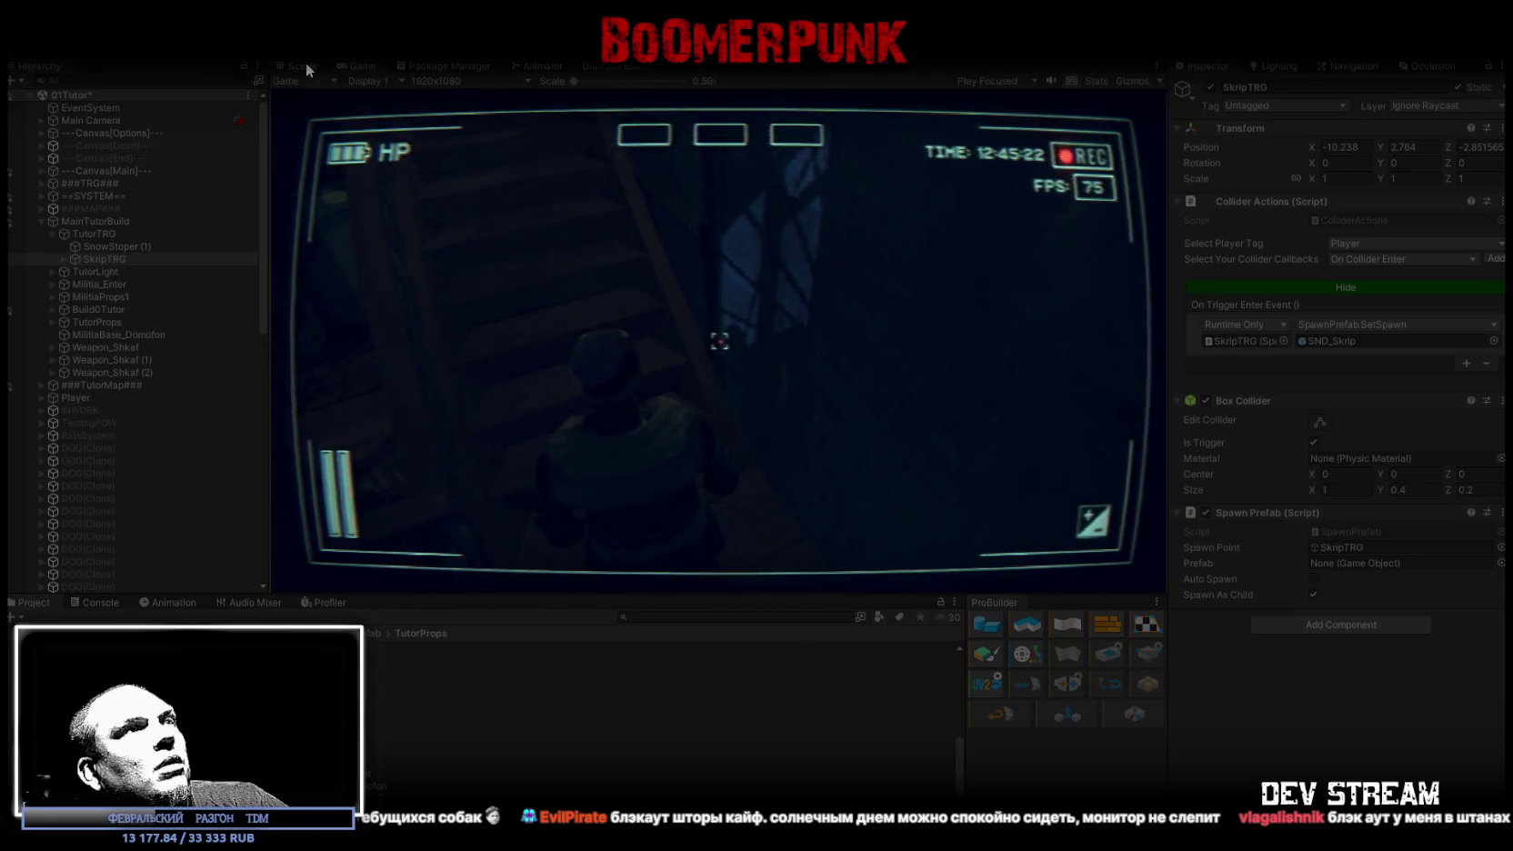
{"action": "left_click", "coordinate": [305, 63]}
{"action": "left_click_drag", "start_coordinate": [1116, 502], "coordinate": [809, 420]}
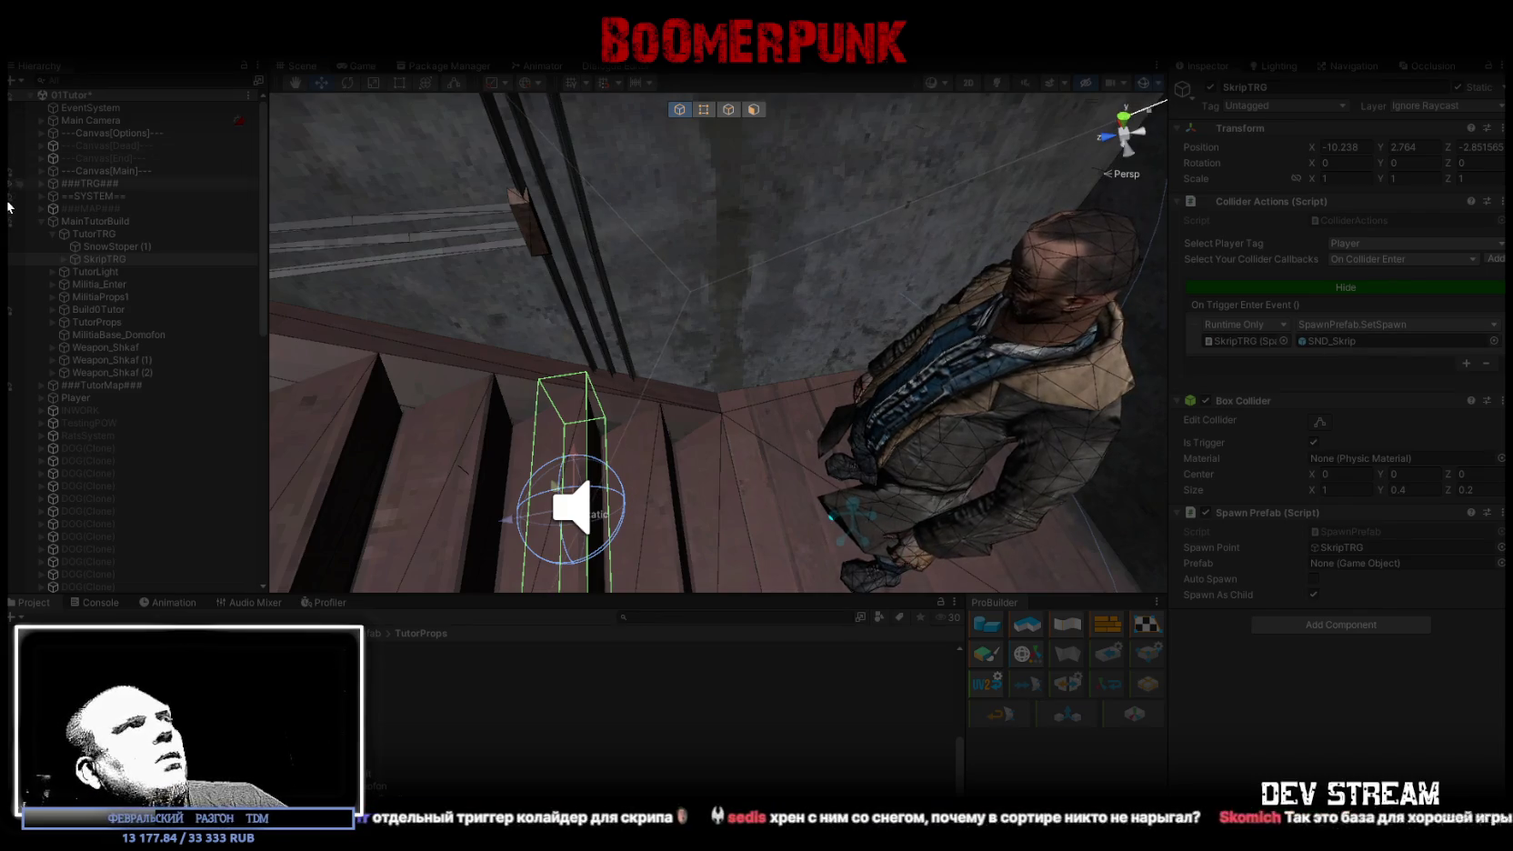
- Inspect a spawned SND_Skrip(Clone)'s Audio Source, stop Play mode, and reselect SkripTRG
{"action": "left_click", "coordinate": [63, 260]}
{"action": "left_click", "coordinate": [138, 273]}
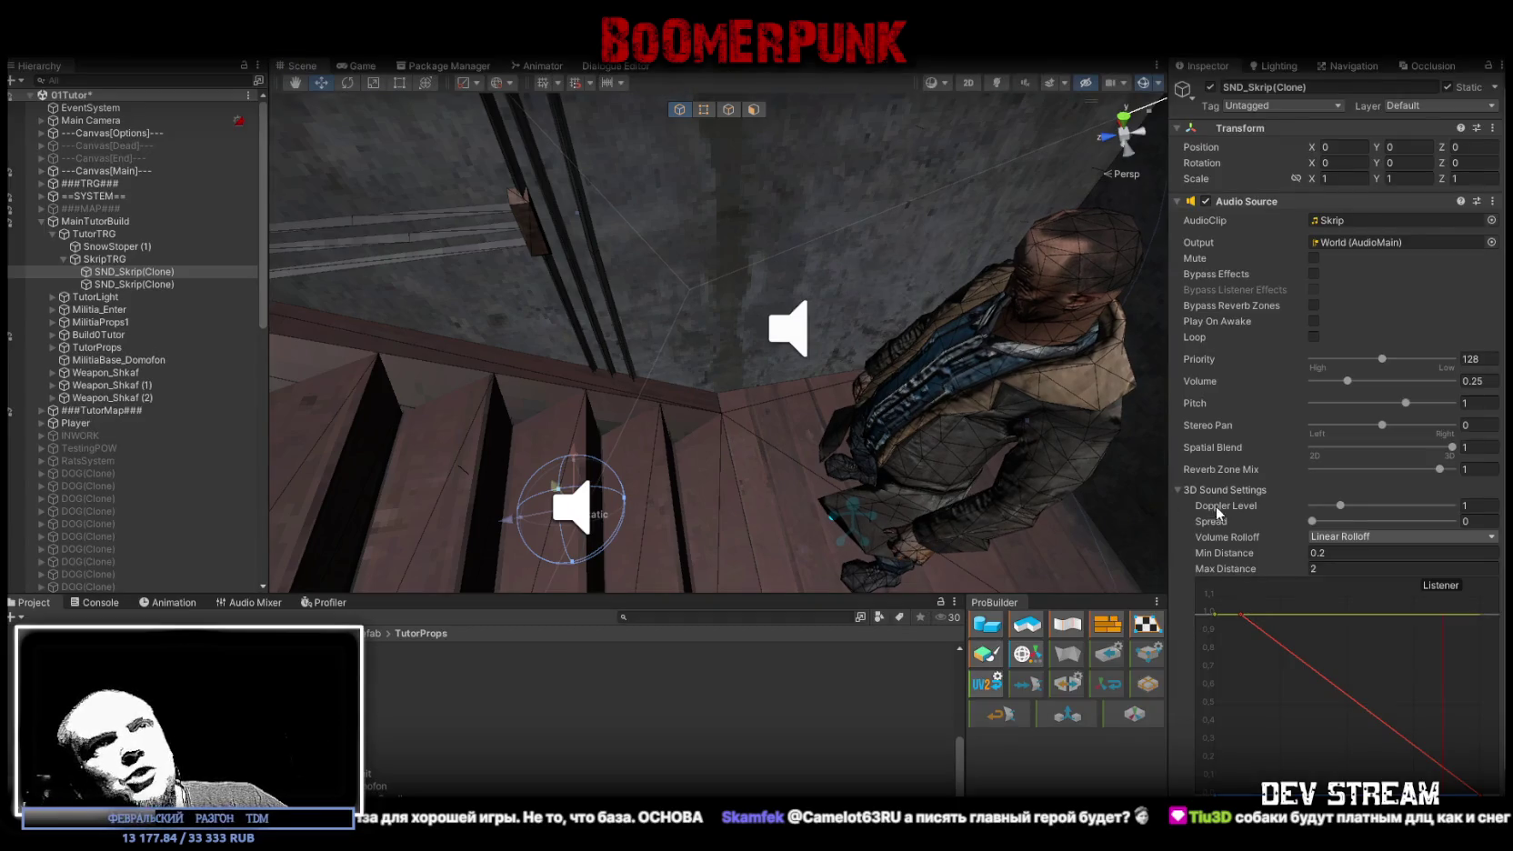
{"action": "key", "text": "ctrl+p"}
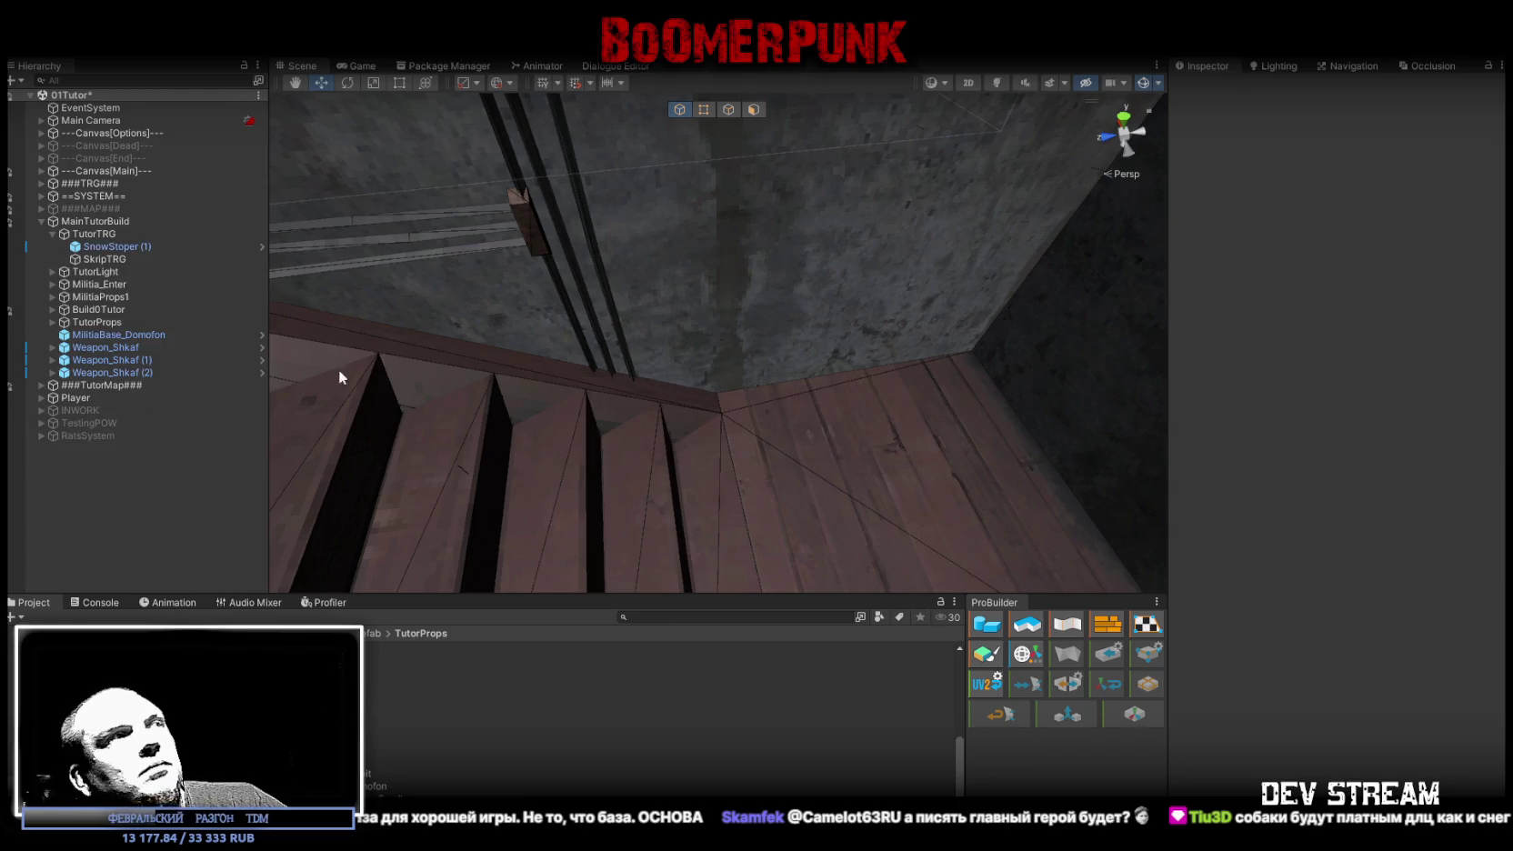
{"action": "left_click", "coordinate": [96, 258]}
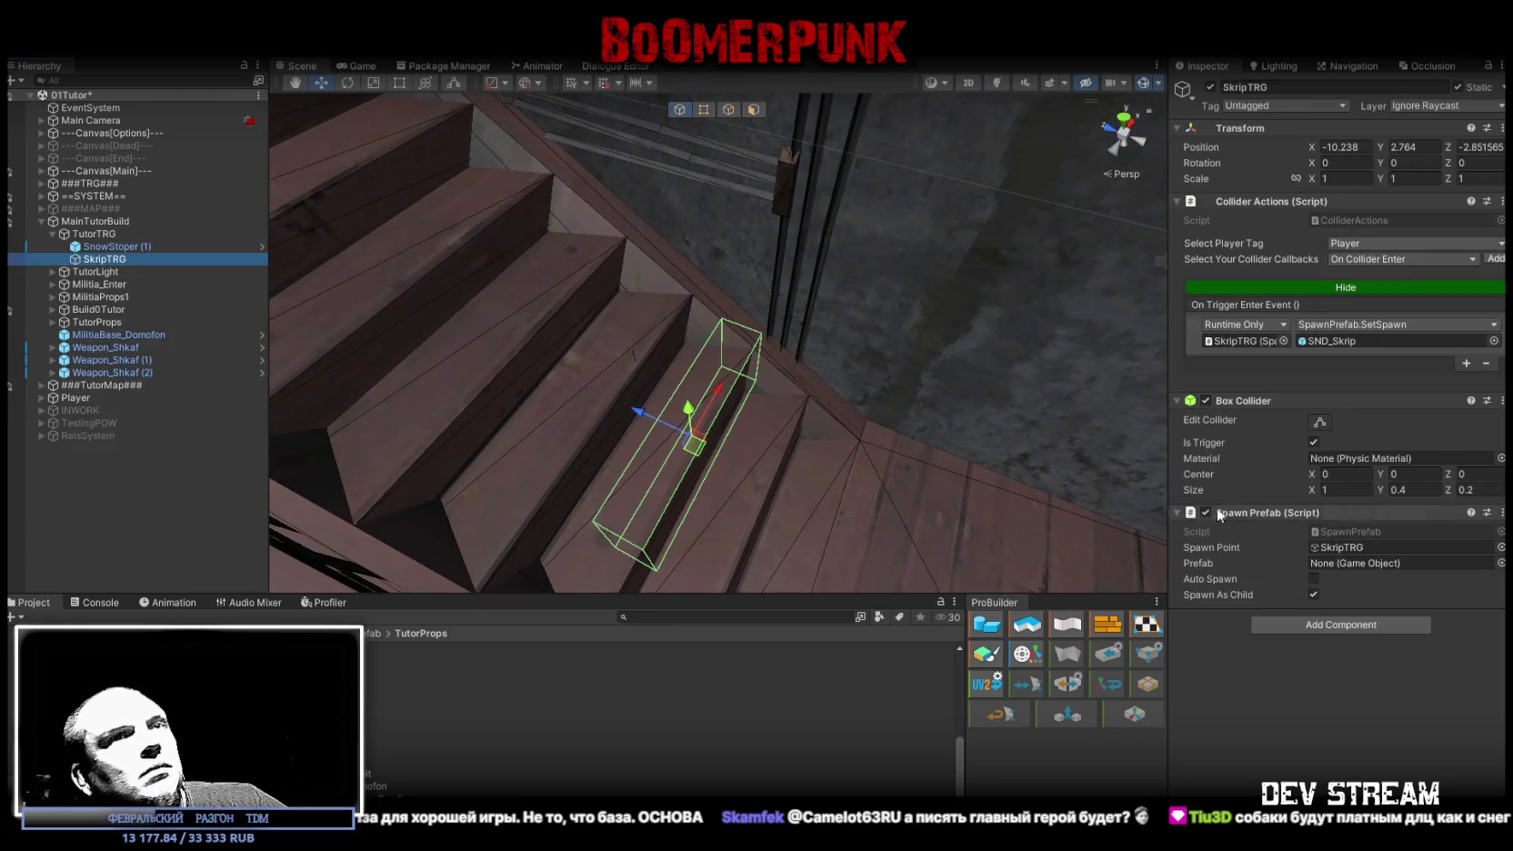
- Make the SND_Skrip prefab play on spawn and add the Delayed Destroy script
{"action": "left_click", "coordinate": [1334, 342]}
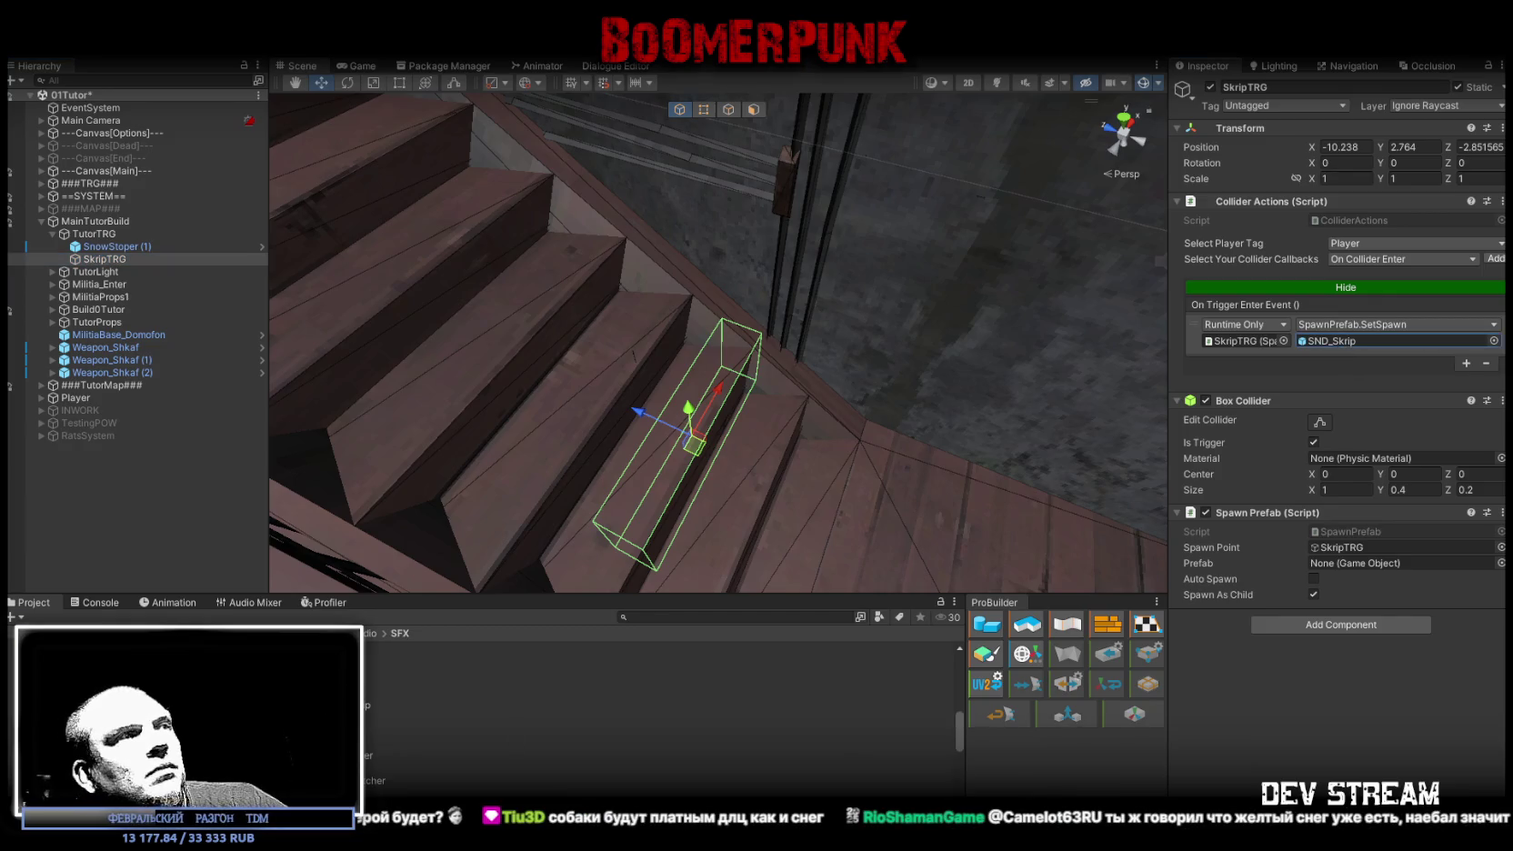
{"action": "left_click", "coordinate": [636, 729]}
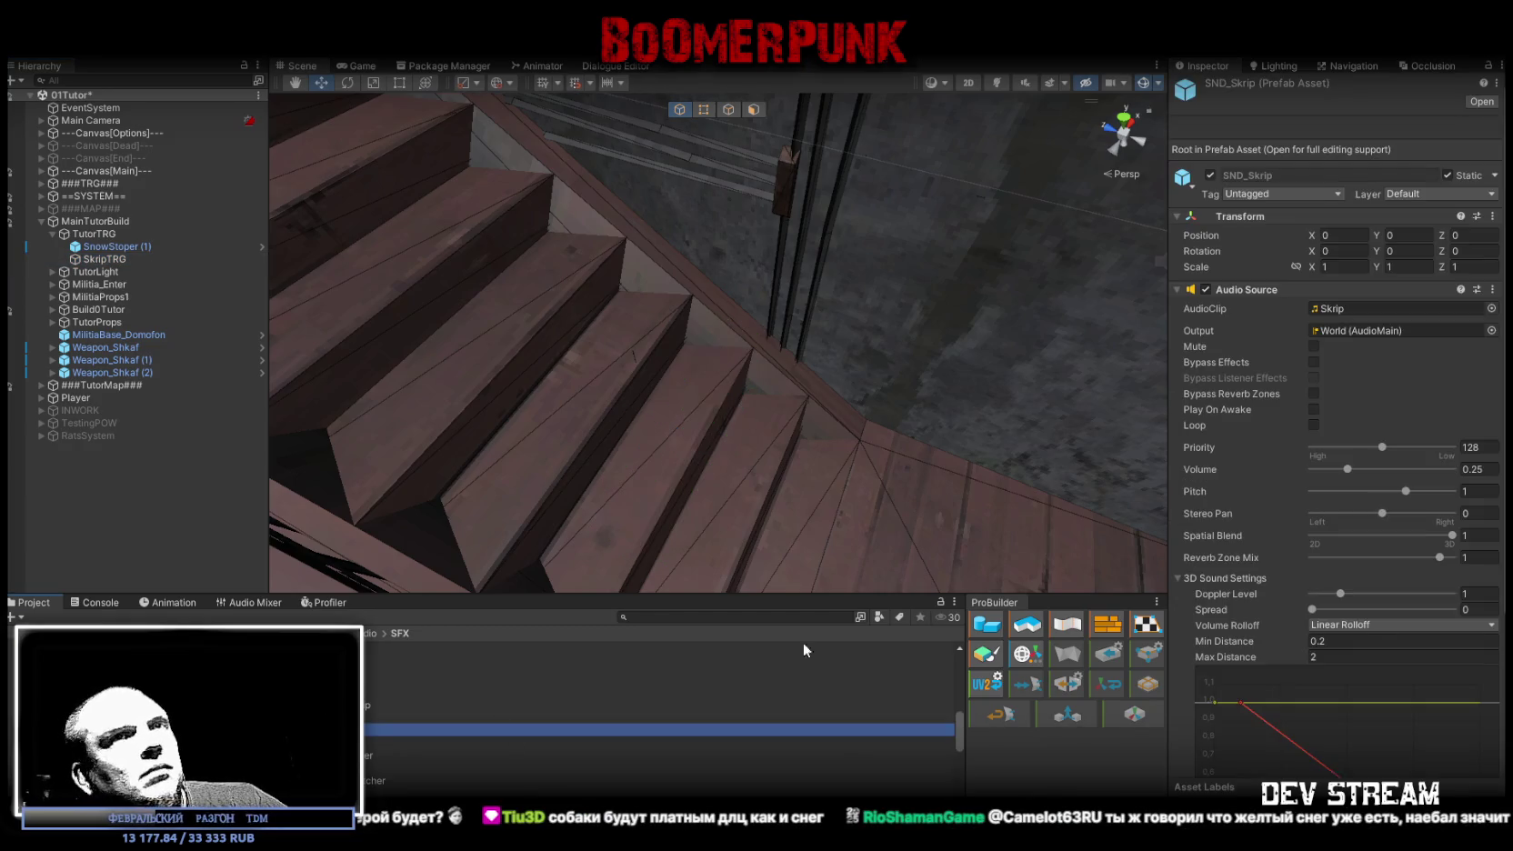
{"action": "left_click", "coordinate": [1313, 410]}
{"action": "scroll", "coordinate": [1334, 523], "scroll_direction": "down", "scroll_amount": 5}
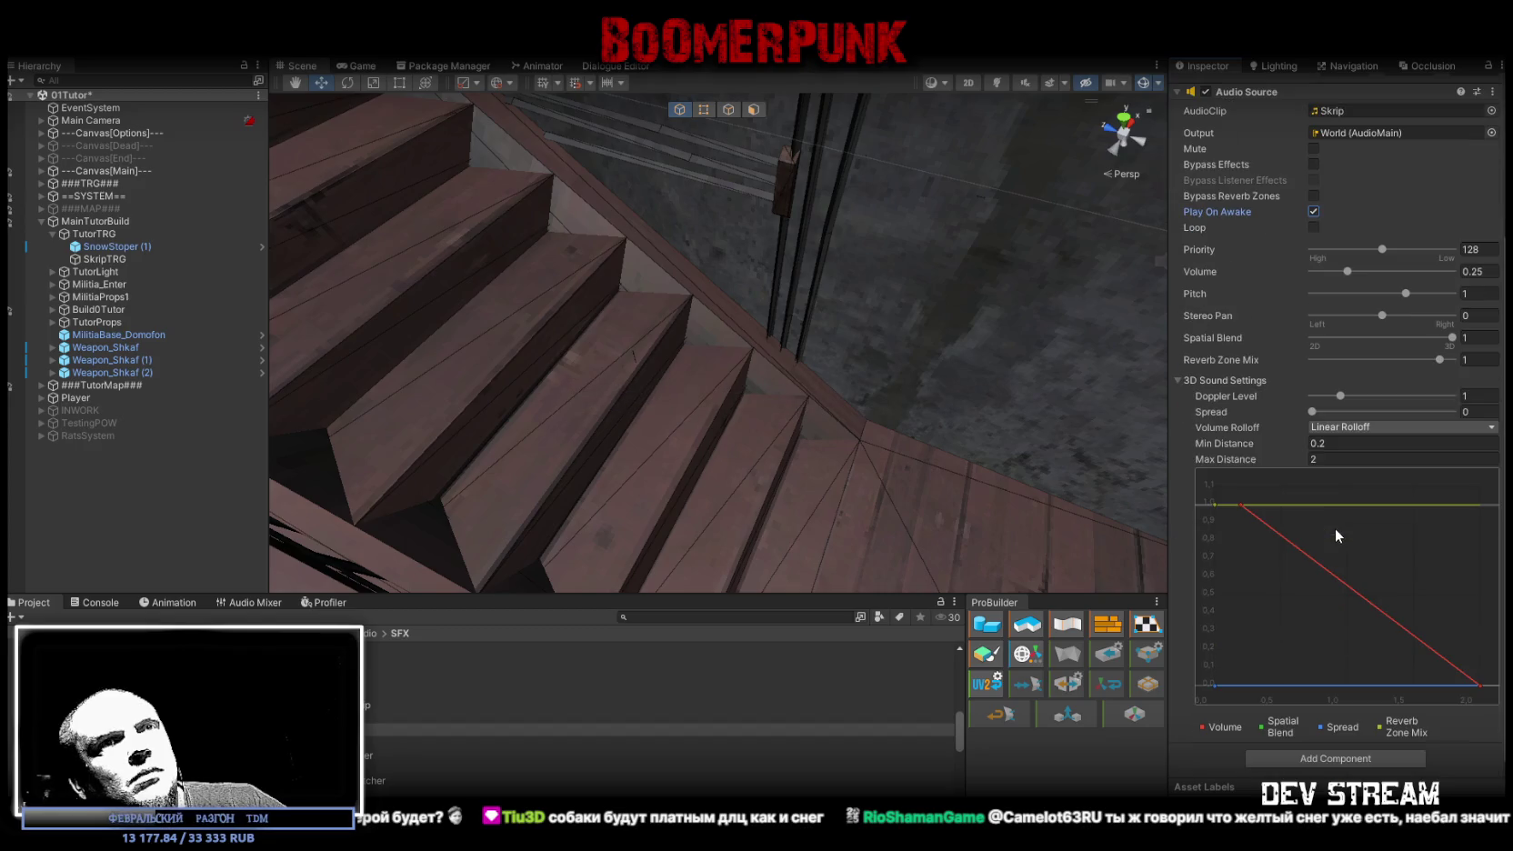
{"action": "left_click", "coordinate": [1334, 757]}
{"action": "type", "text": "dest"}
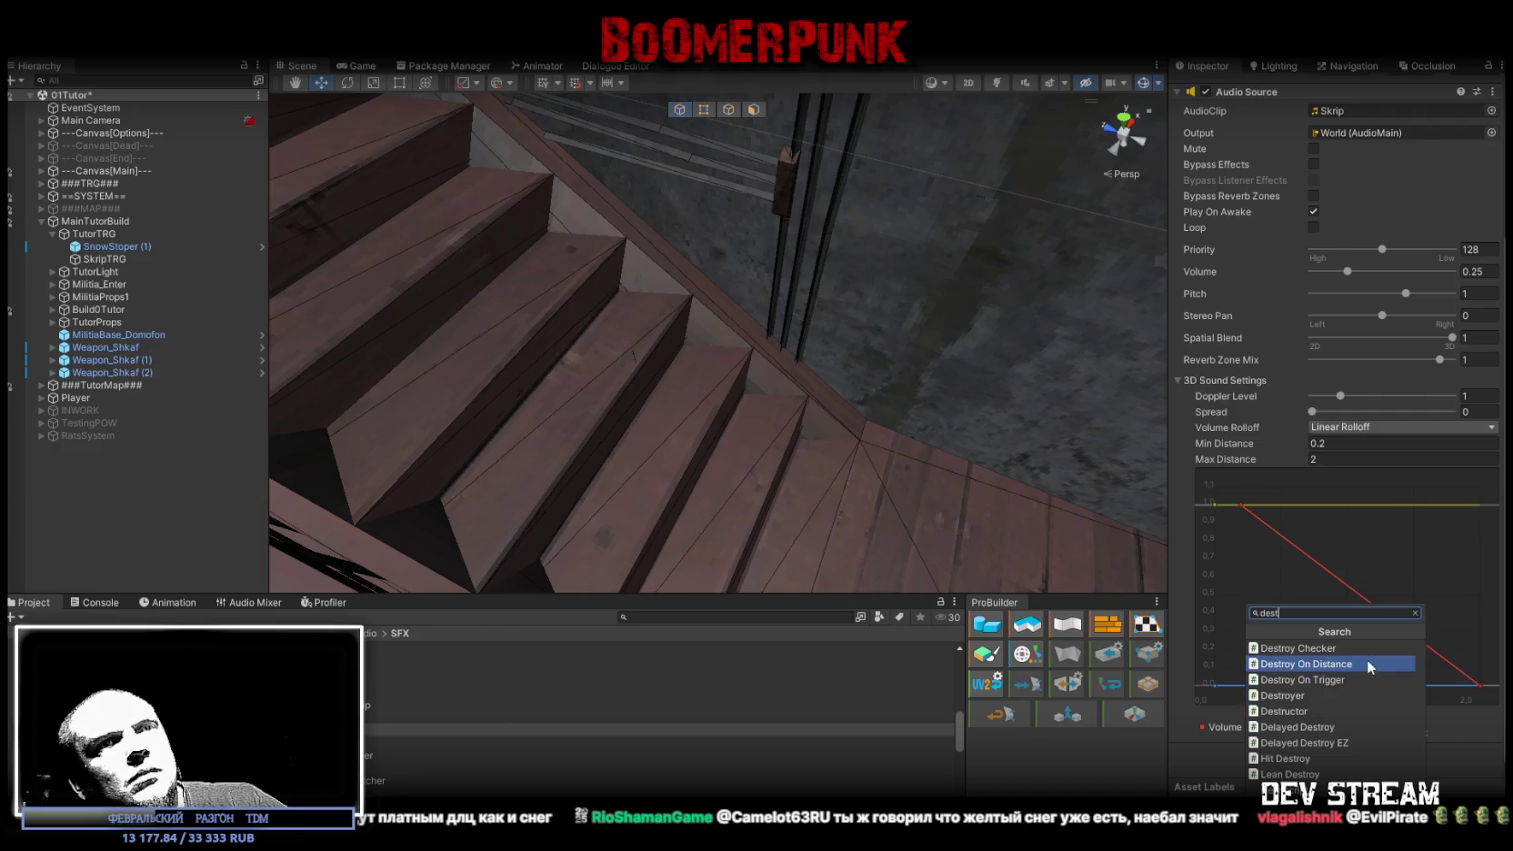
{"action": "left_click", "coordinate": [1313, 731]}
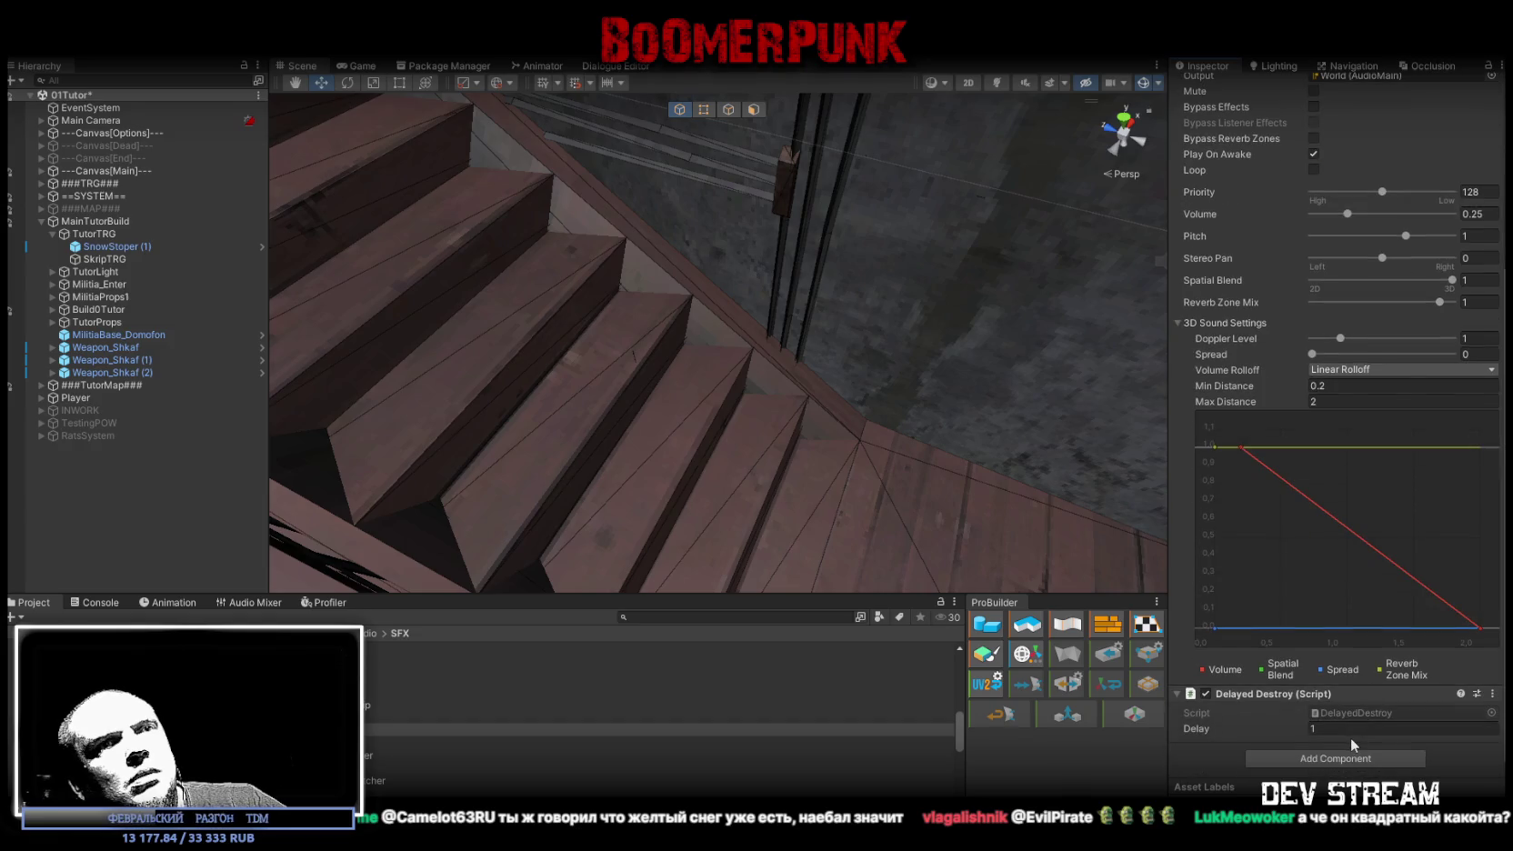
- Check the Skrip audio clip's import settings
{"action": "scroll", "coordinate": [1421, 268], "scroll_direction": "up", "scroll_amount": 3}
{"action": "left_click", "coordinate": [1329, 223]}
{"action": "double_click", "coordinate": [1330, 224]}
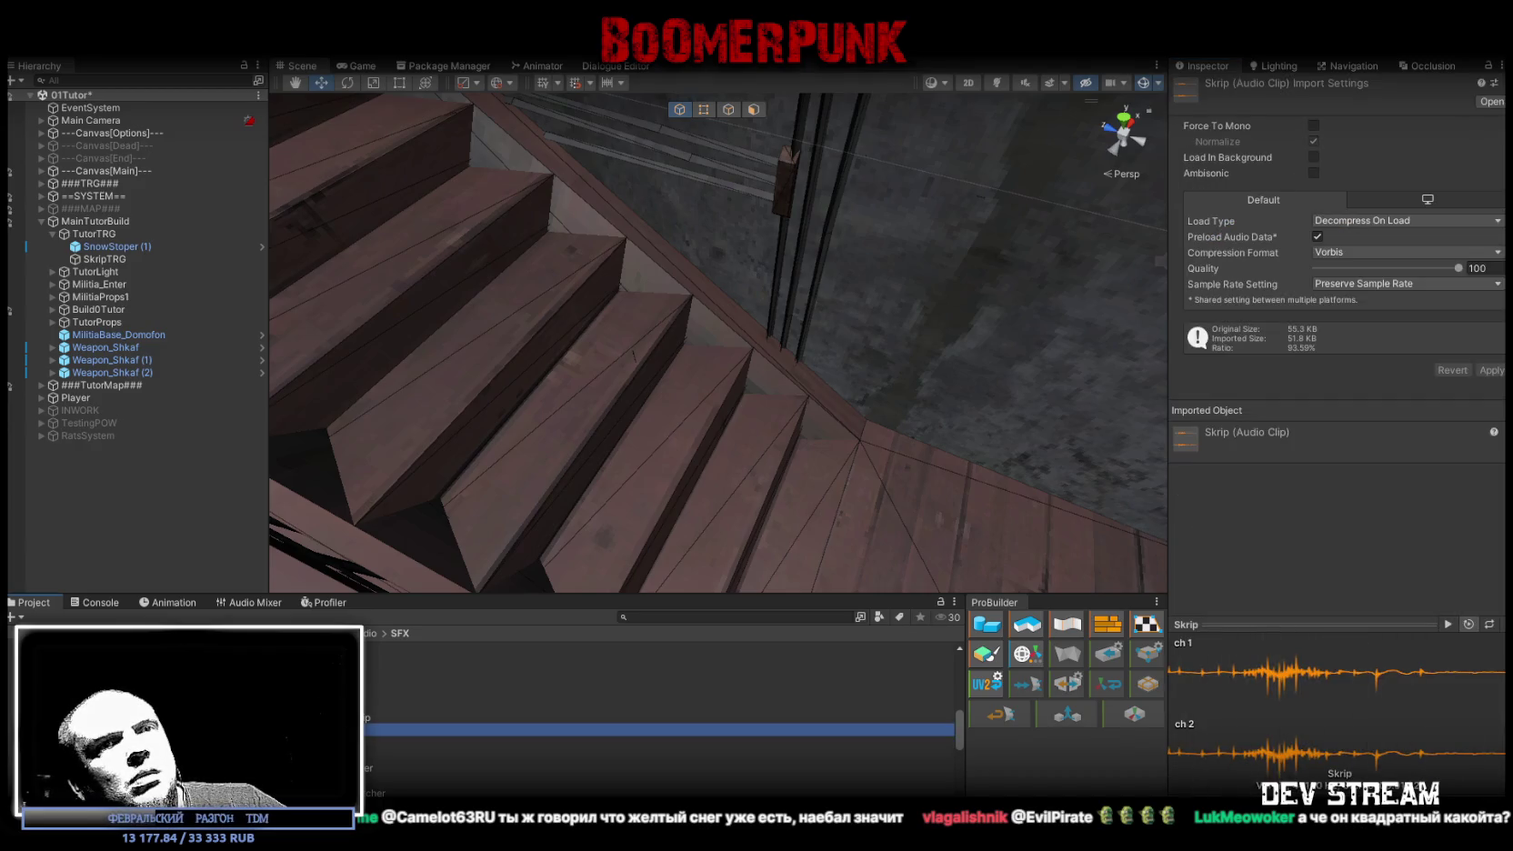
- Set the Delayed Destroy Delay to 1.5 on SND_Skrip and start Play mode to test
{"action": "left_click", "coordinate": [409, 742]}
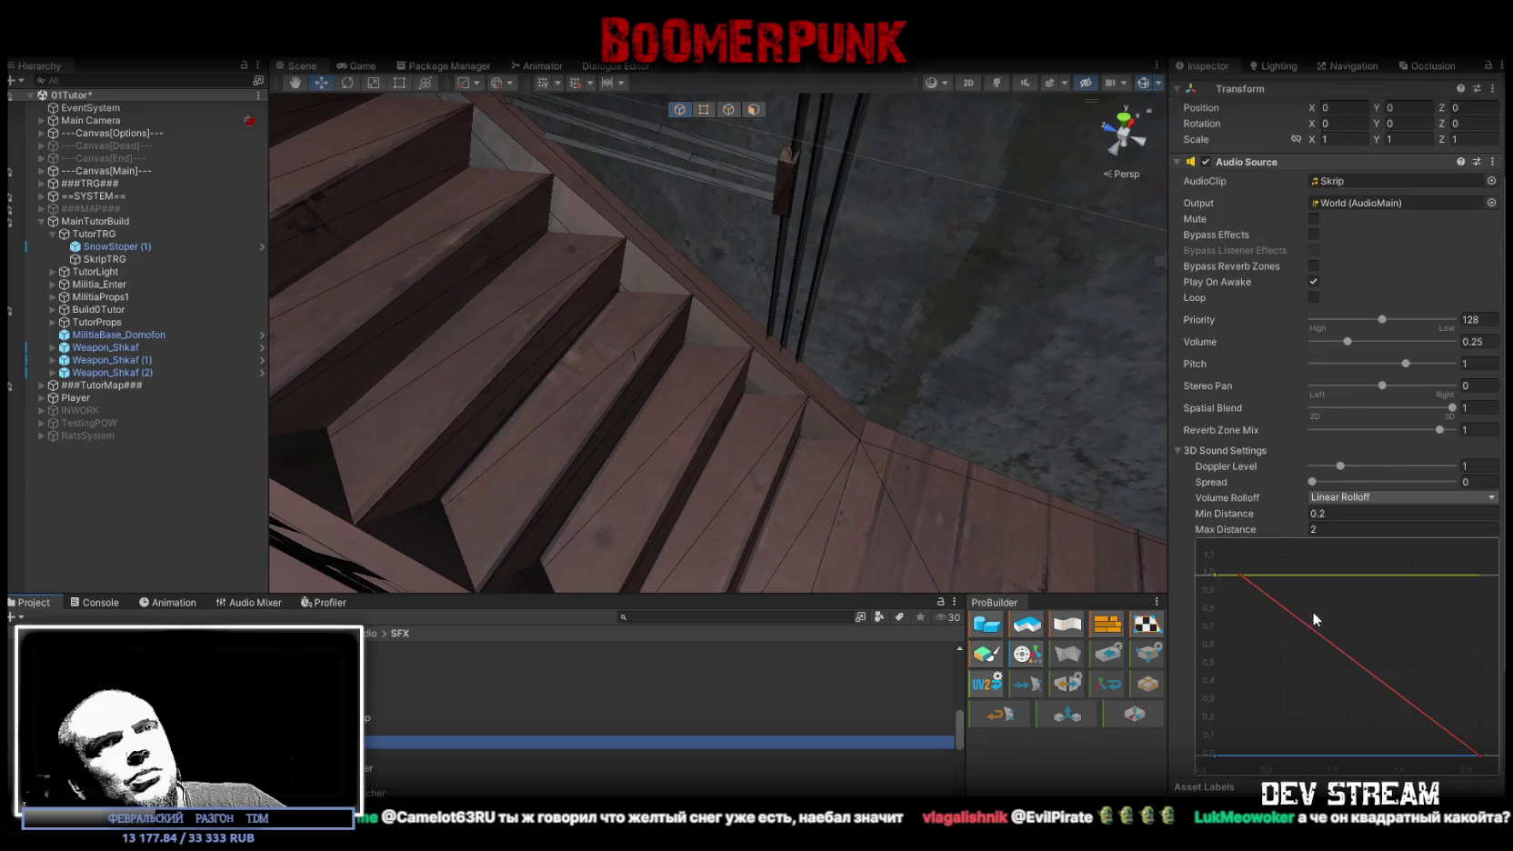
{"action": "scroll", "coordinate": [1377, 618], "scroll_direction": "down", "scroll_amount": 3}
{"action": "left_click", "coordinate": [1348, 728]}
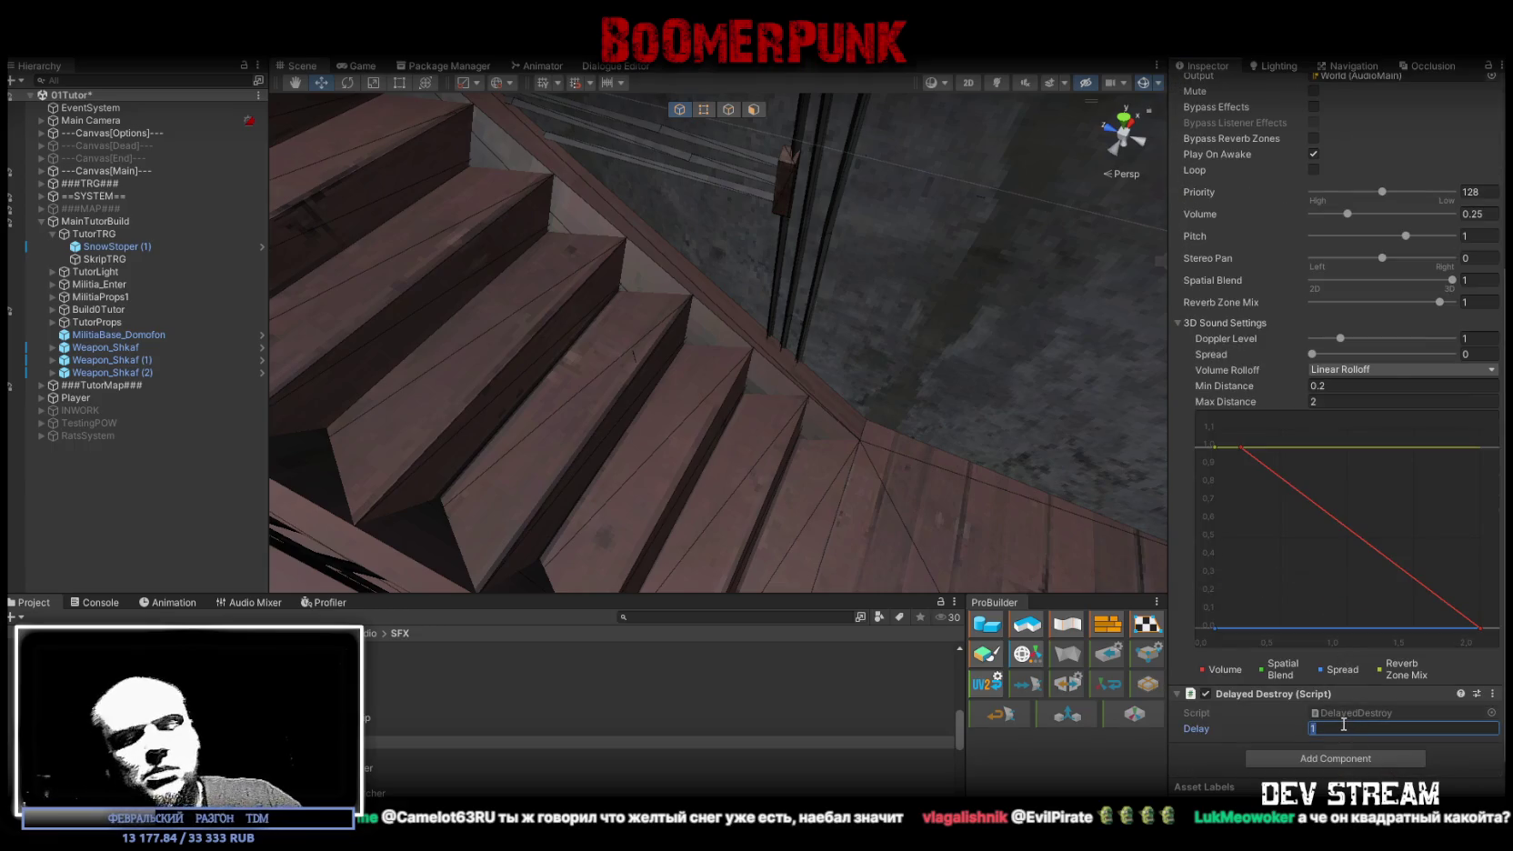
{"action": "mouse_move", "coordinate": [856, 427]}
{"action": "left_mouse_down"}
{"action": "mouse_move", "coordinate": [786, 406]}
{"action": "mouse_move", "coordinate": [858, 133]}
{"action": "left_mouse_up"}
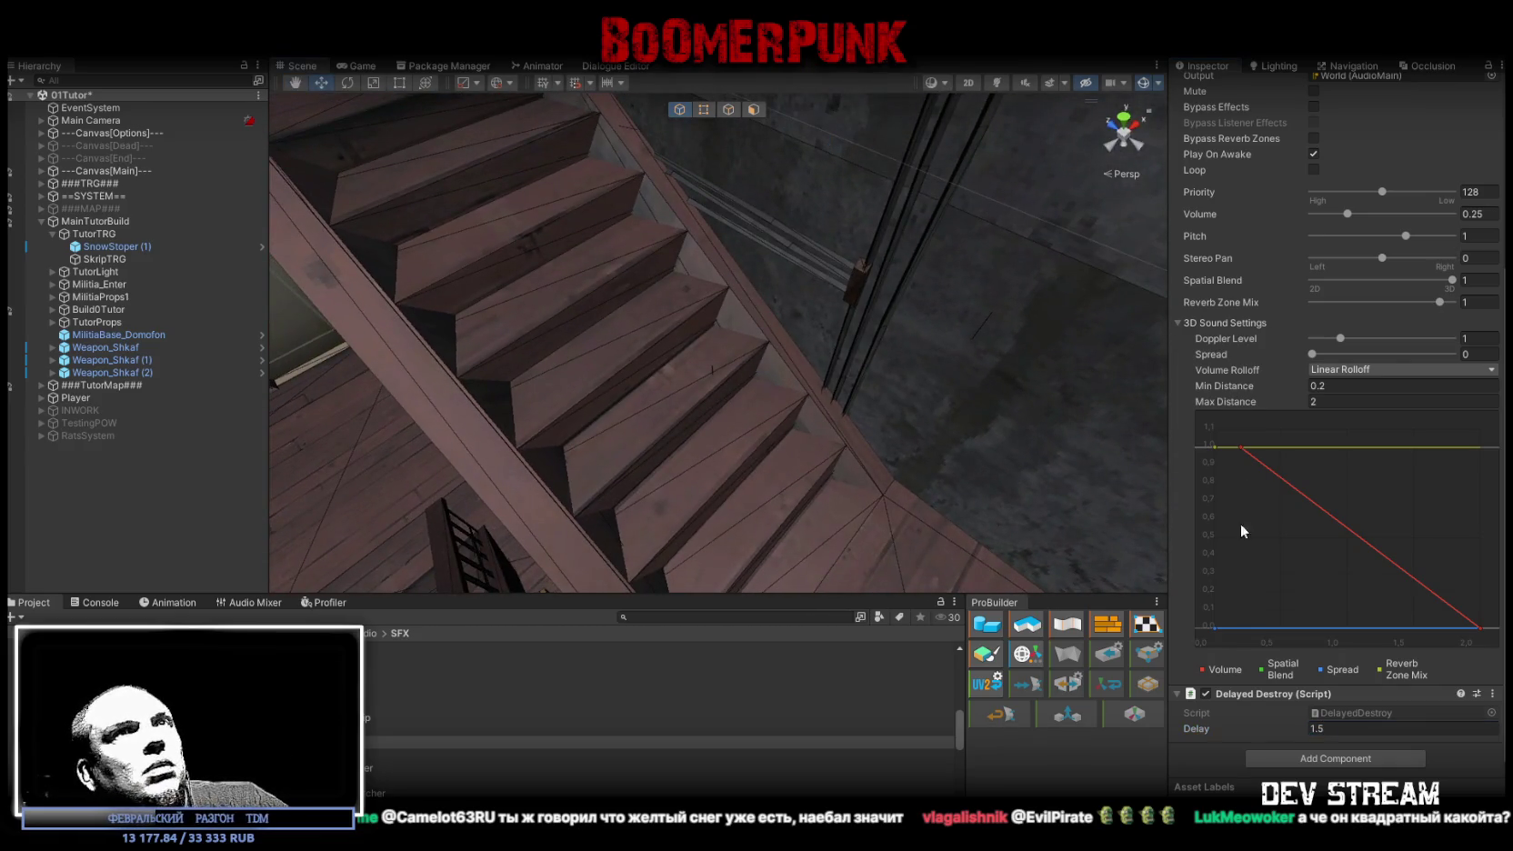
{"action": "scroll", "coordinate": [1282, 559], "scroll_direction": "up", "scroll_amount": 5}
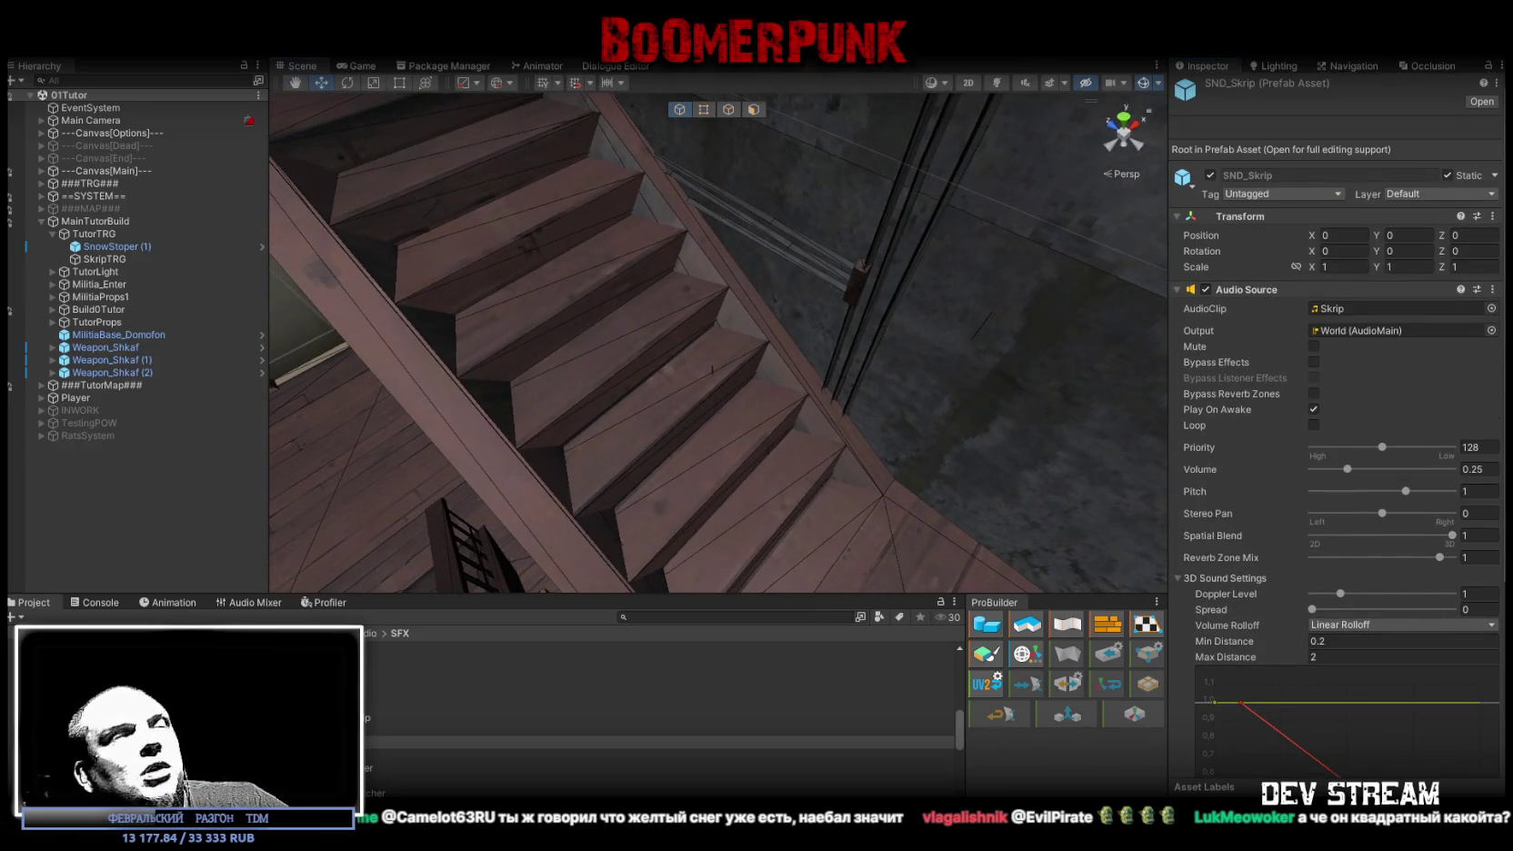
{"action": "key", "text": "ctrl+p"}
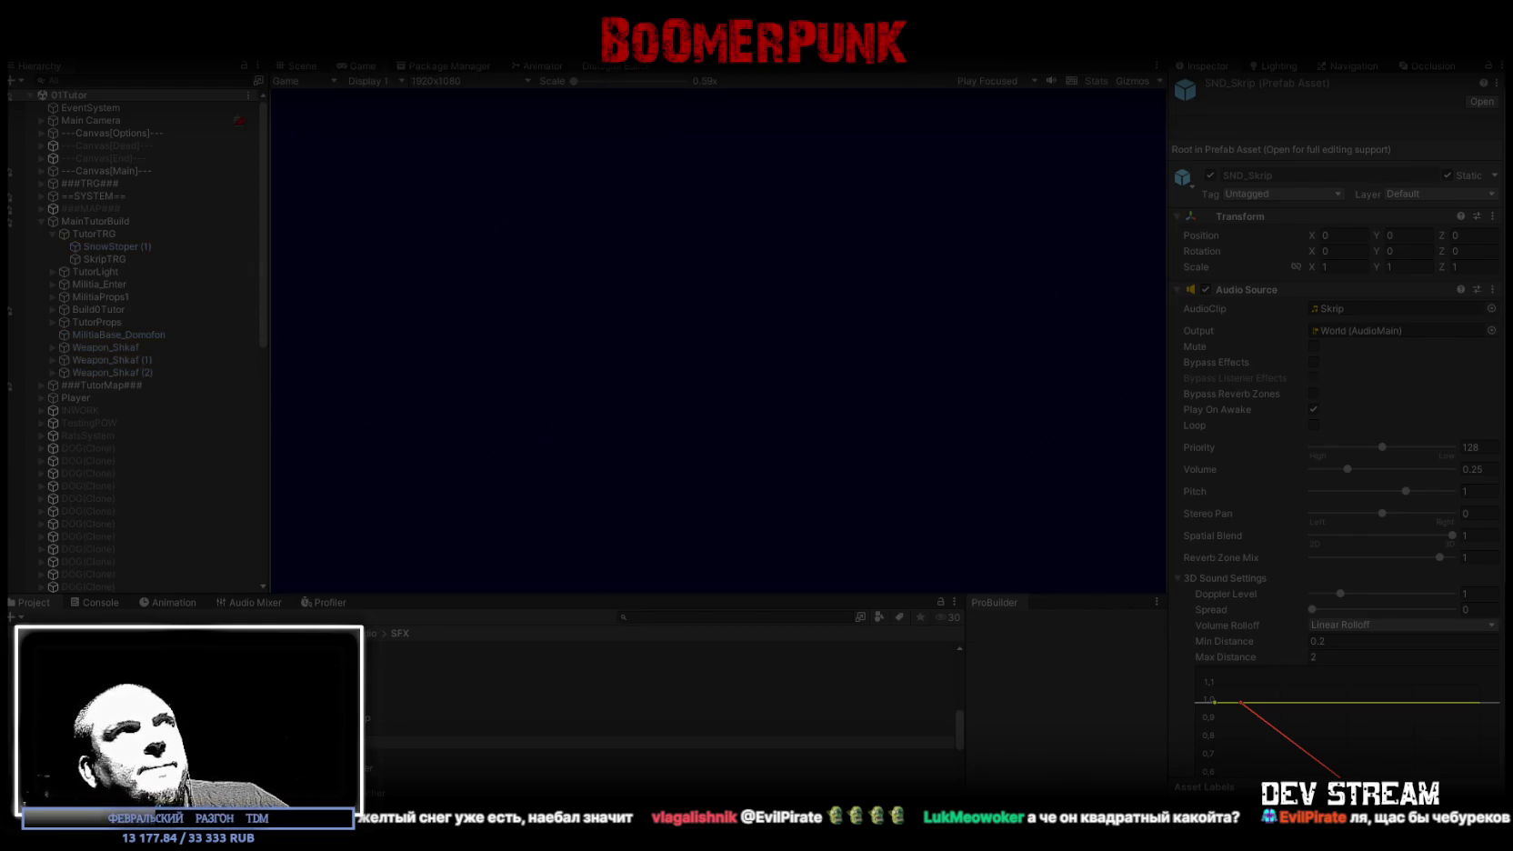
- In a maximized Game view, walk down the corridor and up the stairwell to the barred door
{"action": "double_click", "coordinate": [350, 66]}
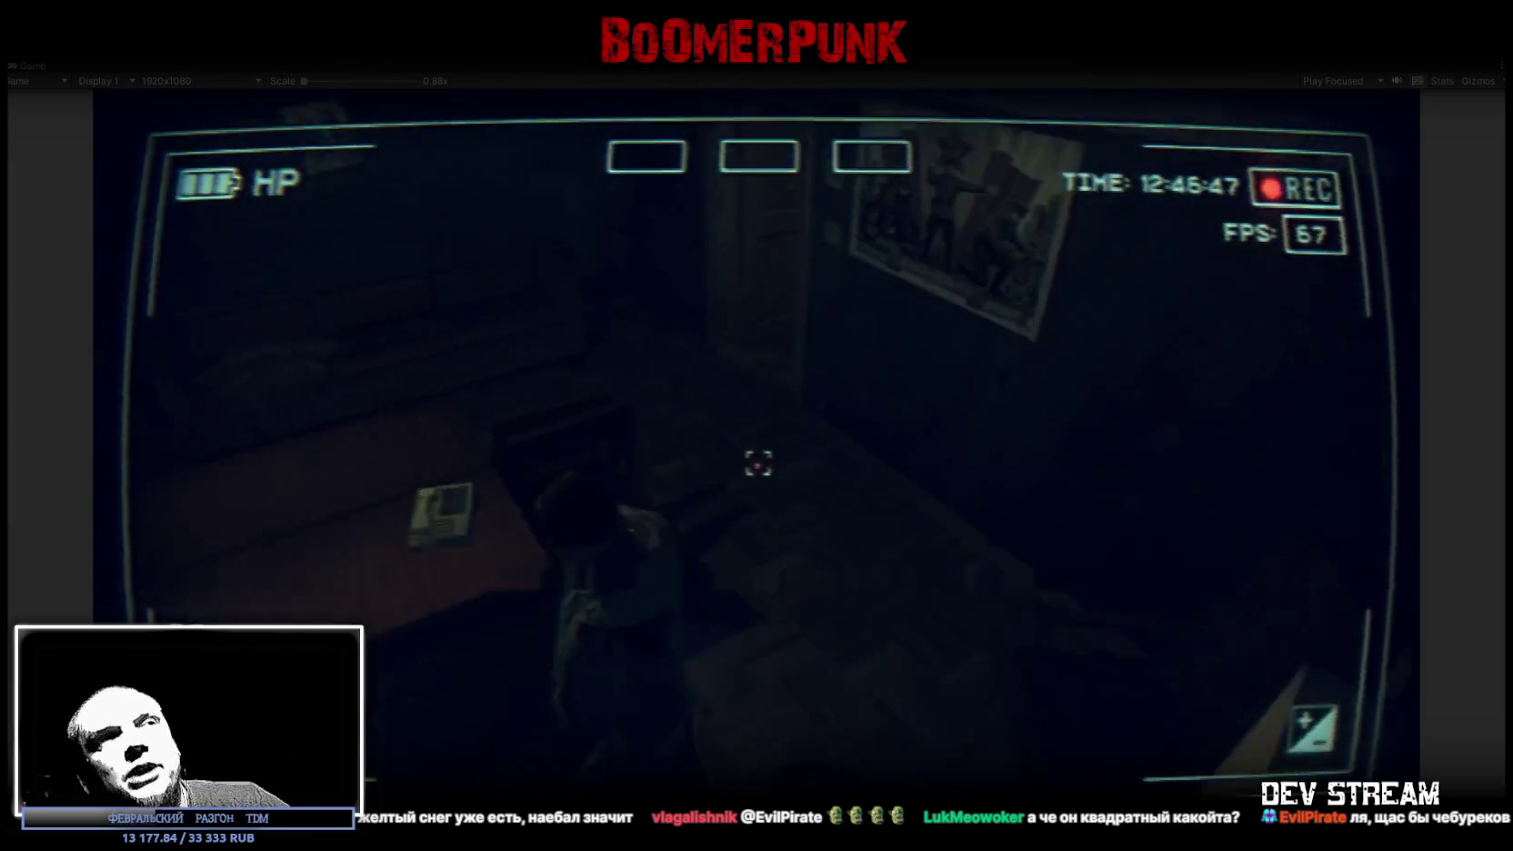
{"action": "key", "text": "w"}
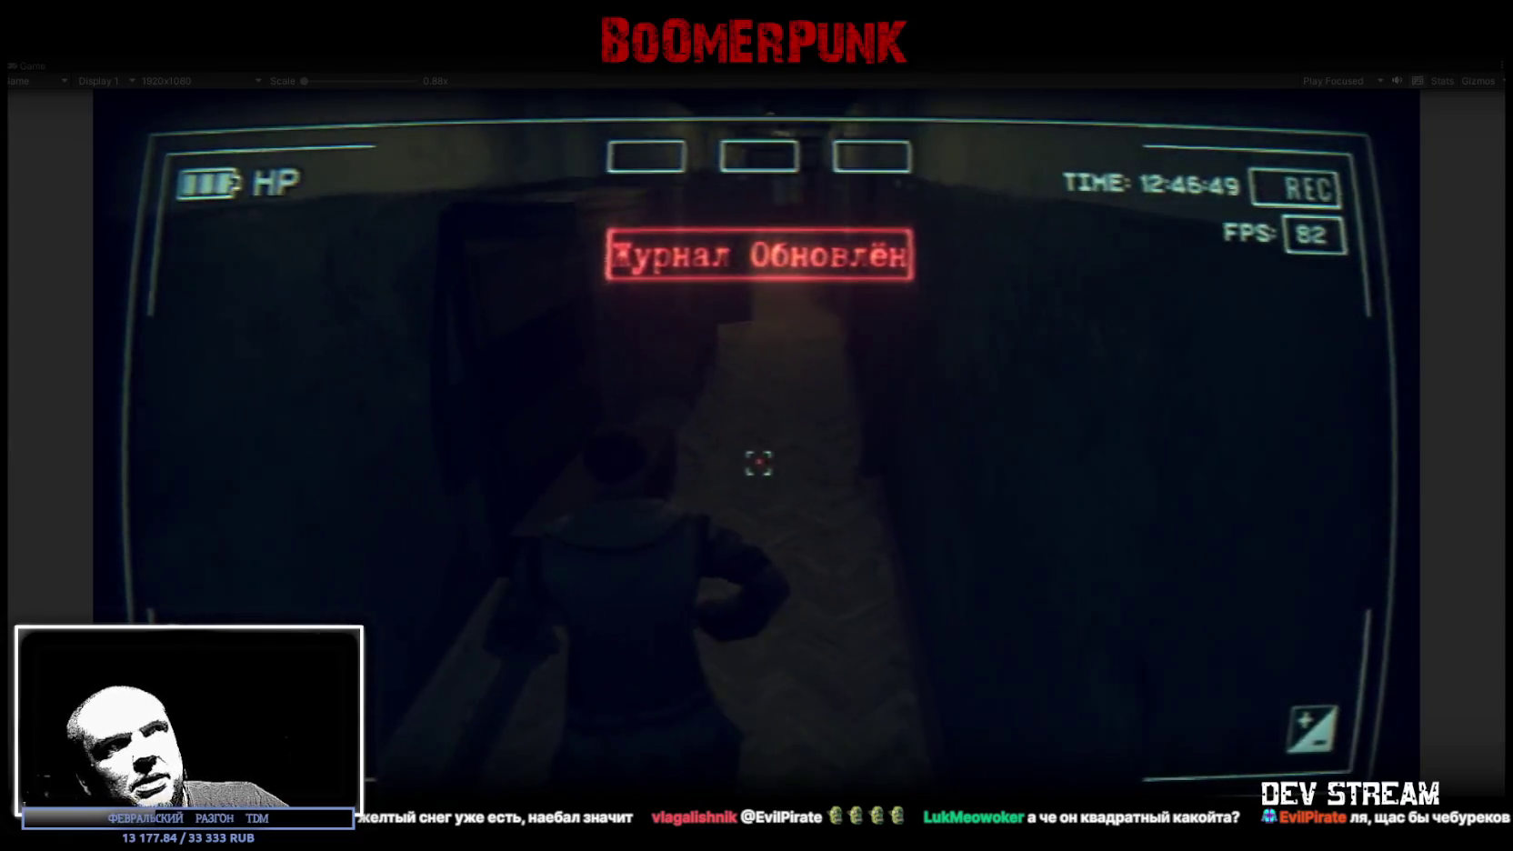
{"action": "key", "text": "w"}
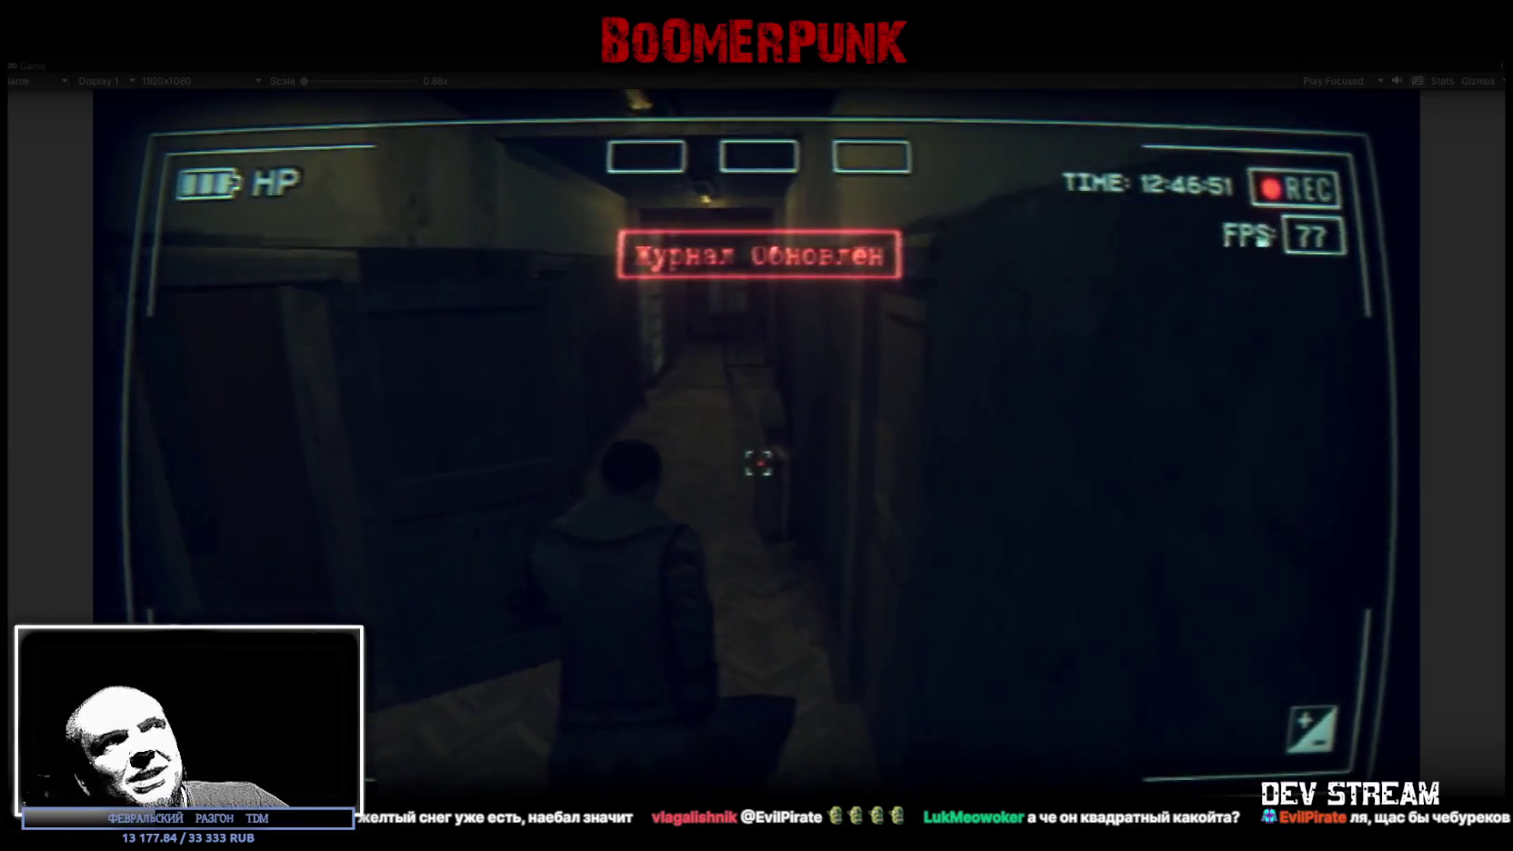
{"action": "key", "text": "w"}
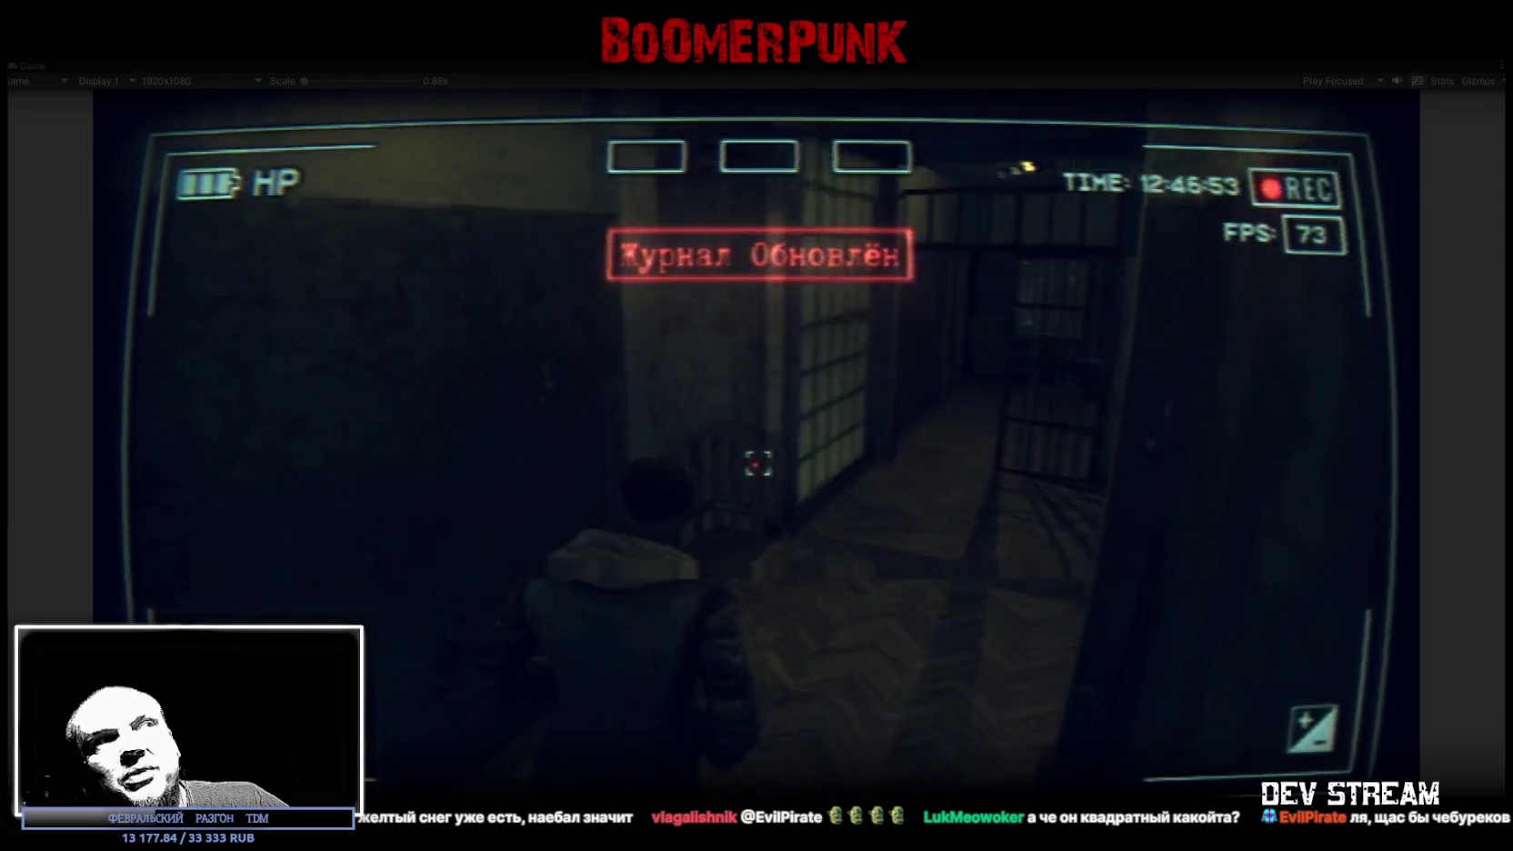
{"action": "key", "text": "w"}
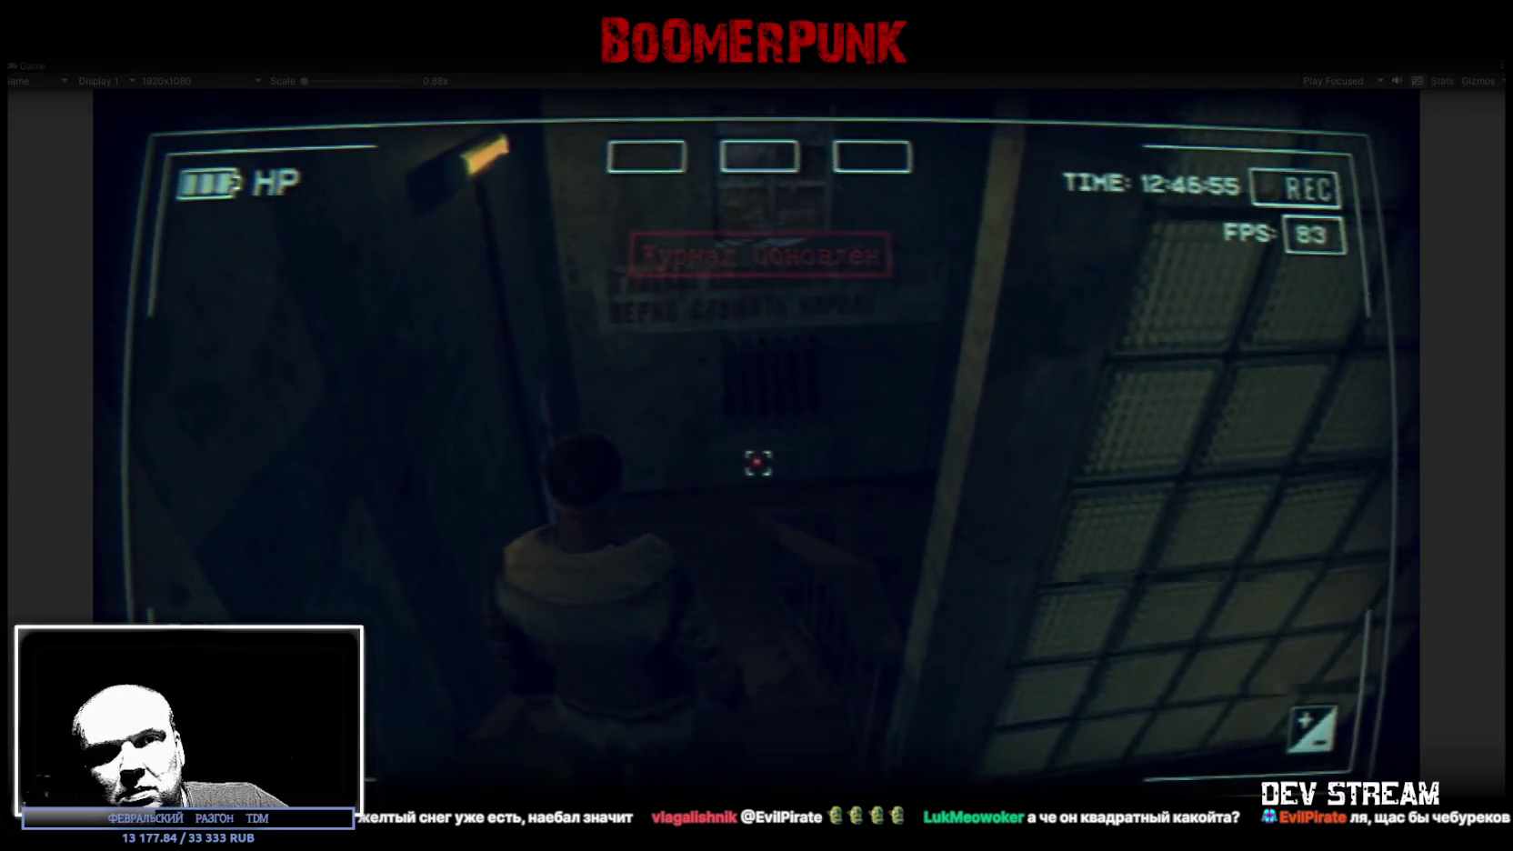
{"action": "key", "text": "w"}
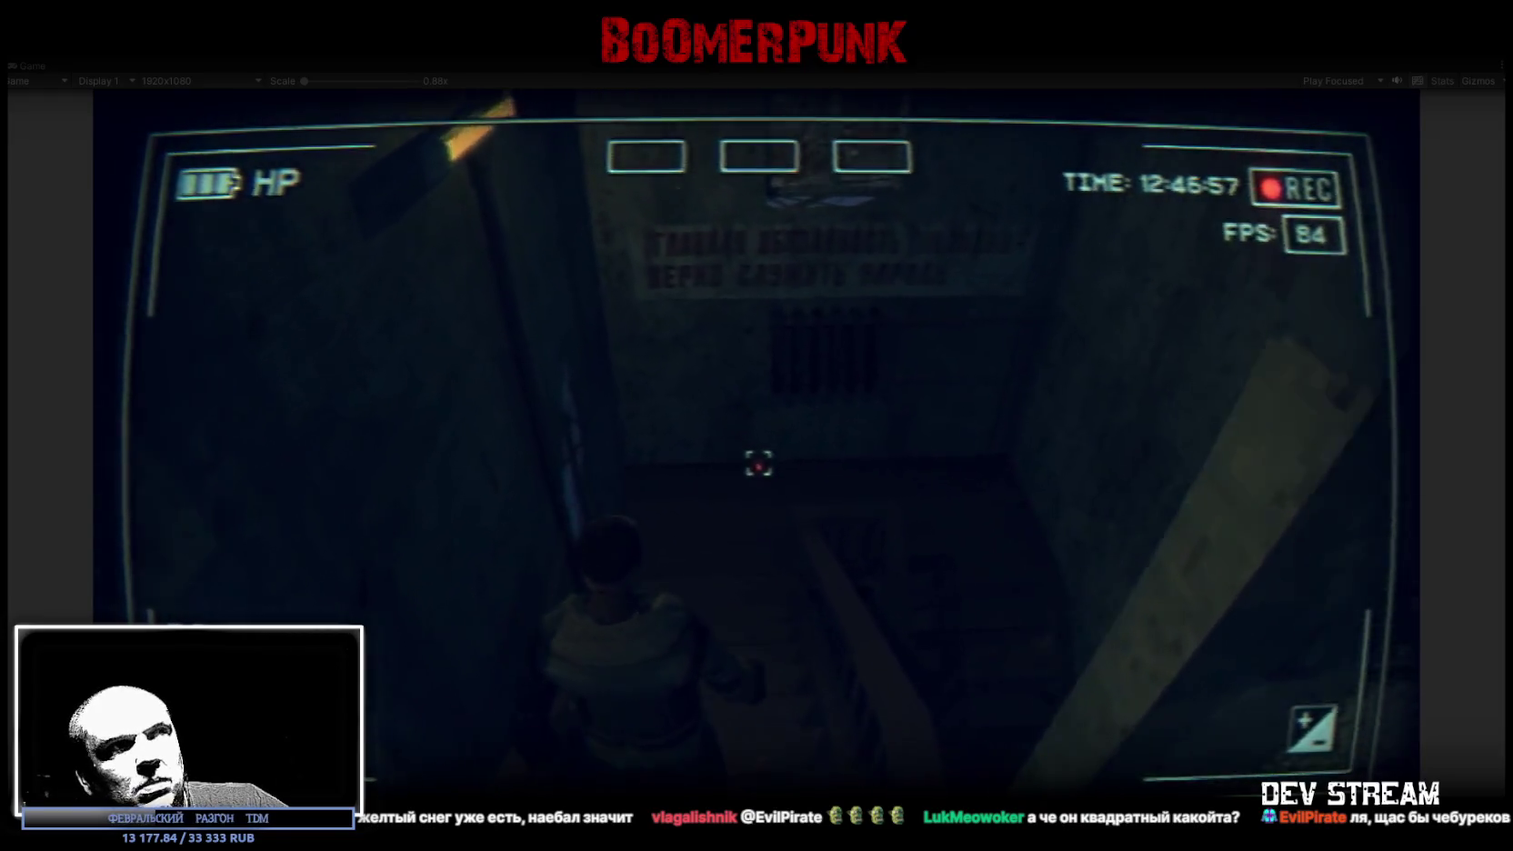
{"action": "key", "text": "w"}
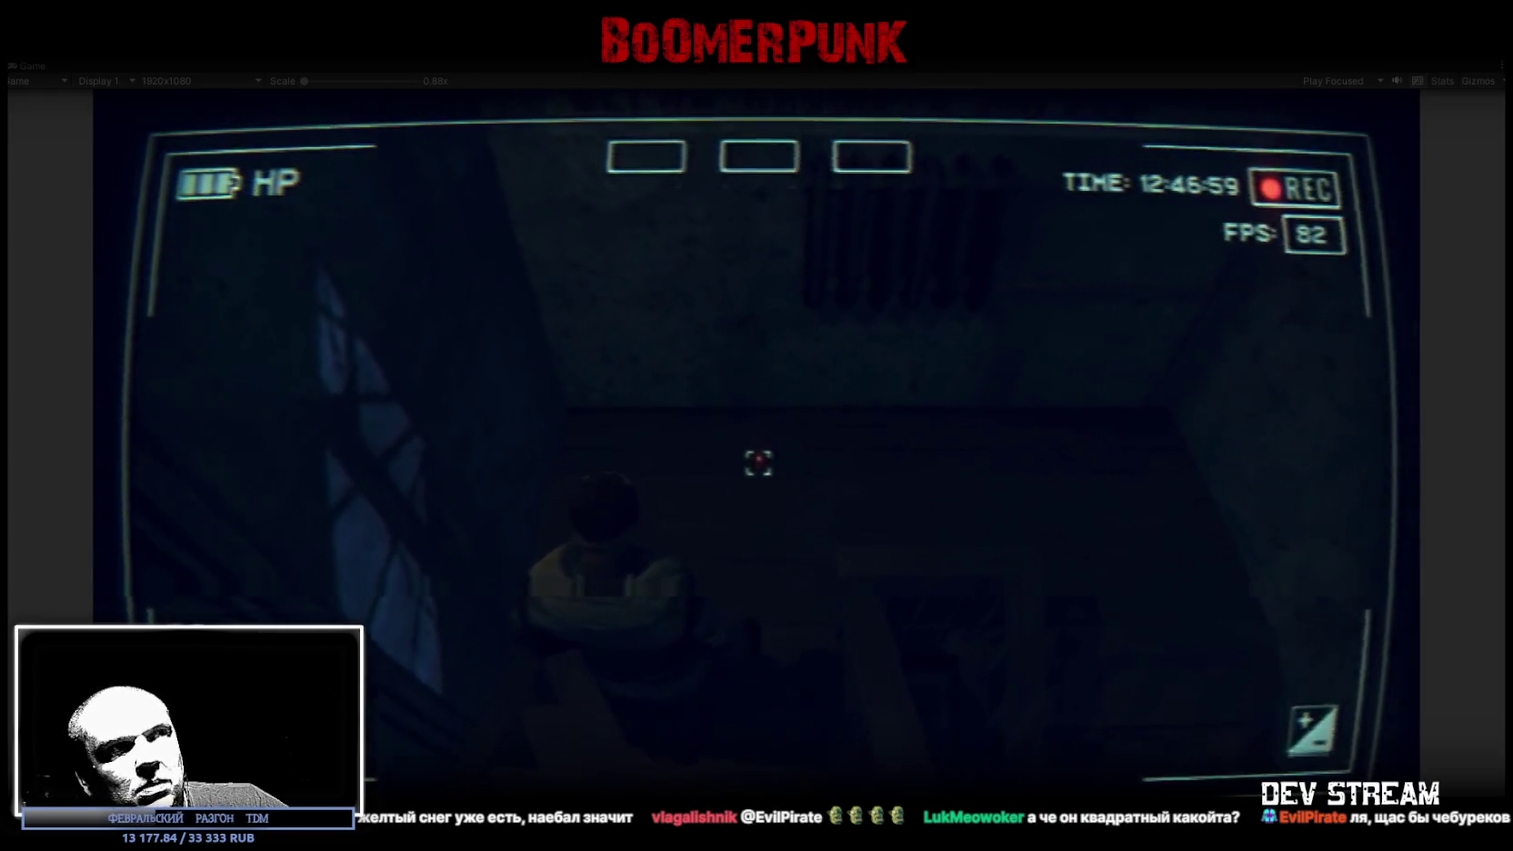
{"action": "key", "text": "w"}
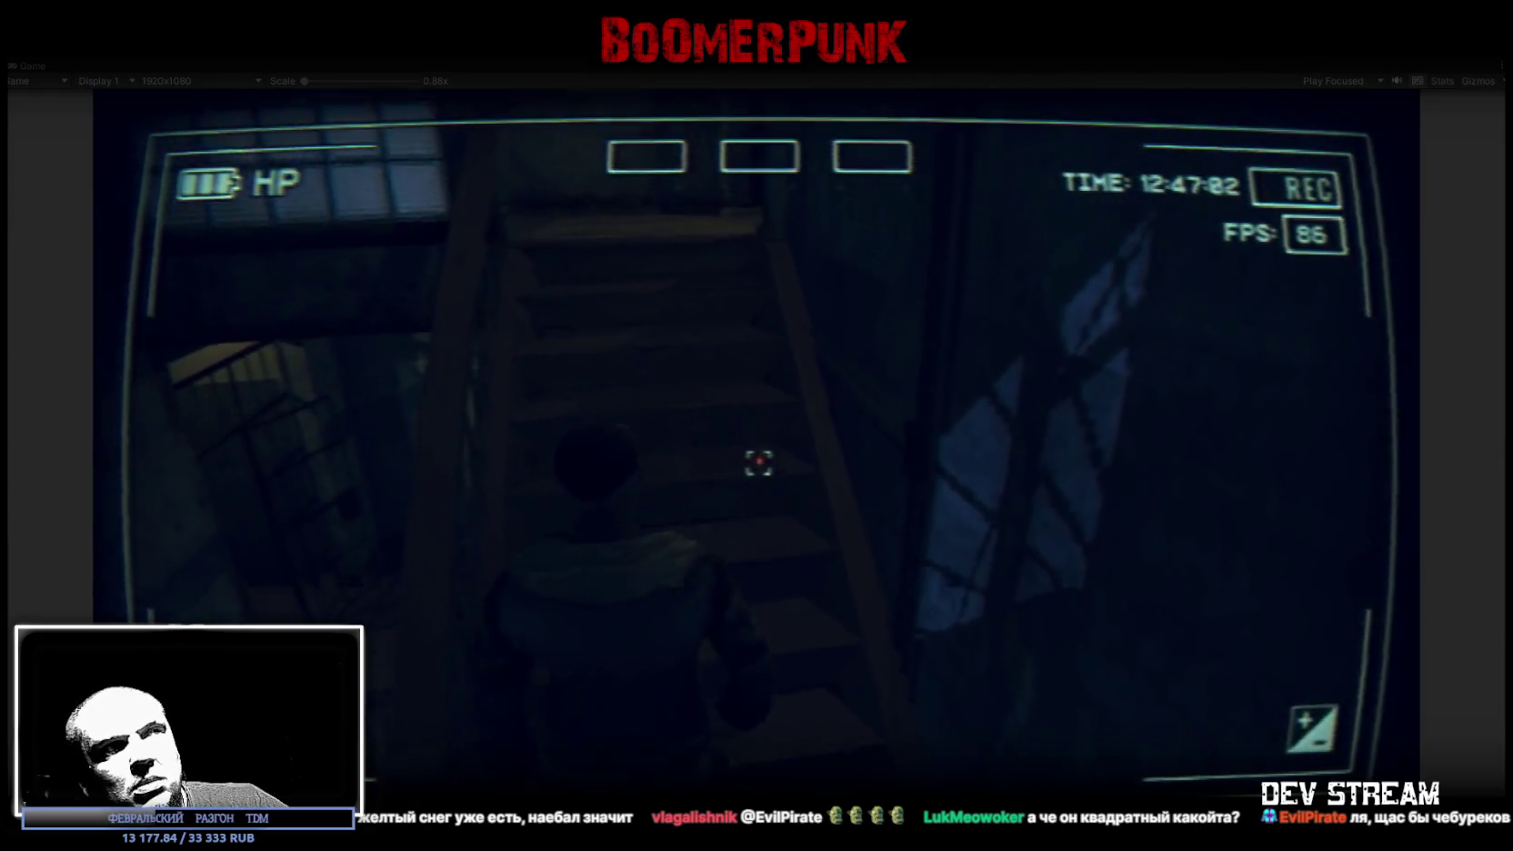
{"action": "key", "text": "w"}
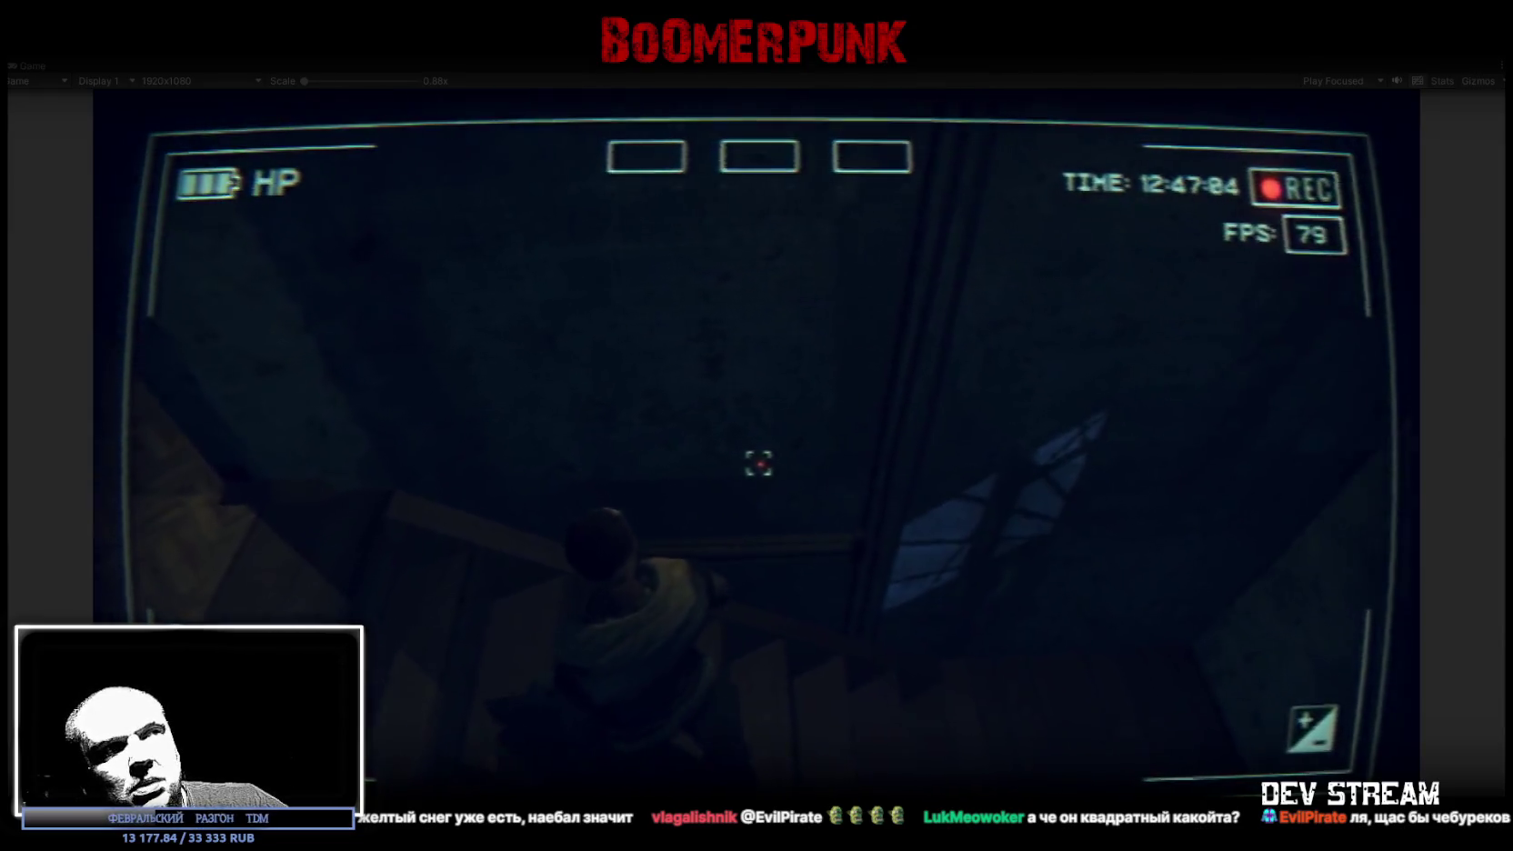
{"action": "key", "text": "w"}
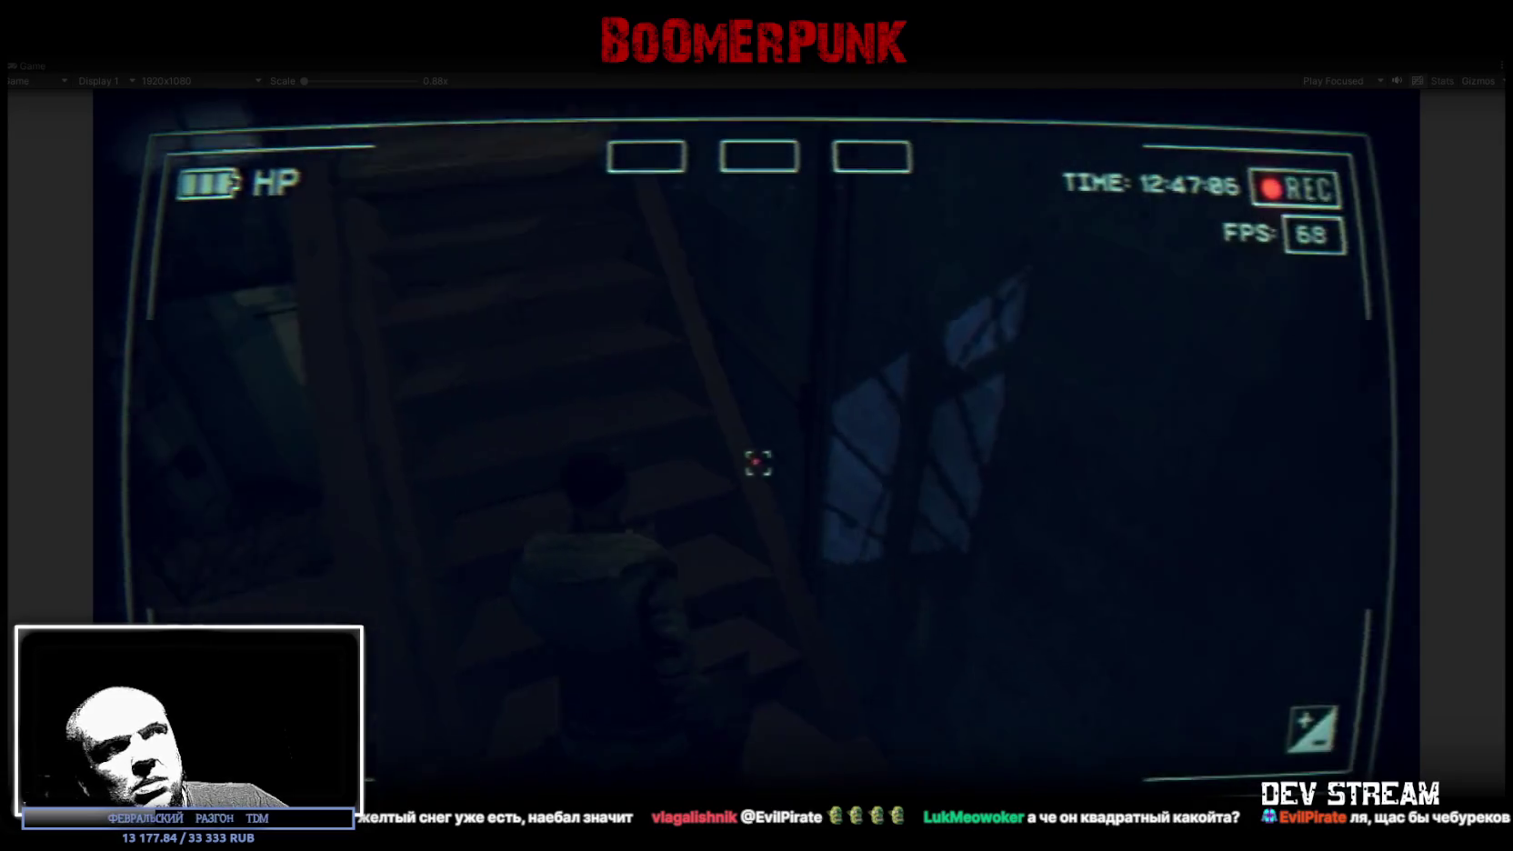
{"action": "key", "text": "w"}
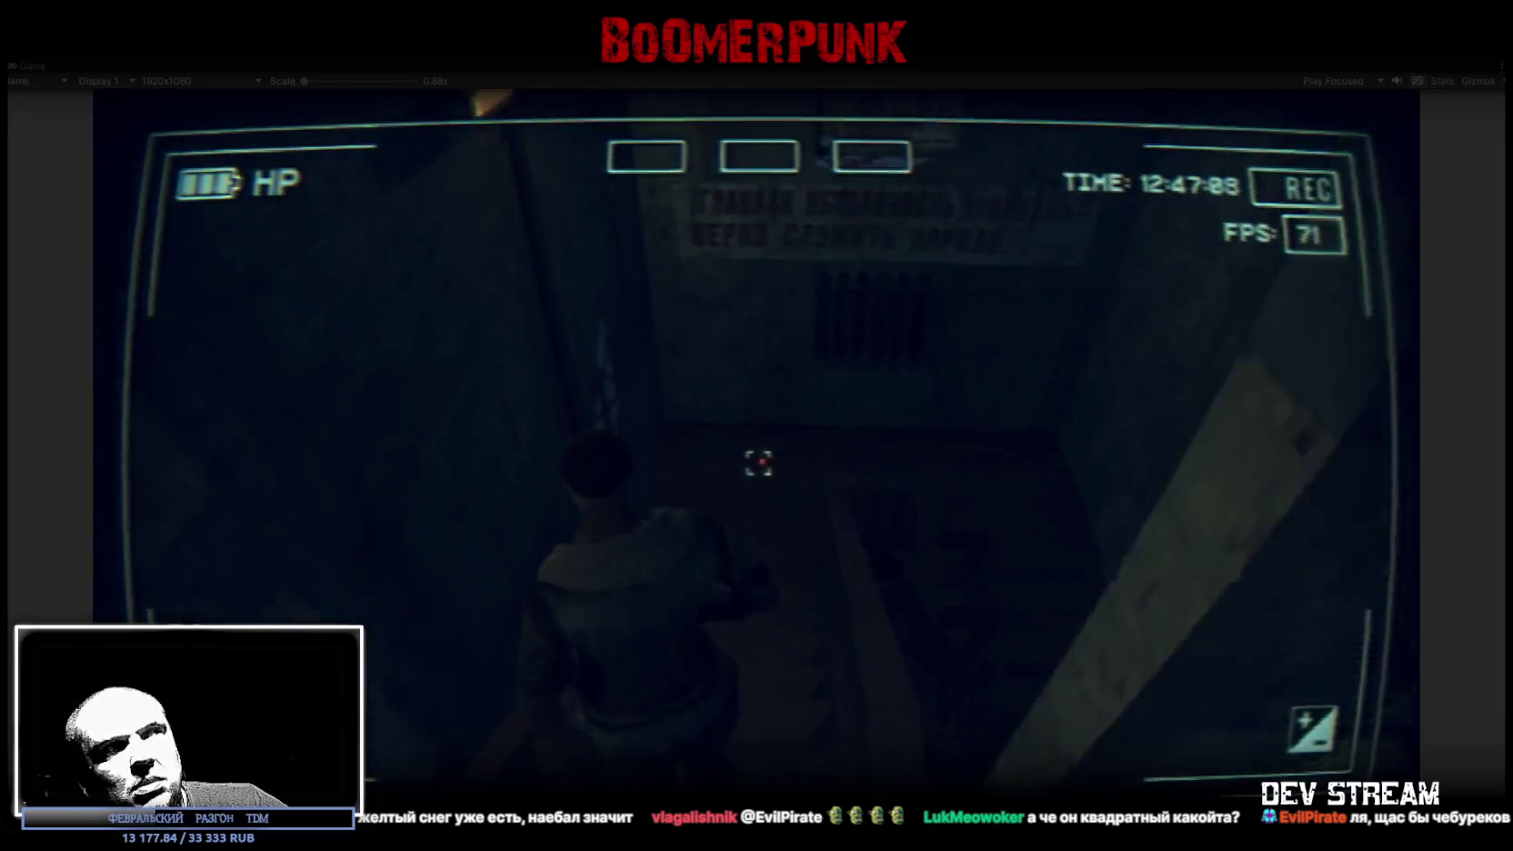
{"action": "key", "text": "w"}
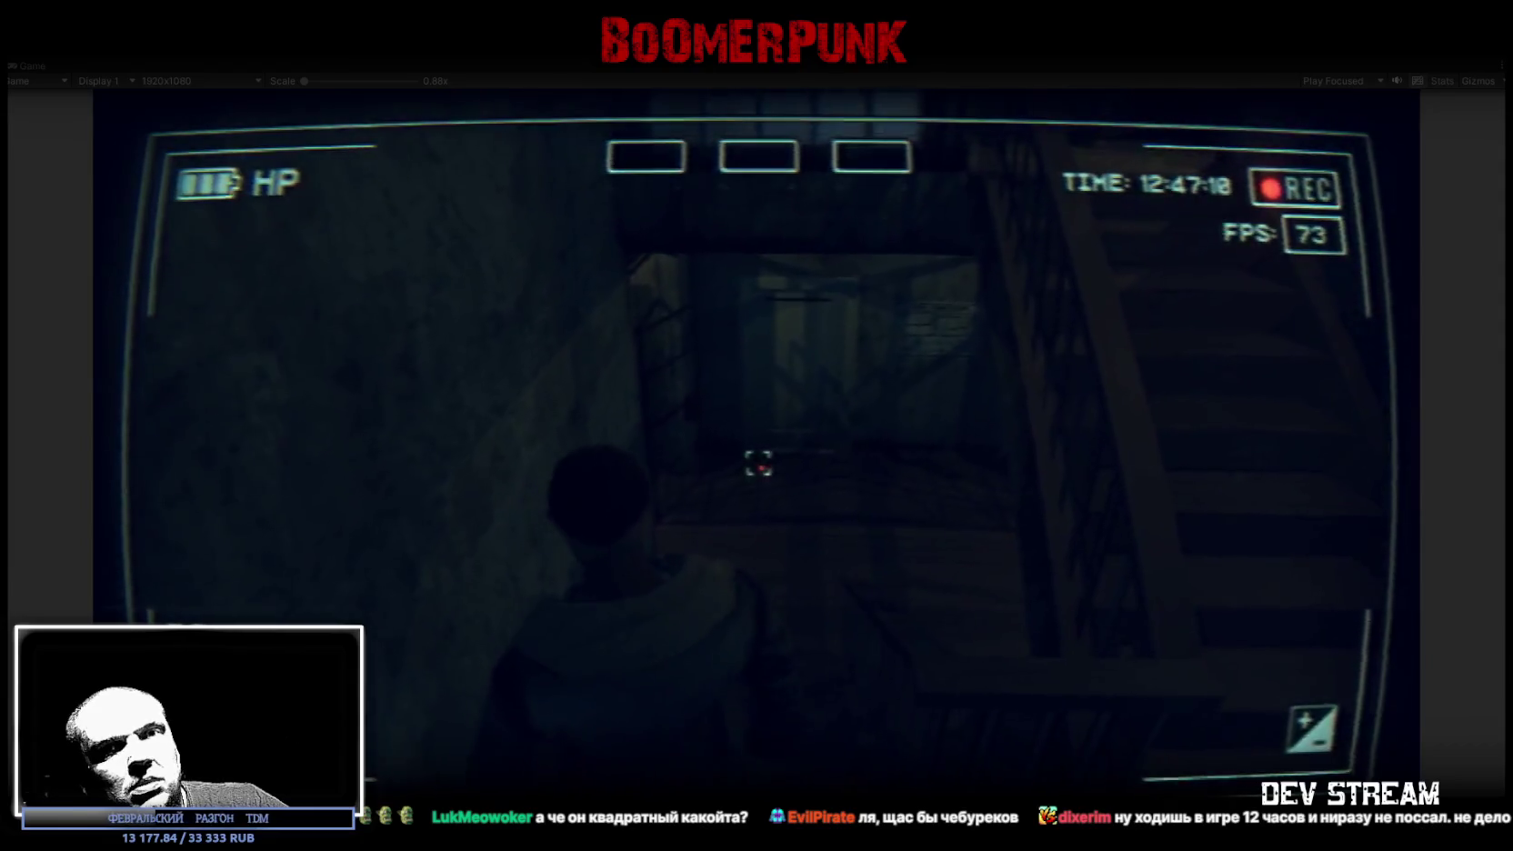
{"action": "key", "text": "w"}
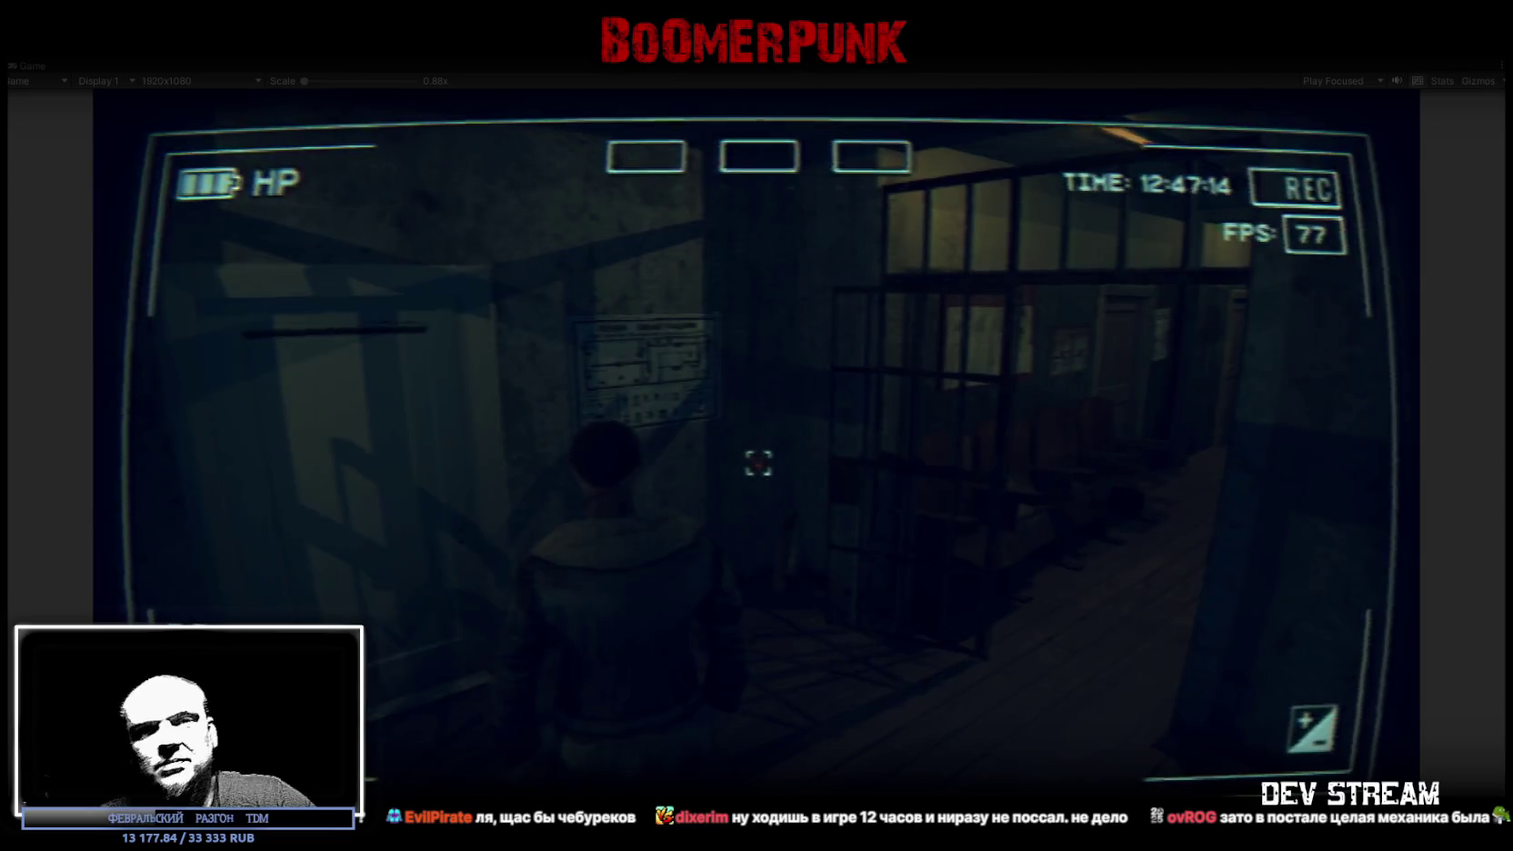
{"action": "key", "text": "w"}
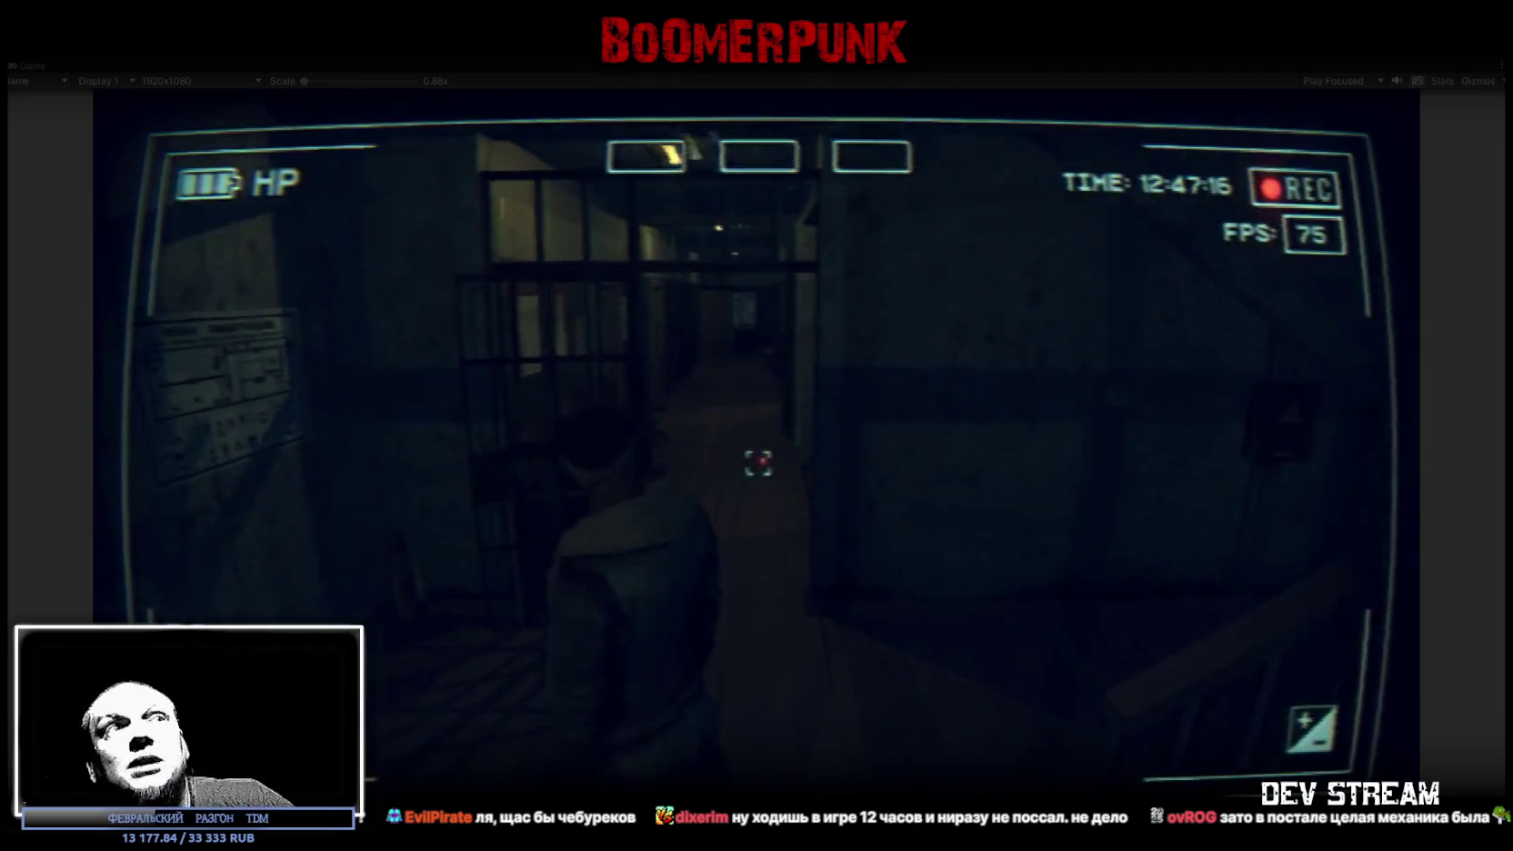
- Explore the glass-block and poster rooms, then walk the corridor to the duty station
{"action": "key", "text": "w"}
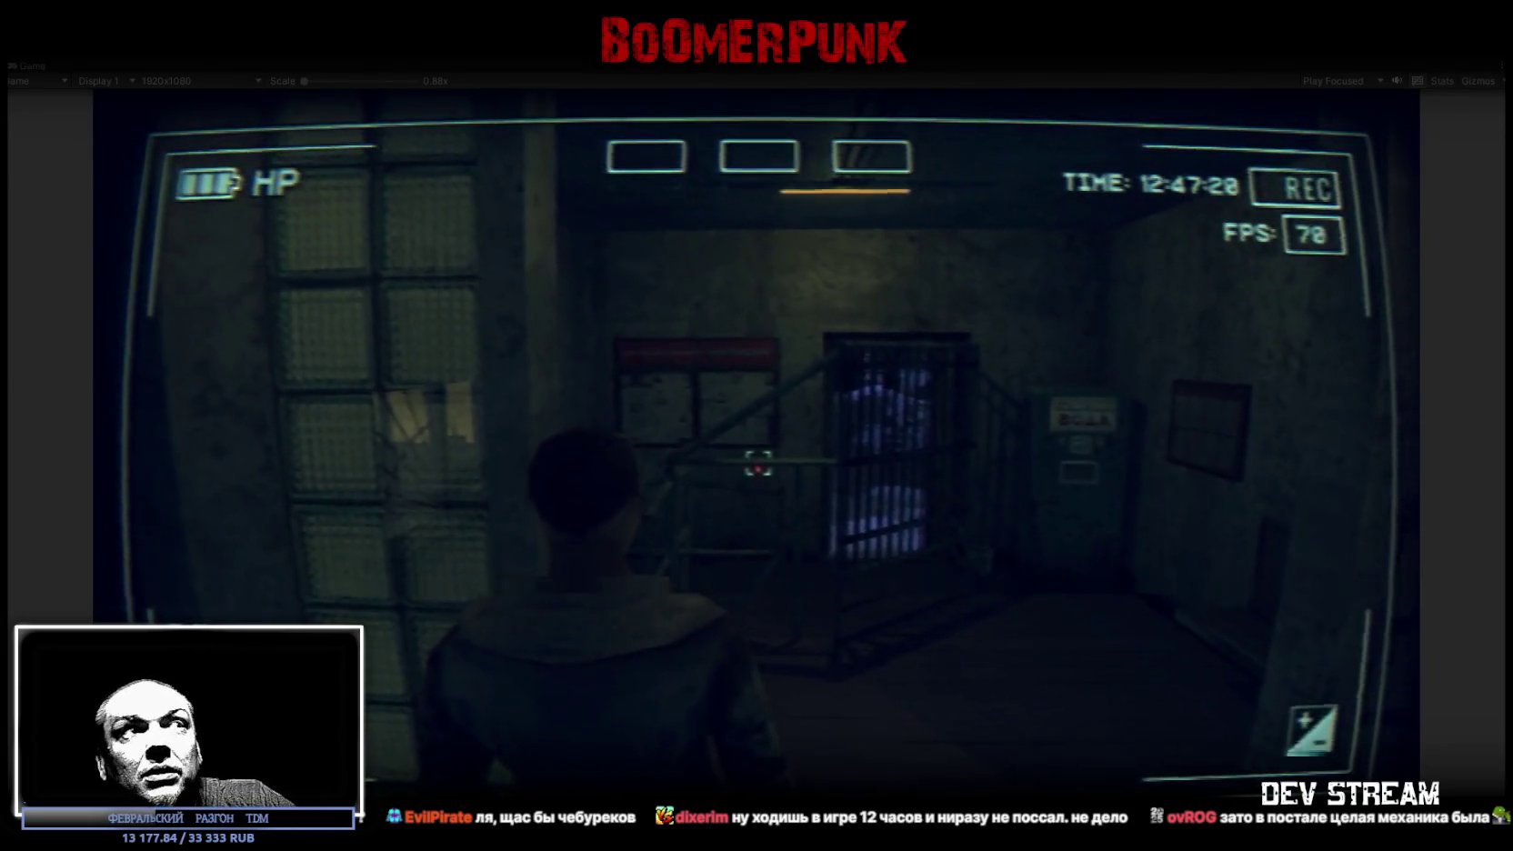
{"action": "key", "text": "s"}
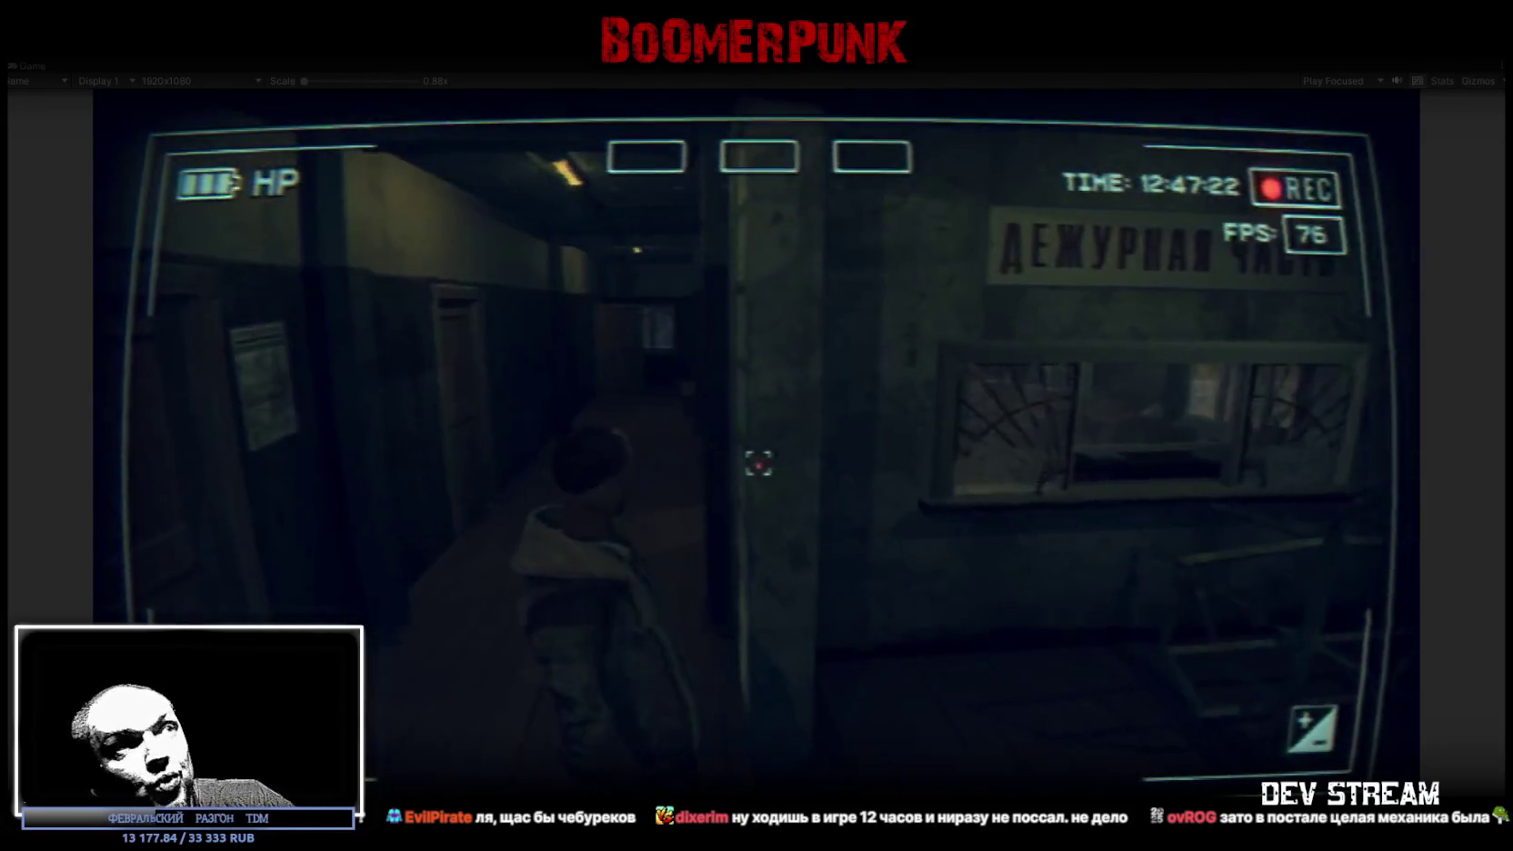
{"action": "key", "text": "w"}
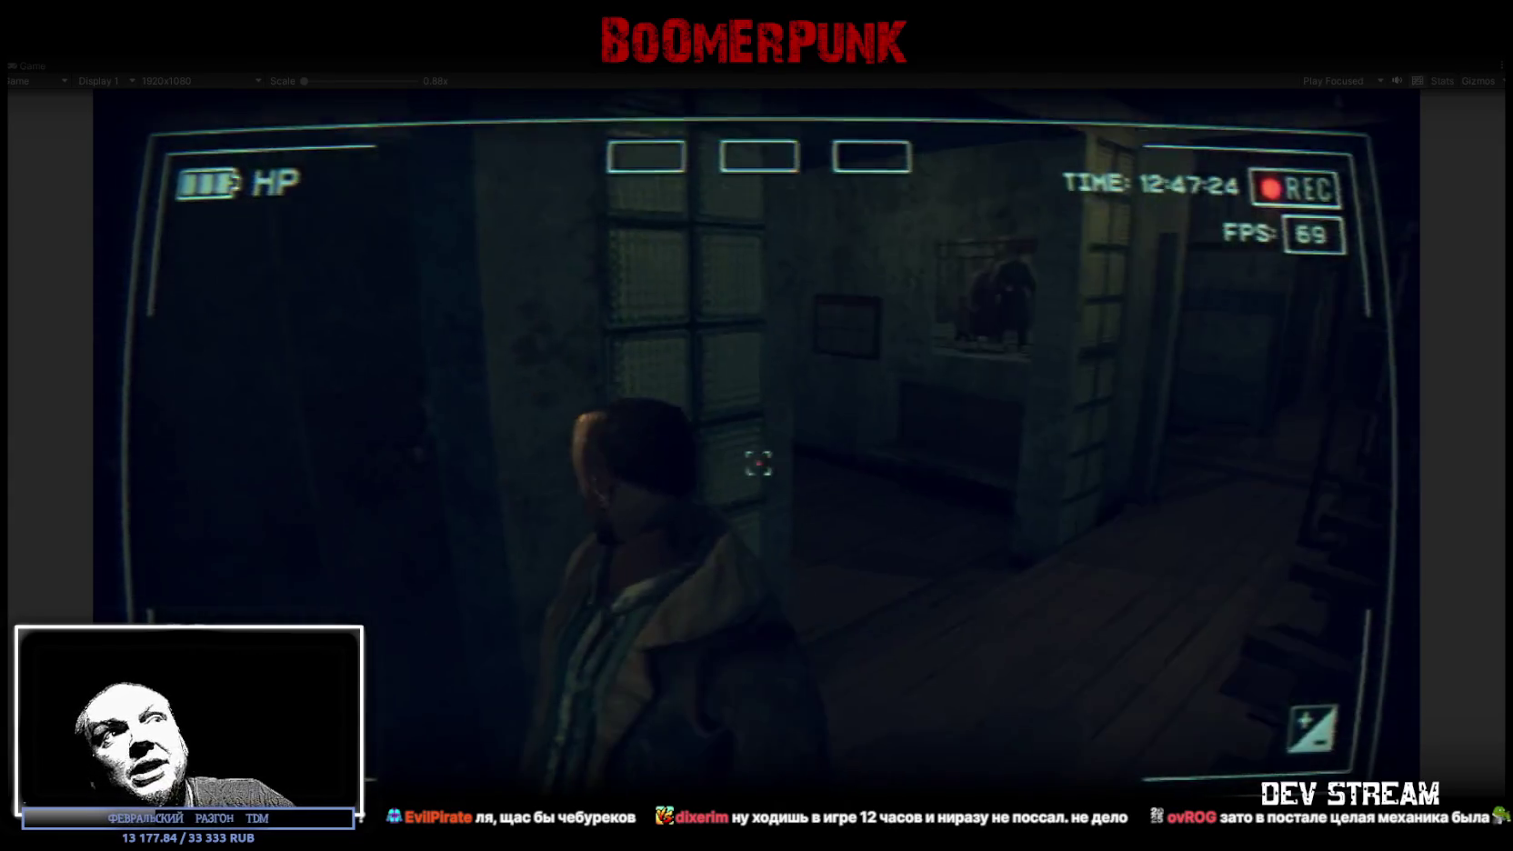
{"action": "key", "text": "w"}
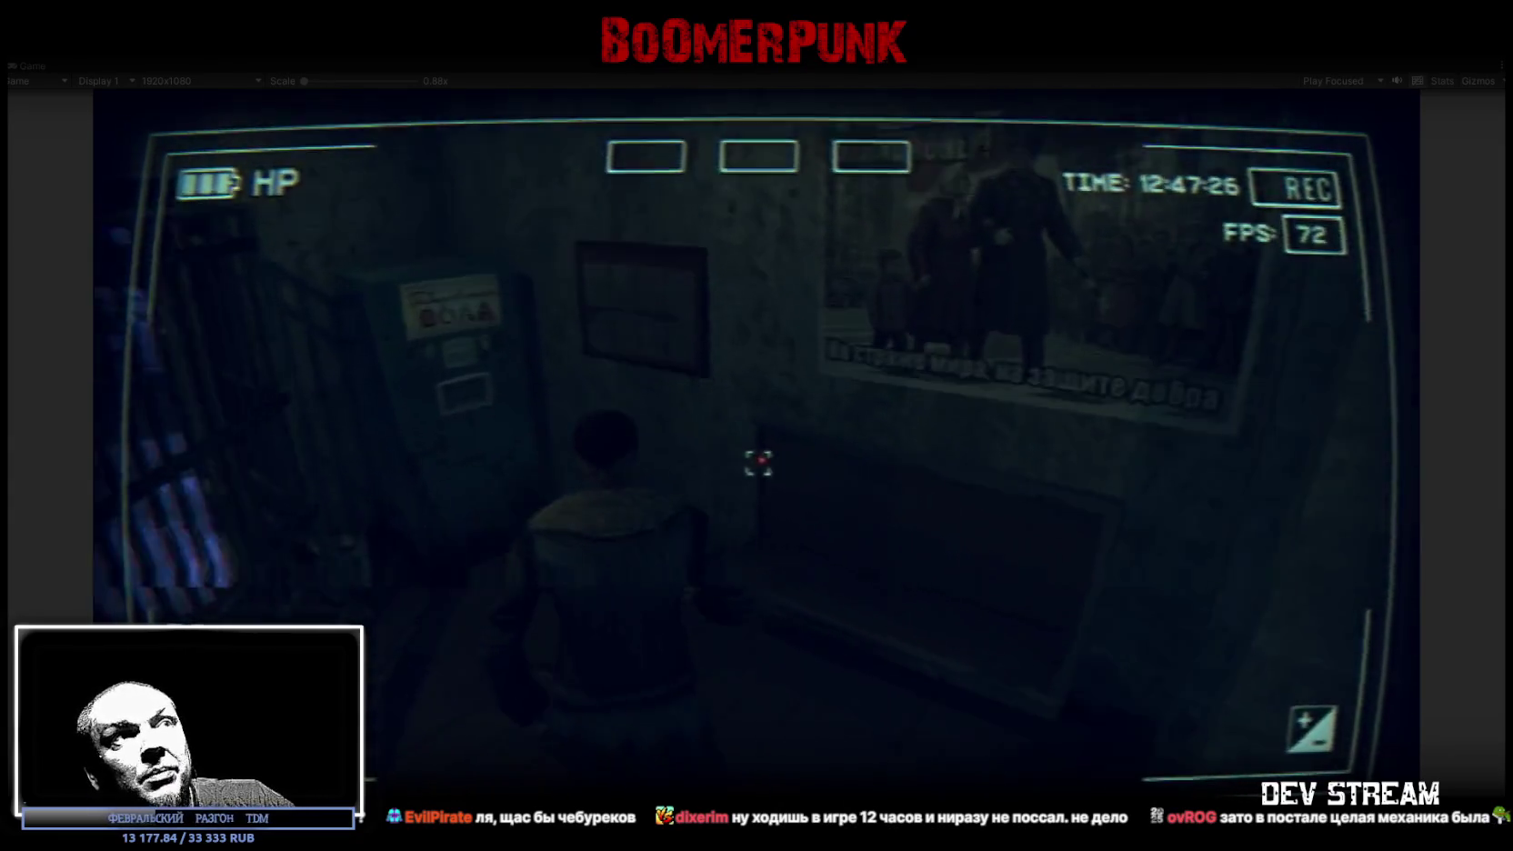
{"action": "key", "text": "w"}
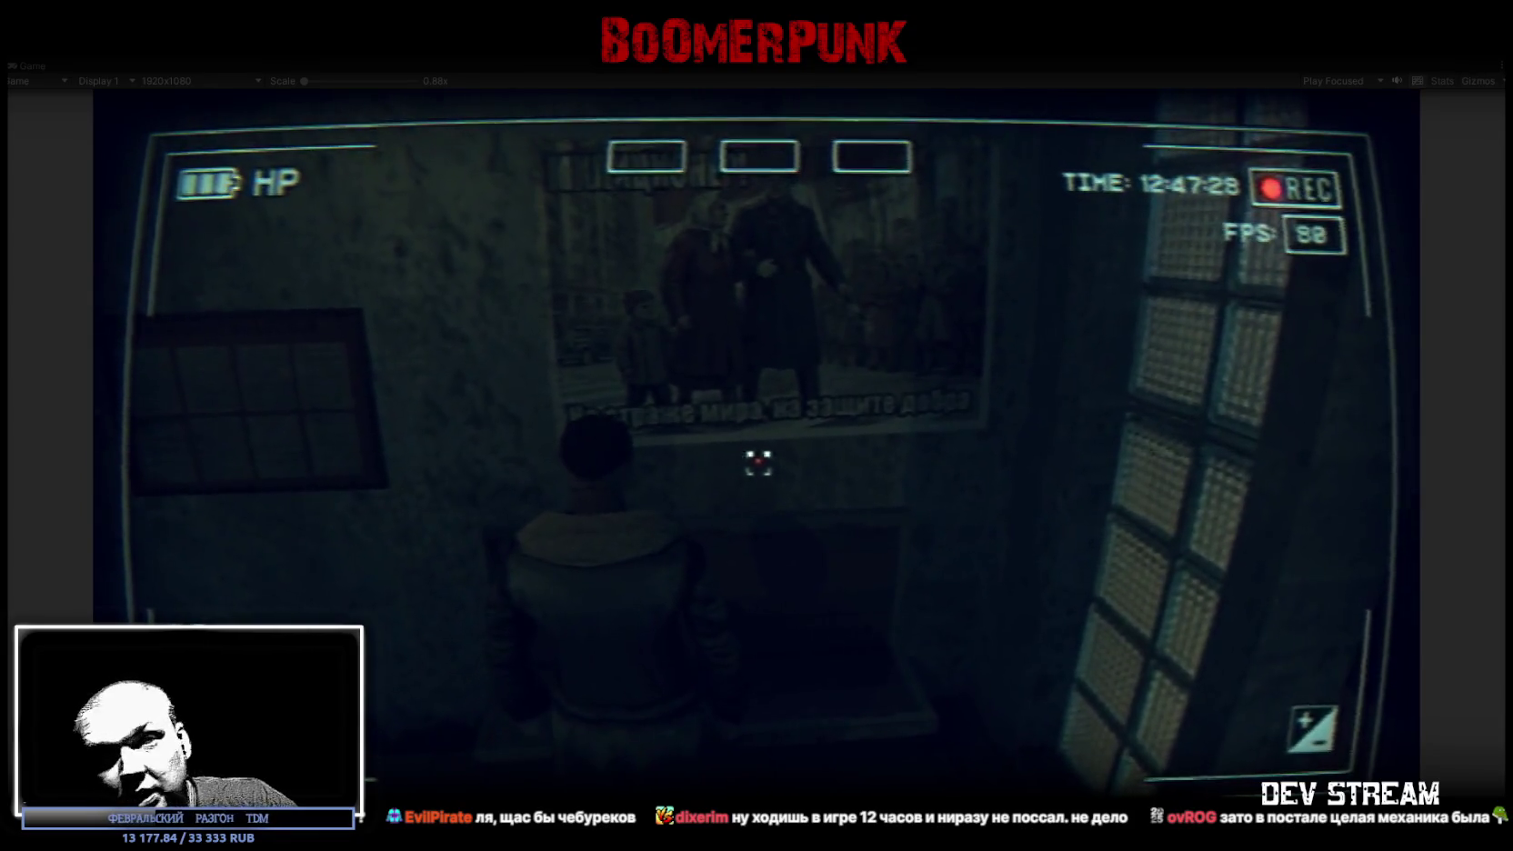
{"action": "key", "text": "s"}
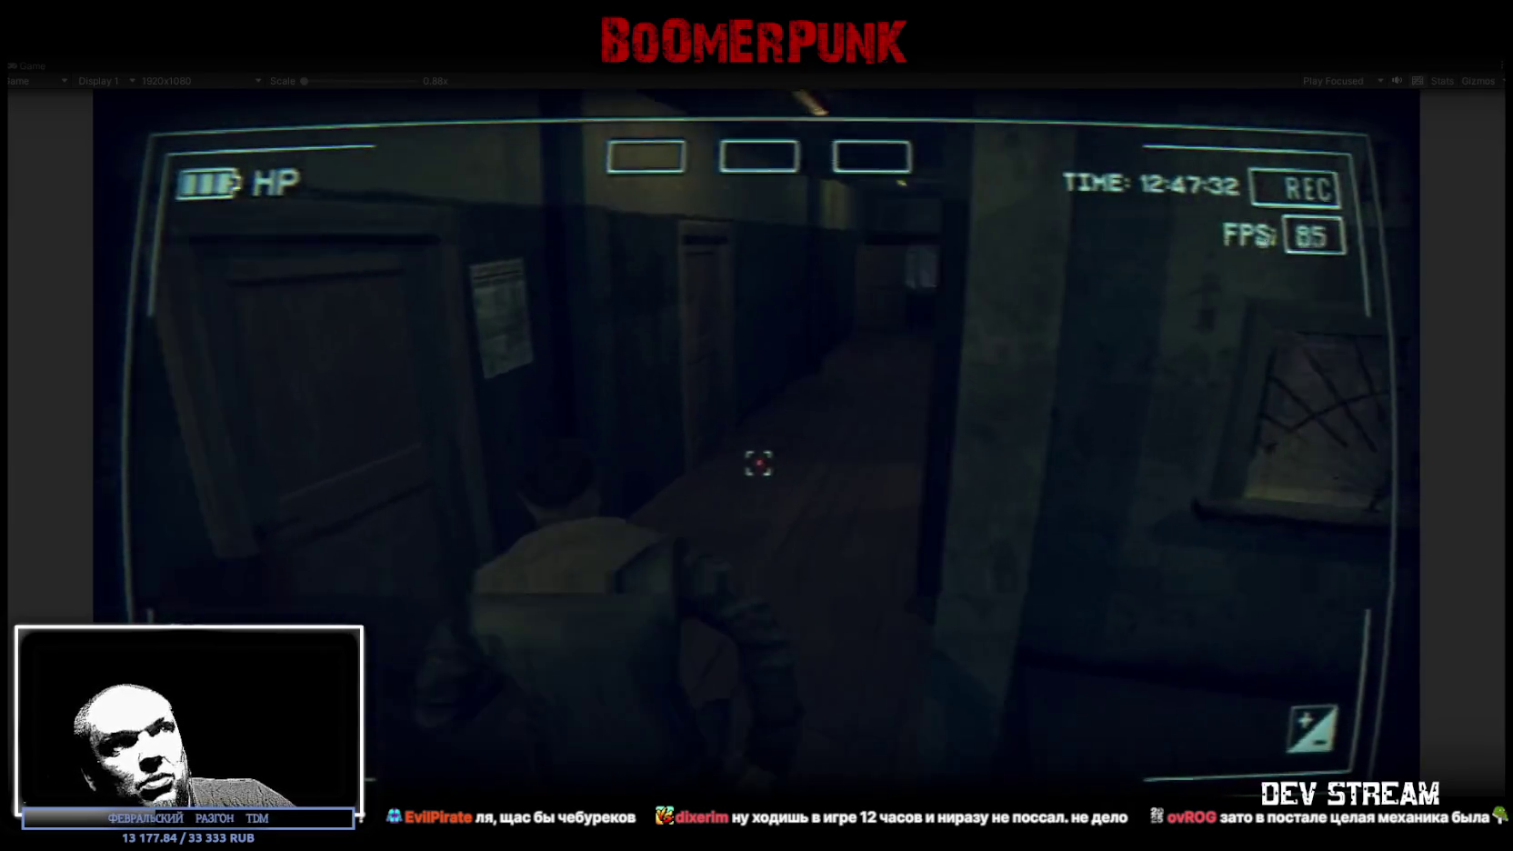
{"action": "key", "text": "w"}
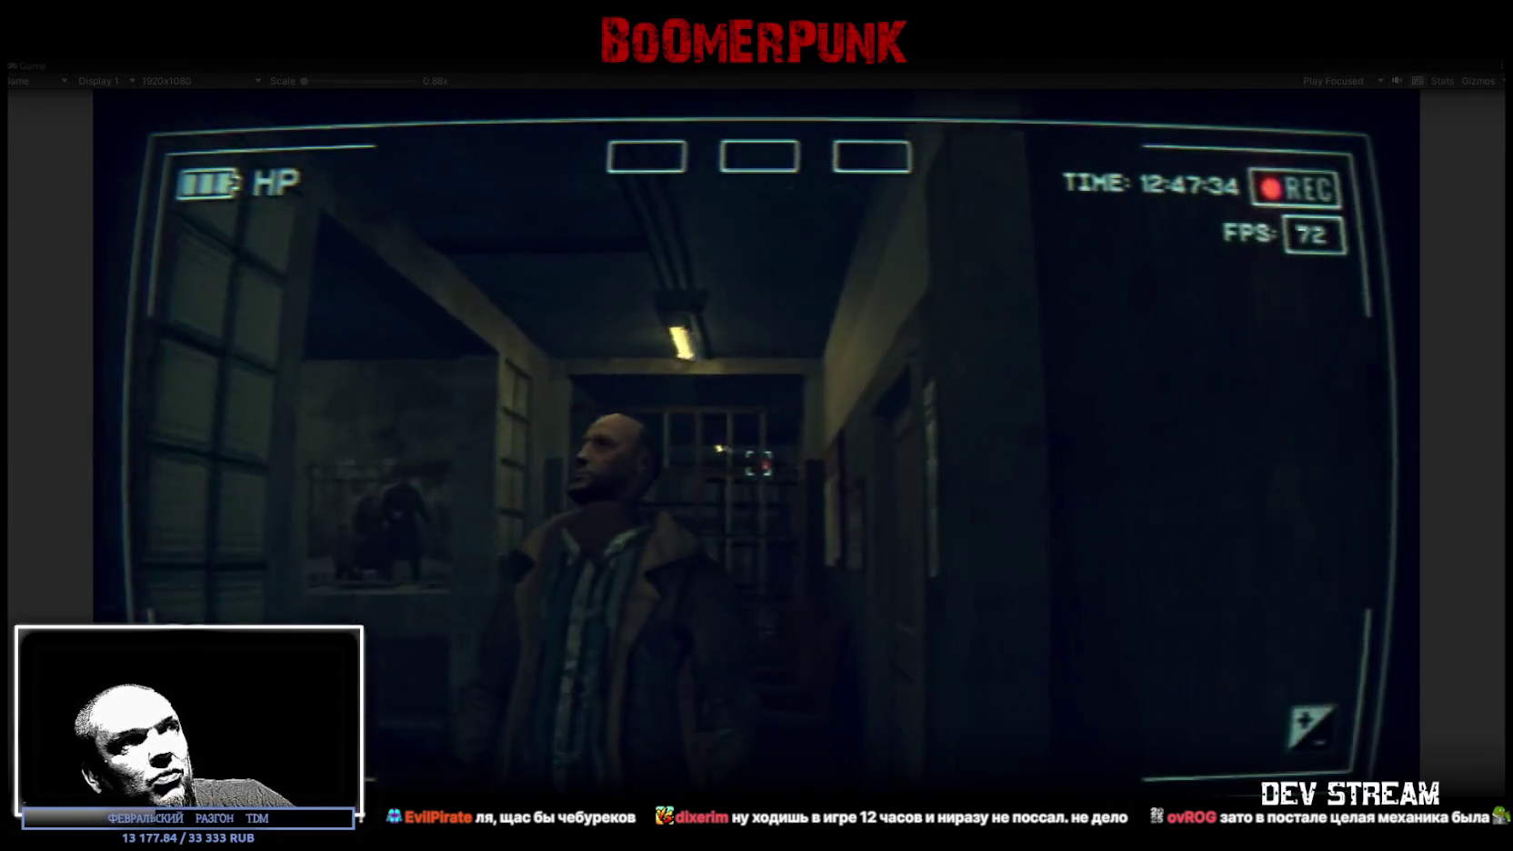
{"action": "key", "text": "w"}
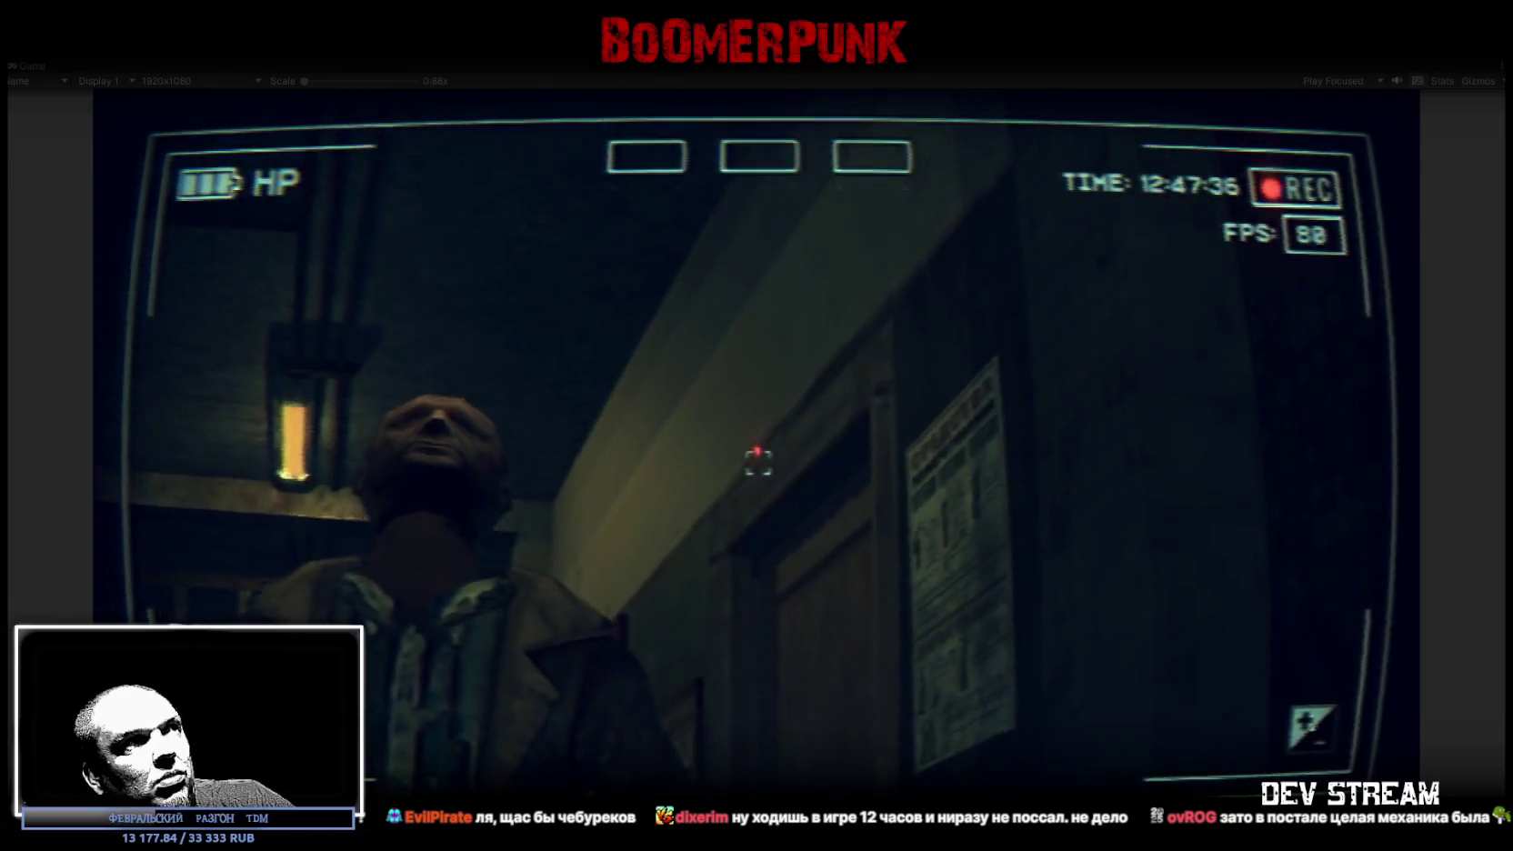
{"action": "key", "text": "s"}
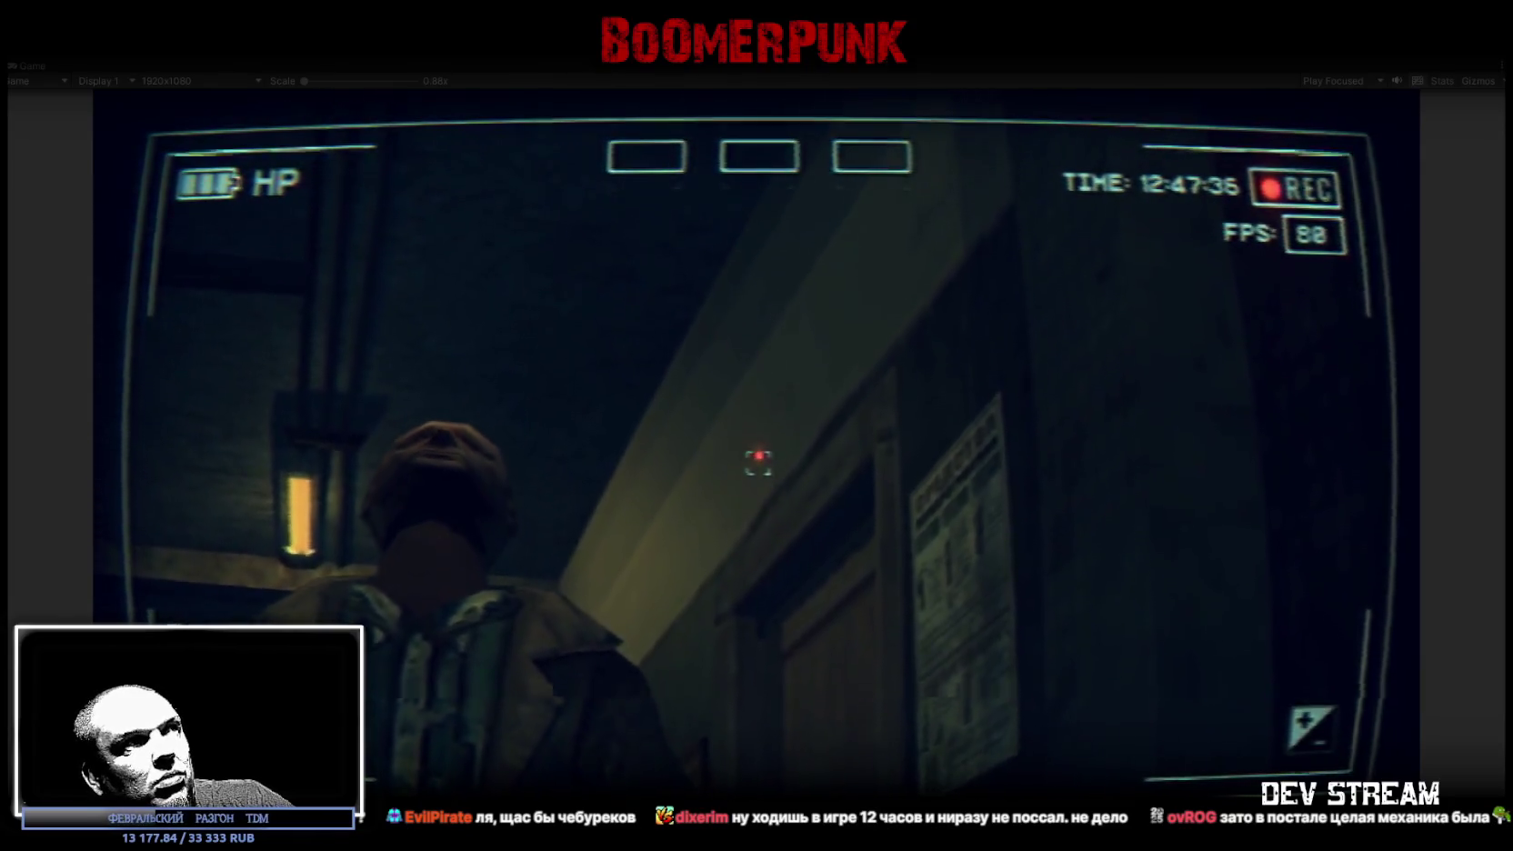
{"action": "key", "text": "w"}
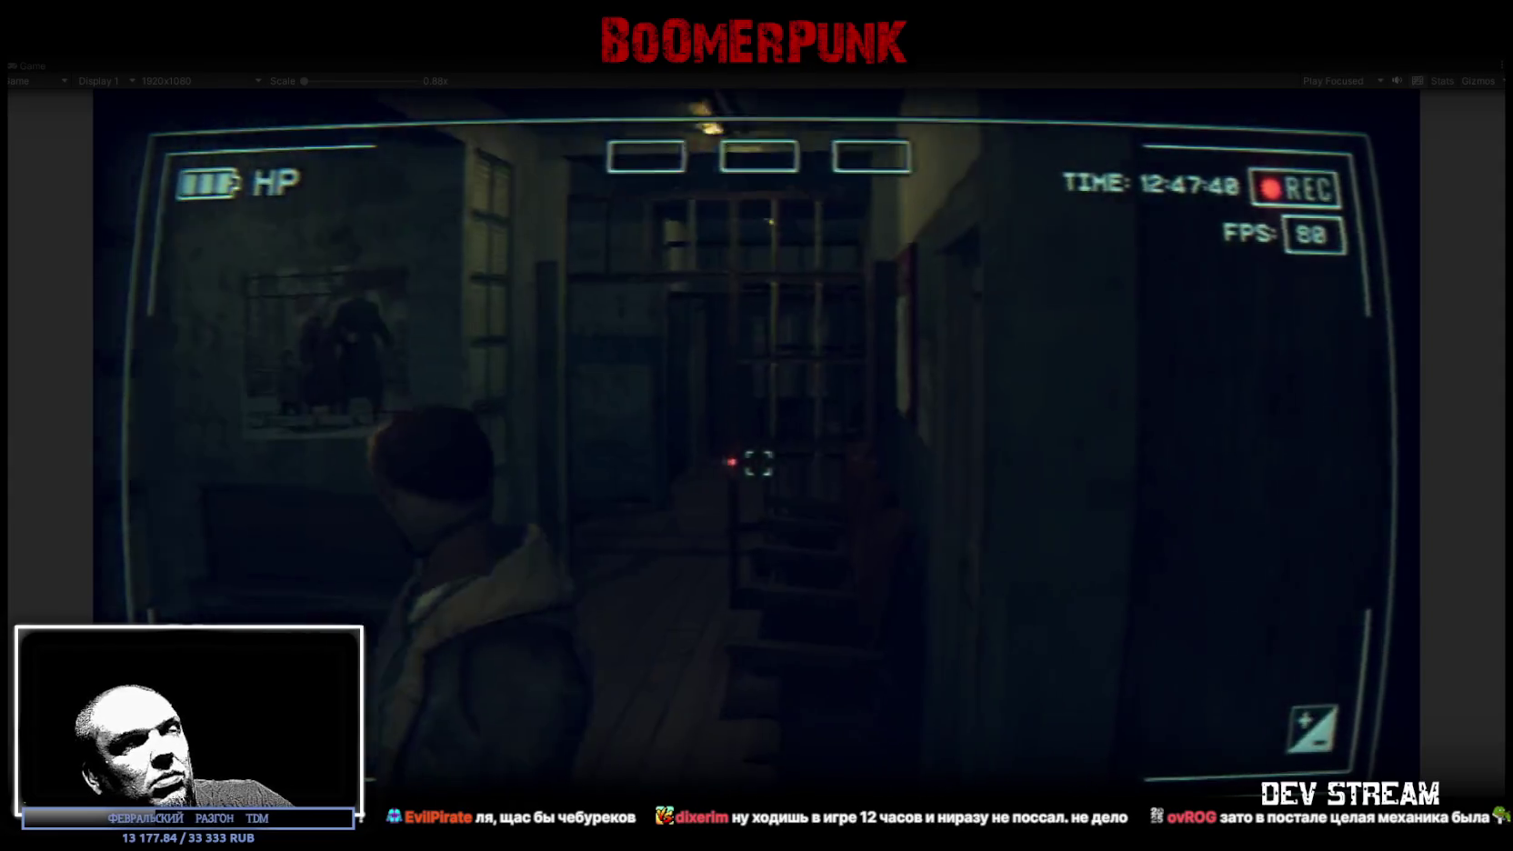
{"action": "key", "text": "w"}
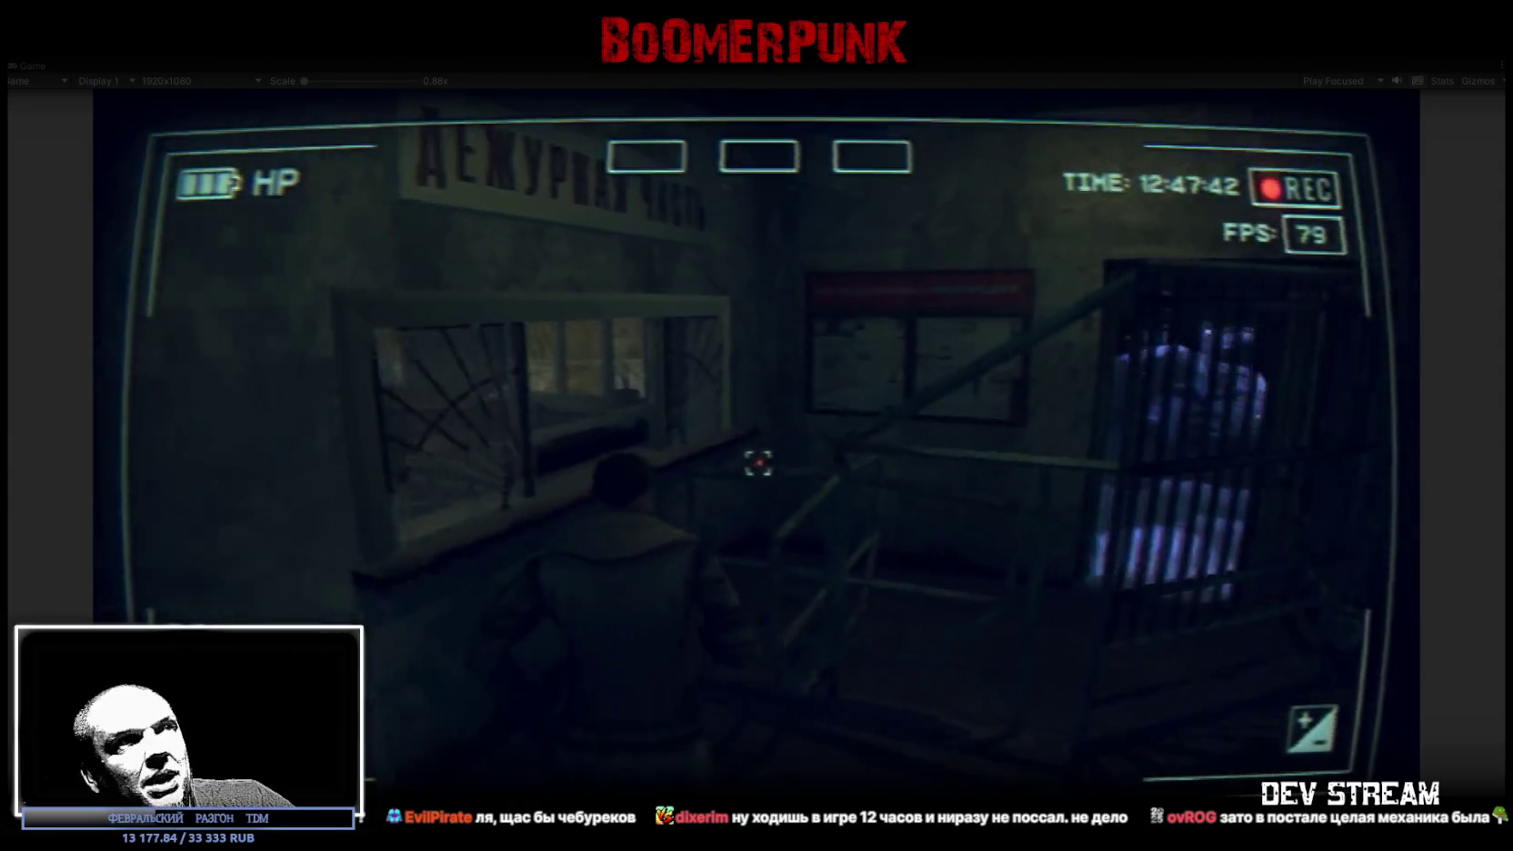
- Walk through the snowy yard back inside to the duty window, then stop the playtest
{"action": "key", "text": "w"}
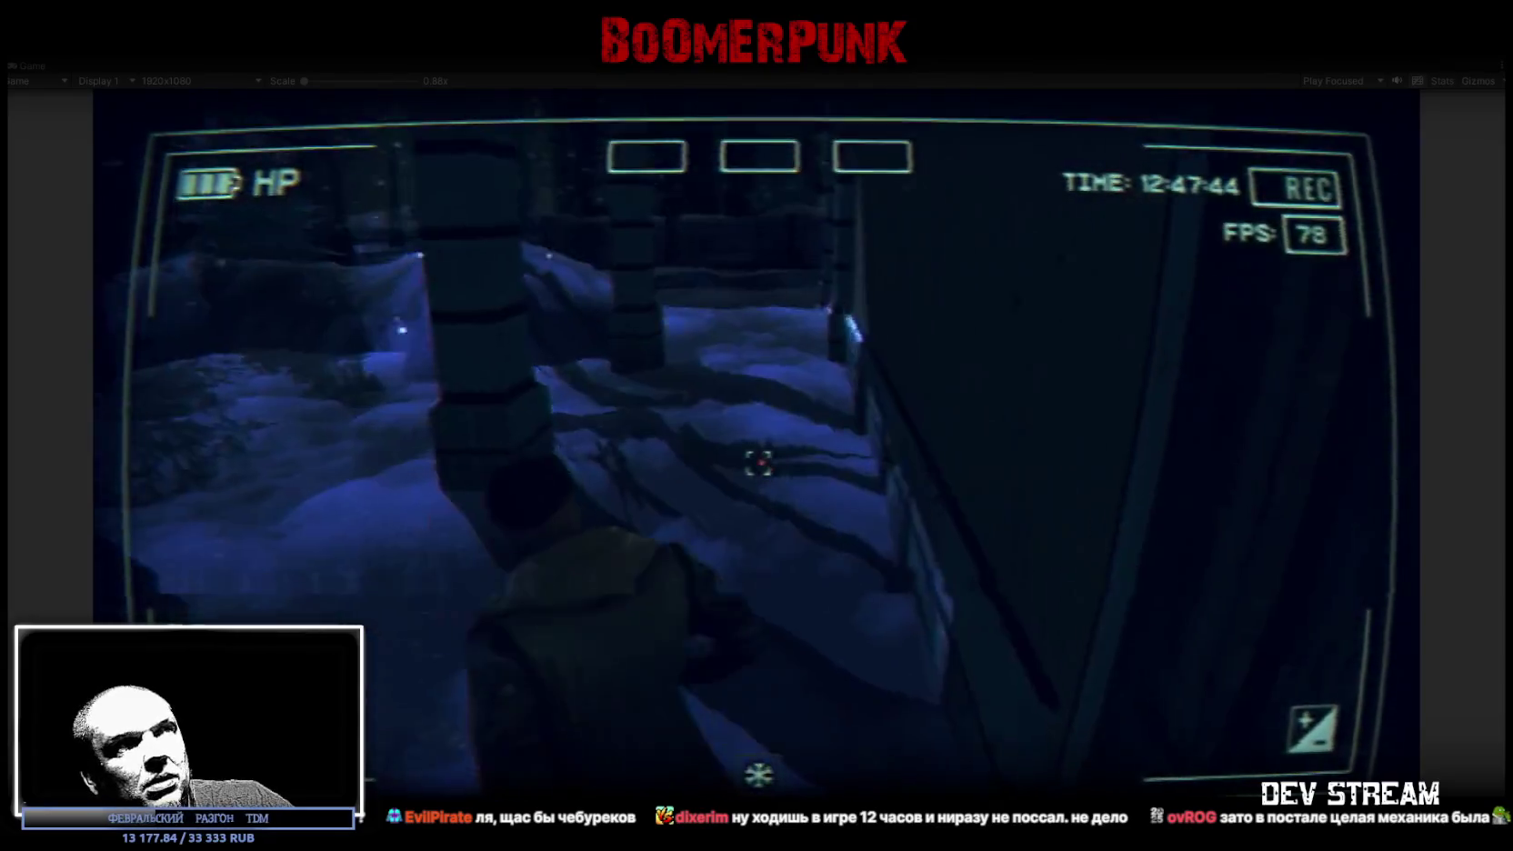
{"action": "key", "text": "w"}
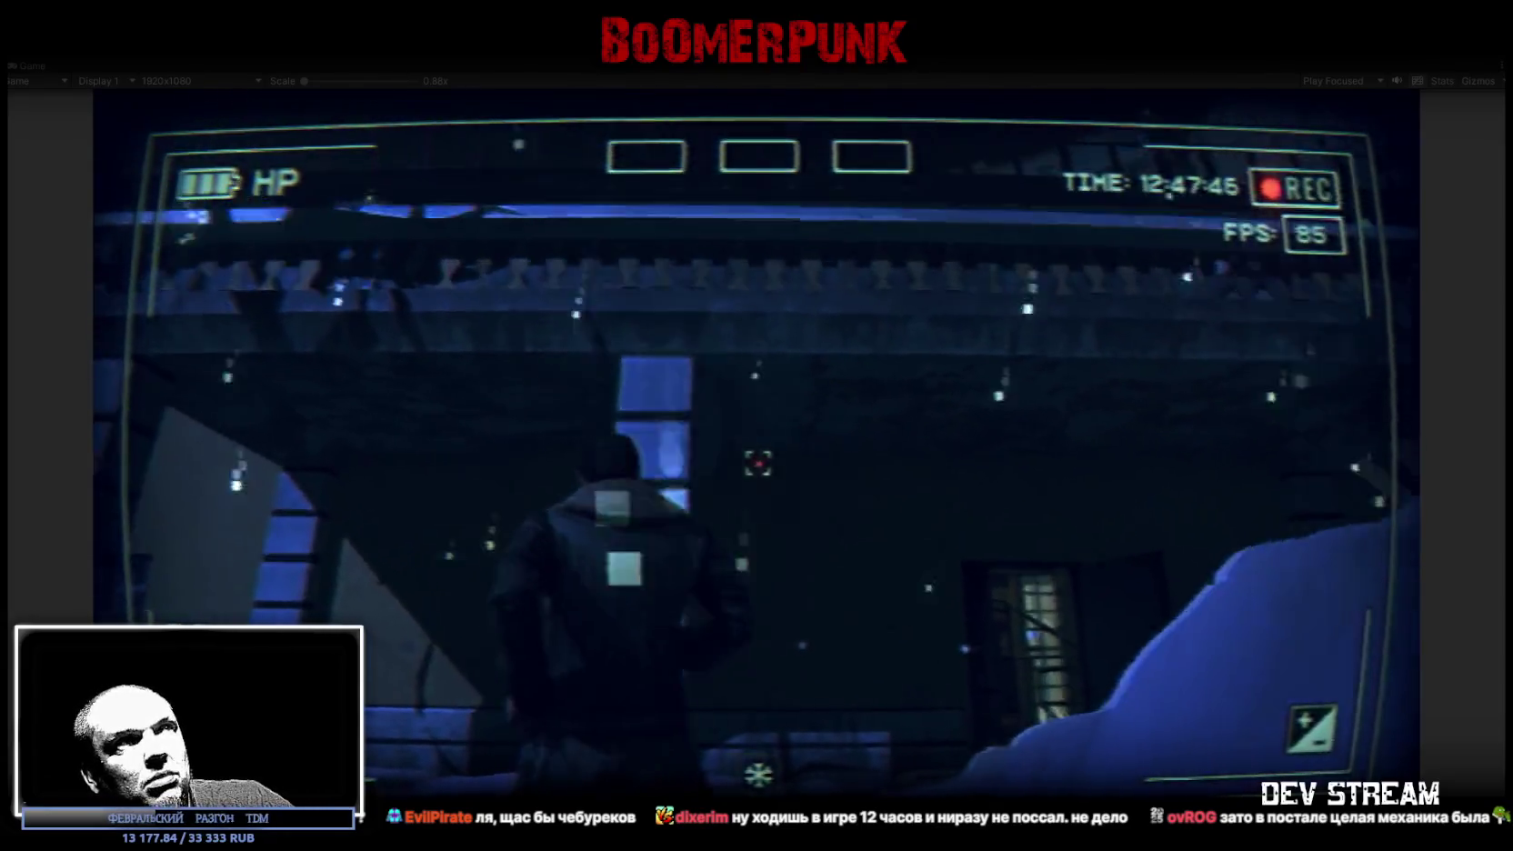
{"action": "key", "text": "w"}
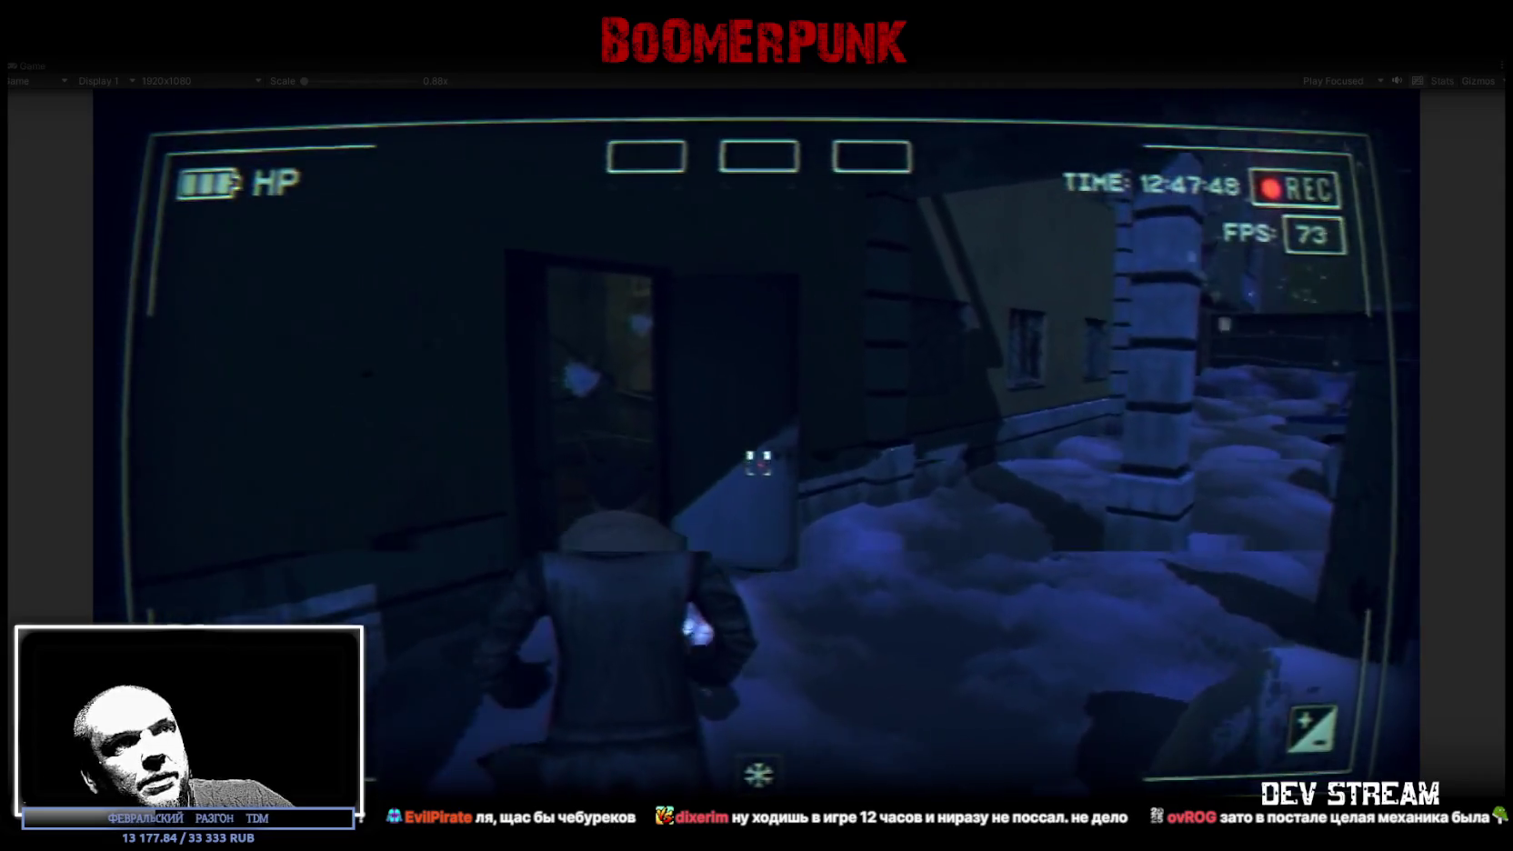
{"action": "key", "text": "w"}
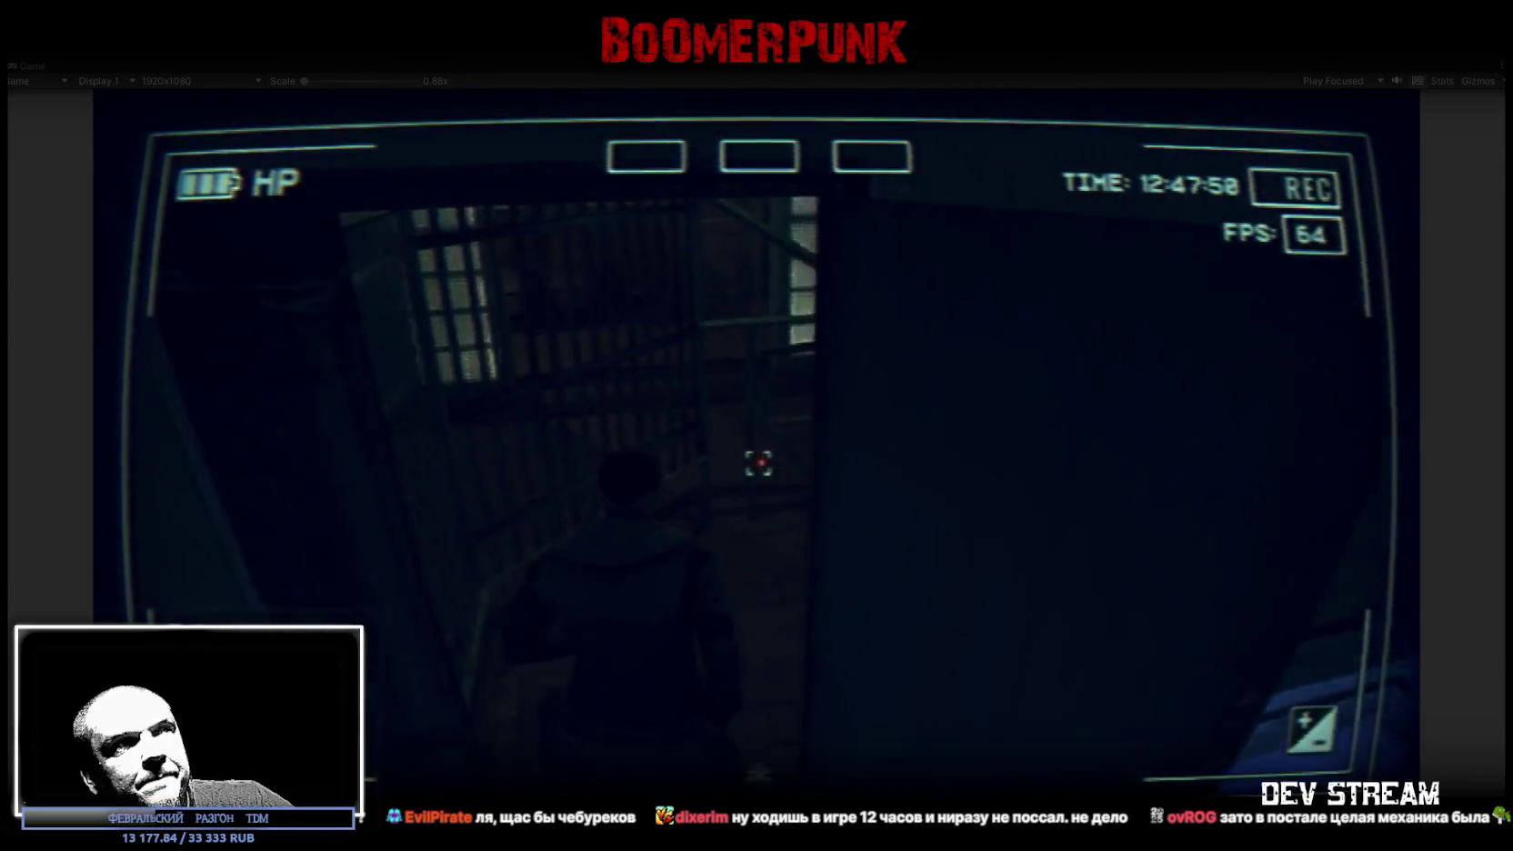
{"action": "key", "text": "w"}
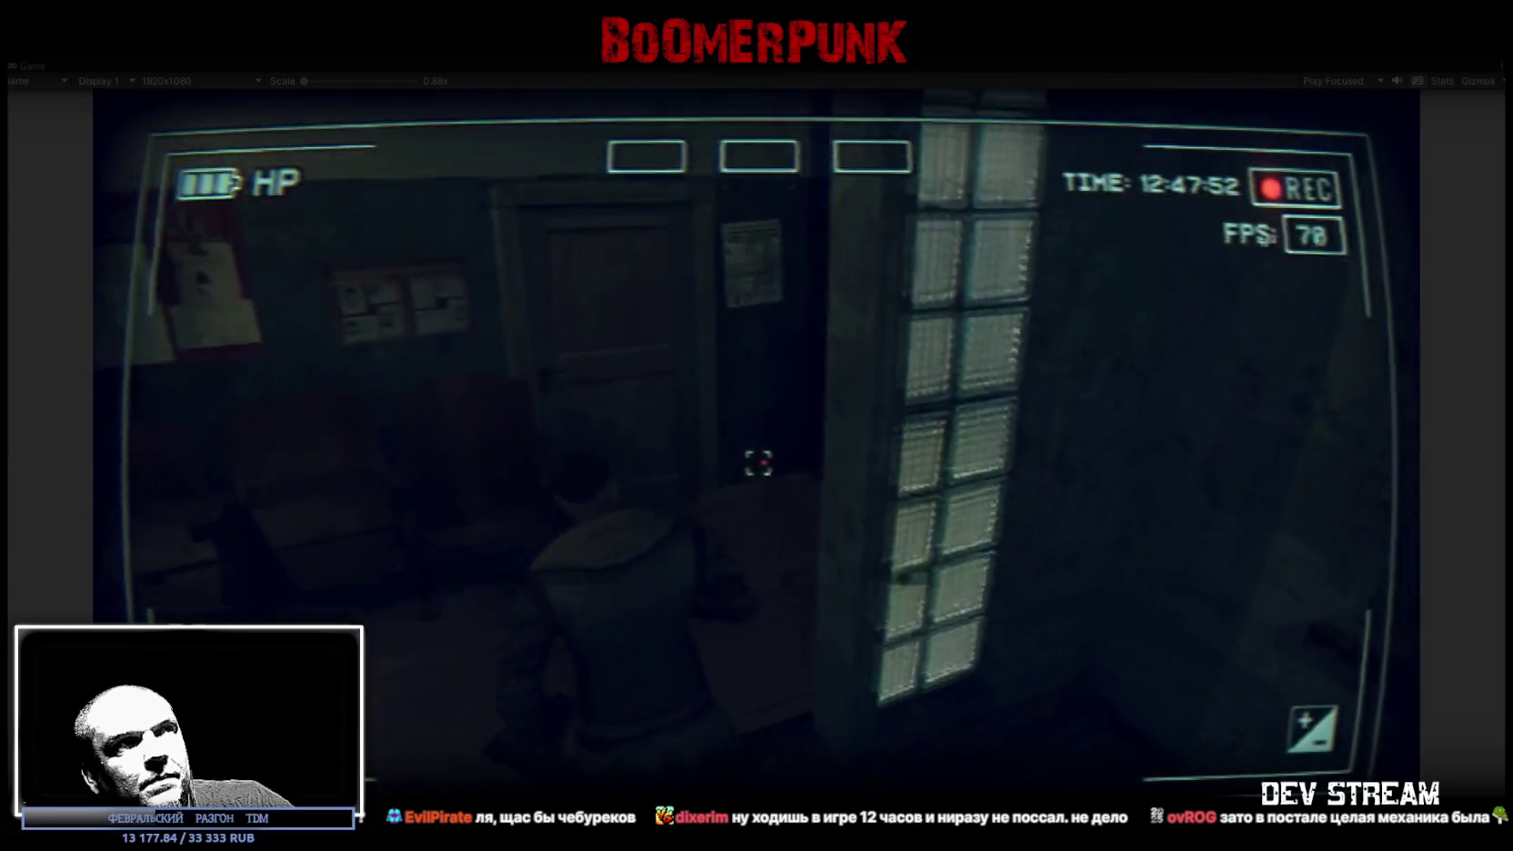
{"action": "key", "text": "w"}
{"action": "key", "text": "w"}
{"action": "key", "text": "w"}
{"action": "key", "text": "Escape"}
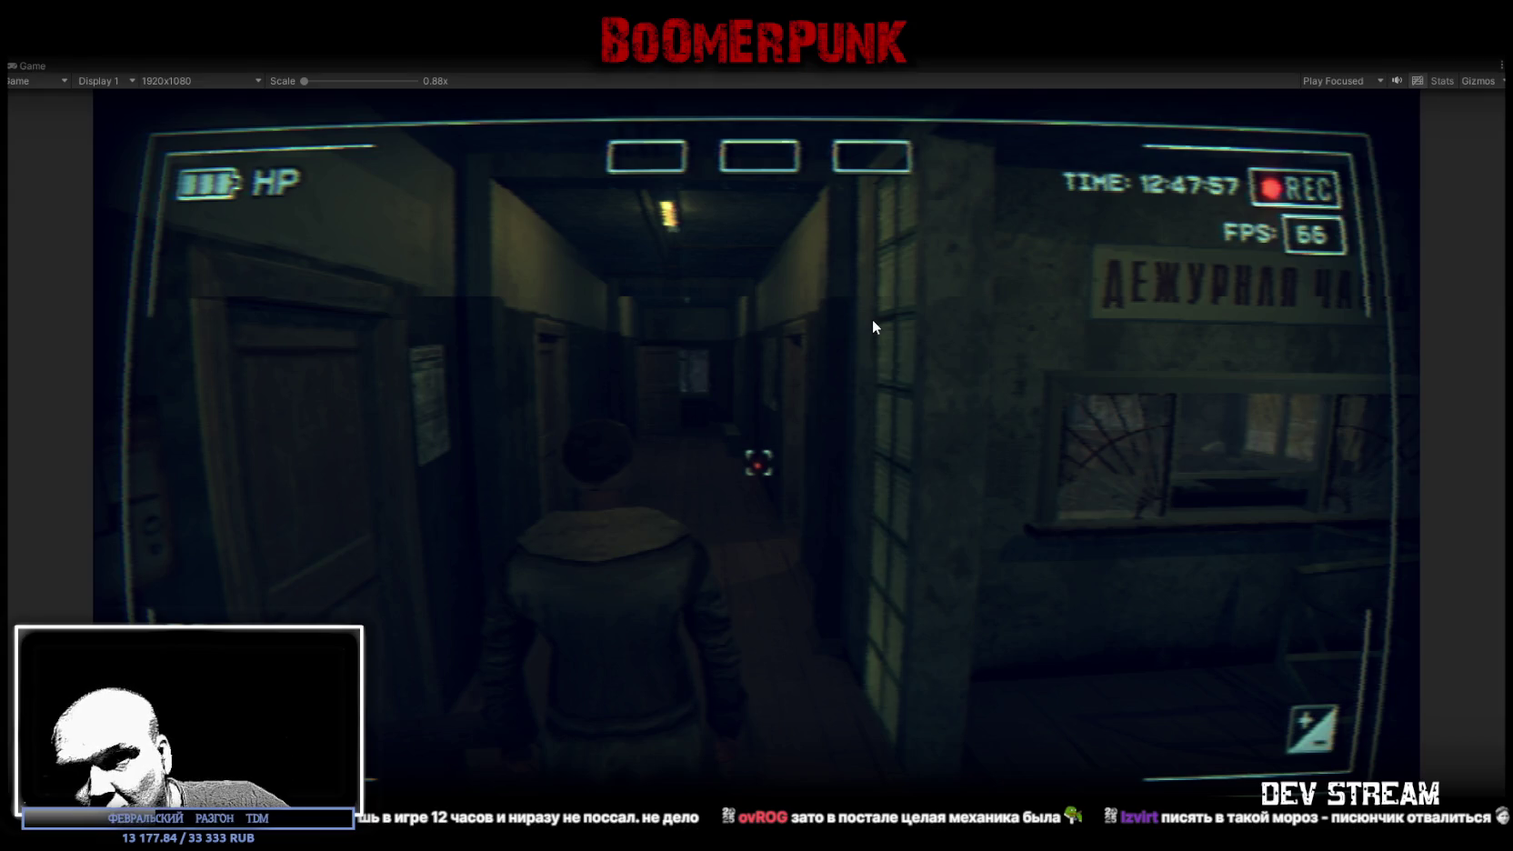
{"action": "key", "text": "ctrl+p"}
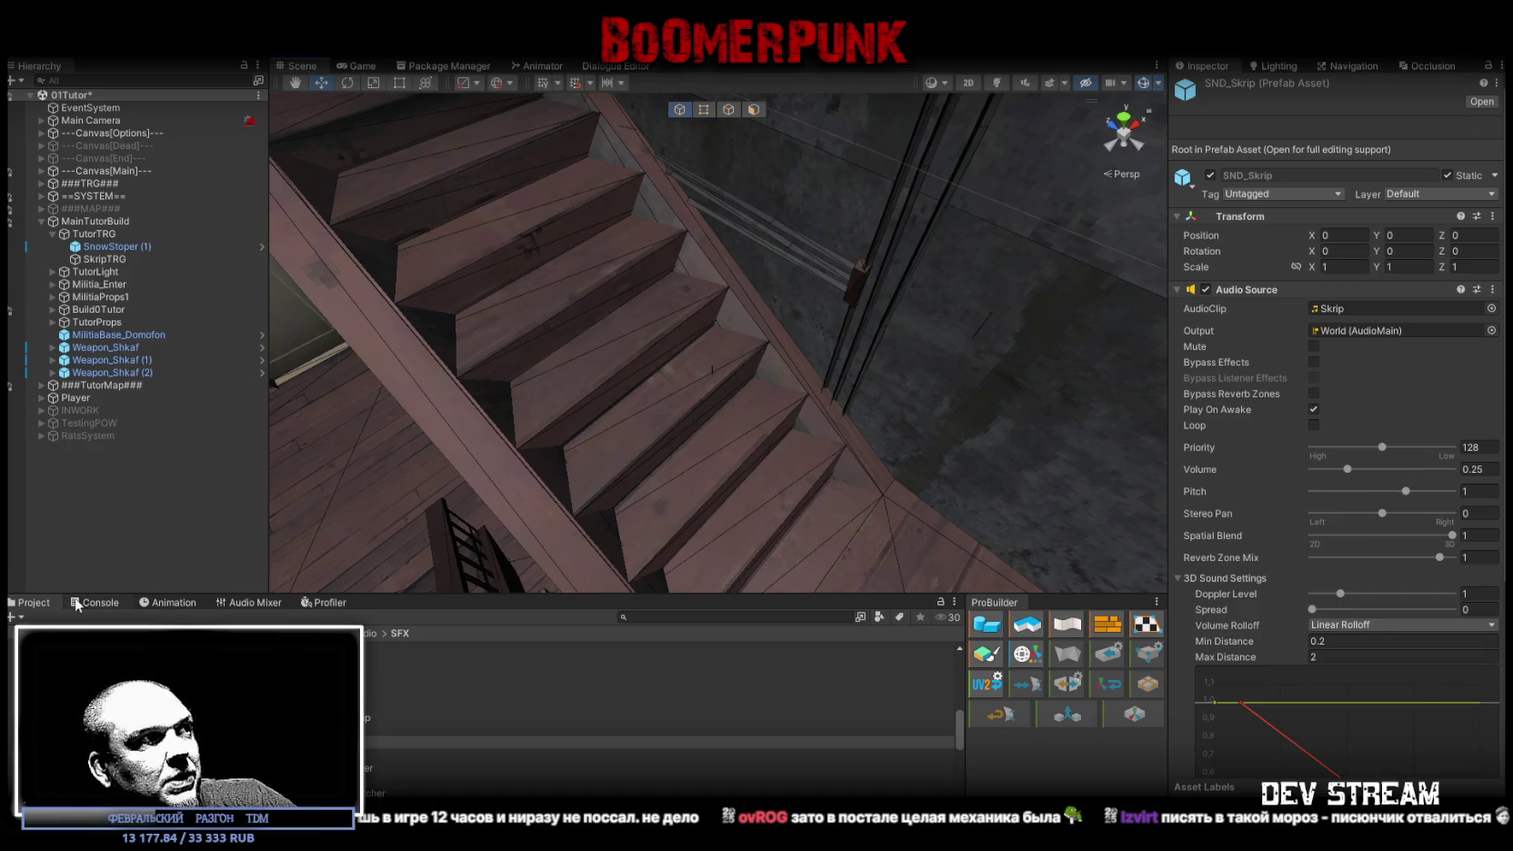
{"action": "left_click", "coordinate": [41, 607]}
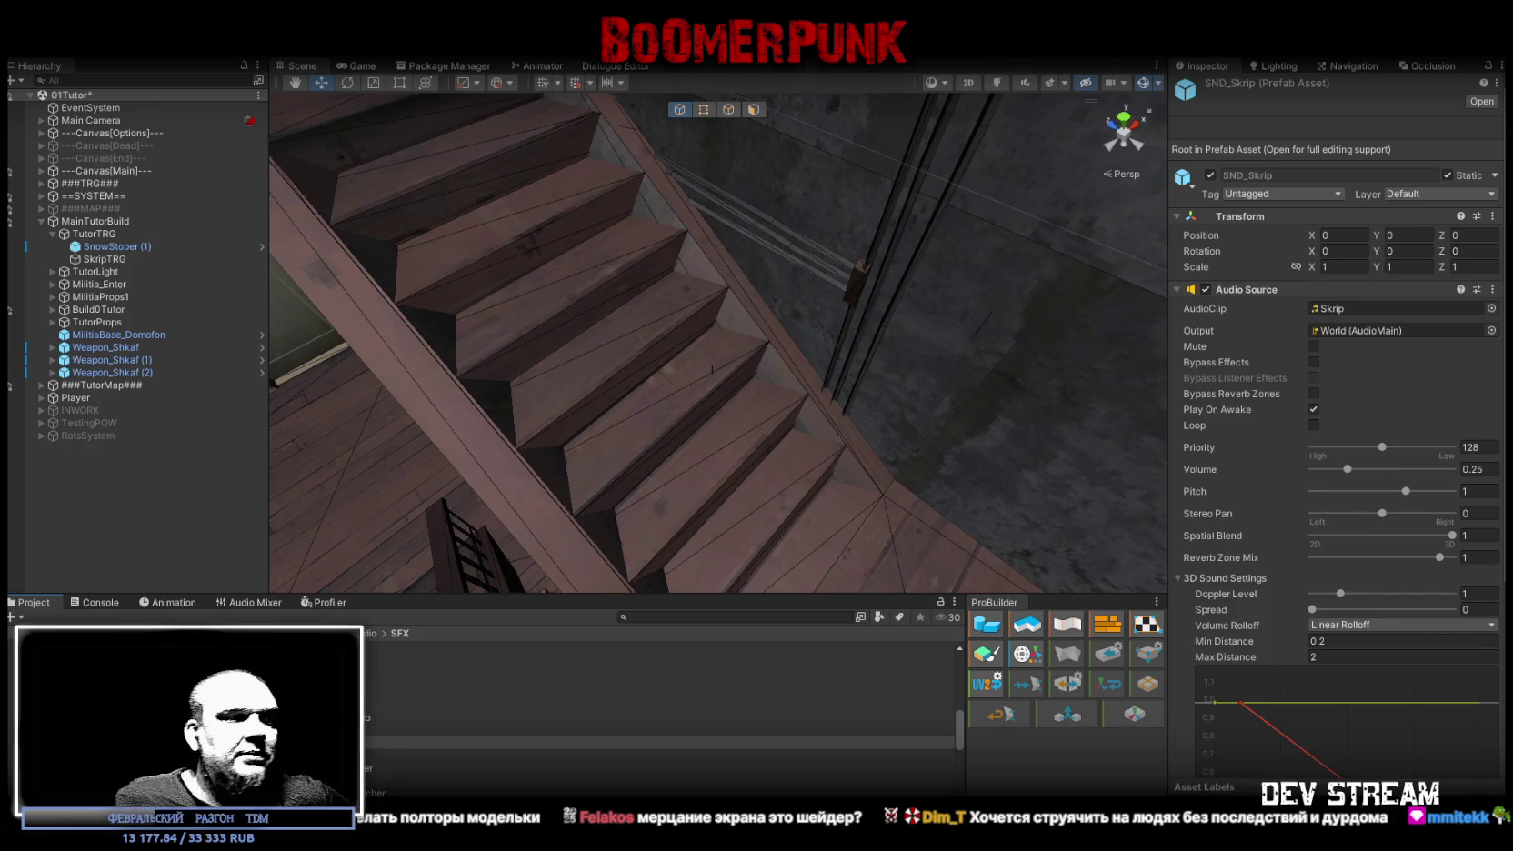
- Select the fire extinguisher, look into the duty room, then switch to Blockbench
{"action": "mouse_move", "coordinate": [995, 560]}
{"action": "left_mouse_down"}
{"action": "mouse_move", "coordinate": [600, 361]}
{"action": "mouse_move", "coordinate": [640, 349]}
{"action": "mouse_move", "coordinate": [871, 523]}
{"action": "mouse_move", "coordinate": [788, 500]}
{"action": "mouse_move", "coordinate": [823, 494]}
{"action": "mouse_move", "coordinate": [702, 487]}
{"action": "left_mouse_up"}
{"action": "left_click", "coordinate": [696, 487]}
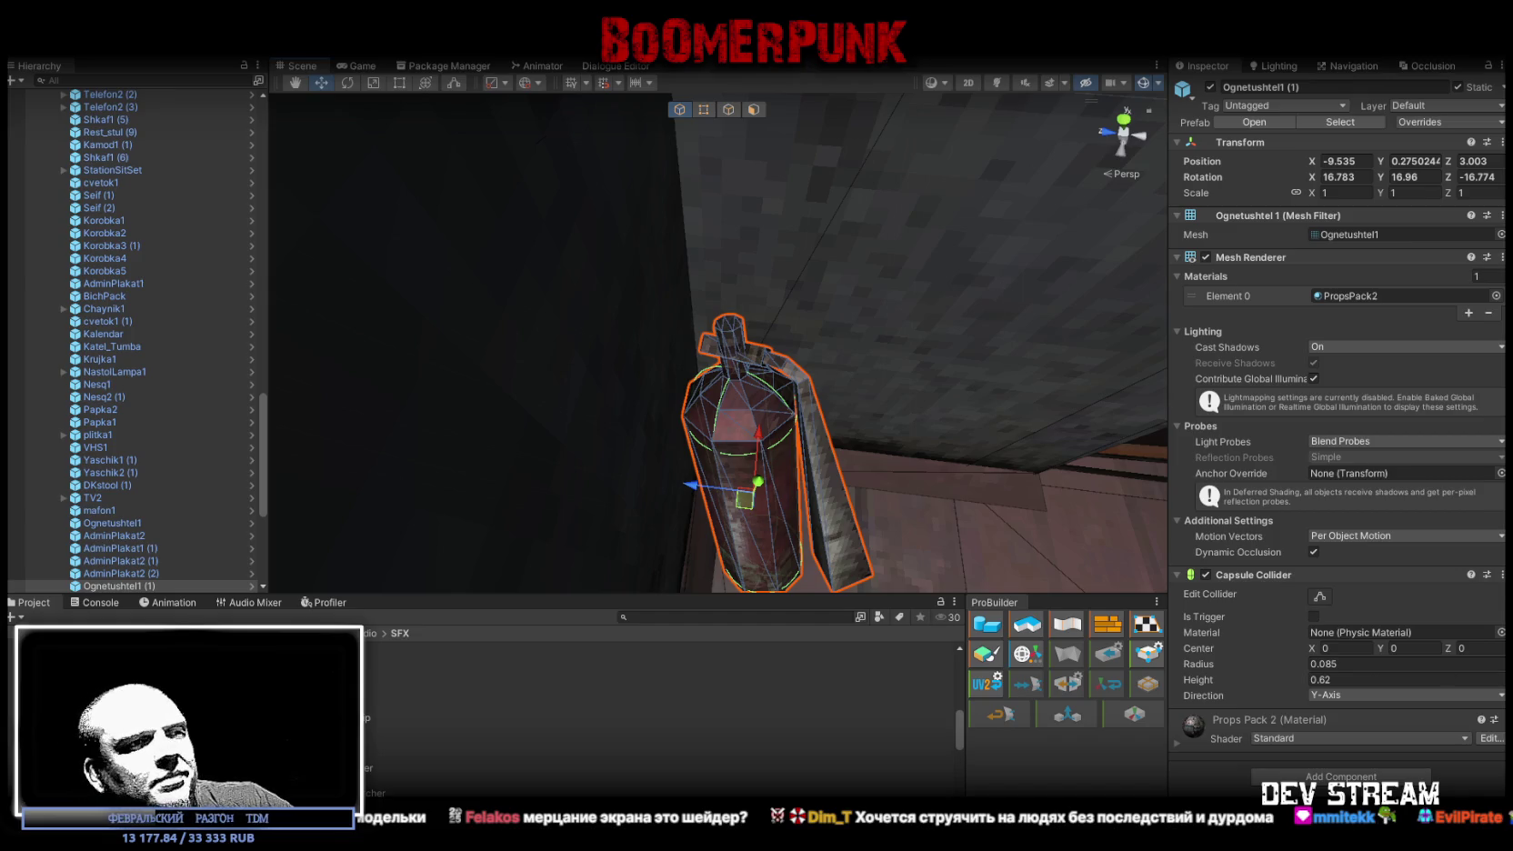
{"action": "mouse_move", "coordinate": [898, 386]}
{"action": "left_mouse_down"}
{"action": "mouse_move", "coordinate": [1052, 201]}
{"action": "mouse_move", "coordinate": [1003, 291]}
{"action": "mouse_move", "coordinate": [989, 278]}
{"action": "mouse_move", "coordinate": [1064, 300]}
{"action": "left_mouse_up"}
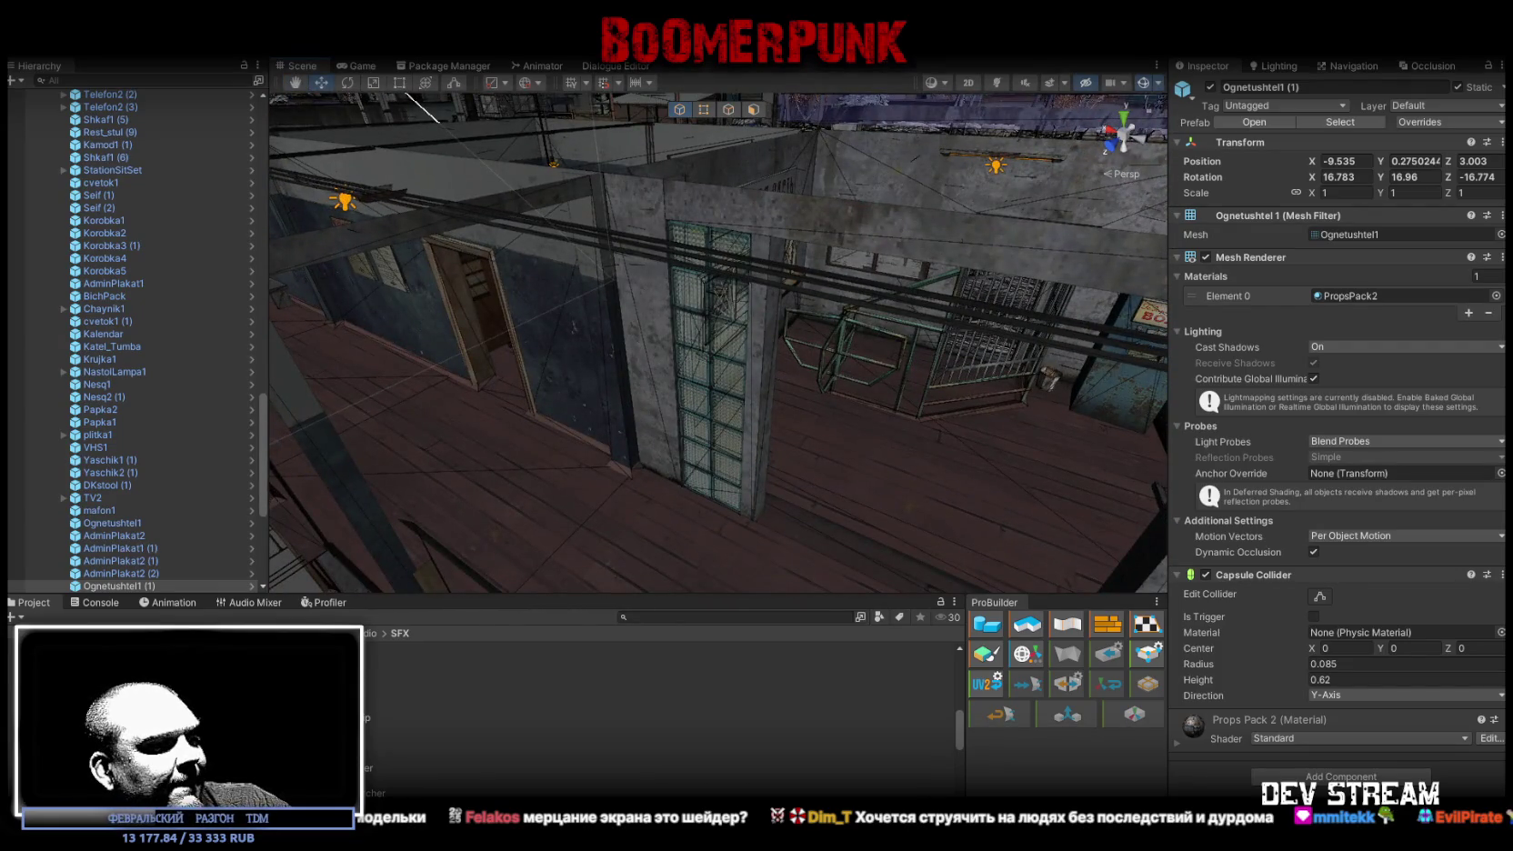
{"action": "key", "text": "alt+Tab"}
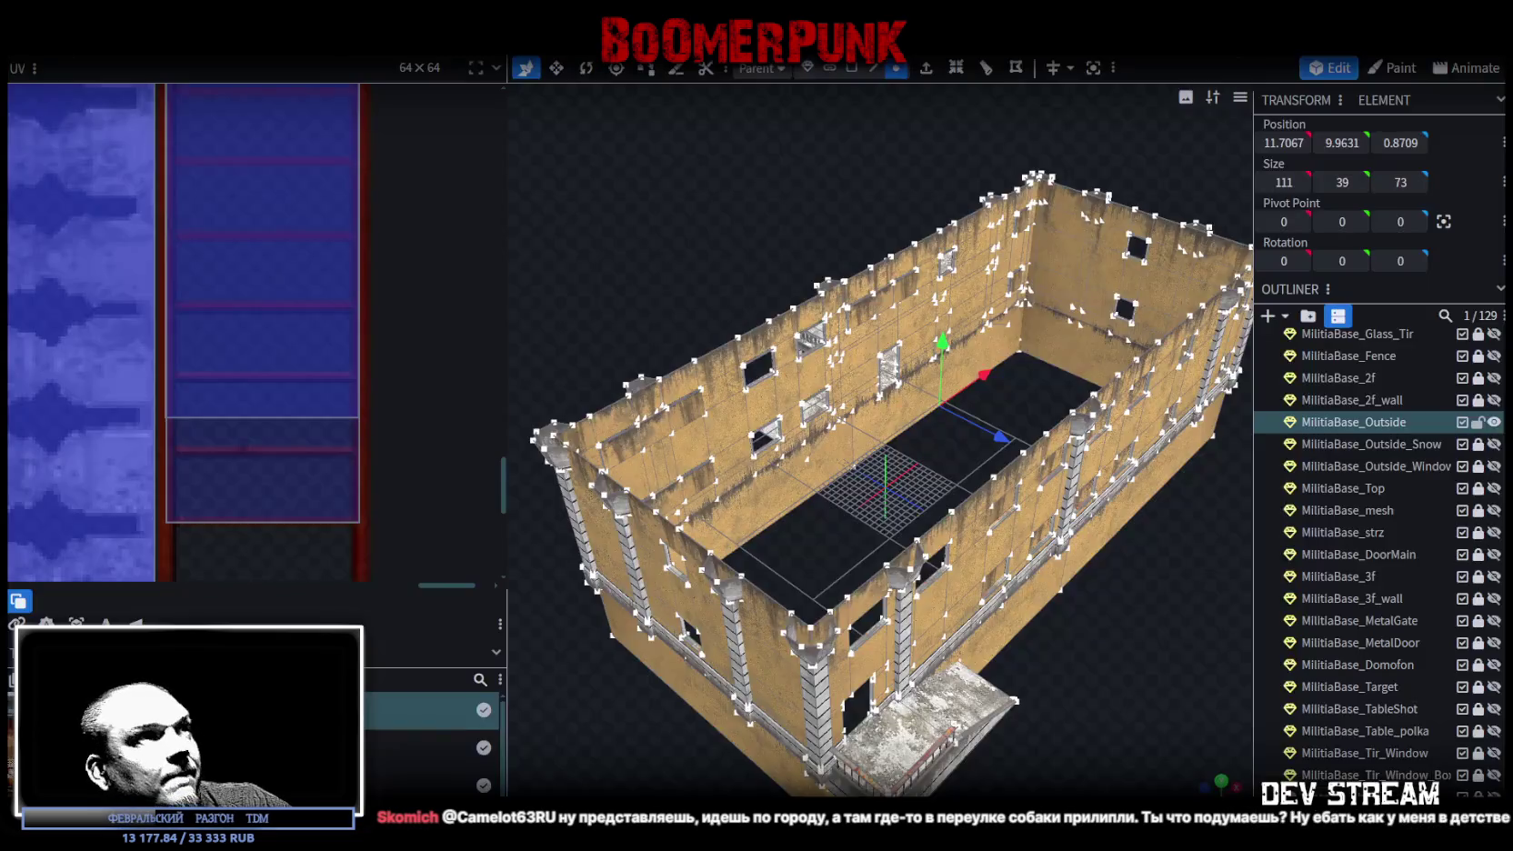
- Zoom in on the walls and save the model as Build0Tutor.bbmodel
{"action": "mouse_move", "coordinate": [1177, 623]}
{"action": "left_mouse_down"}
{"action": "mouse_move", "coordinate": [1159, 591]}
{"action": "mouse_move", "coordinate": [1080, 558]}
{"action": "mouse_move", "coordinate": [1082, 431]}
{"action": "mouse_move", "coordinate": [1030, 470]}
{"action": "left_mouse_up"}
{"action": "scroll", "coordinate": [1146, 568], "scroll_direction": "up", "scroll_amount": 3}
{"action": "scroll", "coordinate": [1150, 562], "scroll_direction": "up", "scroll_amount": 5}
{"action": "scroll", "coordinate": [1150, 562], "scroll_direction": "down", "scroll_amount": 5}
{"action": "key", "text": "ctrl+s"}
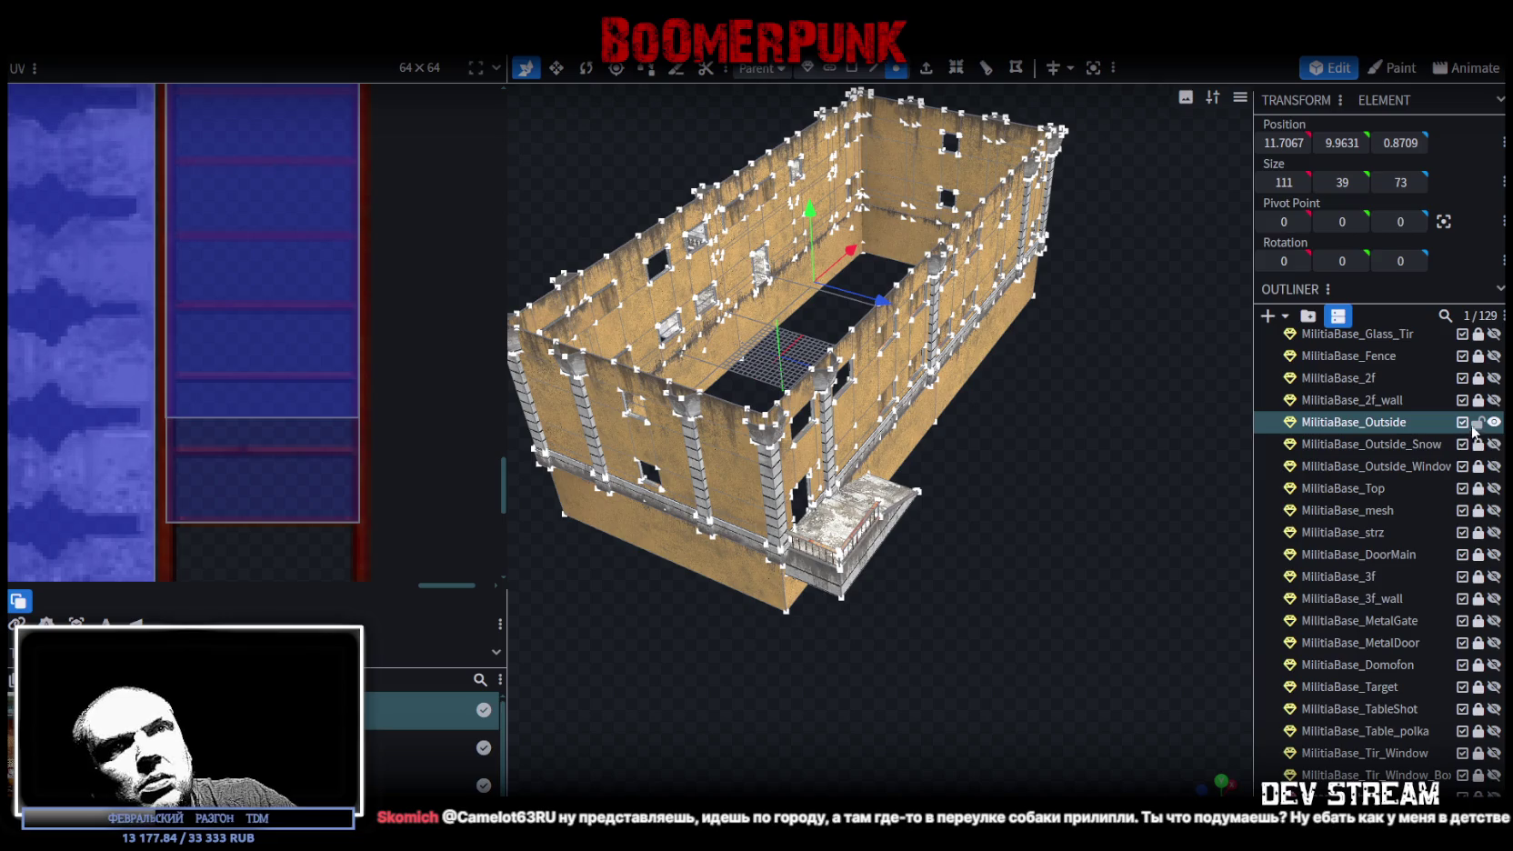
- Deselect MilitiaBase_Outside and orbit close onto the entrance balcony and doorway
{"action": "left_click", "coordinate": [1480, 424]}
{"action": "scroll", "coordinate": [912, 608], "scroll_direction": "up", "scroll_amount": 10}
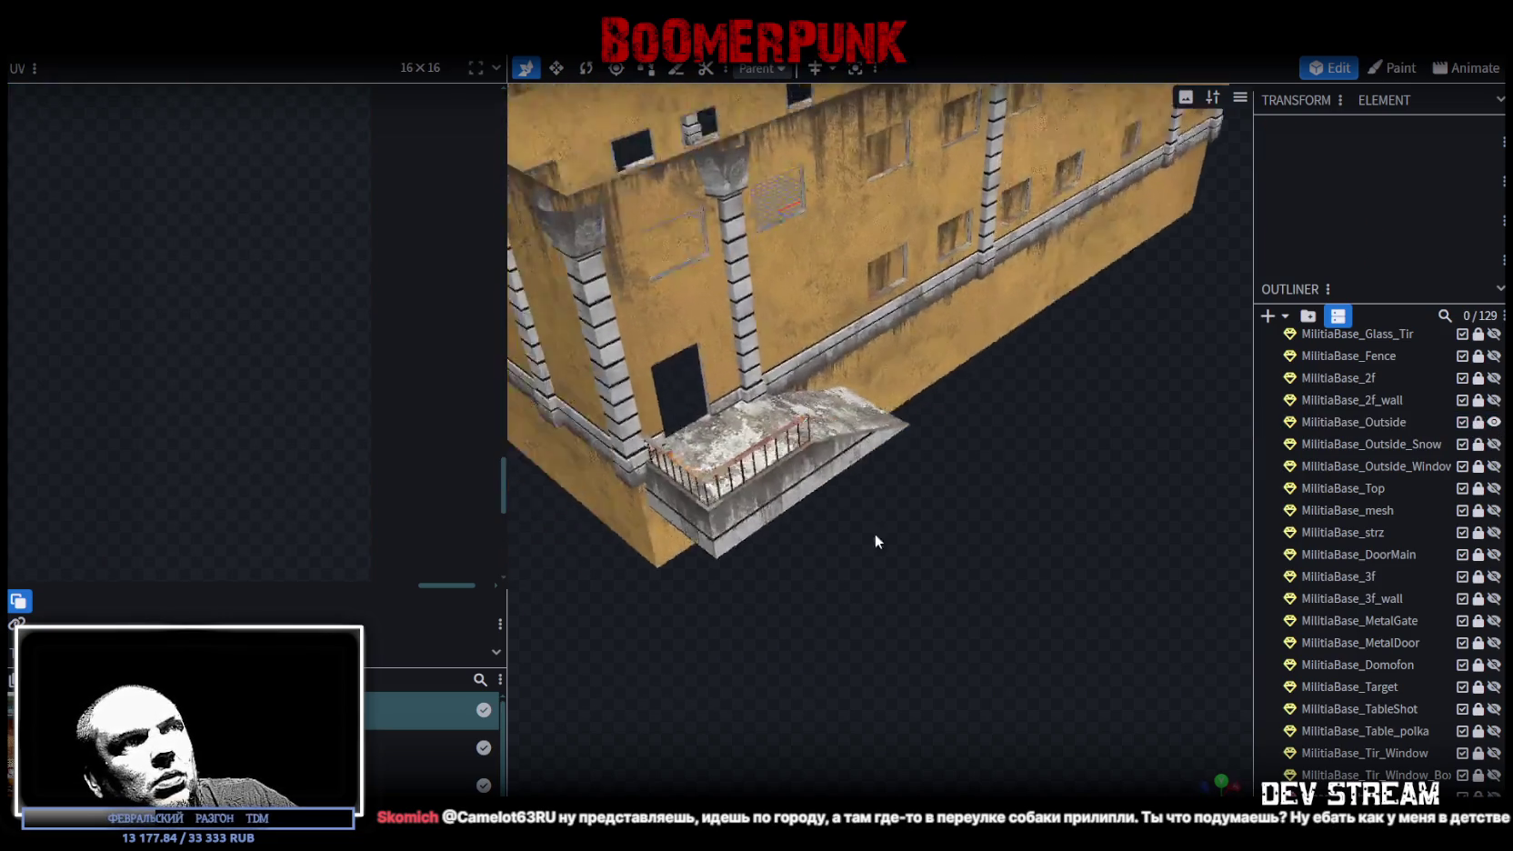
{"action": "mouse_move", "coordinate": [900, 559]}
{"action": "left_mouse_down"}
{"action": "mouse_move", "coordinate": [990, 581]}
{"action": "mouse_move", "coordinate": [847, 642]}
{"action": "mouse_move", "coordinate": [723, 635]}
{"action": "mouse_move", "coordinate": [810, 630]}
{"action": "mouse_move", "coordinate": [919, 564]}
{"action": "mouse_move", "coordinate": [905, 567]}
{"action": "mouse_move", "coordinate": [904, 652]}
{"action": "mouse_move", "coordinate": [892, 605]}
{"action": "mouse_move", "coordinate": [871, 601]}
{"action": "mouse_move", "coordinate": [967, 609]}
{"action": "mouse_move", "coordinate": [986, 580]}
{"action": "left_mouse_up"}
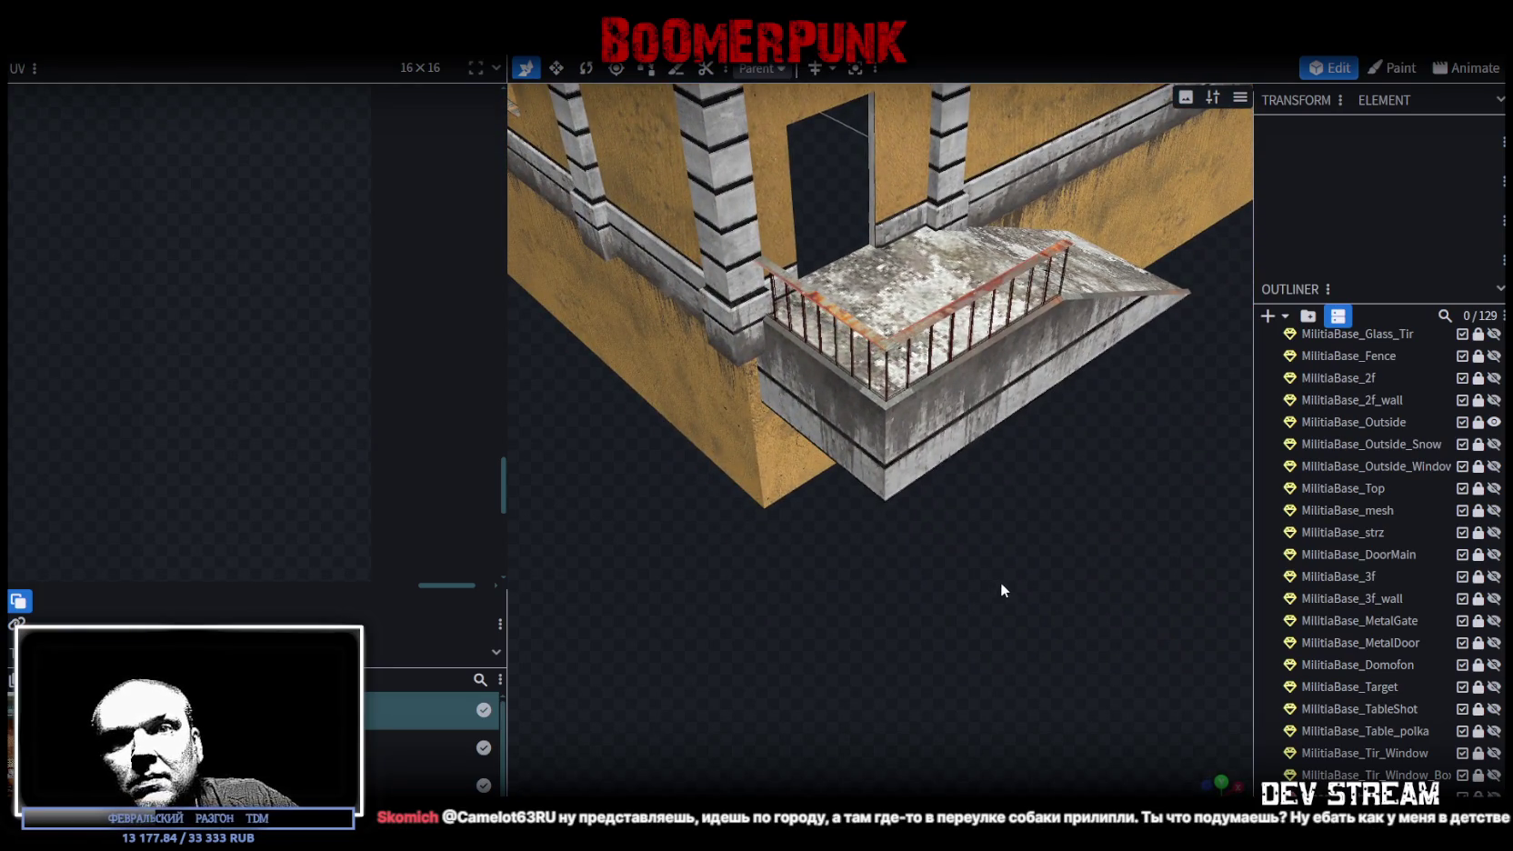
{"action": "left_click_drag", "start_coordinate": [1001, 590], "coordinate": [1000, 615]}
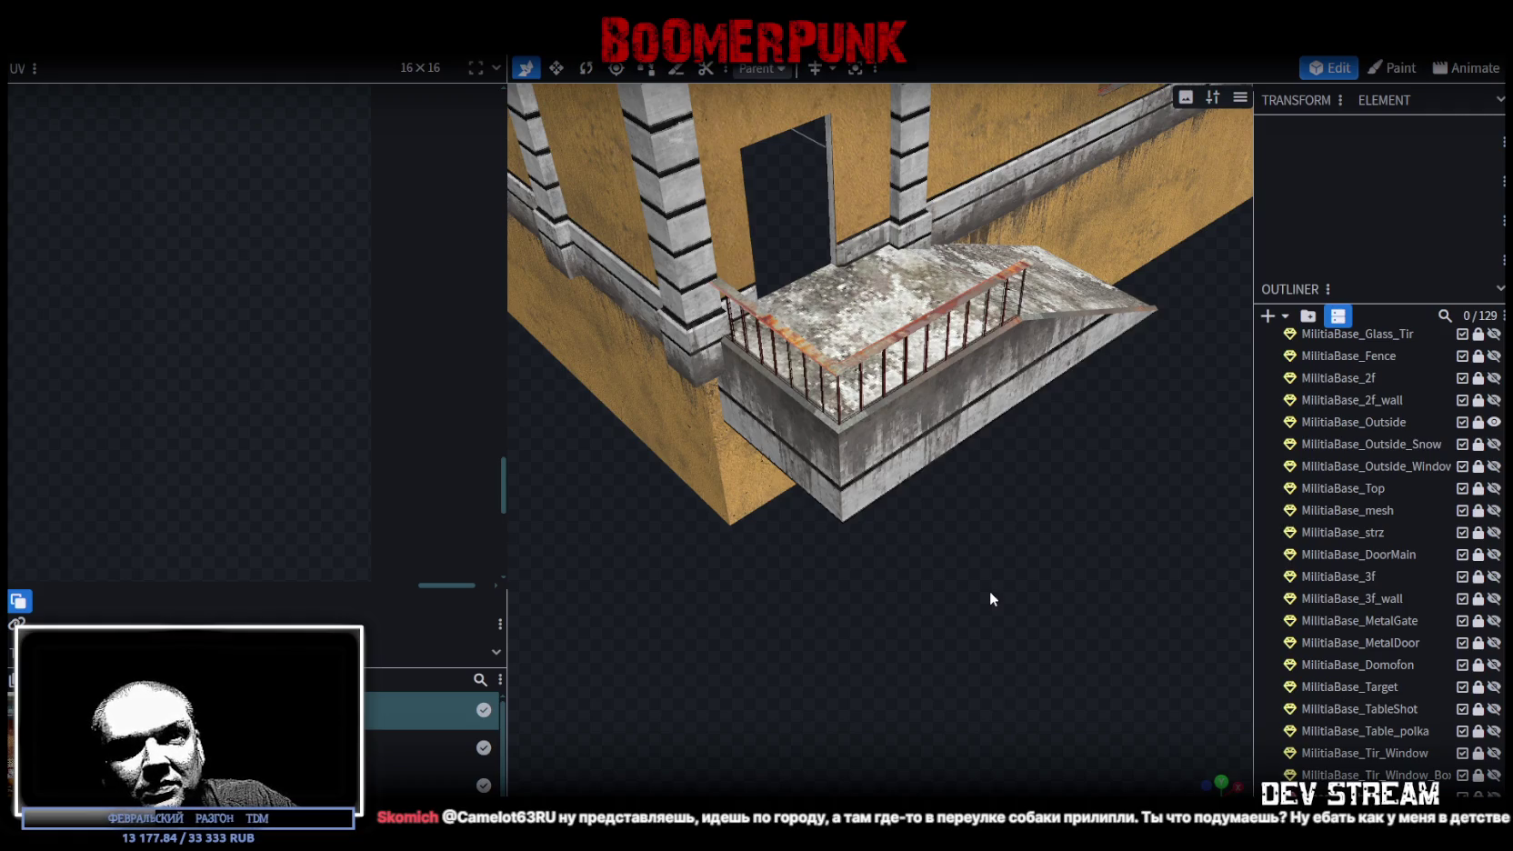
- Review the whole building in Blockbench, then return to Unity and maximize the Game view for a playtest
{"action": "mouse_move", "coordinate": [986, 593]}
{"action": "left_mouse_down"}
{"action": "mouse_move", "coordinate": [979, 567]}
{"action": "mouse_move", "coordinate": [973, 624]}
{"action": "mouse_move", "coordinate": [882, 645]}
{"action": "mouse_move", "coordinate": [976, 638]}
{"action": "left_mouse_up"}
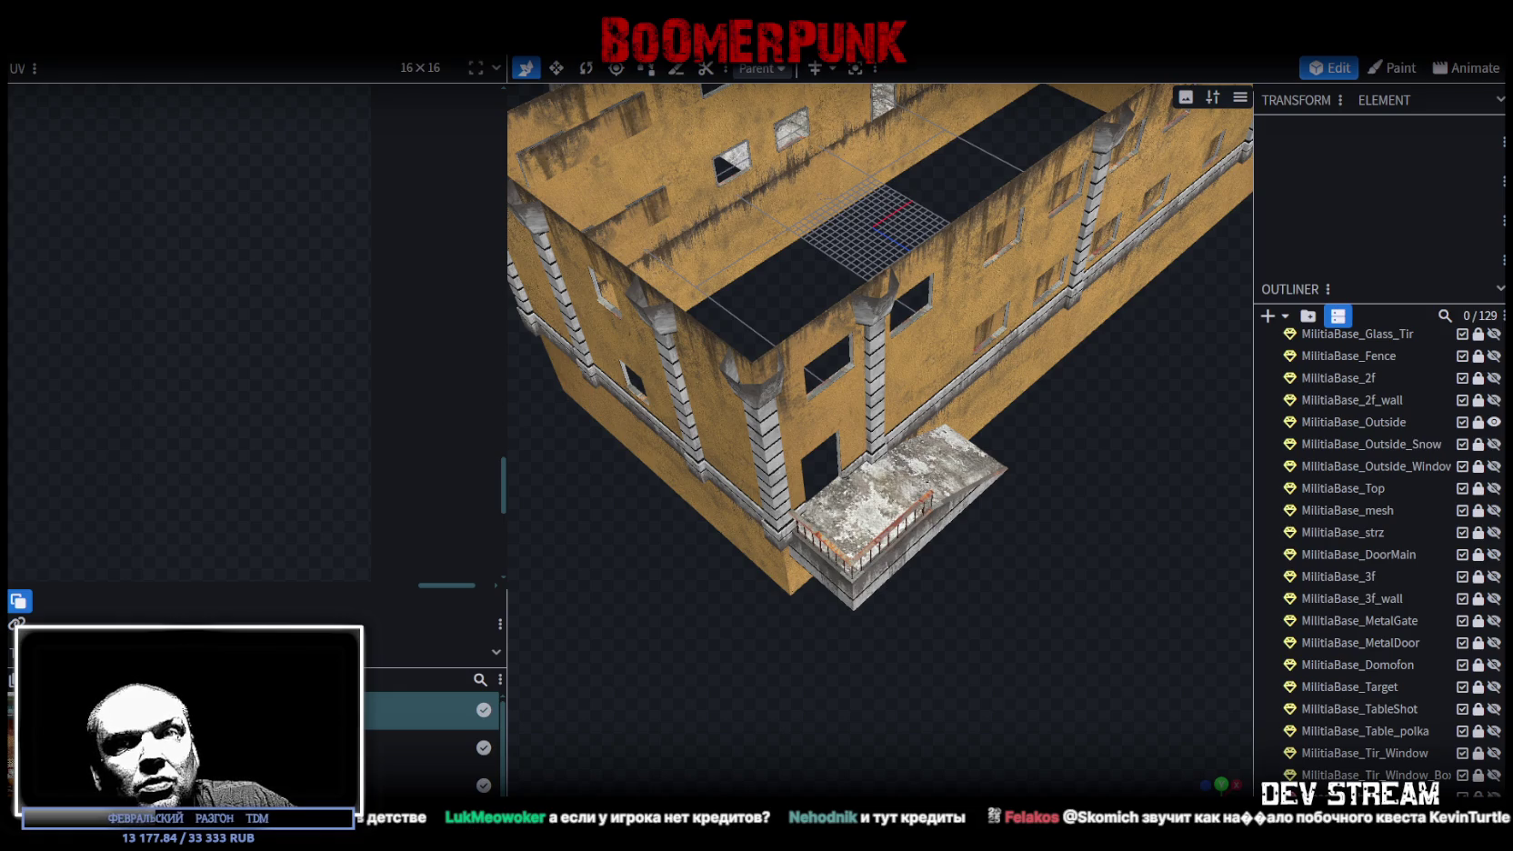
{"action": "scroll", "coordinate": [879, 345], "scroll_direction": "down", "scroll_amount": 3}
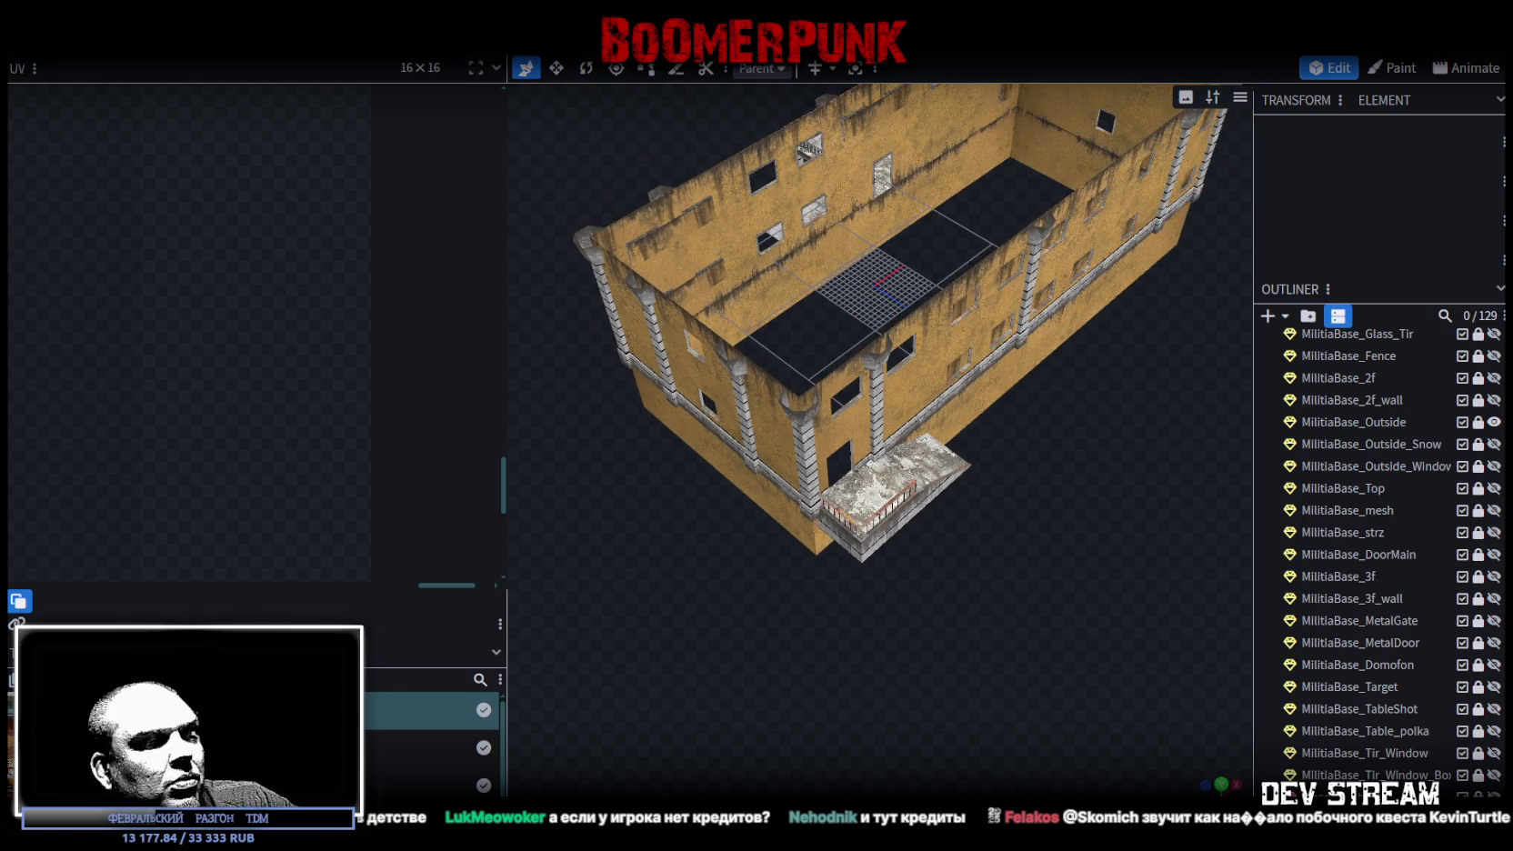
{"action": "key", "text": "alt+Tab"}
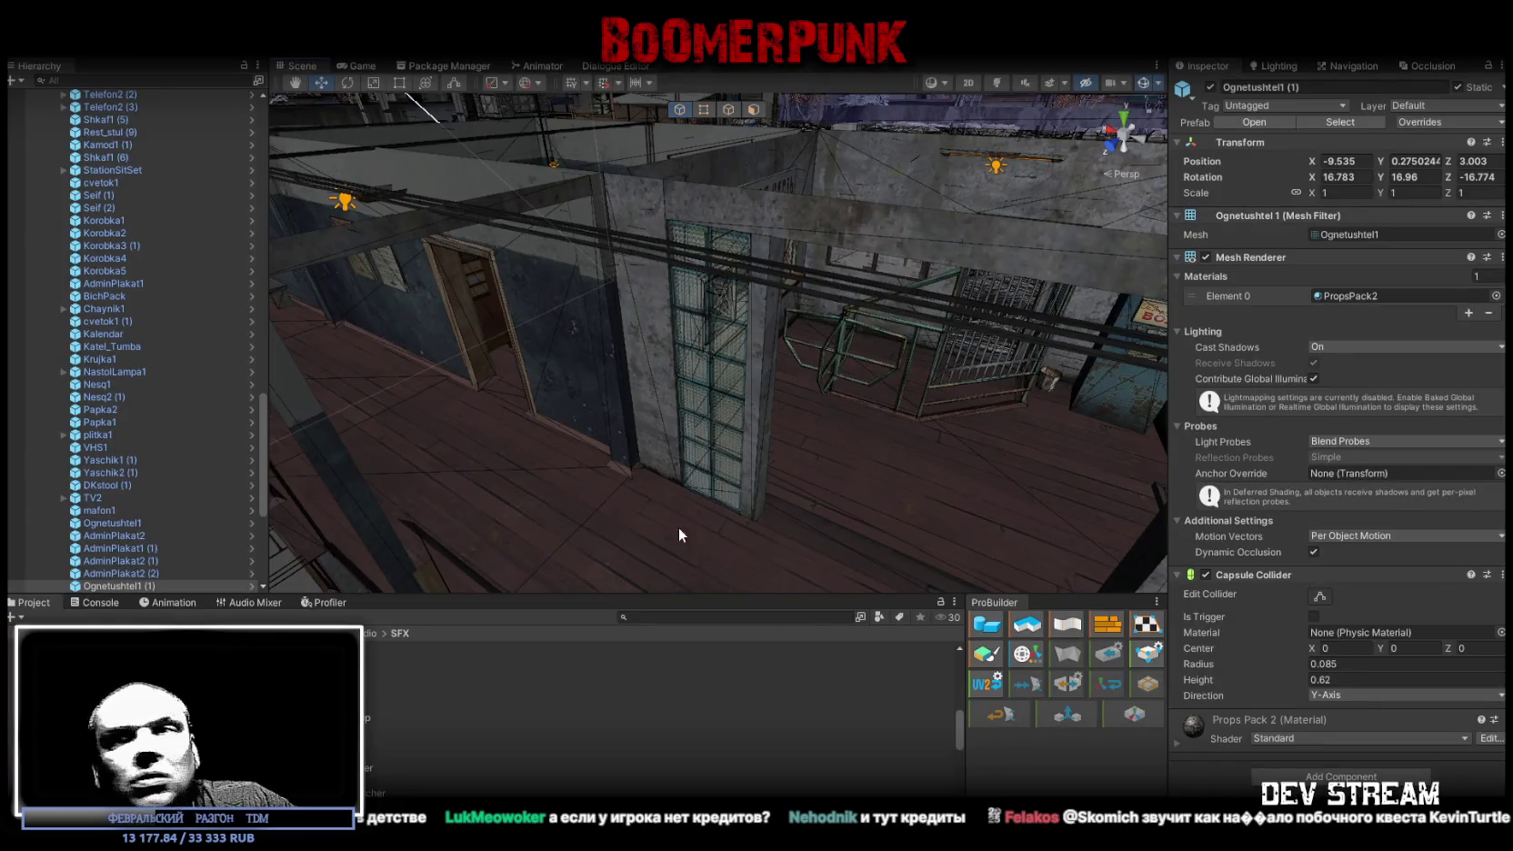
{"action": "left_click_drag", "start_coordinate": [539, 347], "coordinate": [748, 324]}
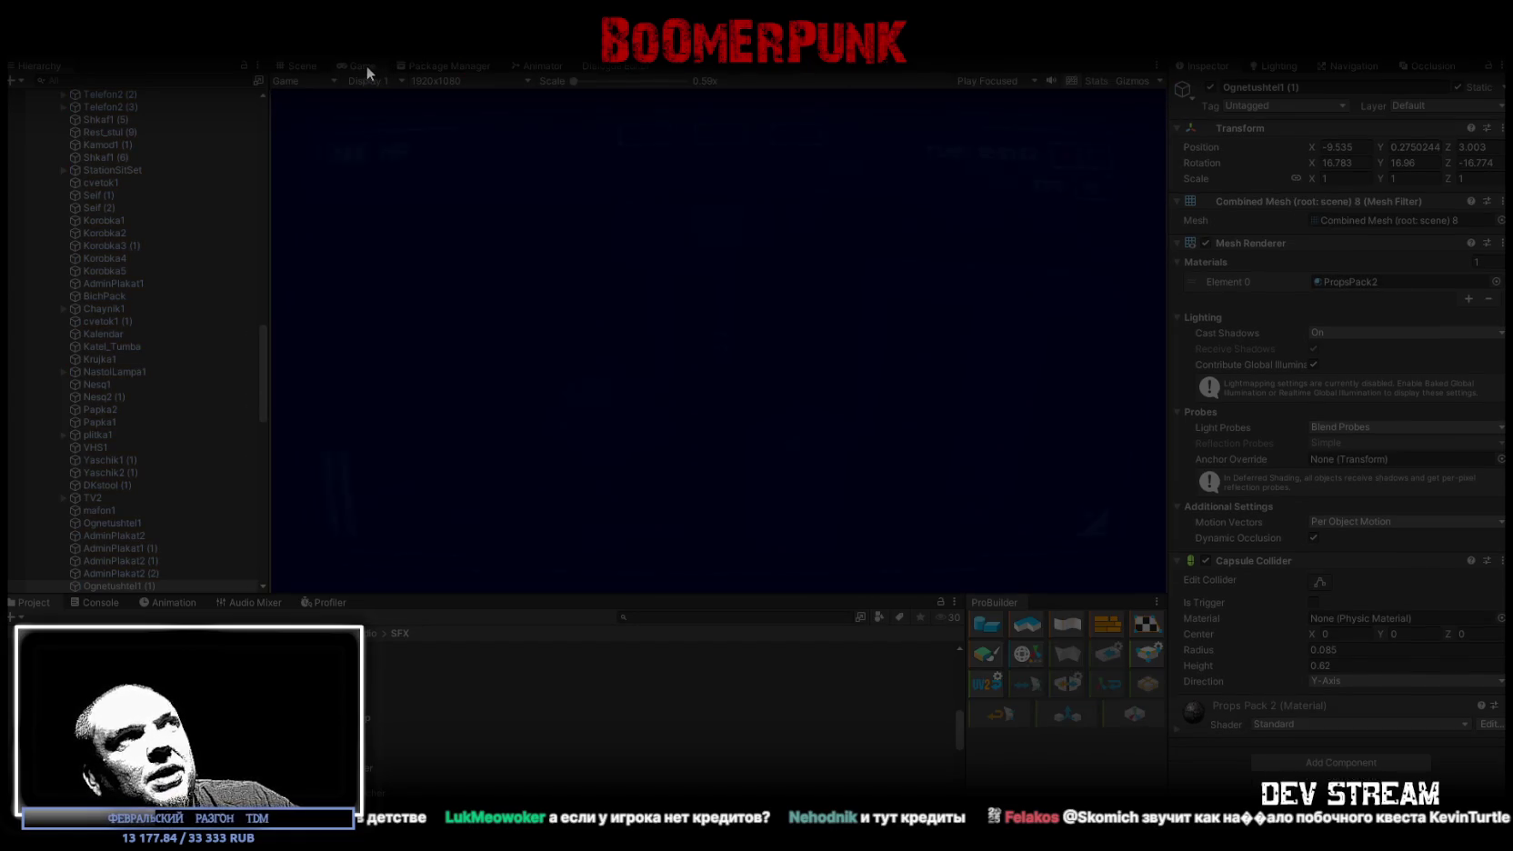
{"action": "double_click", "coordinate": [364, 65]}
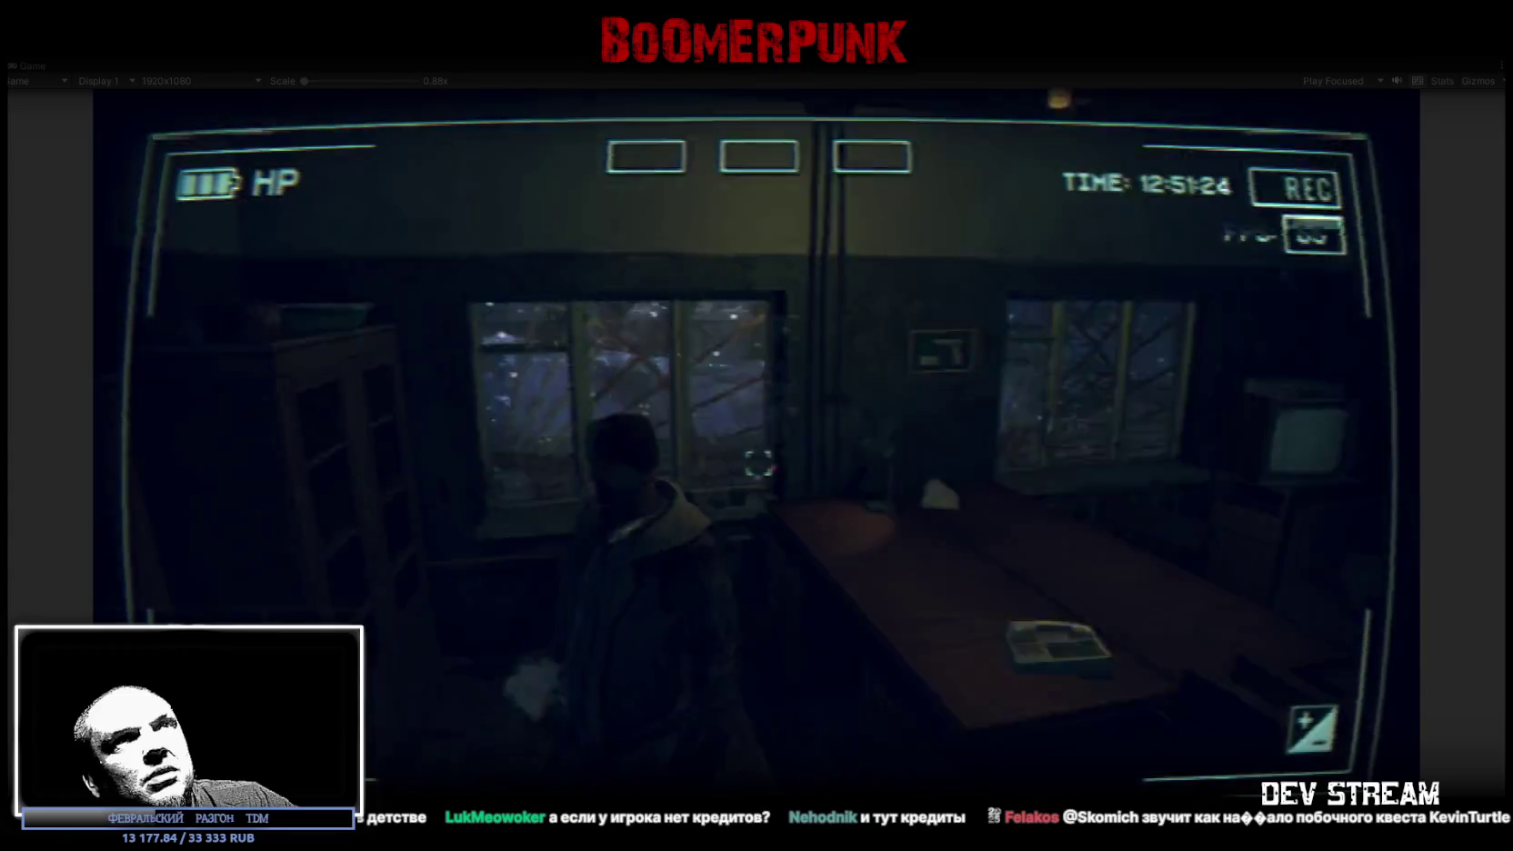
- Walk the character down the dark corridor toward the open doorway
{"action": "key", "text": "w"}
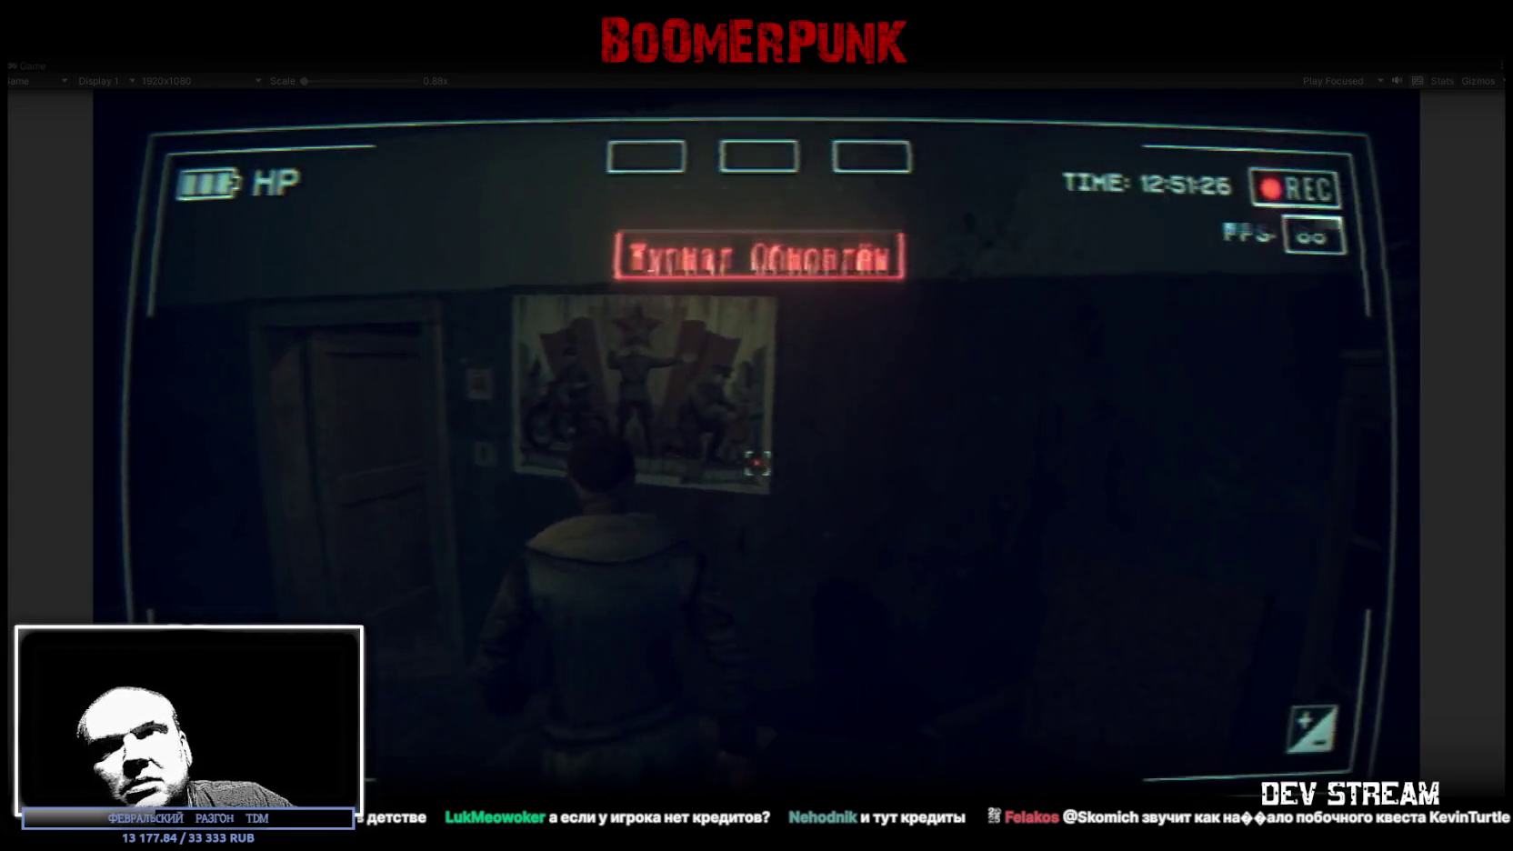
{"action": "key", "text": "w"}
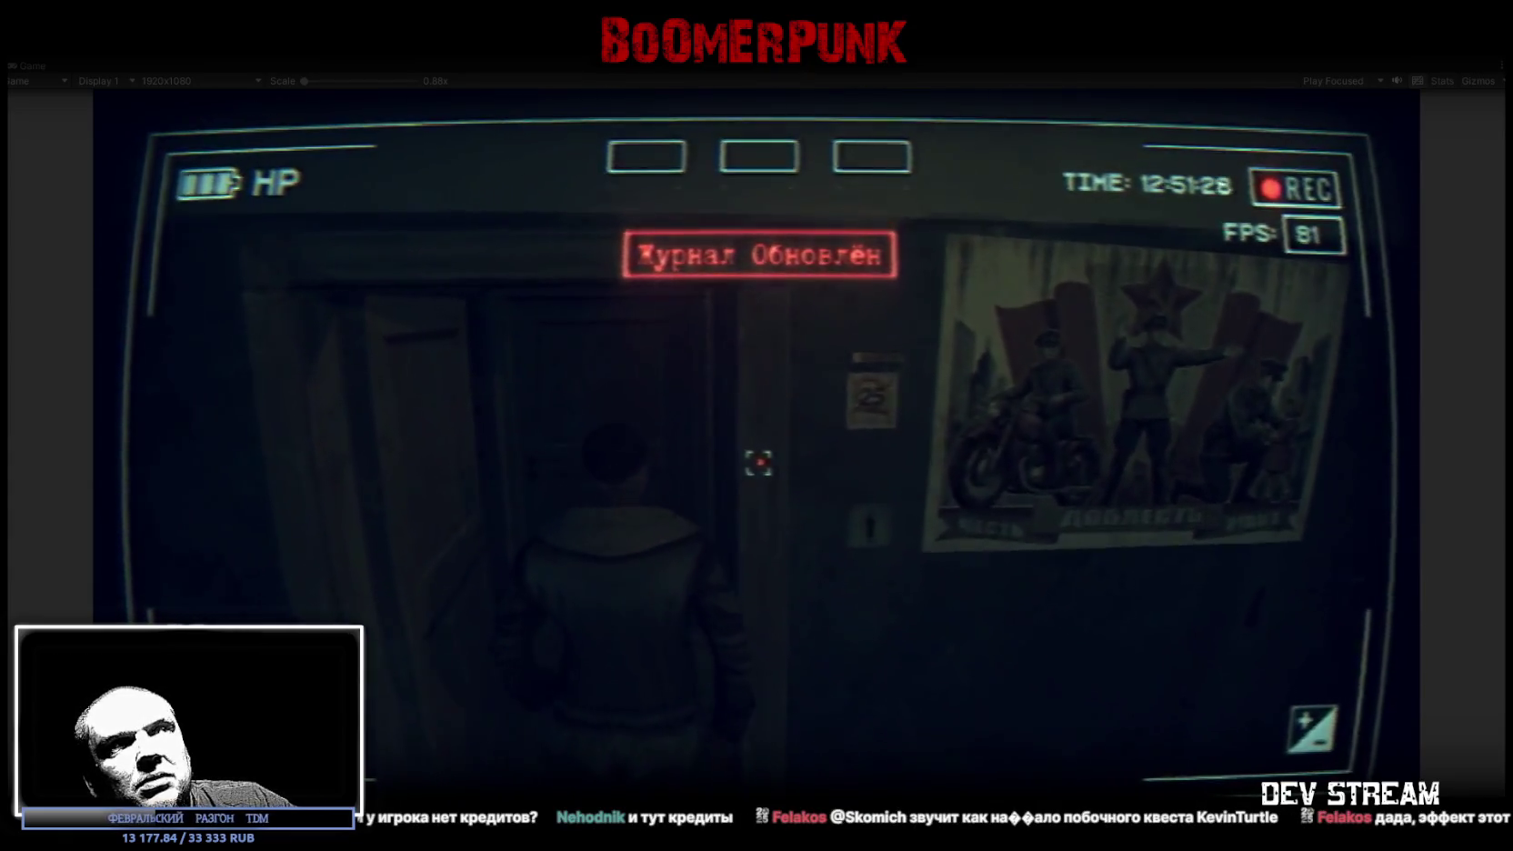
{"action": "key", "text": "w"}
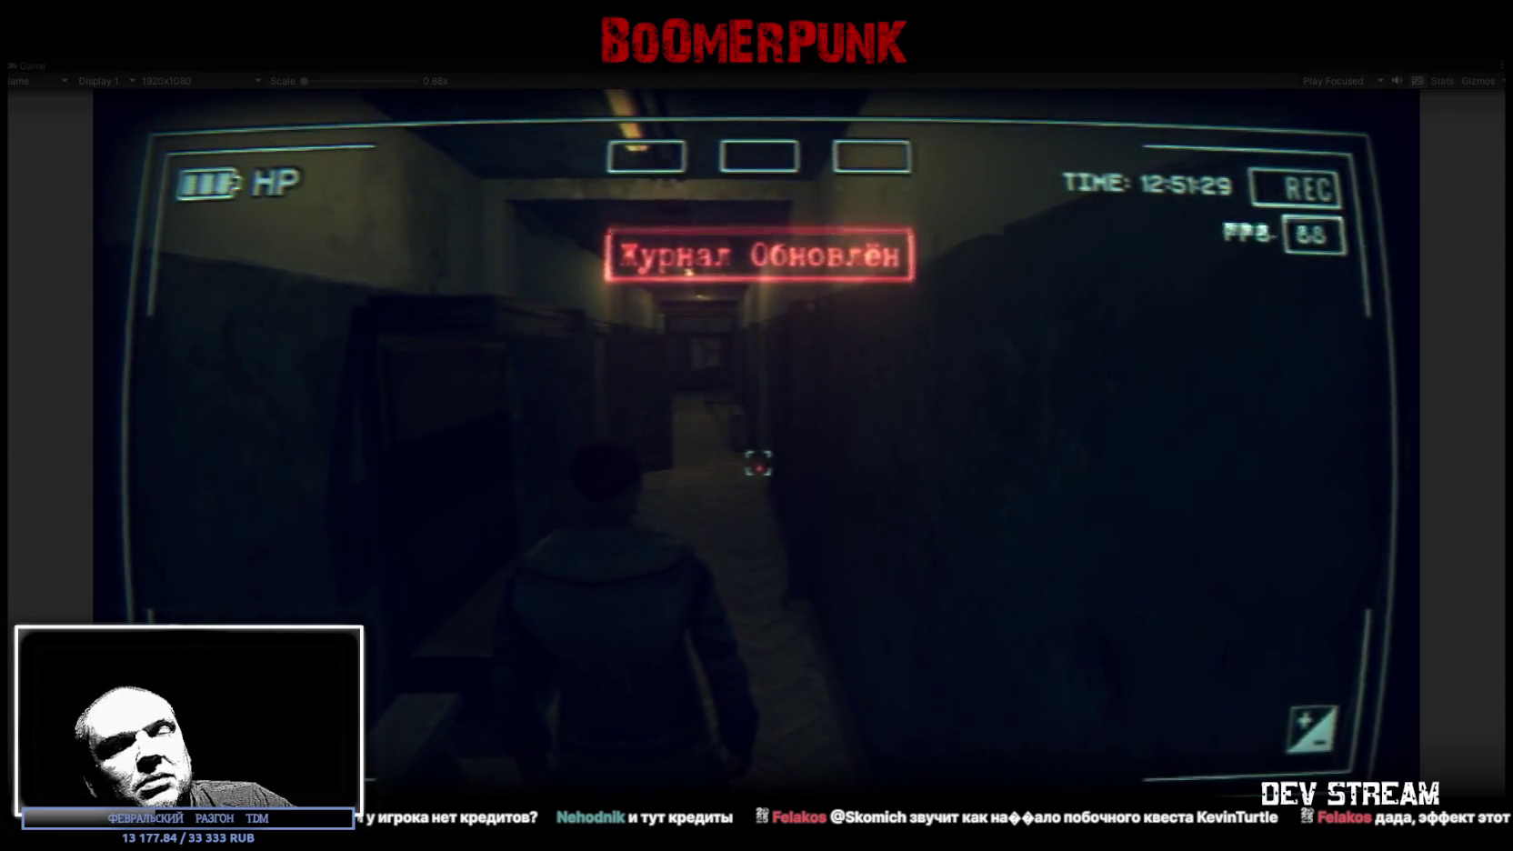
{"action": "key", "text": "w"}
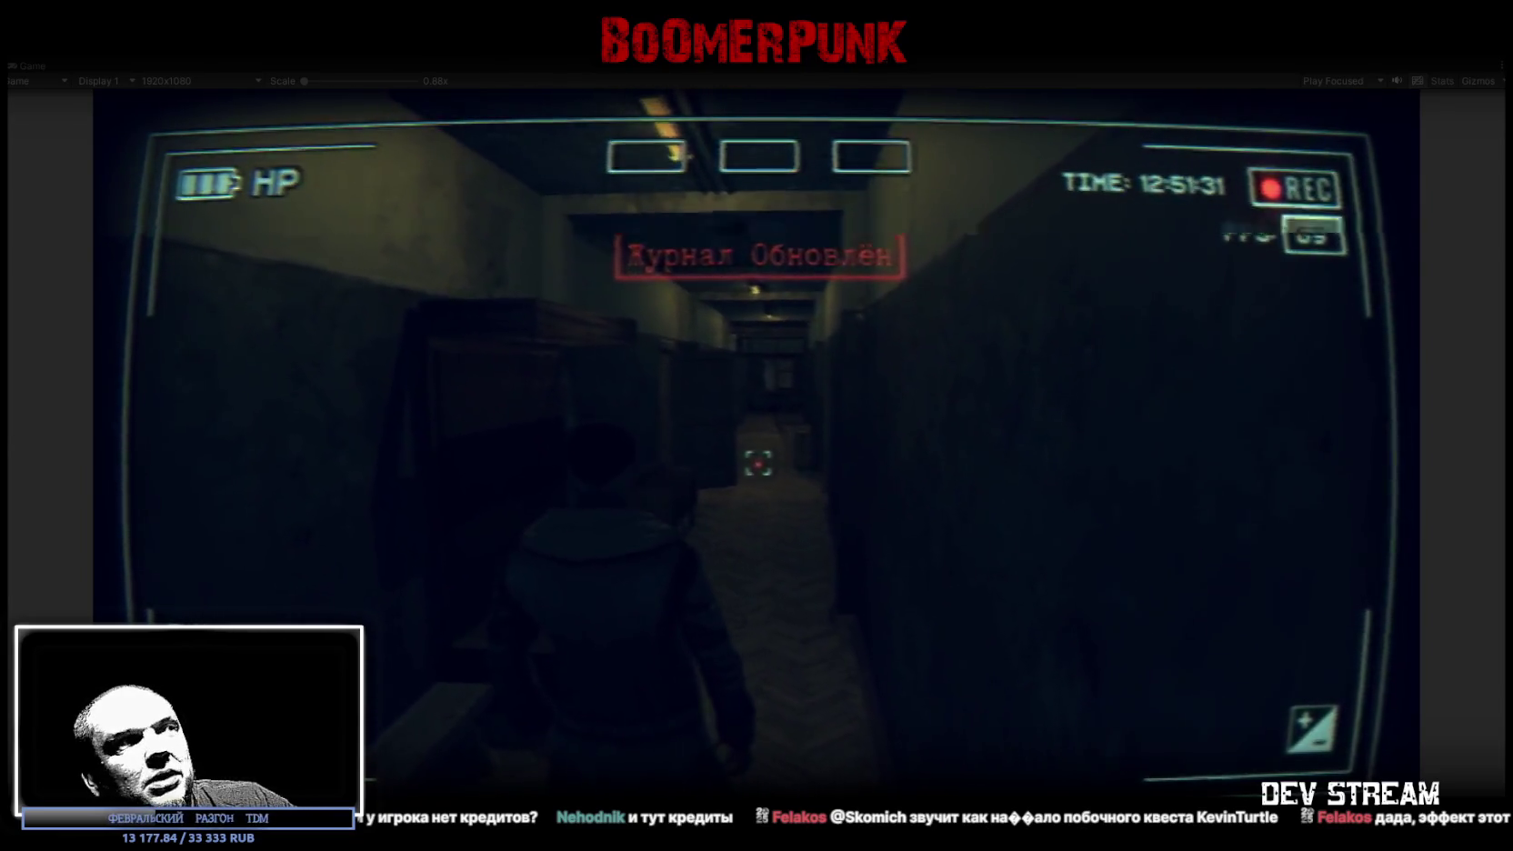
{"action": "key", "text": "w"}
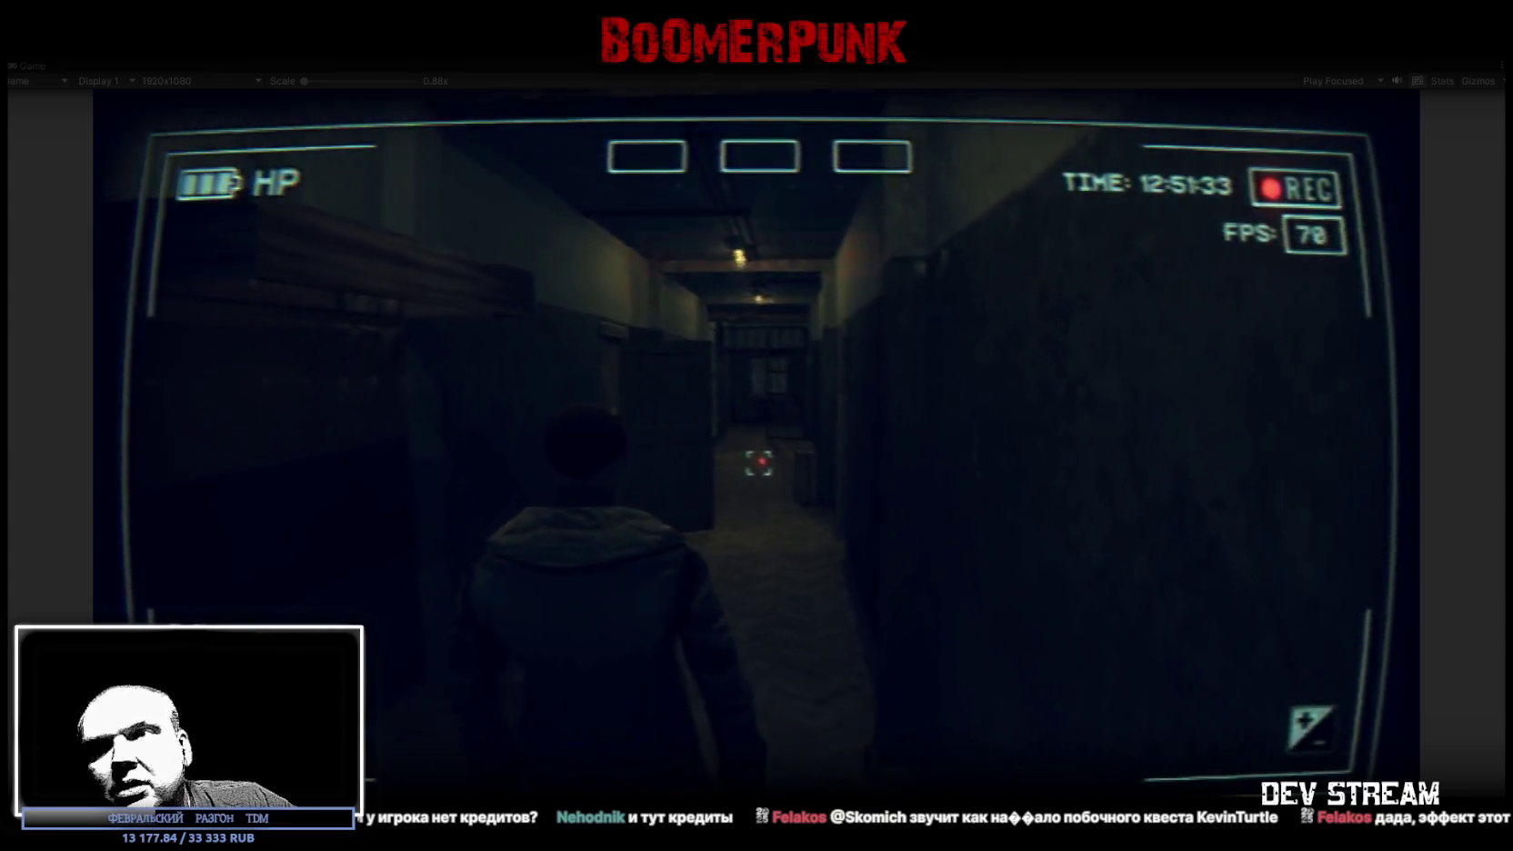
{"action": "key", "text": "w"}
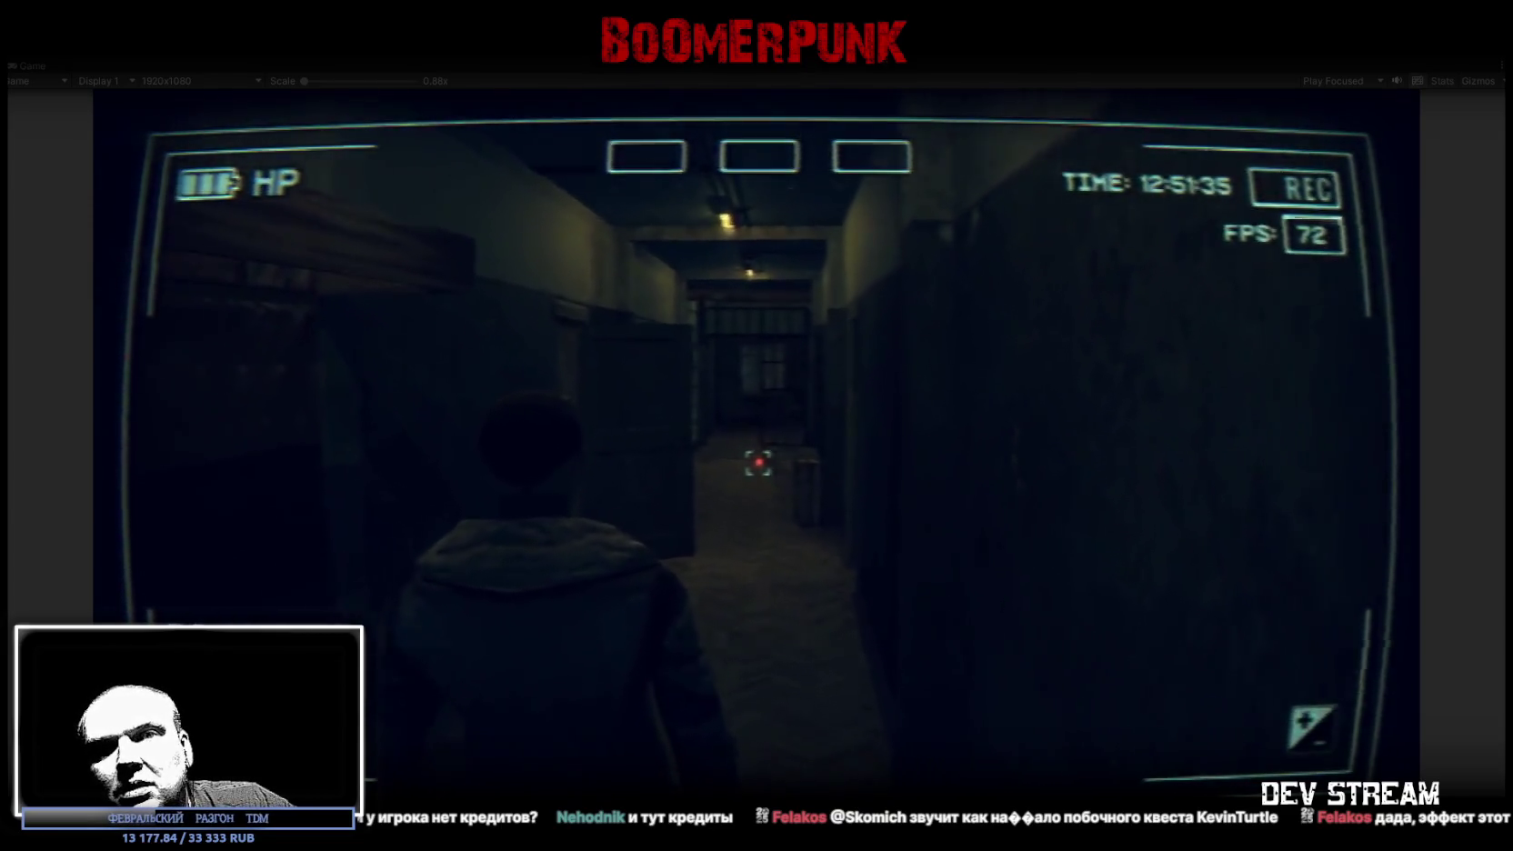
{"action": "key", "text": "w"}
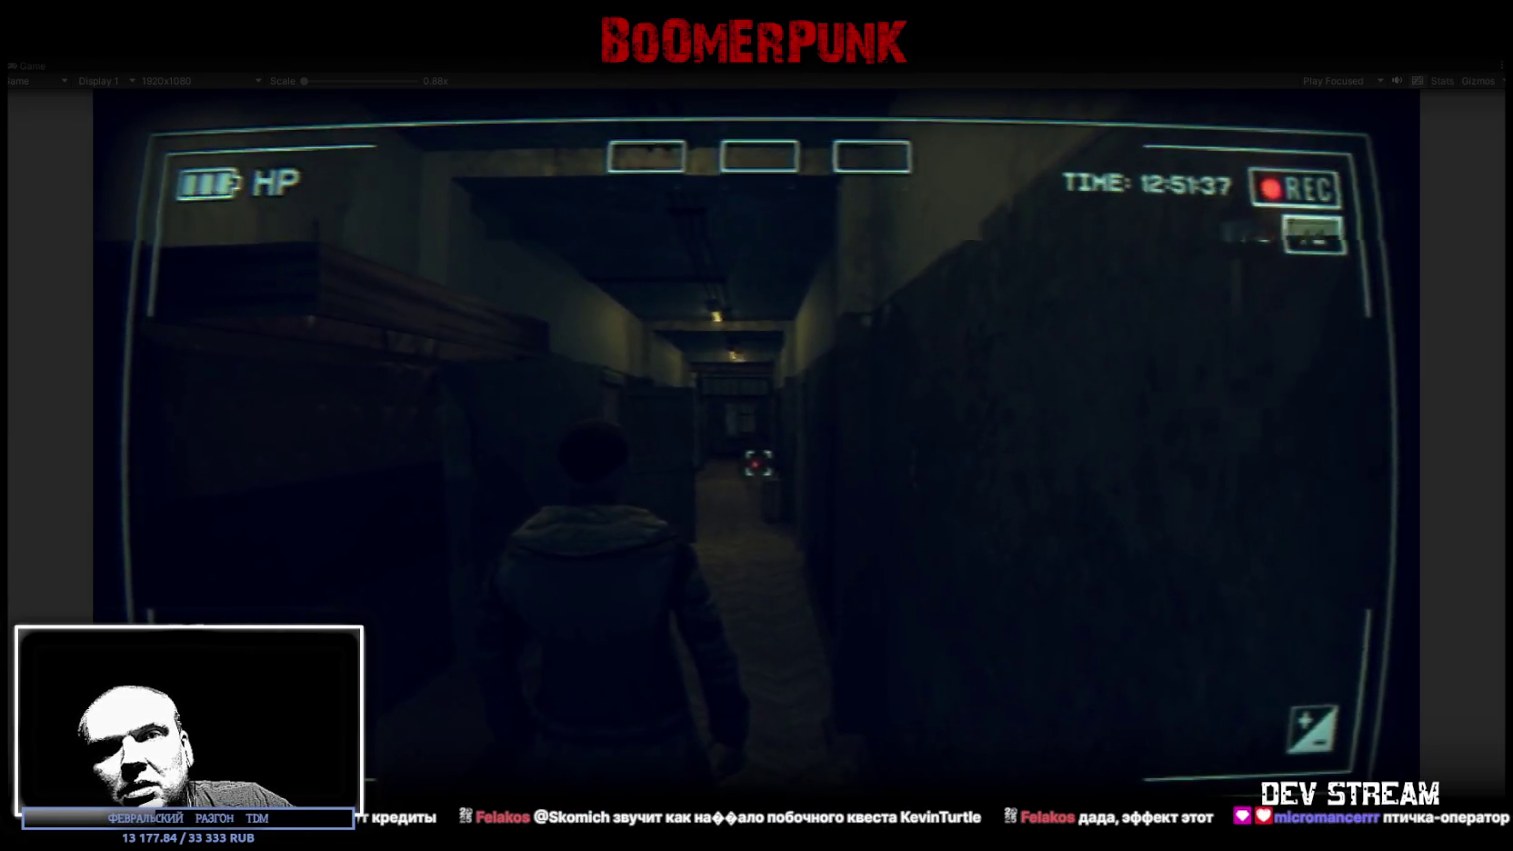
{"action": "key", "text": "w"}
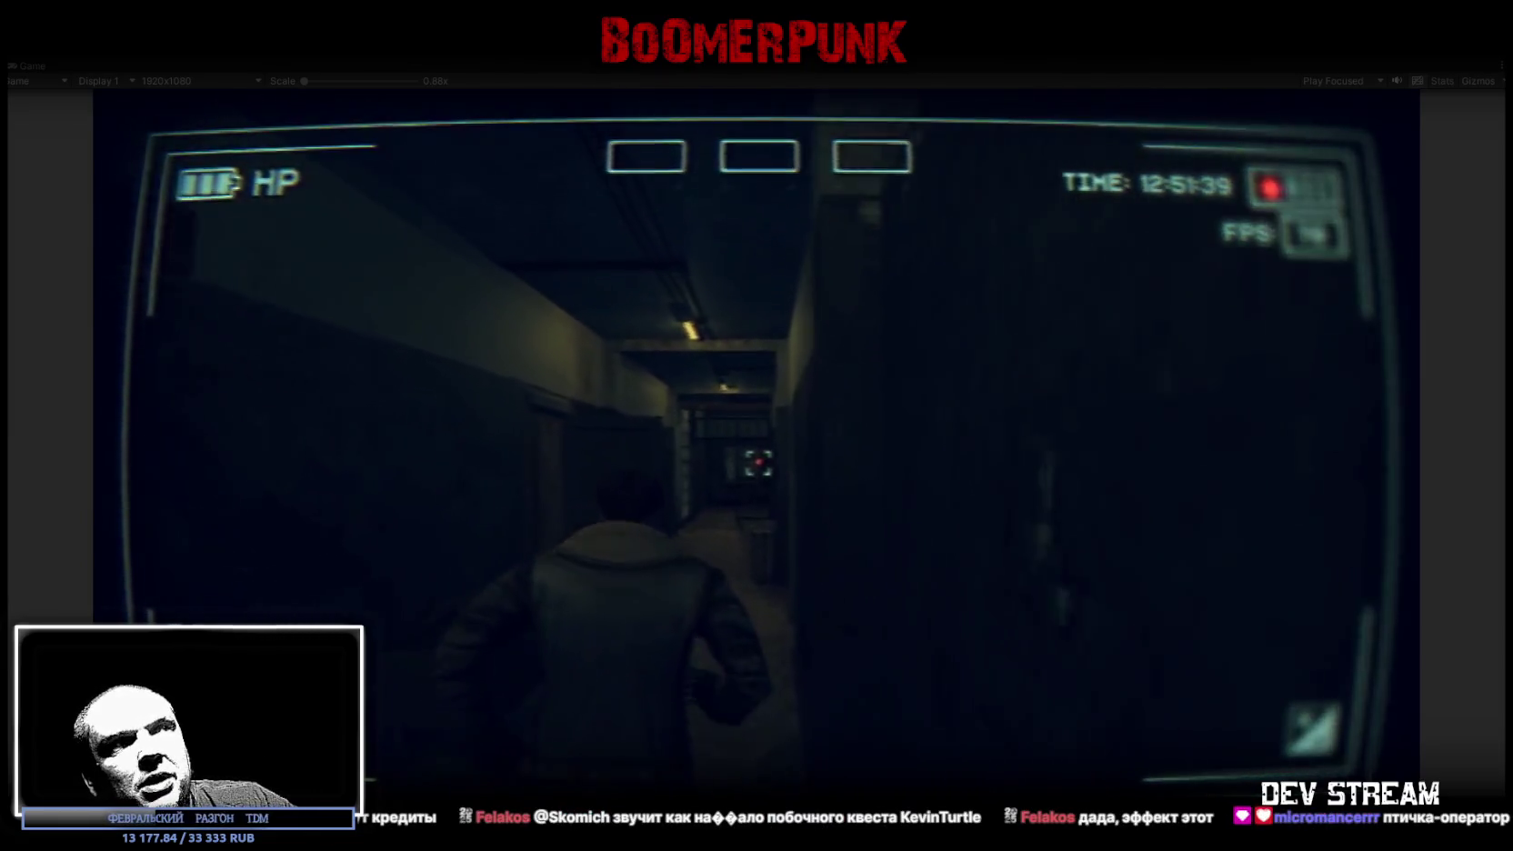
{"action": "key", "text": "w"}
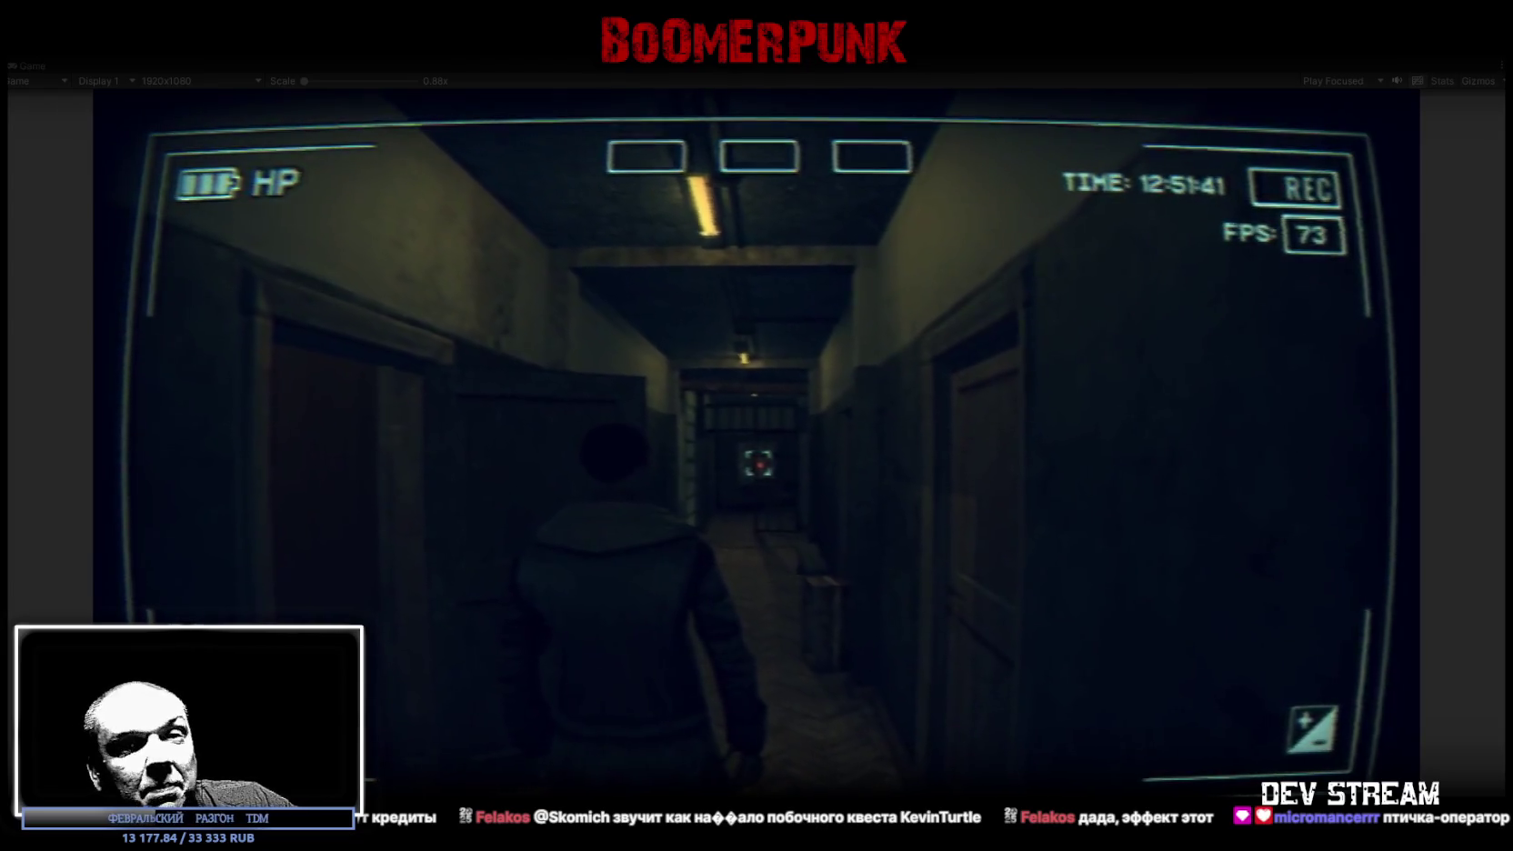
{"action": "key", "text": "w"}
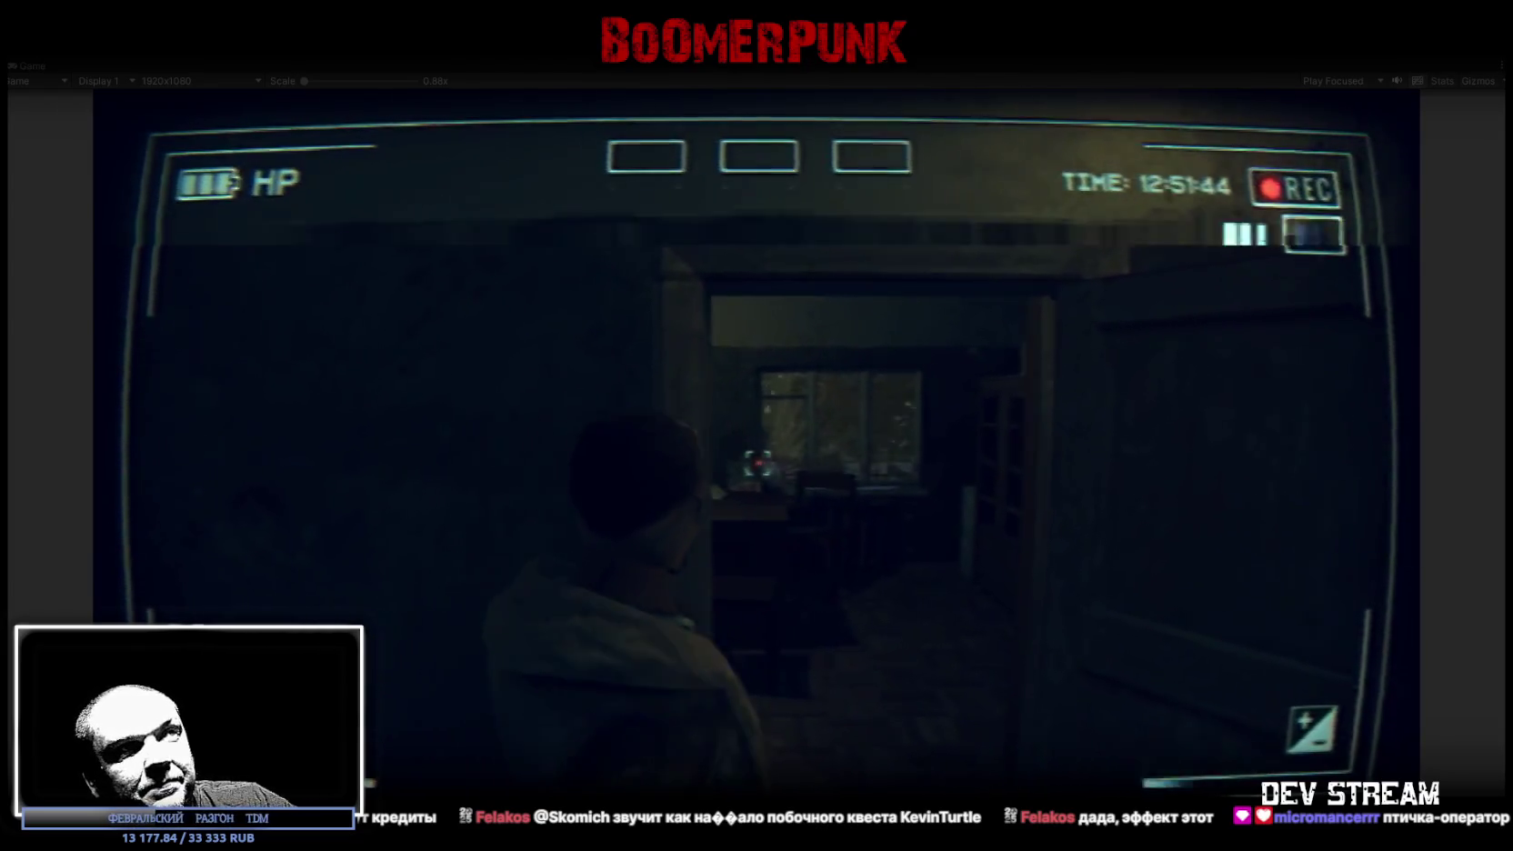
- Walk through the sofa room and across the office past the window, desk and cabinet
{"action": "key", "text": "w"}
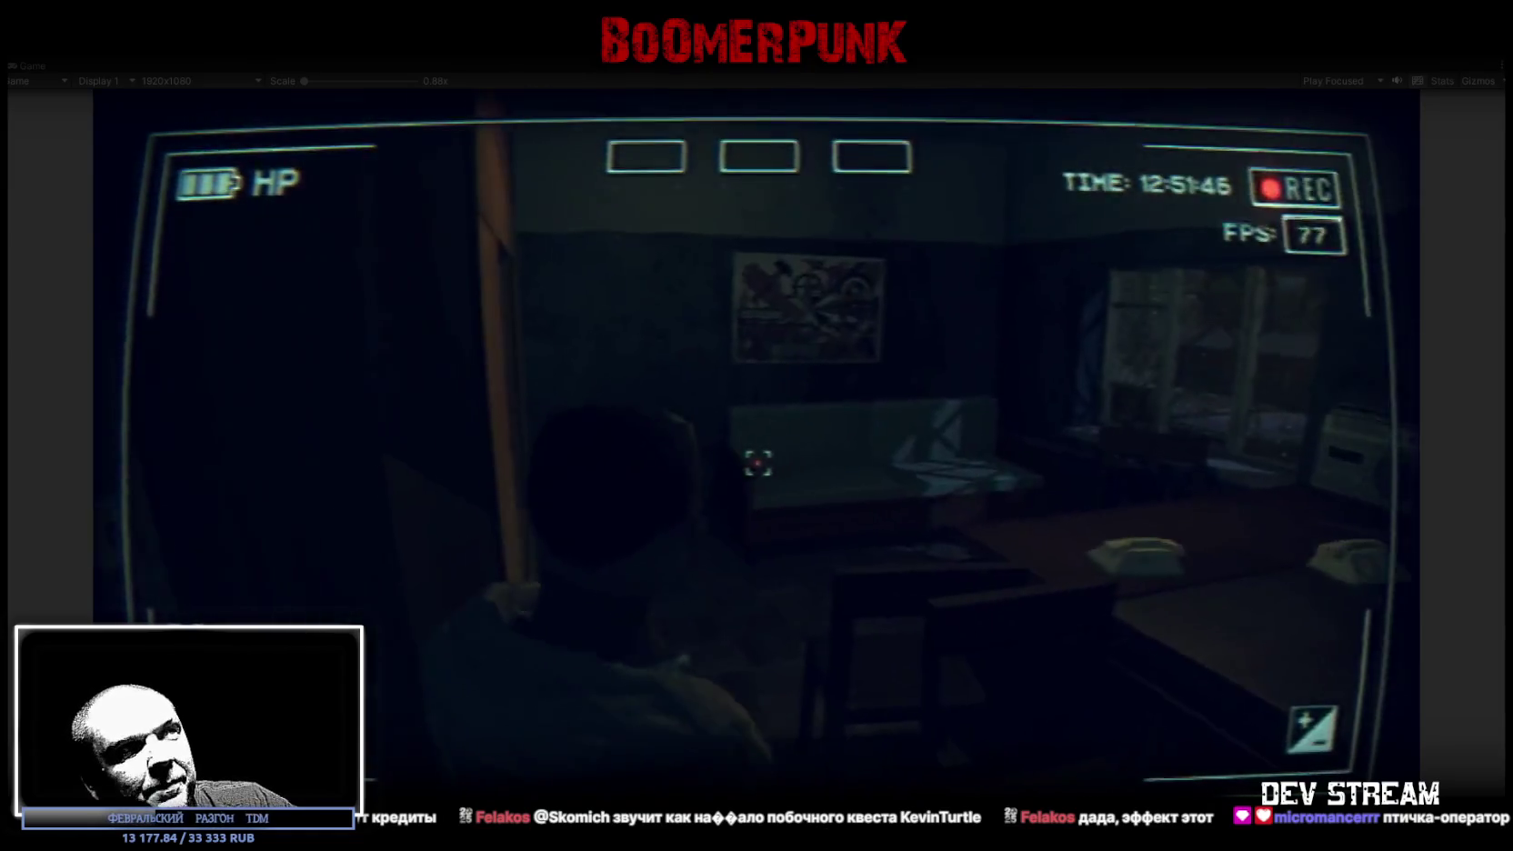
{"action": "key", "text": "w"}
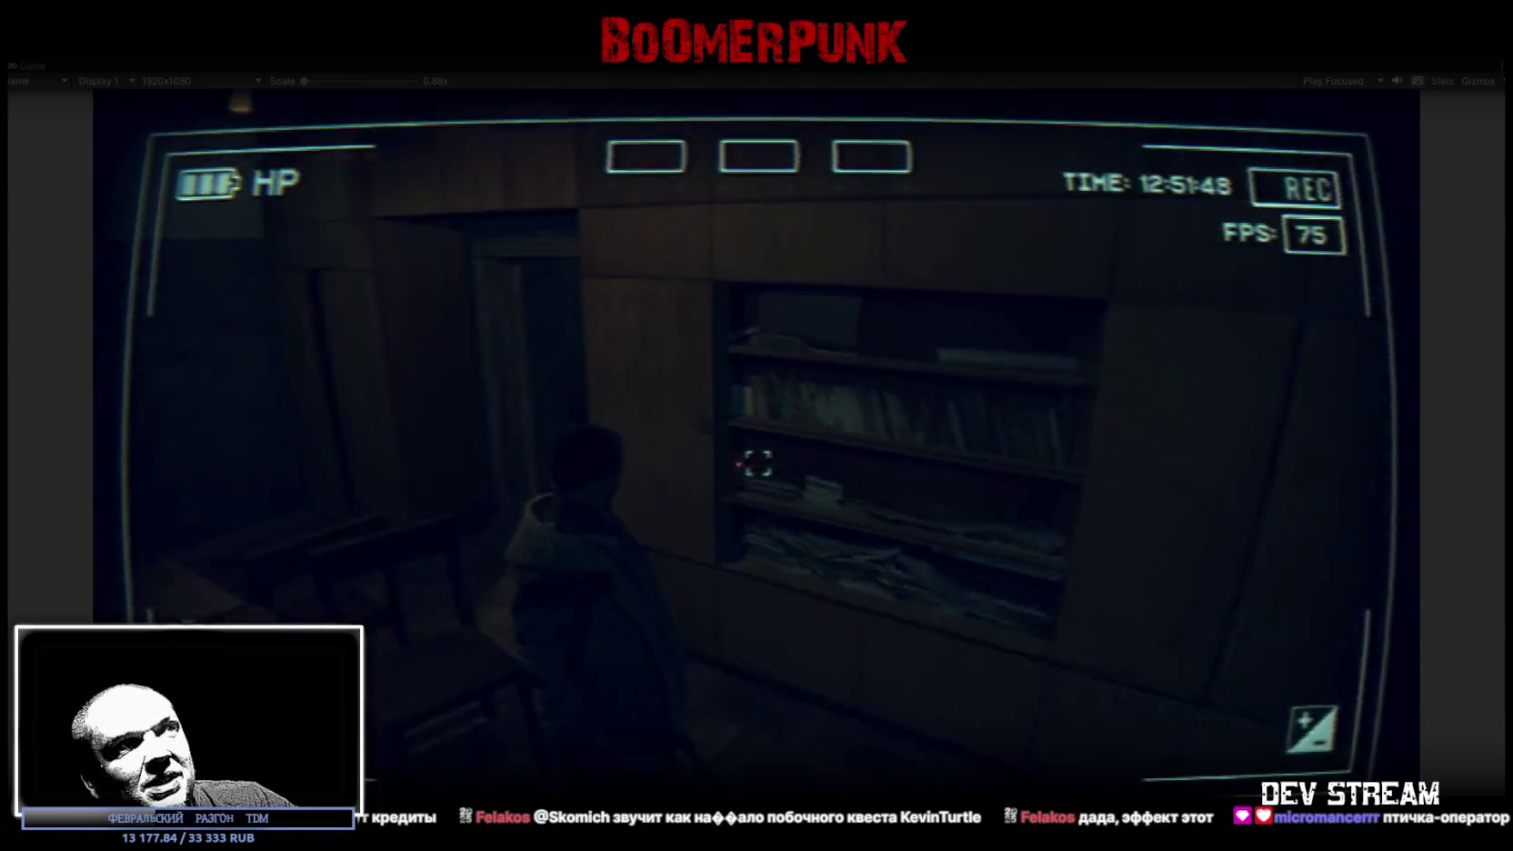
{"action": "key", "text": "w"}
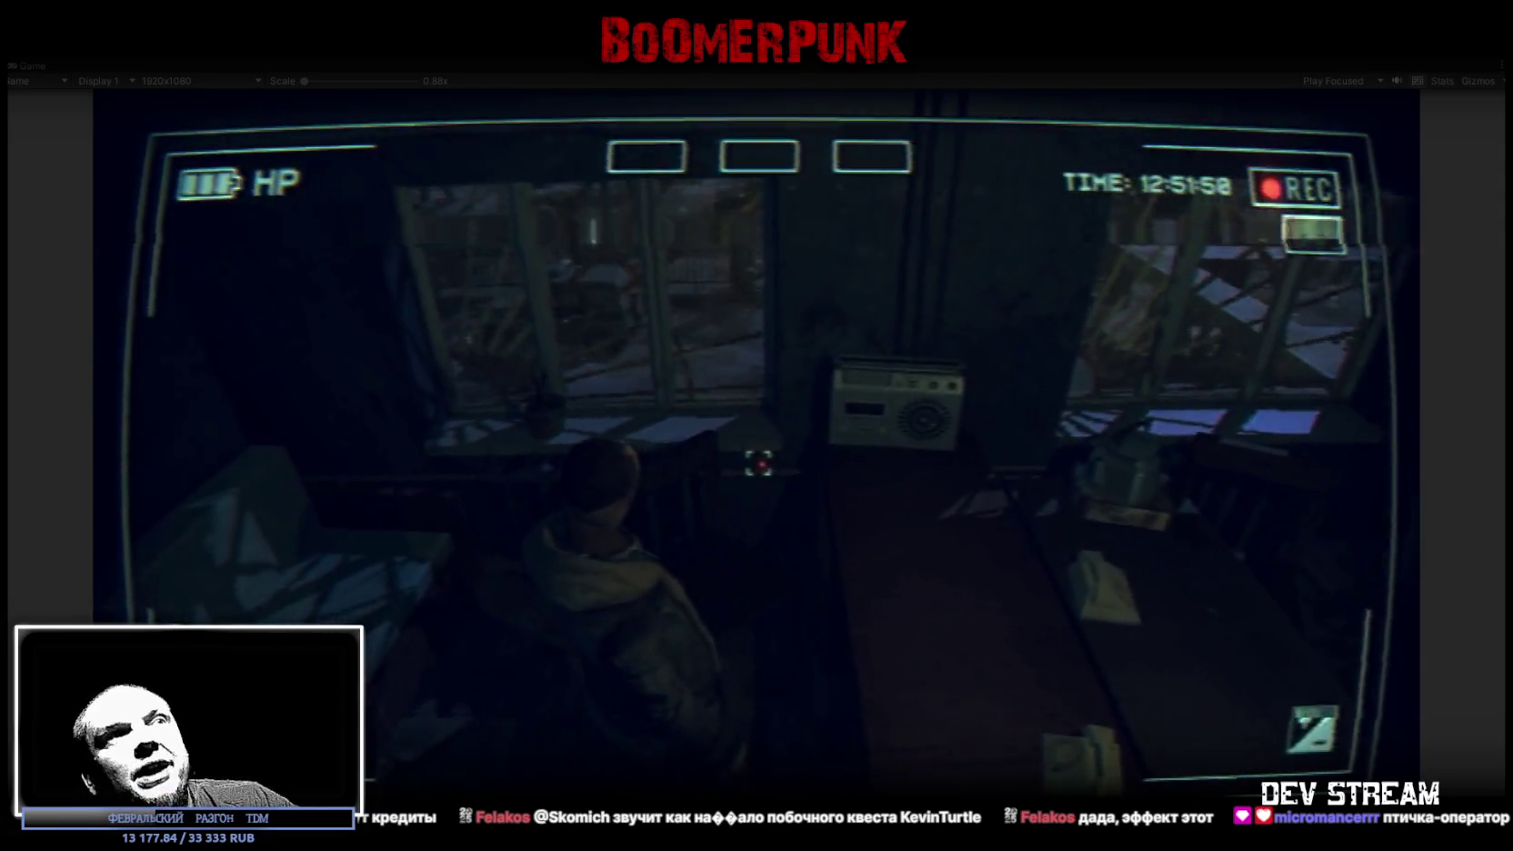
{"action": "key", "text": "w"}
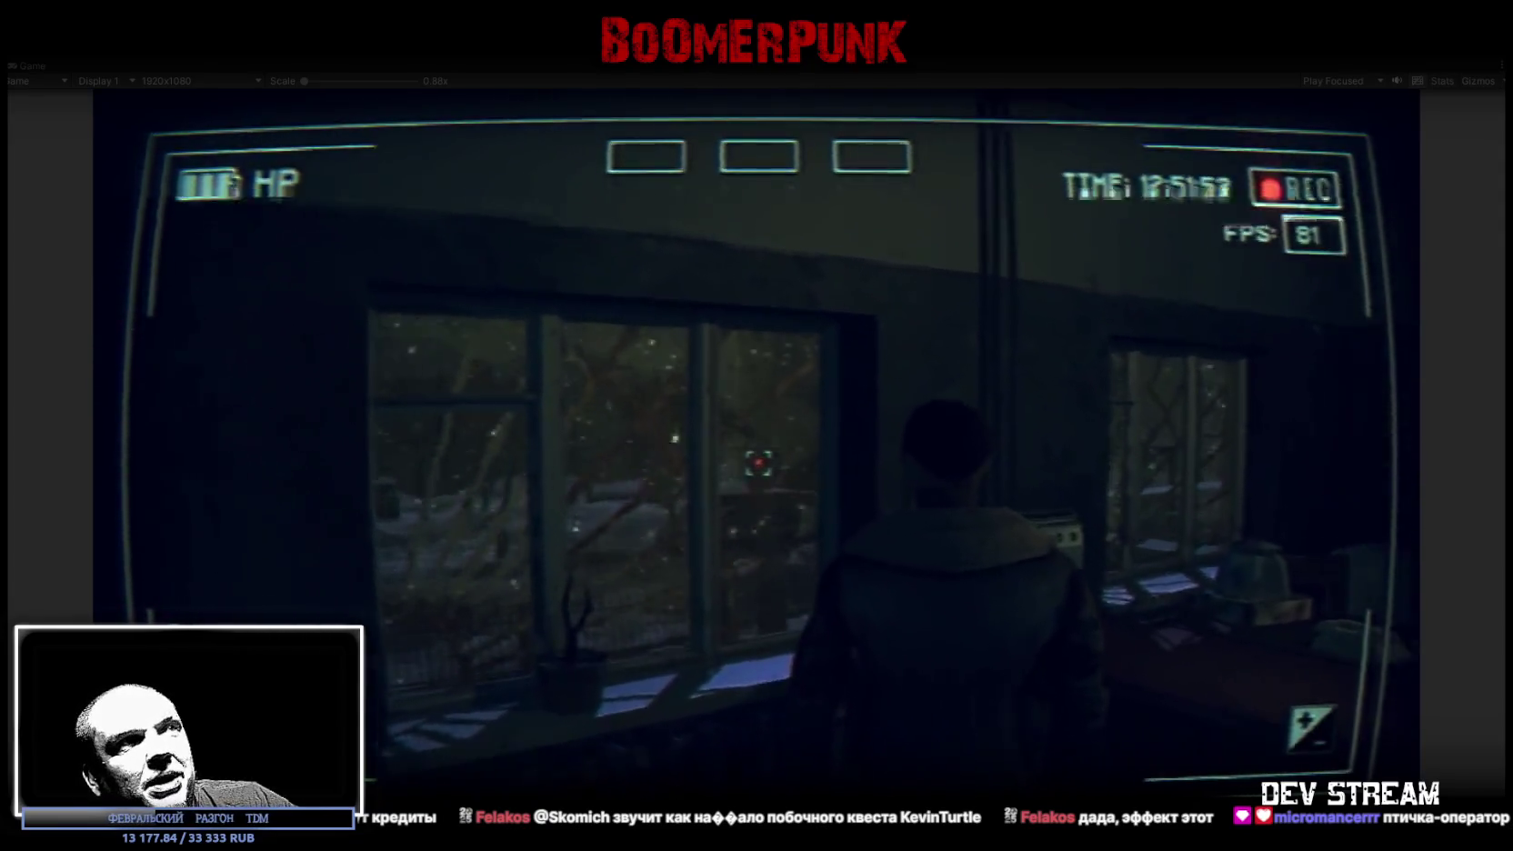
{"action": "key", "text": "w"}
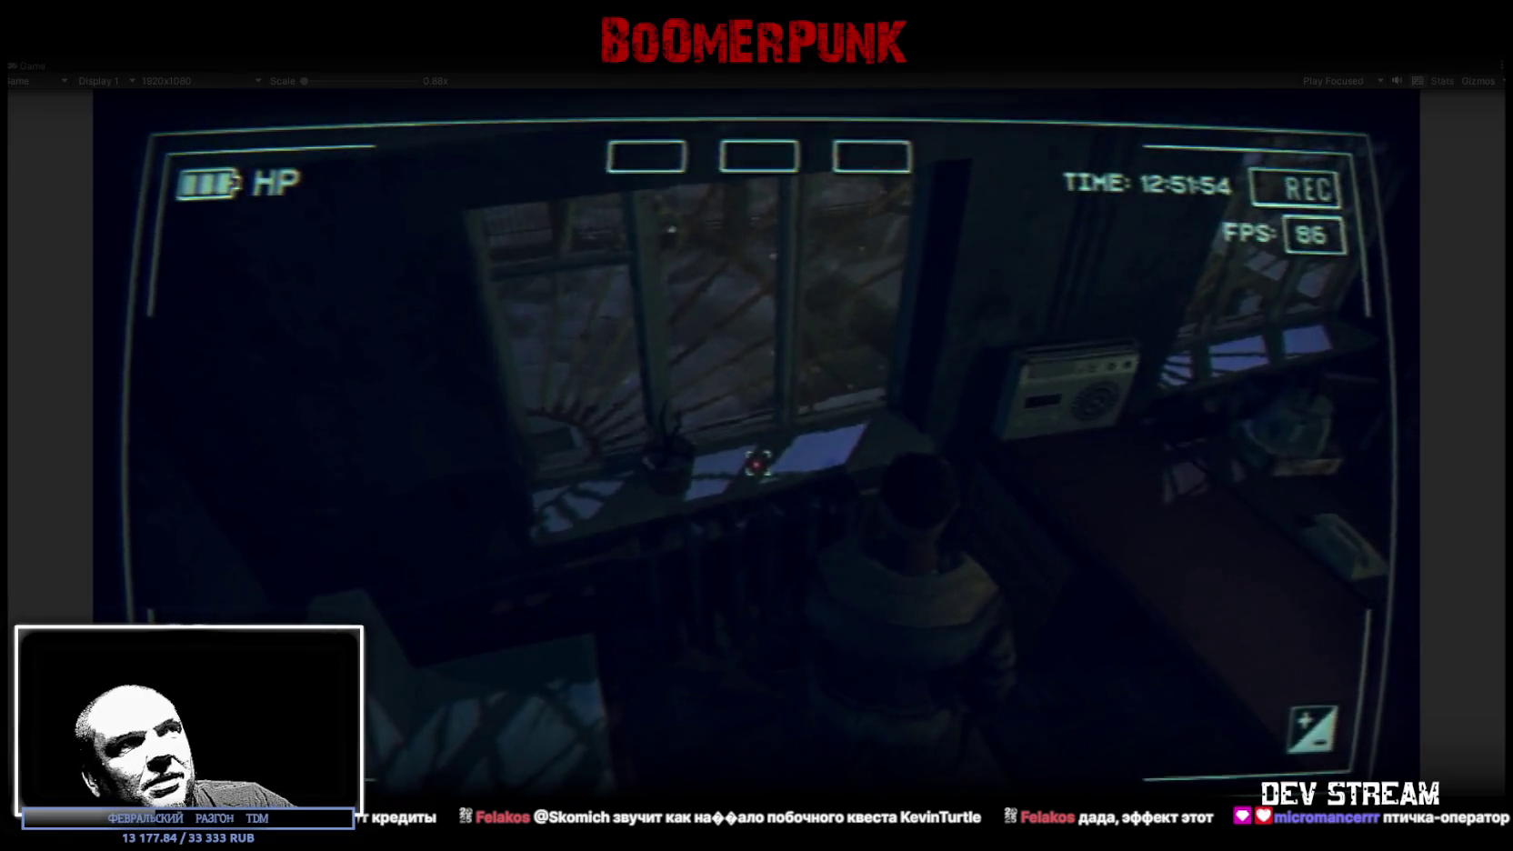
{"action": "key", "text": "w"}
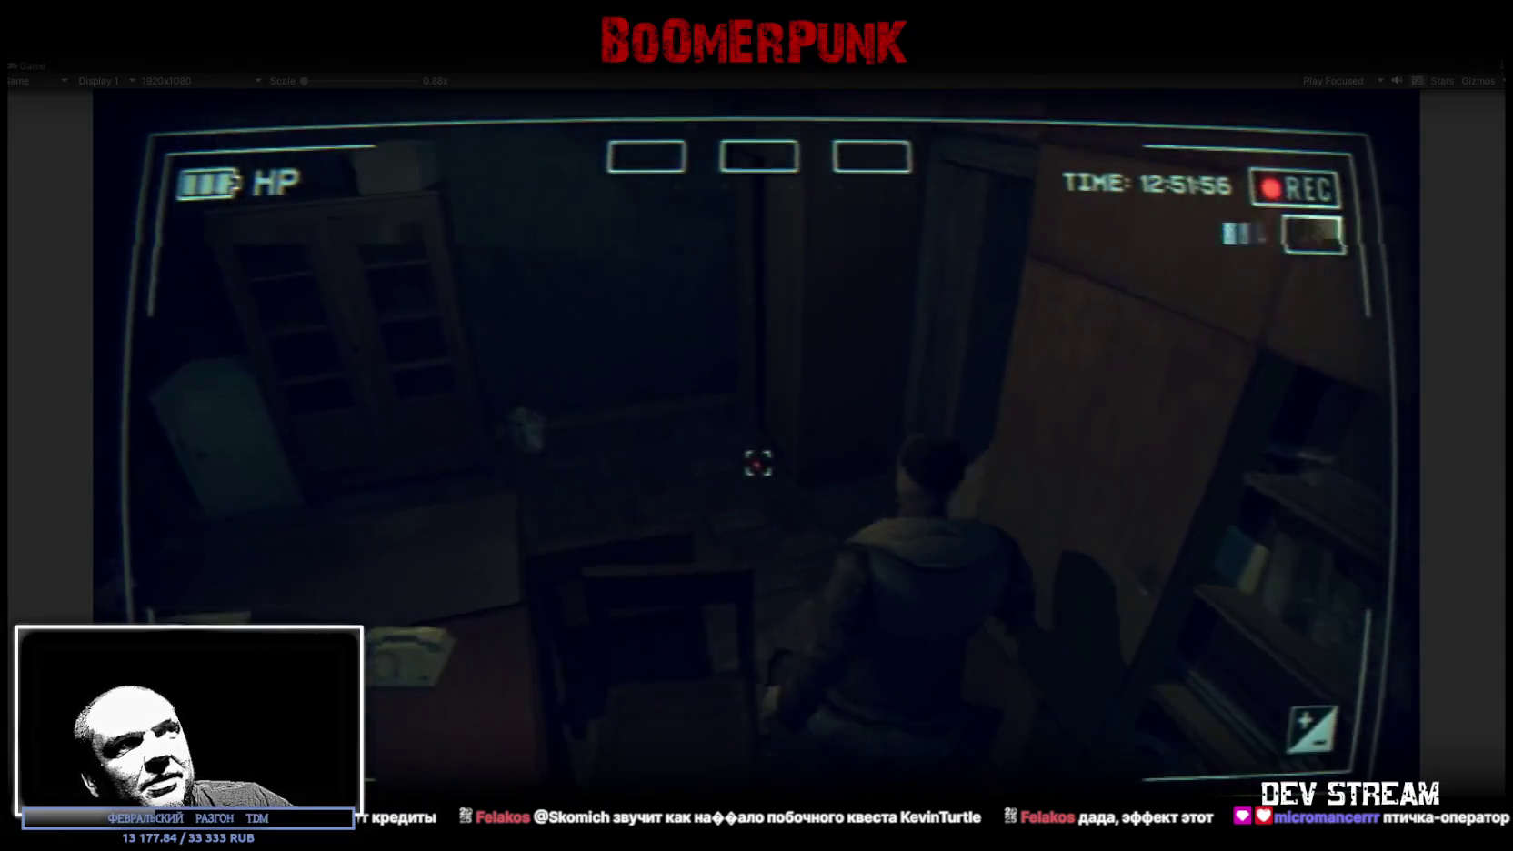
{"action": "key", "text": "w"}
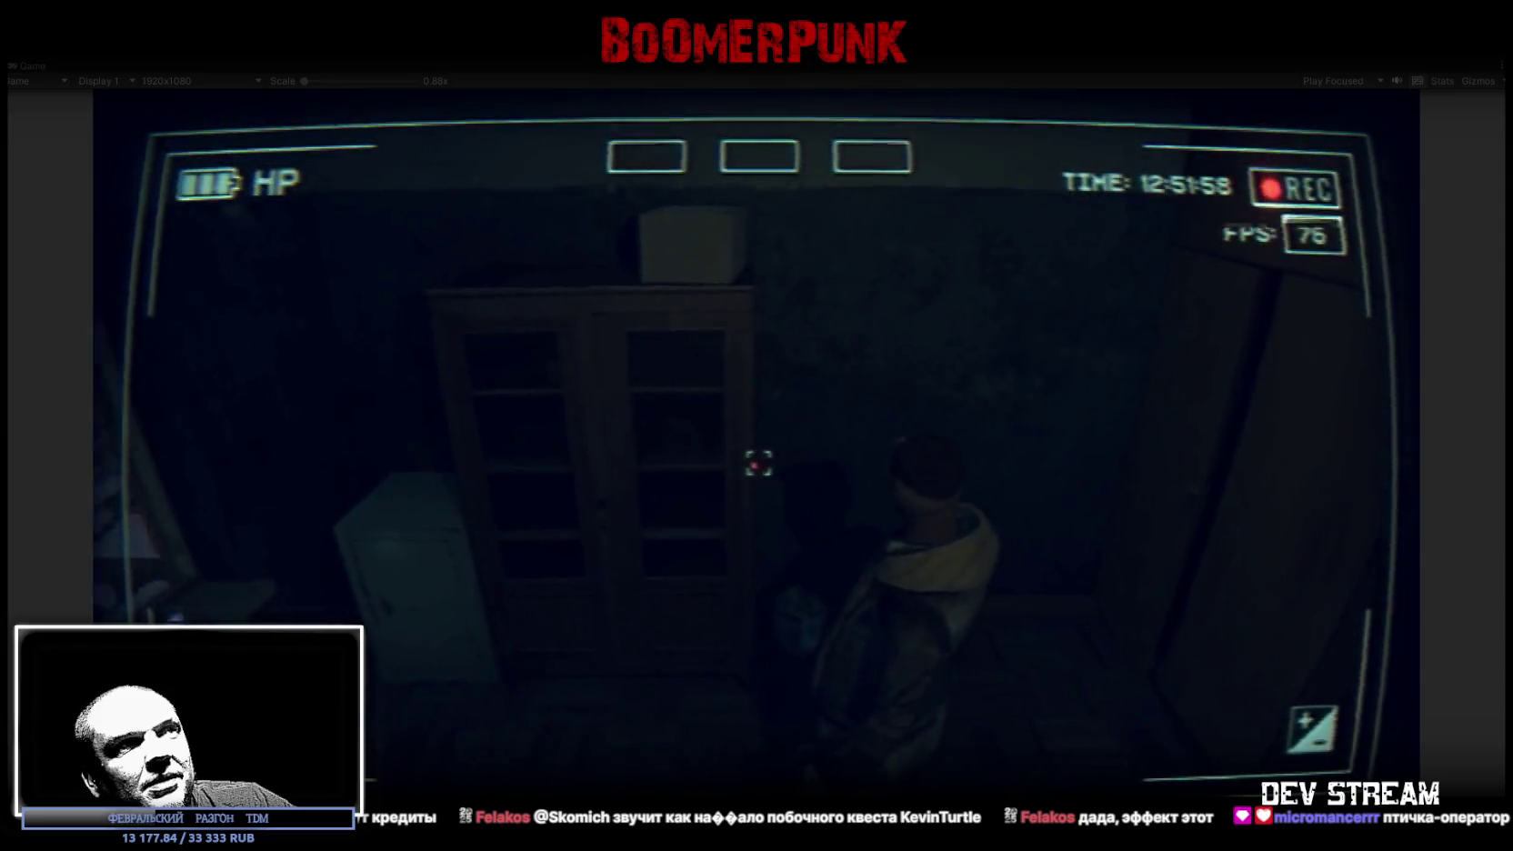
- Walk the long corridor past the barred door to the staircase and open the notepad menu
{"action": "key", "text": "w"}
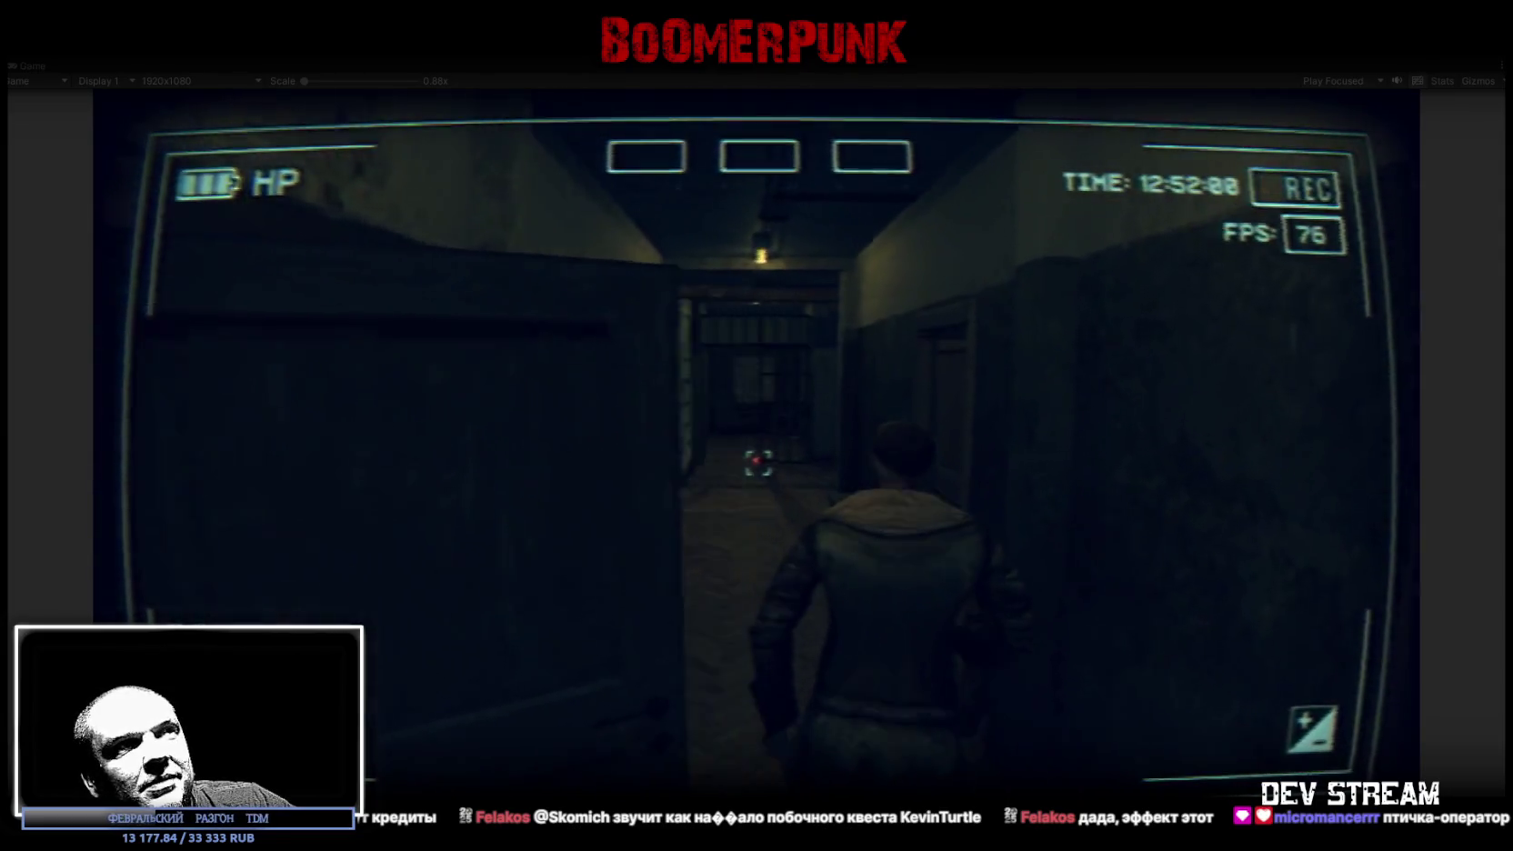
{"action": "key", "text": "w"}
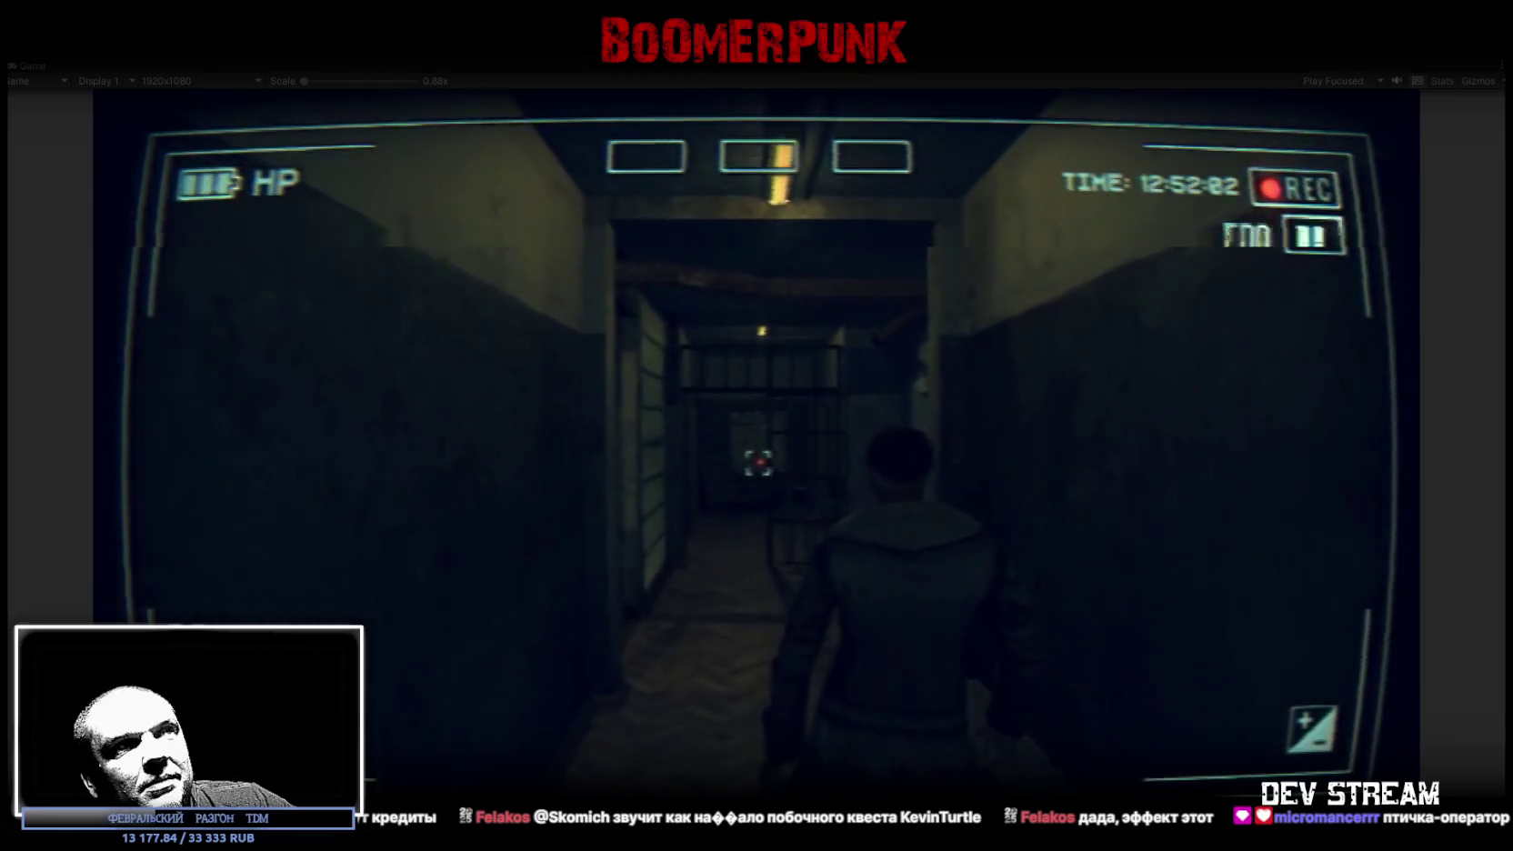
{"action": "key", "text": "w"}
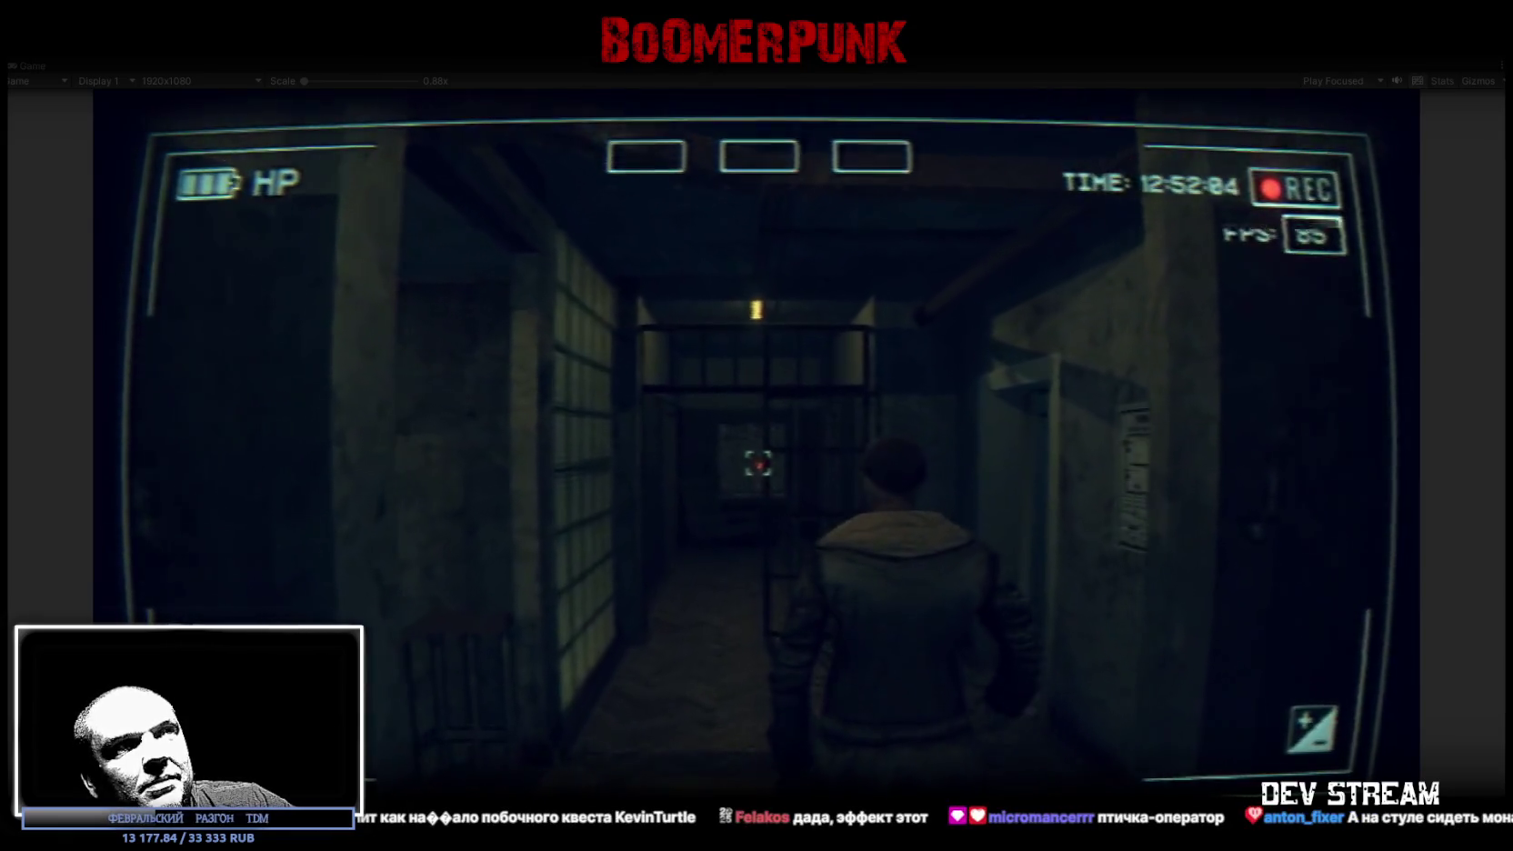
{"action": "key", "text": "w"}
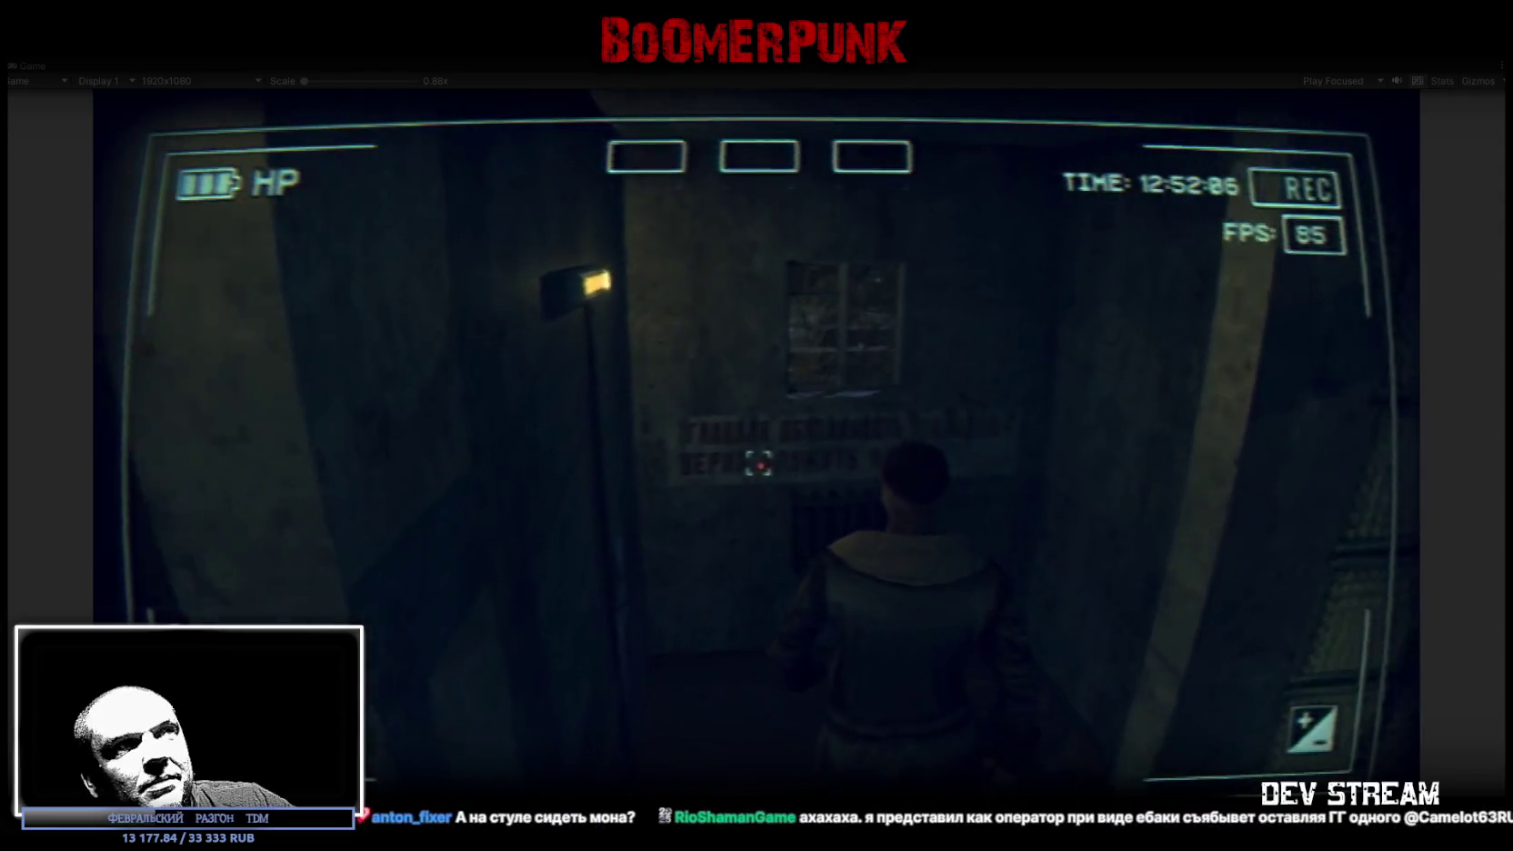
{"action": "key", "text": "w"}
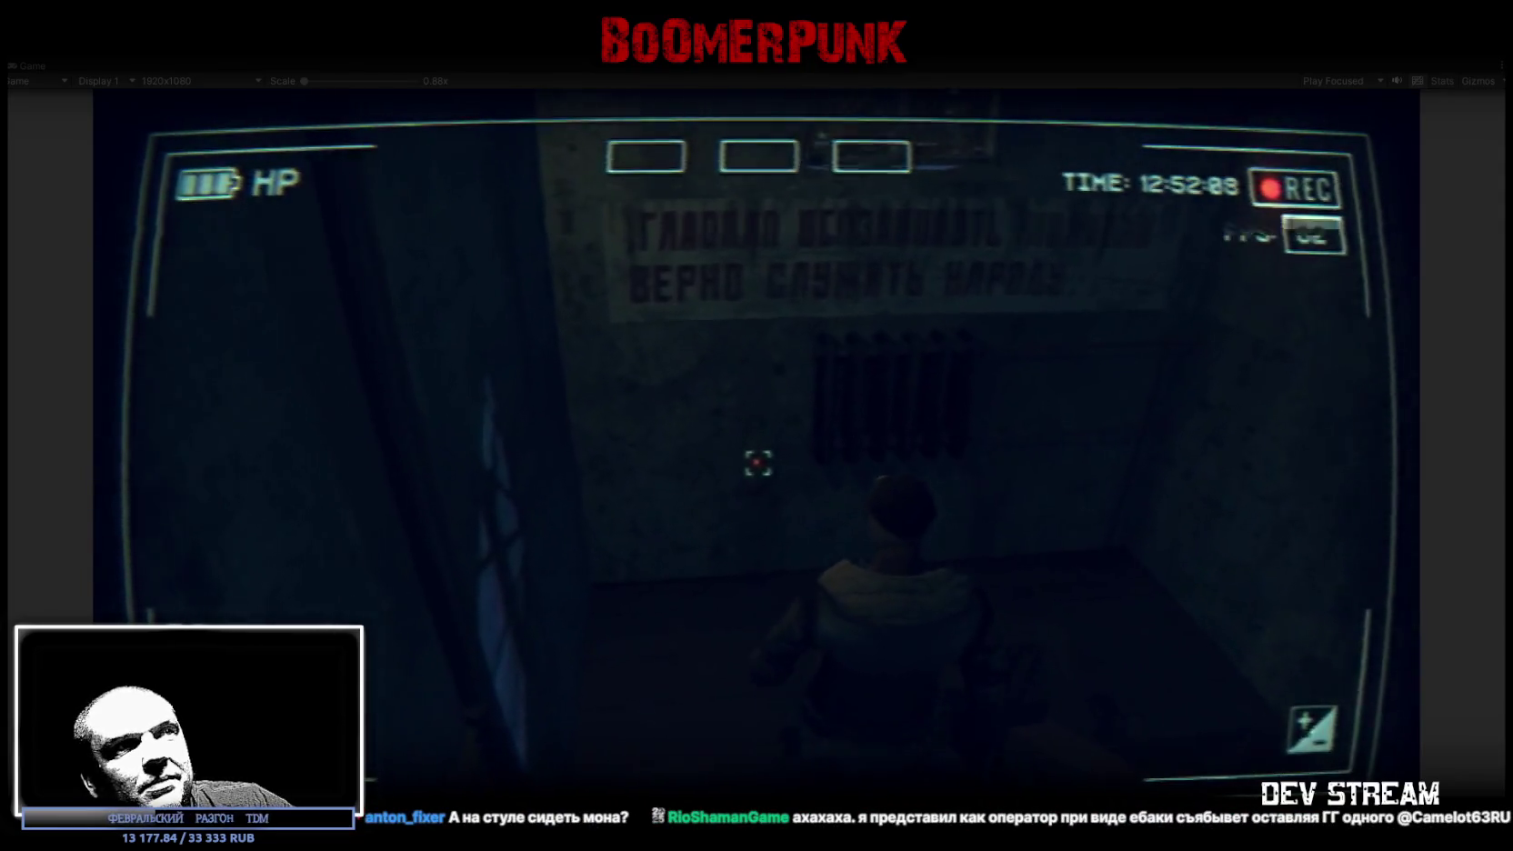
{"action": "key", "text": "w"}
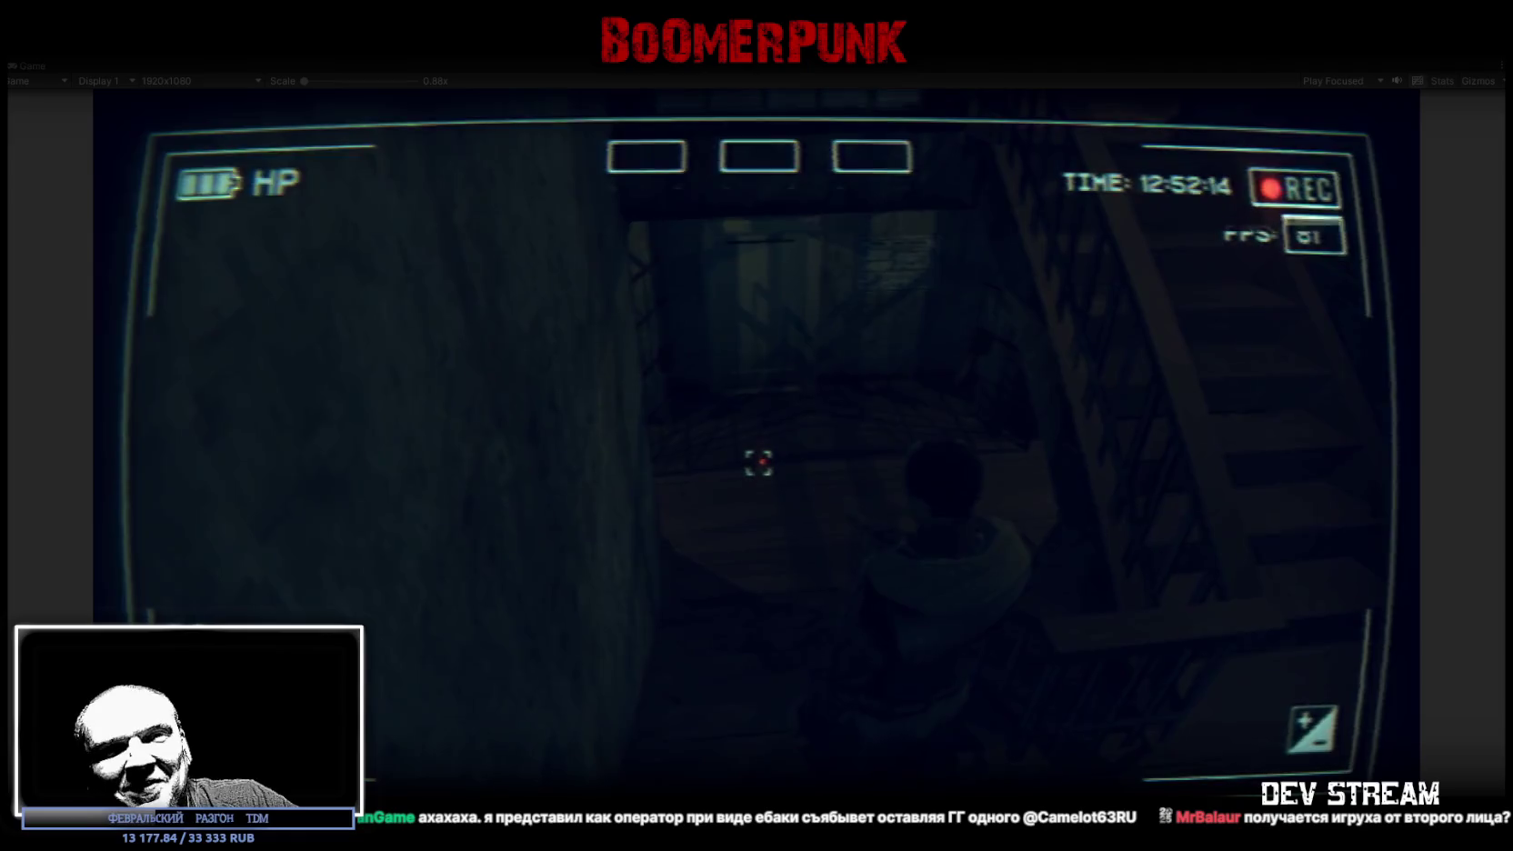
{"action": "key", "text": "Escape"}
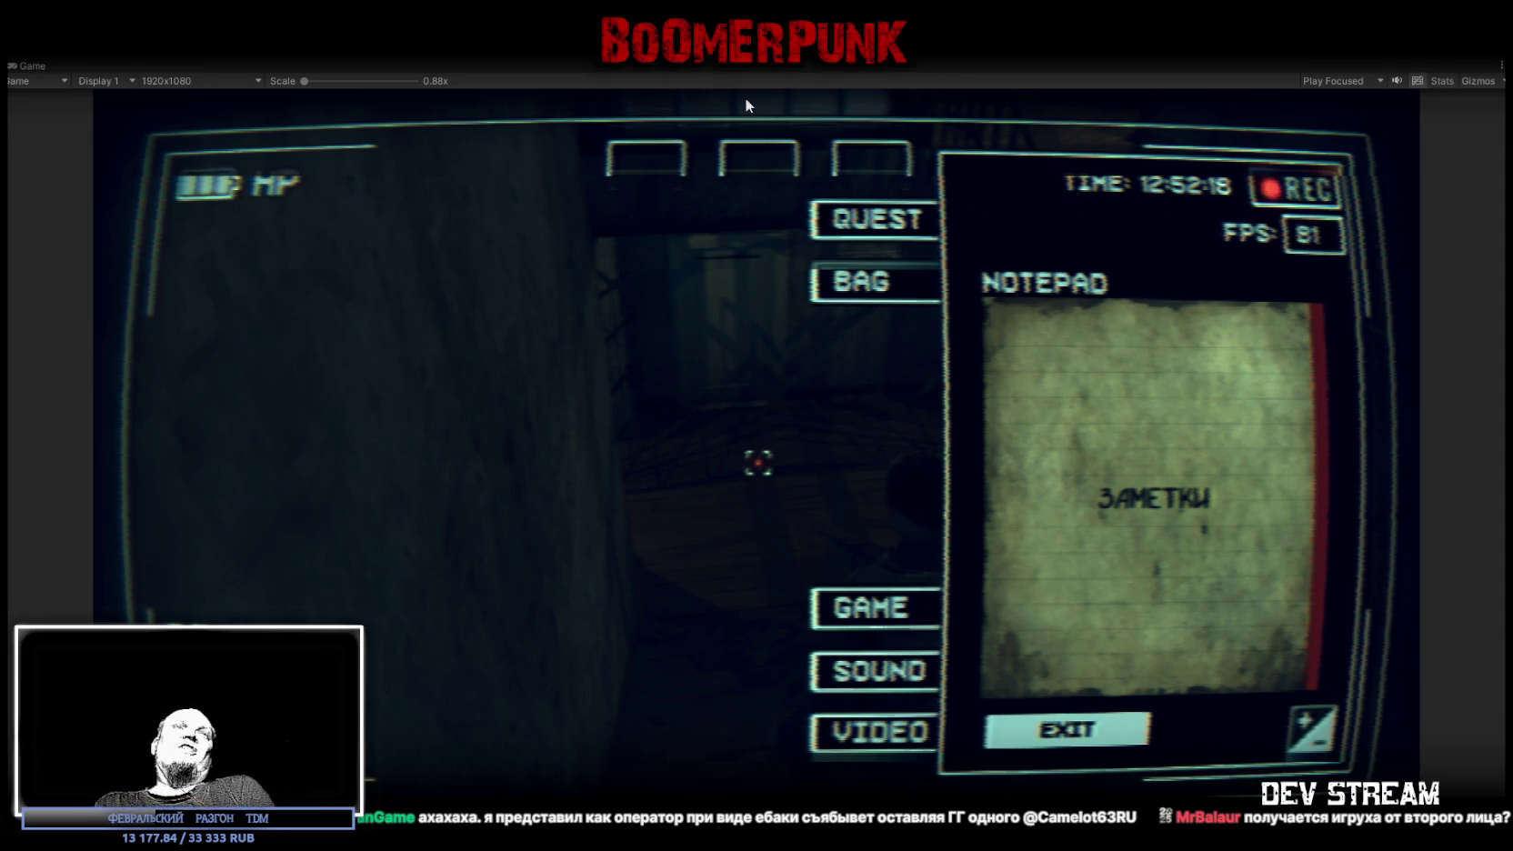
- Exit Play mode with Ctrl+P and return to editing the scene
{"action": "key", "text": "ctrl+p"}
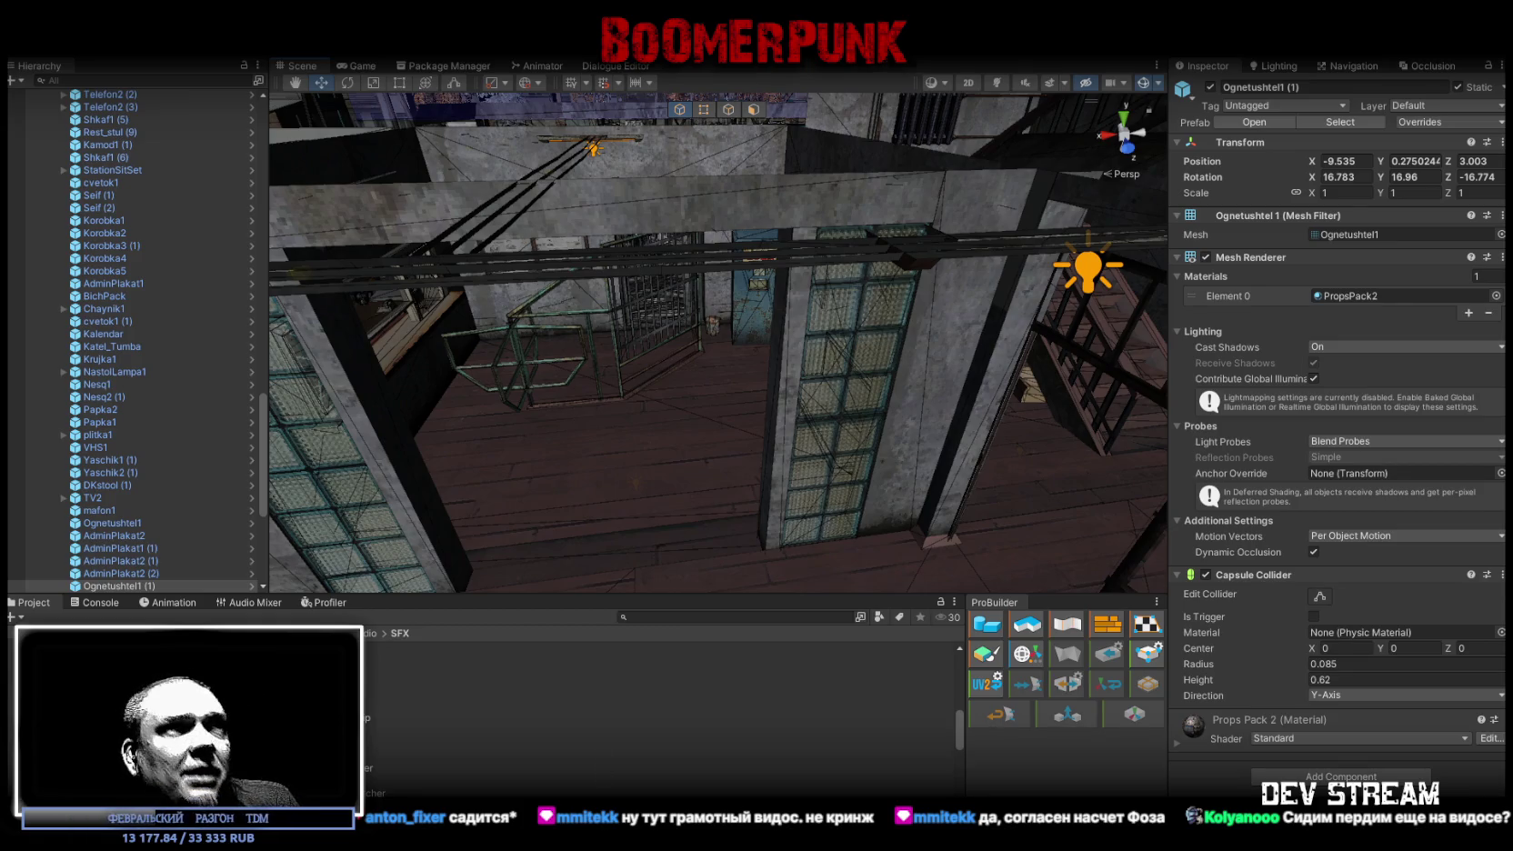
- Orbit the room interior, focus on Ognetushtel1 and tilt up to the ceiling light
{"action": "left_click_drag", "start_coordinate": [651, 365], "coordinate": [811, 387]}
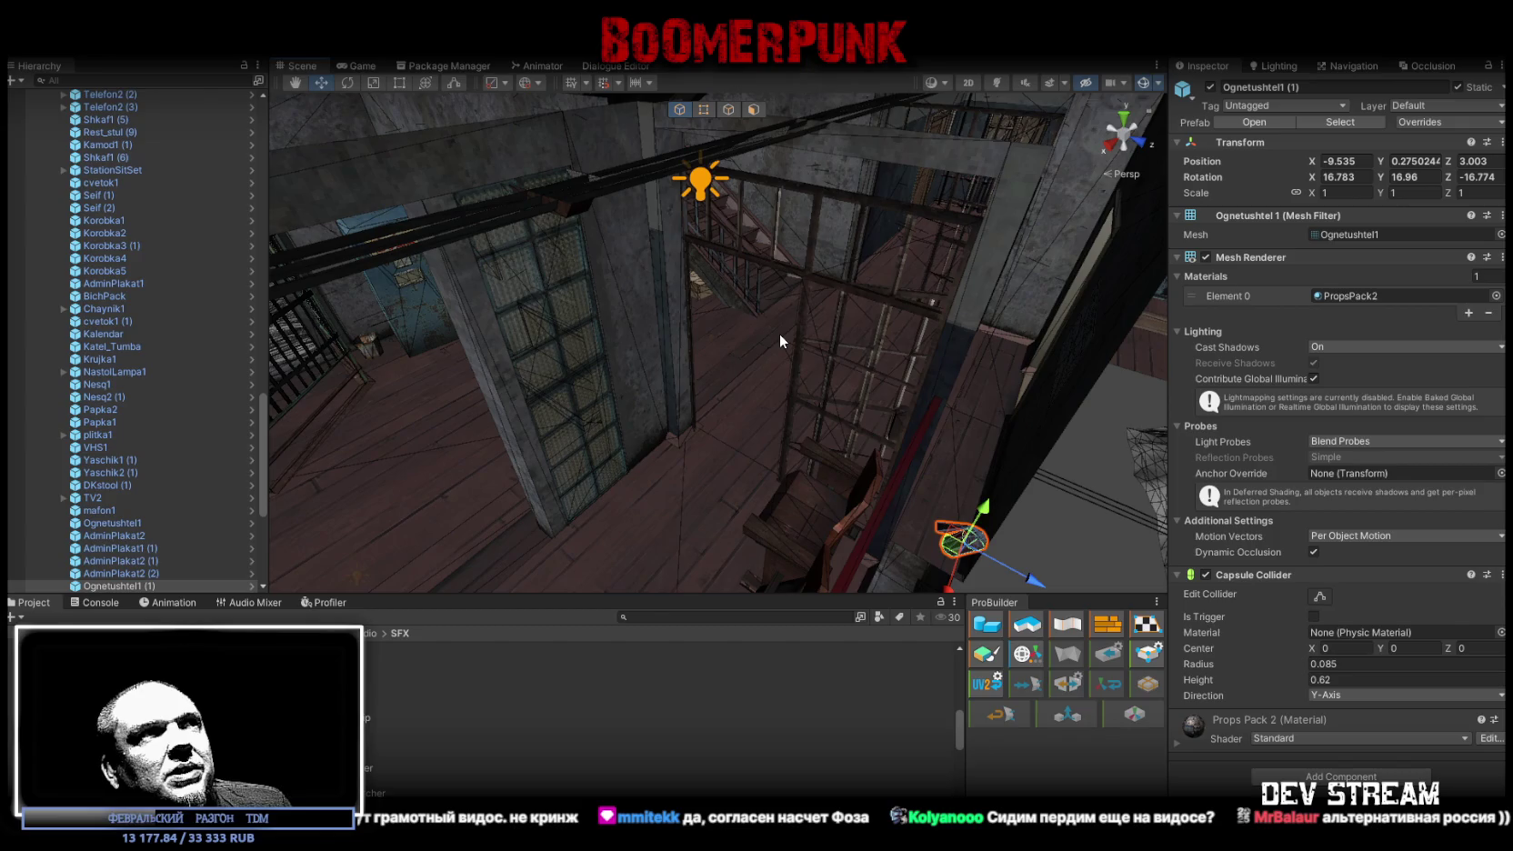
{"action": "mouse_move", "coordinate": [779, 334]}
{"action": "left_mouse_down"}
{"action": "mouse_move", "coordinate": [554, 425]}
{"action": "mouse_move", "coordinate": [865, 354]}
{"action": "left_mouse_up"}
{"action": "scroll", "coordinate": [763, 426], "scroll_direction": "up", "scroll_amount": 3}
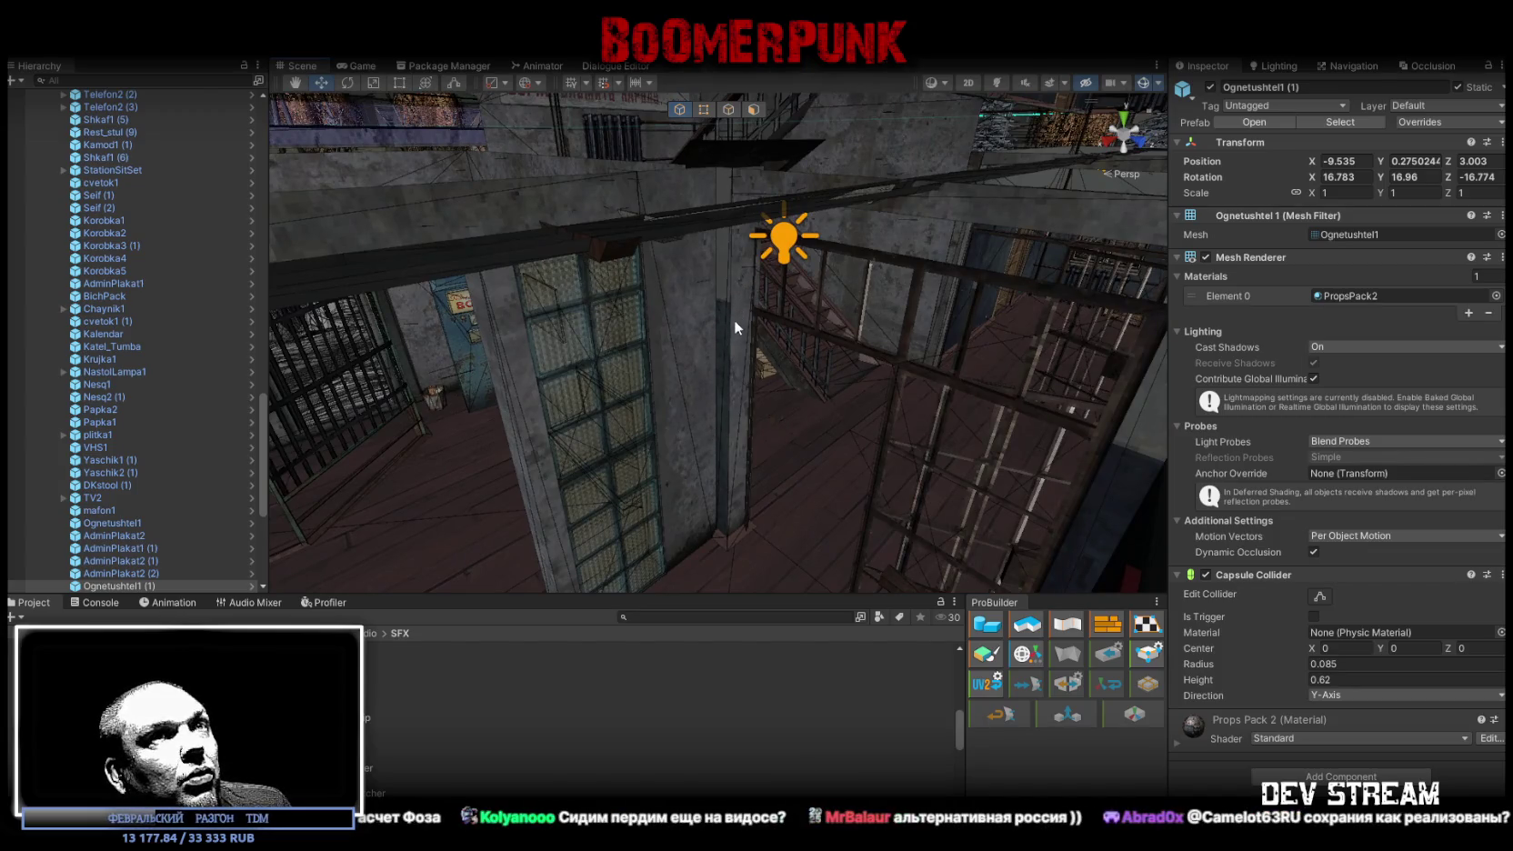
{"action": "key", "text": "f"}
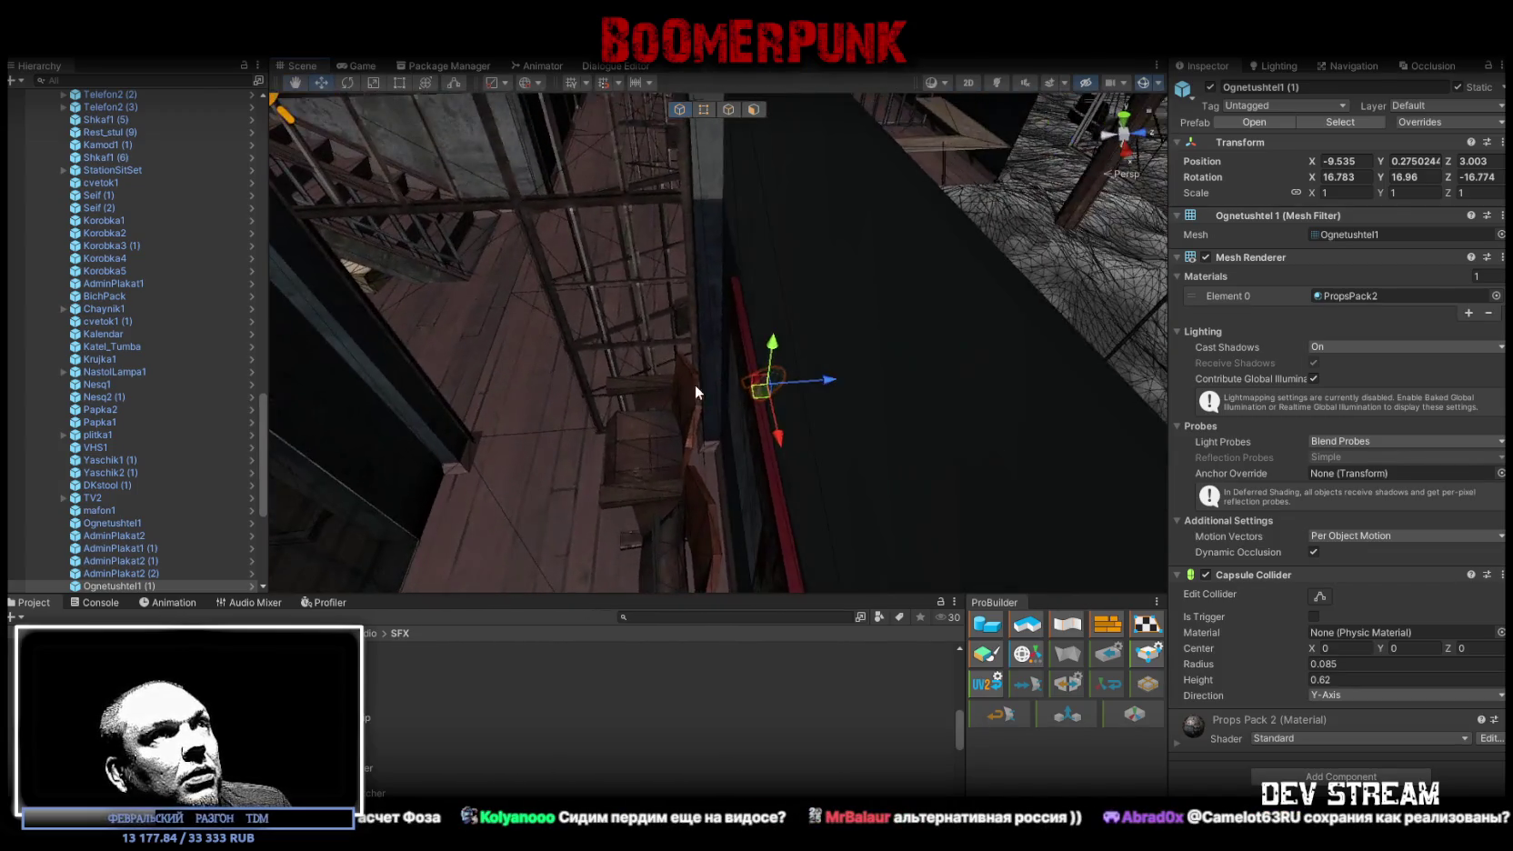
{"action": "mouse_move", "coordinate": [652, 345]}
{"action": "left_mouse_down"}
{"action": "mouse_move", "coordinate": [800, 470]}
{"action": "mouse_move", "coordinate": [704, 260]}
{"action": "left_mouse_up"}
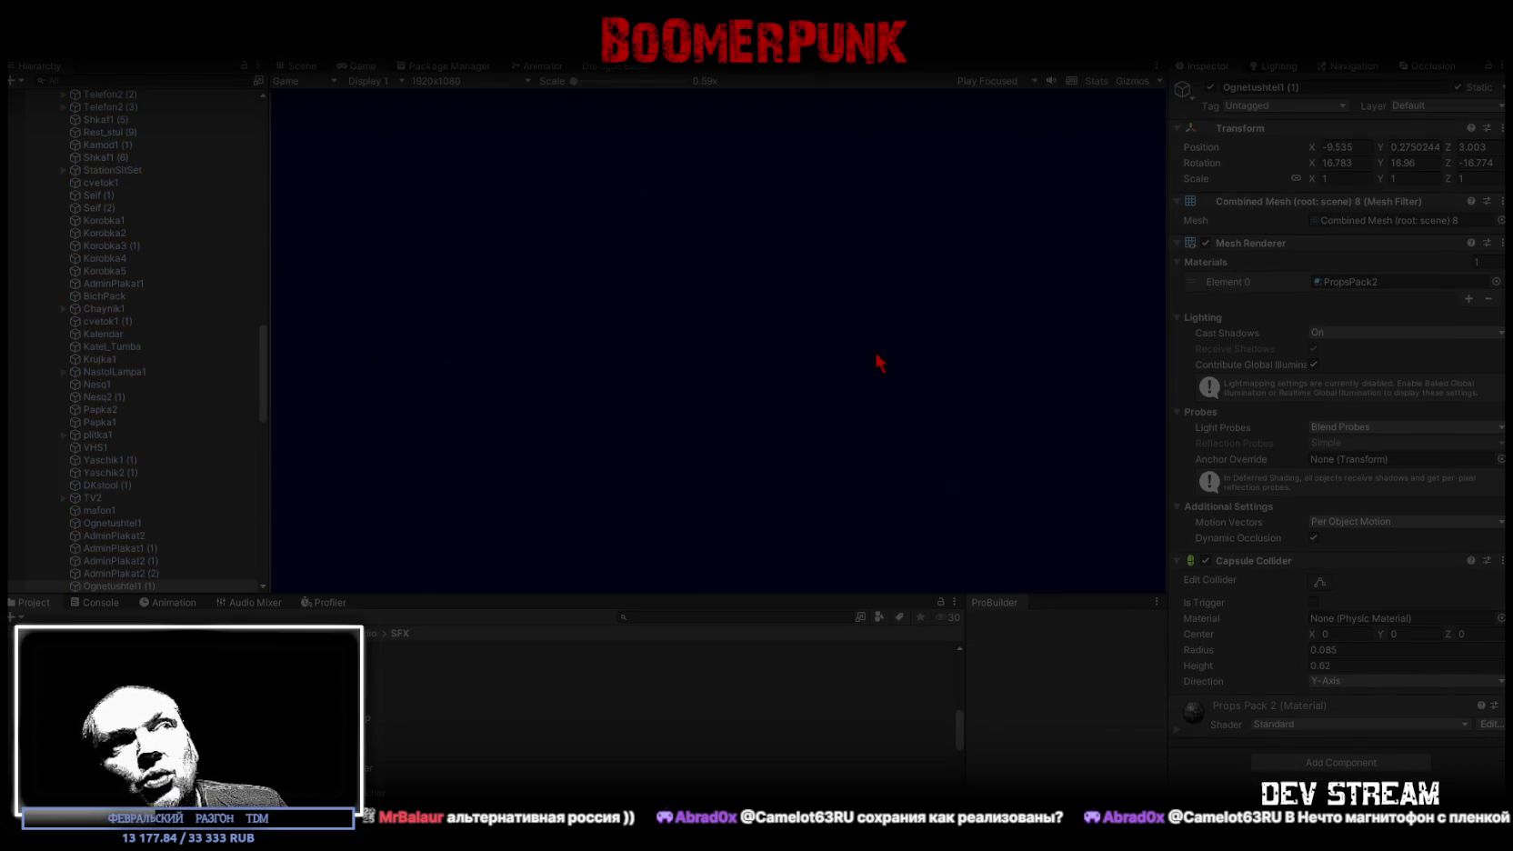
- Maximize the Game view, walk into the poster room and open the camcorder menu
{"action": "double_click", "coordinate": [359, 66]}
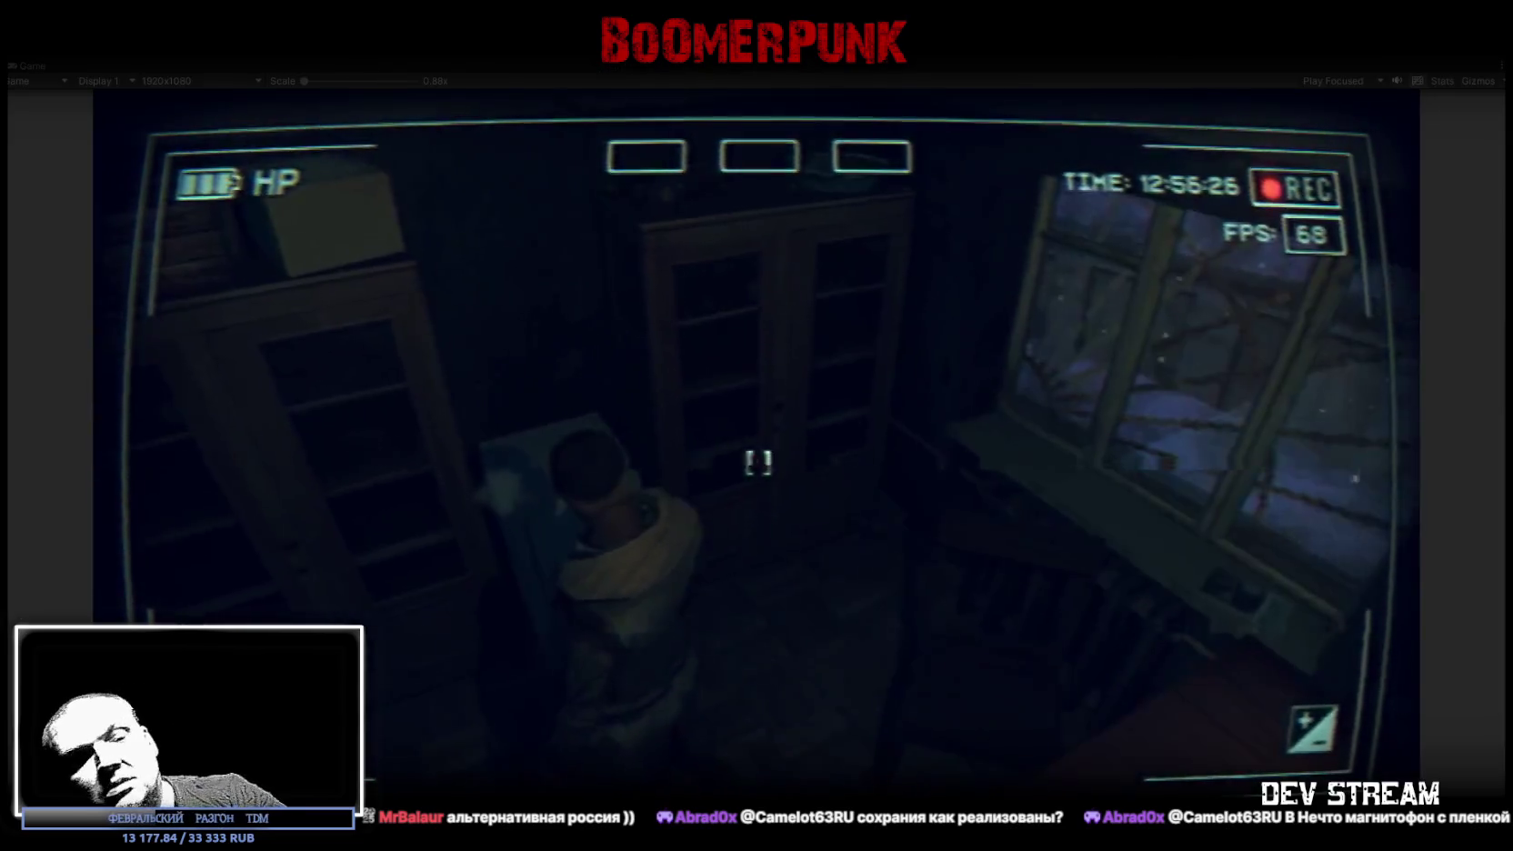
{"action": "key", "text": "w"}
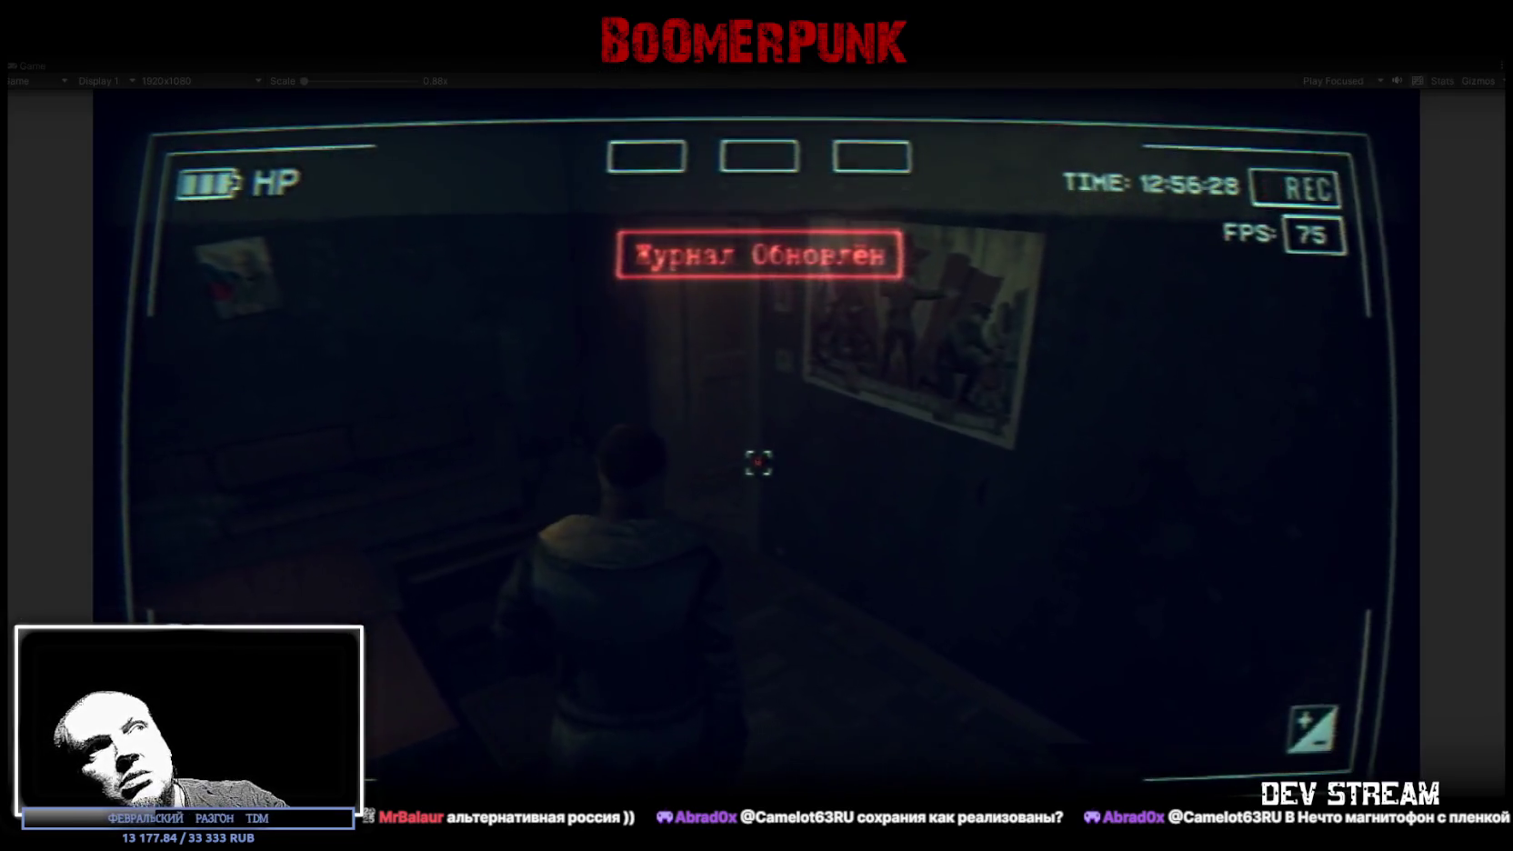
{"action": "key", "text": "Escape"}
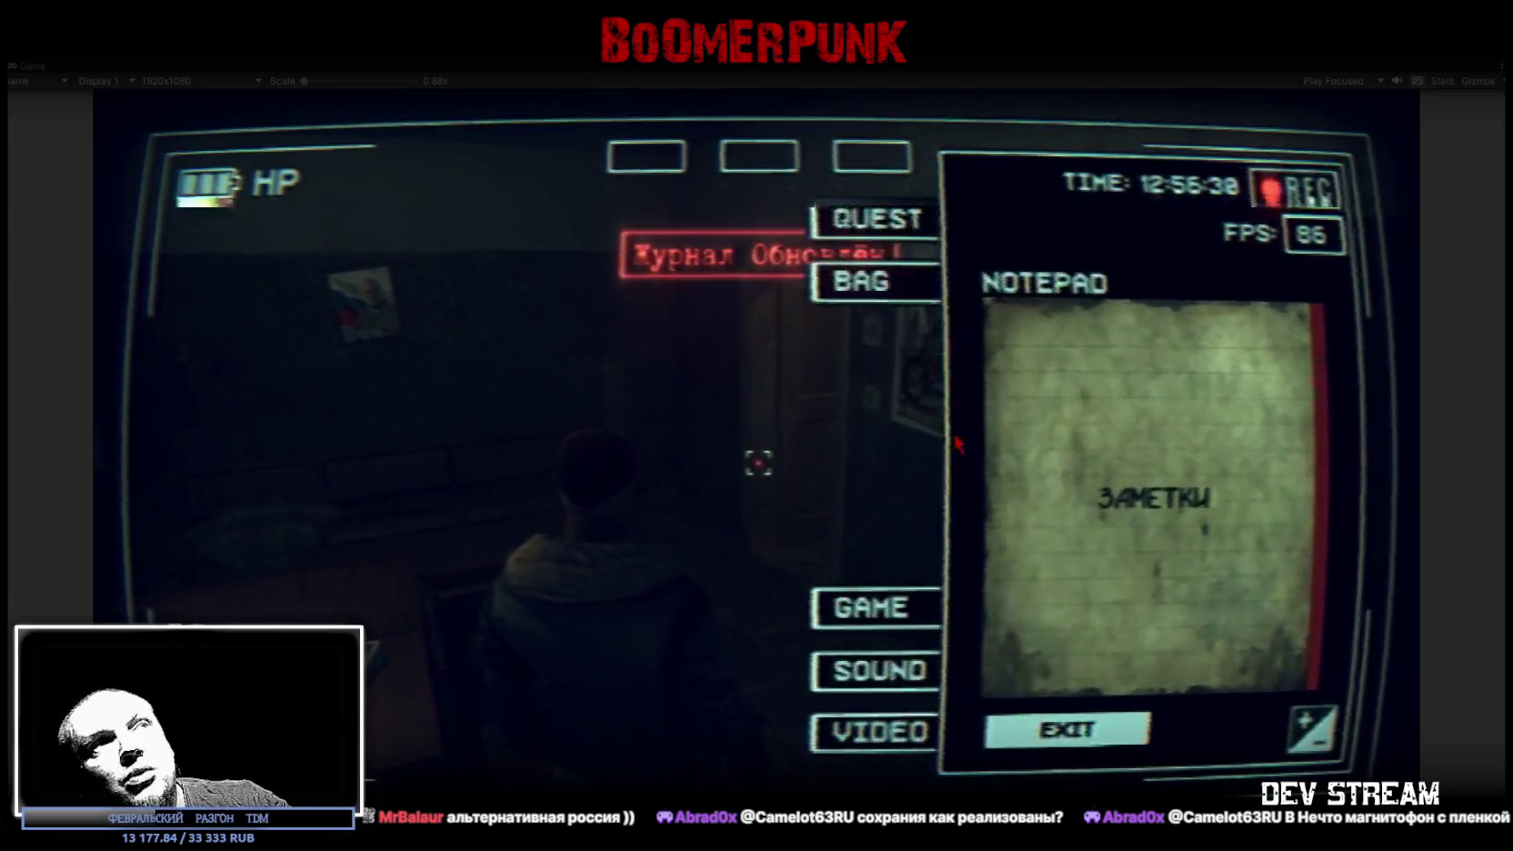
- Read the journal's ОНА, Бандероль, Милиция and Мэрия case entries, then stop play
{"action": "left_click", "coordinate": [874, 219]}
{"action": "left_click", "coordinate": [1137, 287]}
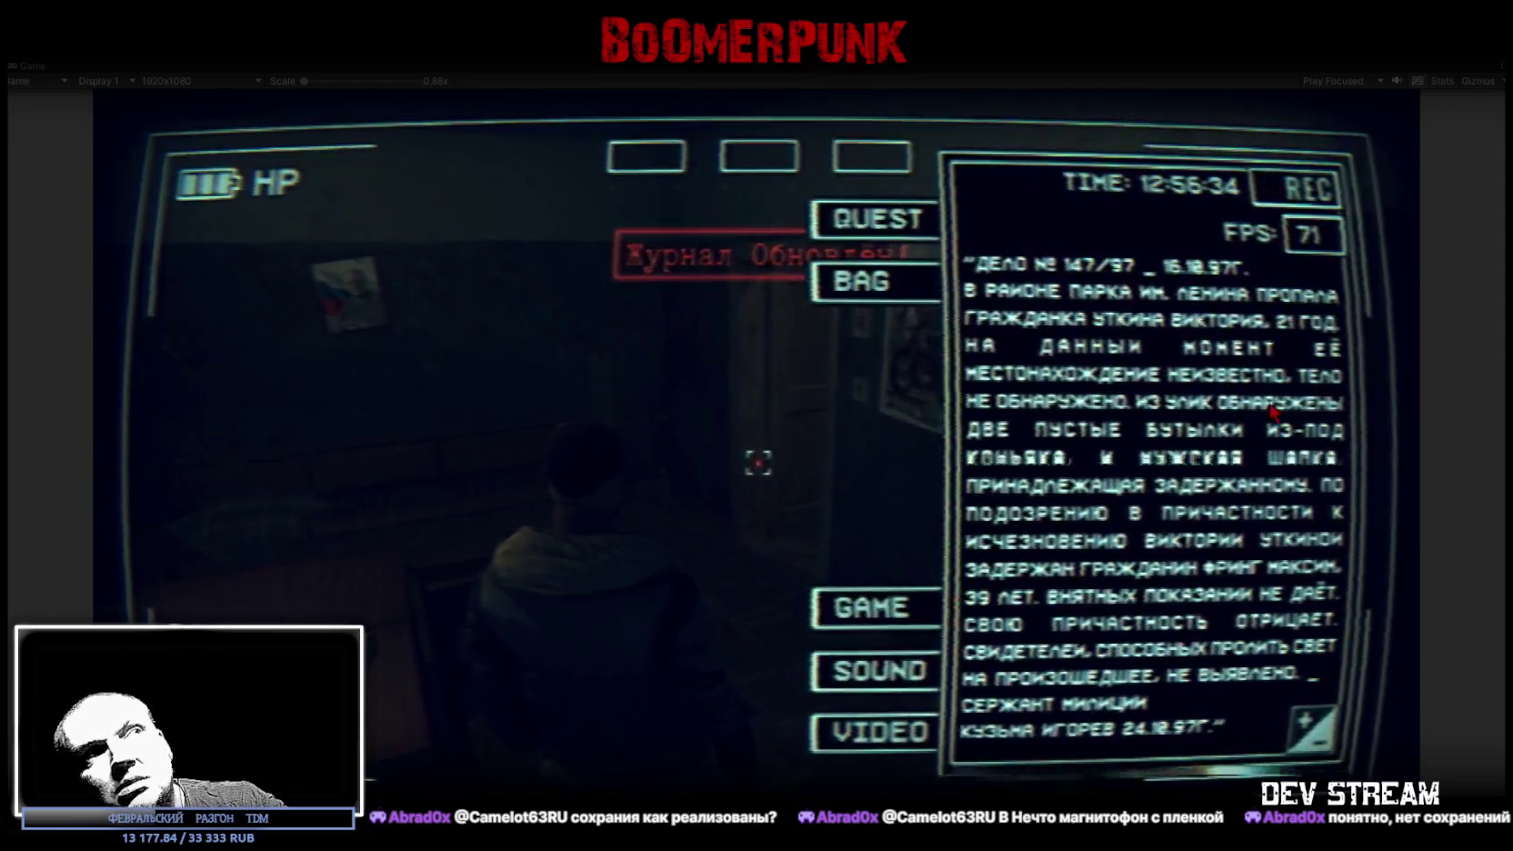
{"action": "left_click", "coordinate": [875, 219]}
{"action": "left_click", "coordinate": [1118, 391]}
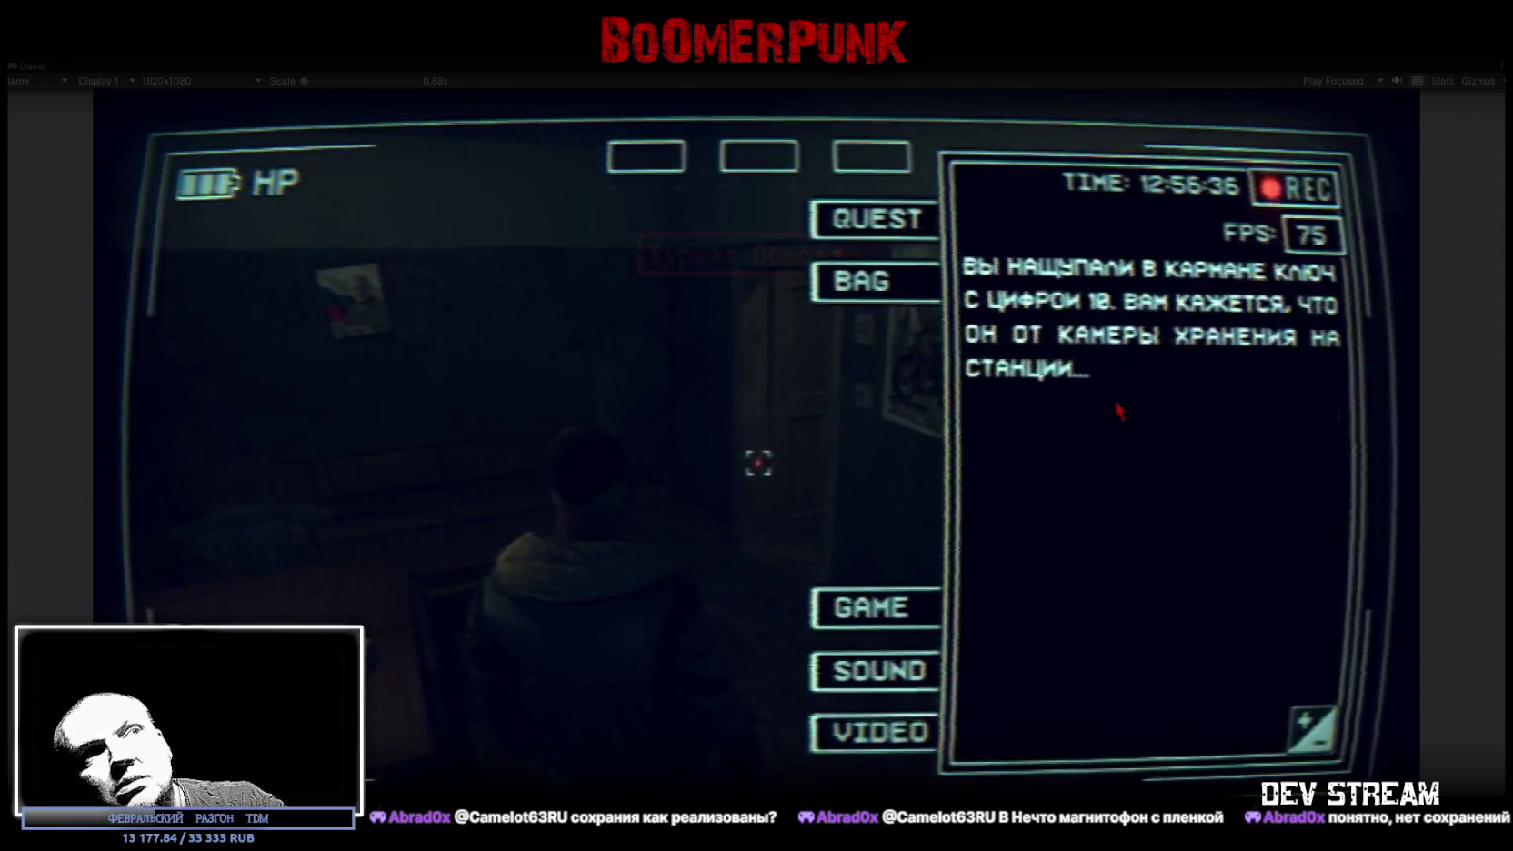
{"action": "left_click", "coordinate": [1137, 425]}
{"action": "left_click", "coordinate": [1103, 447]}
{"action": "left_click", "coordinate": [1113, 452]}
{"action": "left_click", "coordinate": [1113, 563]}
{"action": "left_click", "coordinate": [1115, 532]}
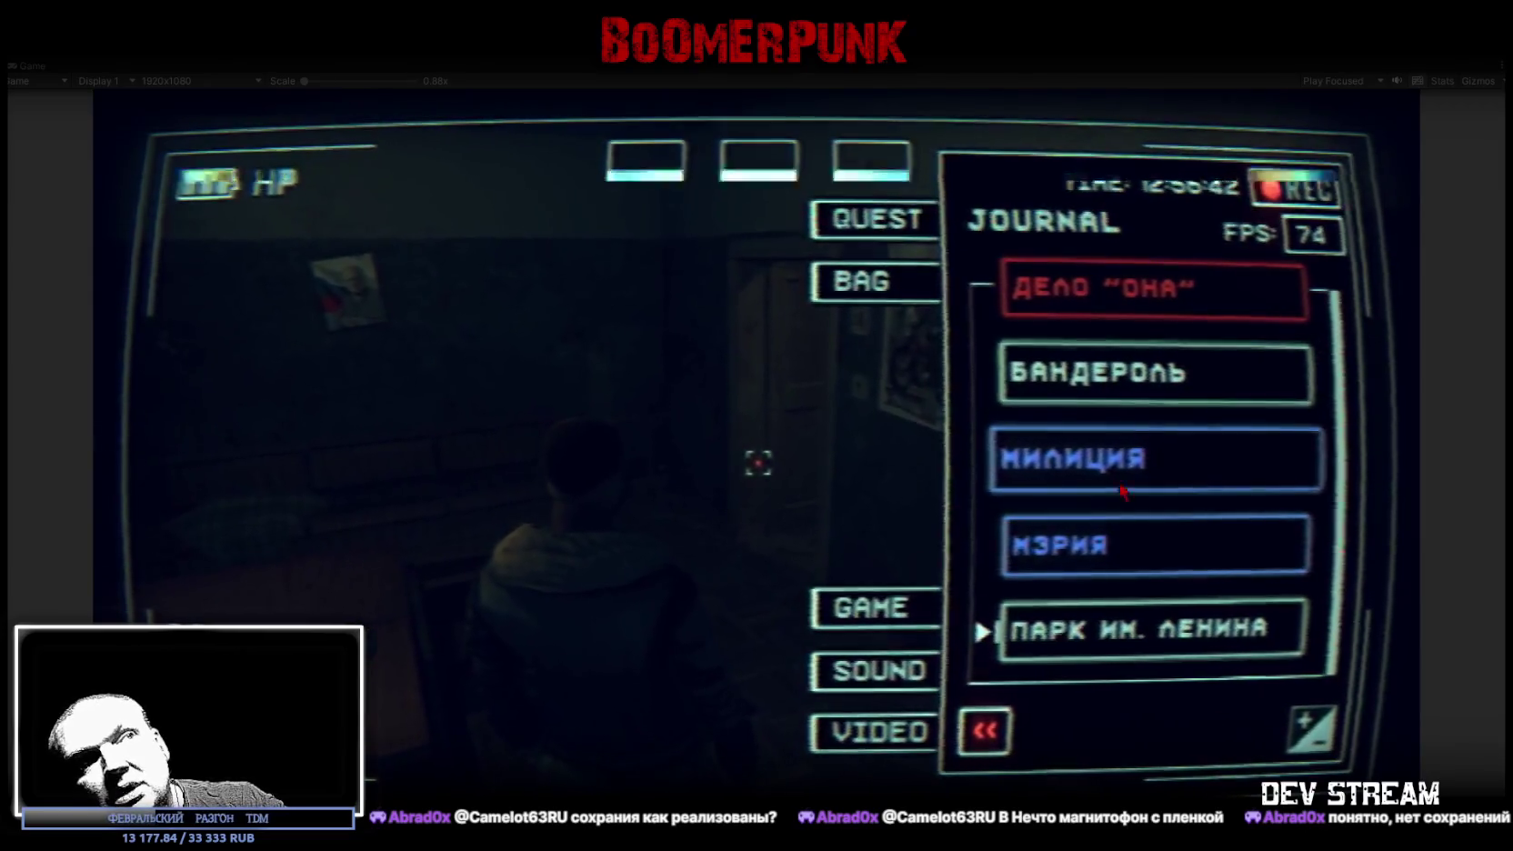
{"action": "left_click", "coordinate": [1114, 456]}
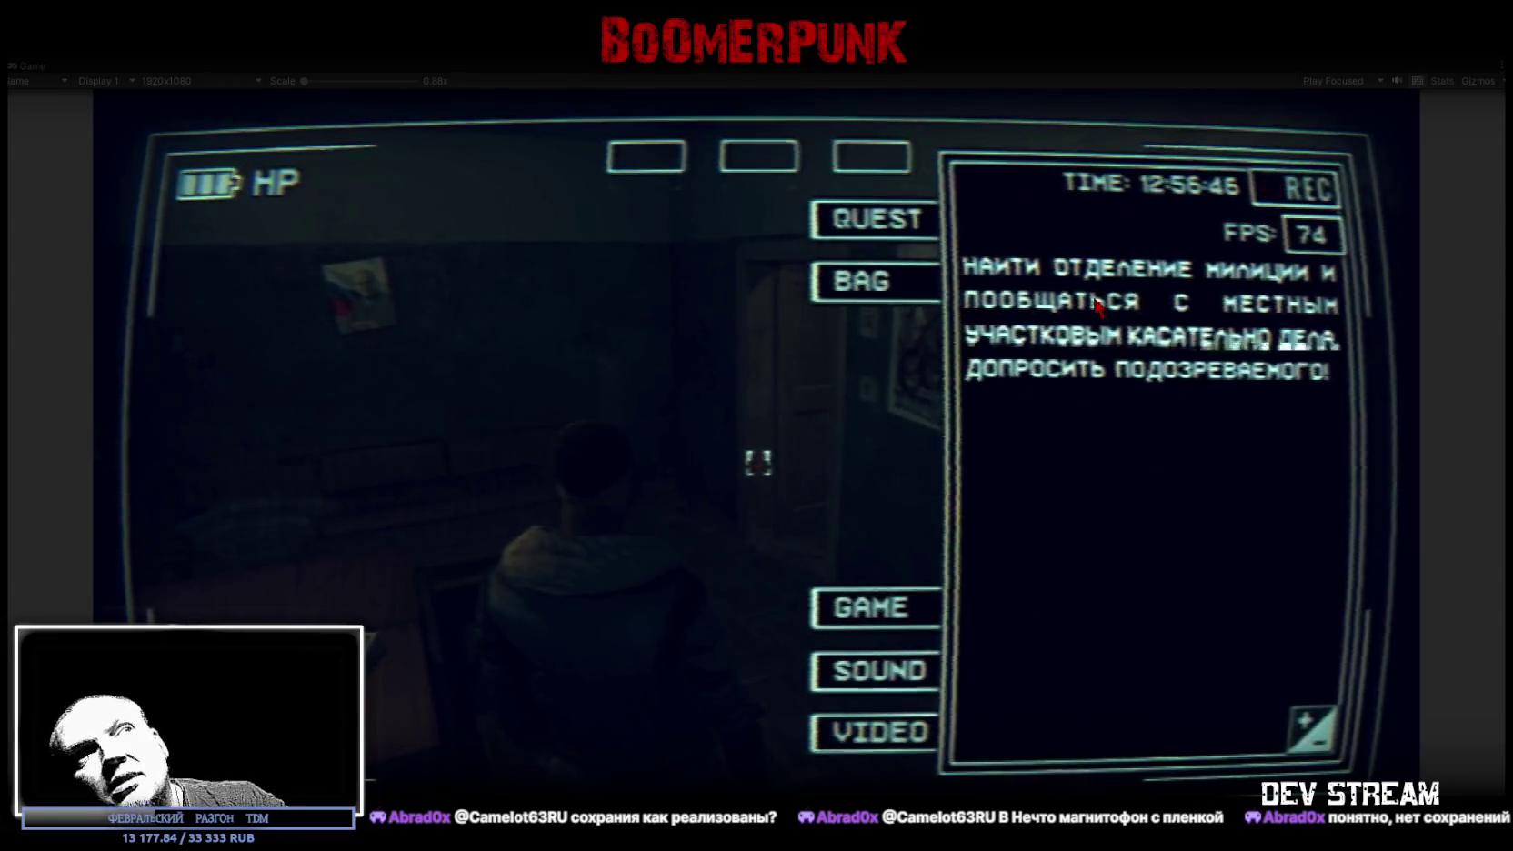
{"action": "left_click", "coordinate": [1187, 332]}
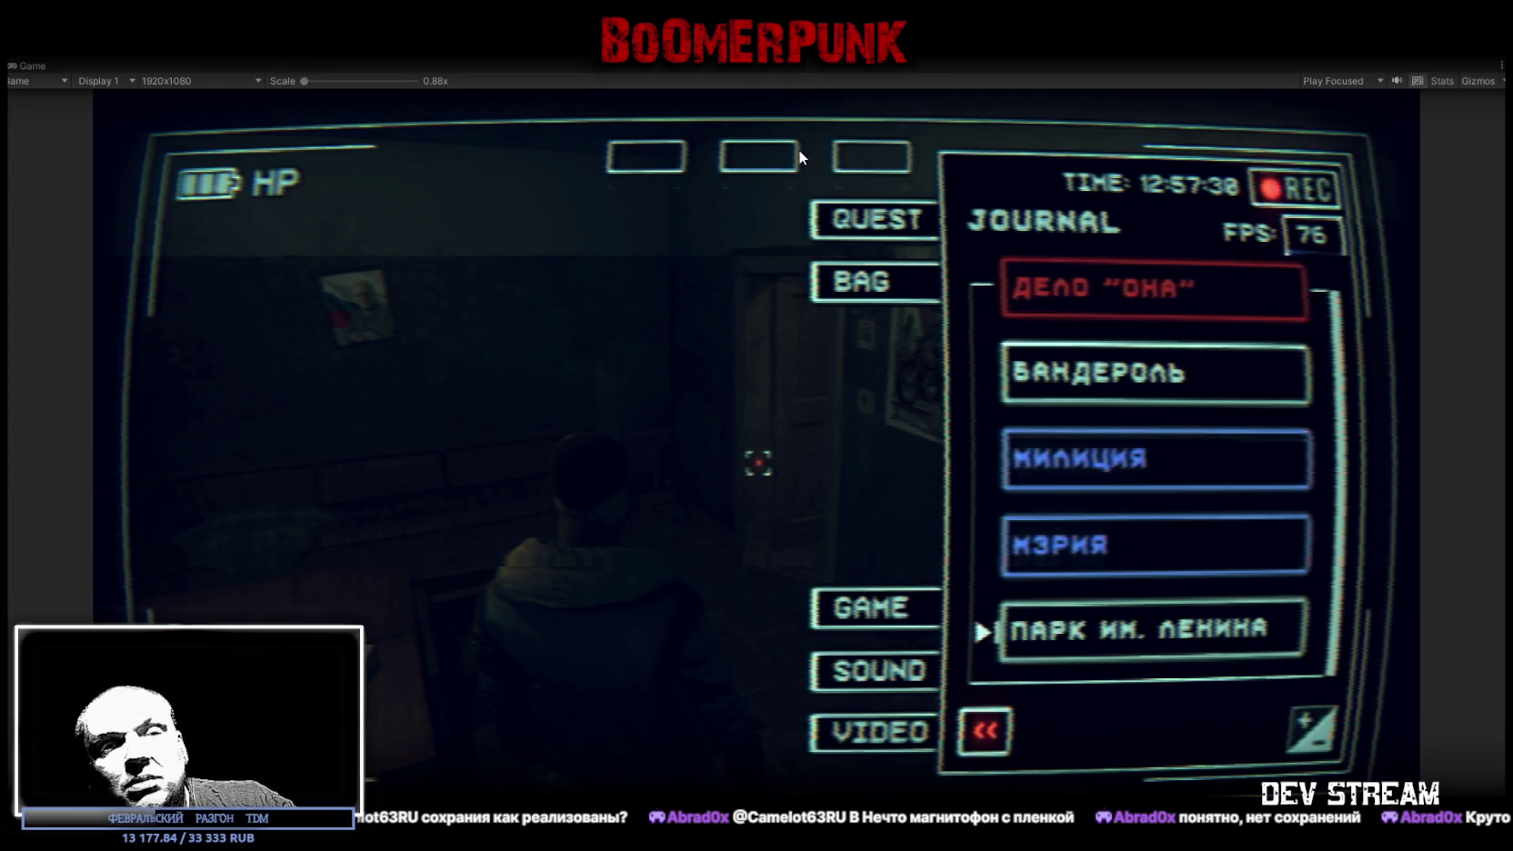
{"action": "key", "text": "ctrl+p"}
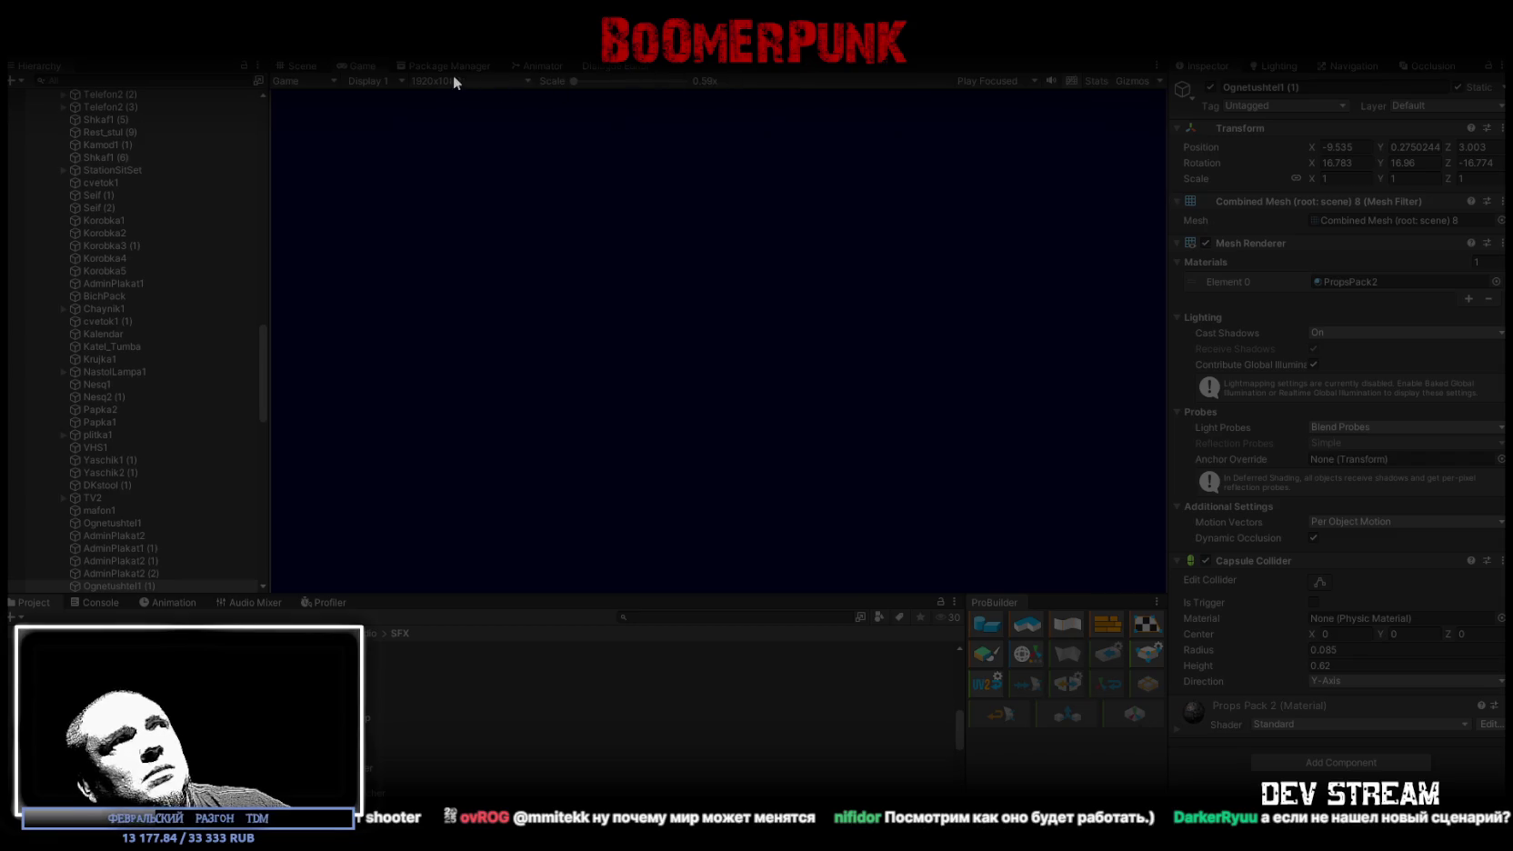
- In the Game view, open the camcorder BAG and move the extinguisher into a quick slot
{"action": "left_click", "coordinate": [310, 67]}
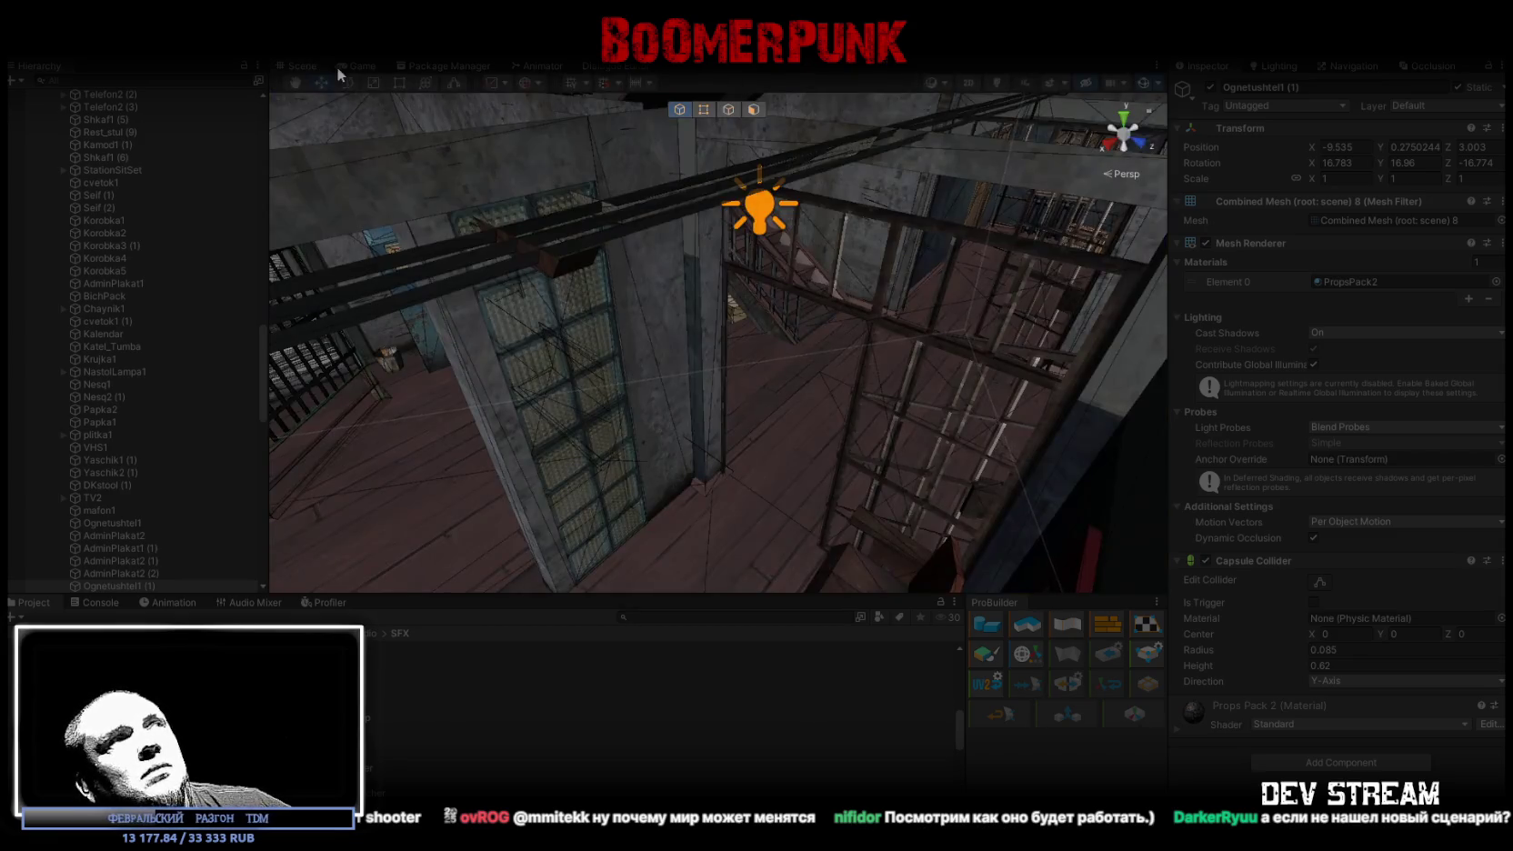
{"action": "left_click", "coordinate": [359, 67]}
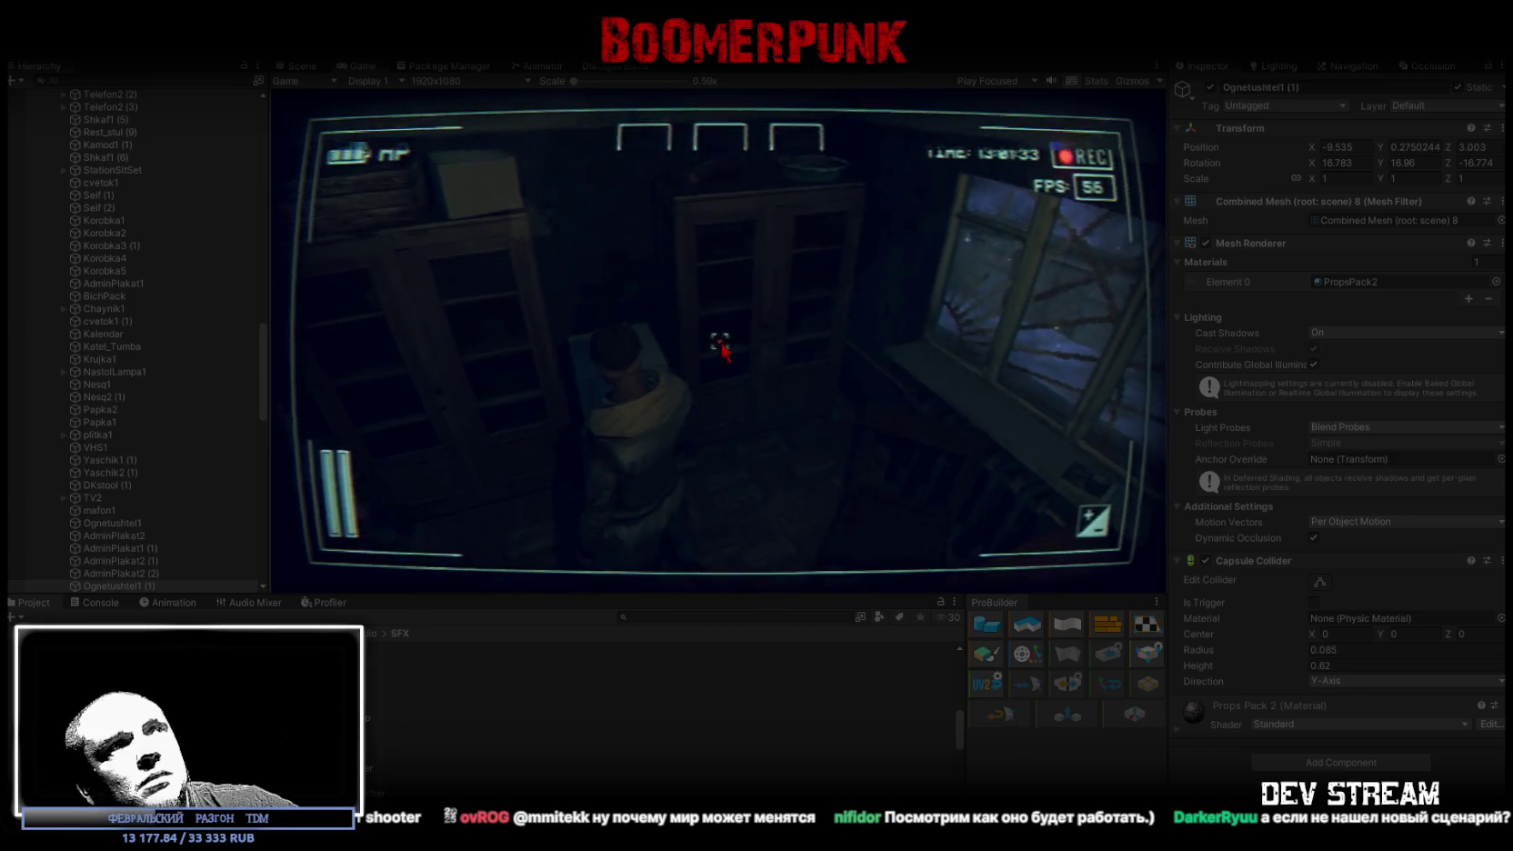
{"action": "key", "text": "Tab"}
{"action": "left_click", "coordinate": [804, 222]}
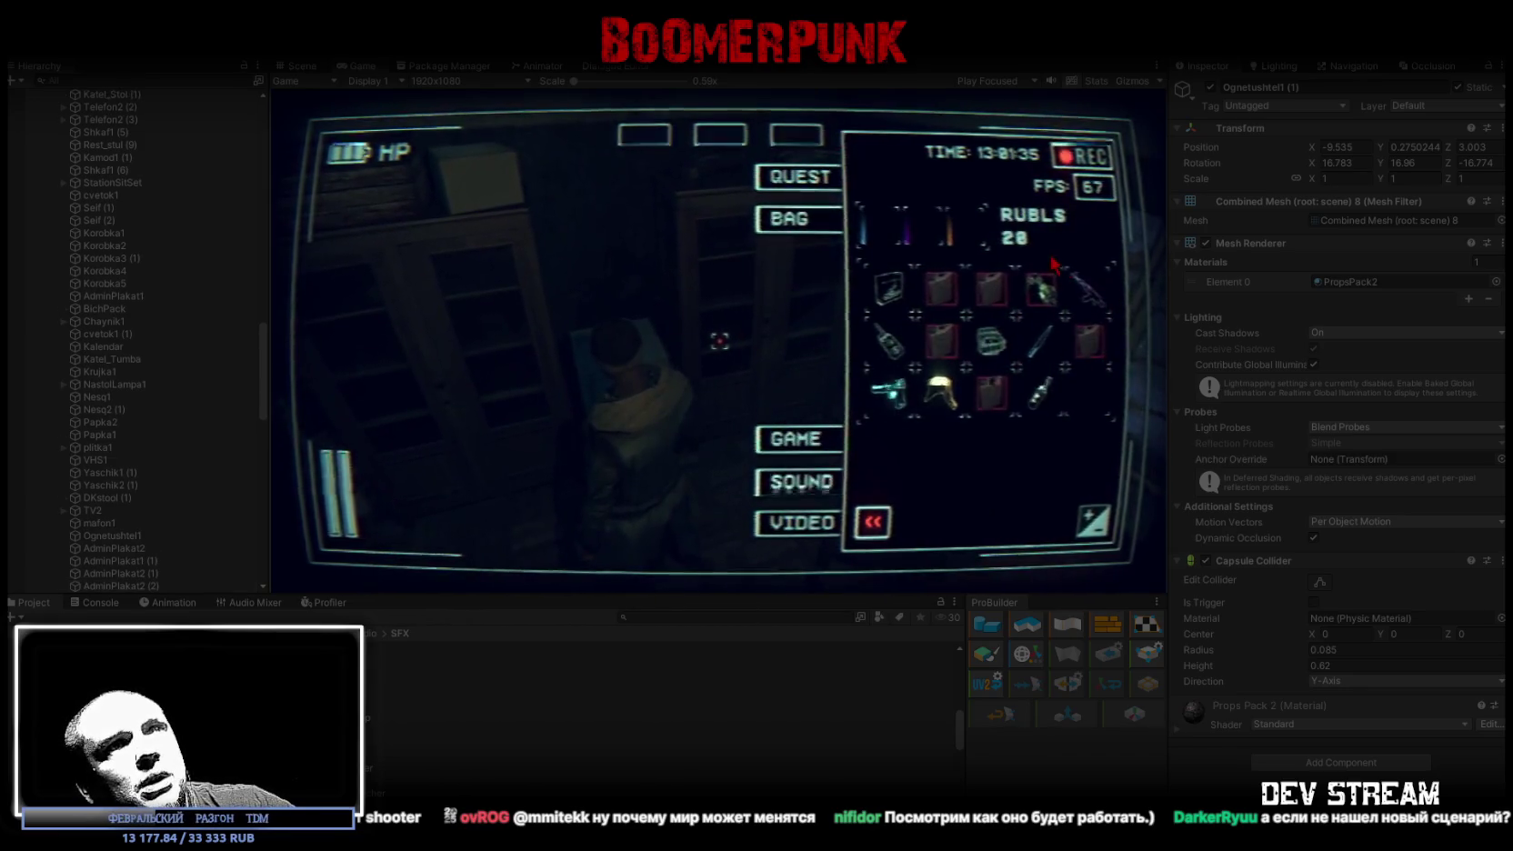
{"action": "left_click", "coordinate": [890, 341]}
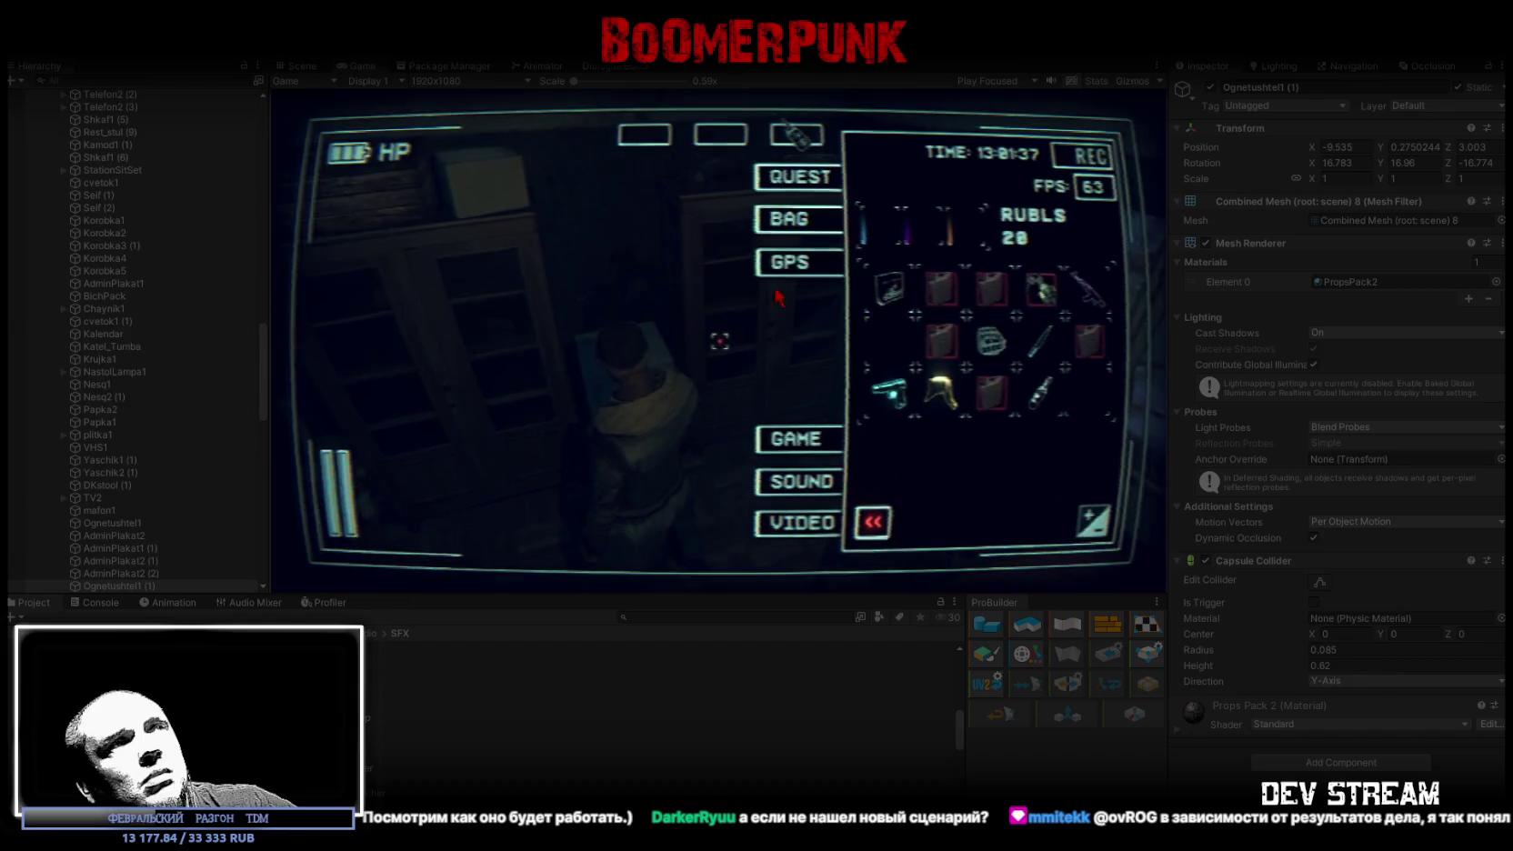
- Move the hexagonal item, yellow helmet, card and knife into quick slots, then close the menu
{"action": "left_click", "coordinate": [790, 264]}
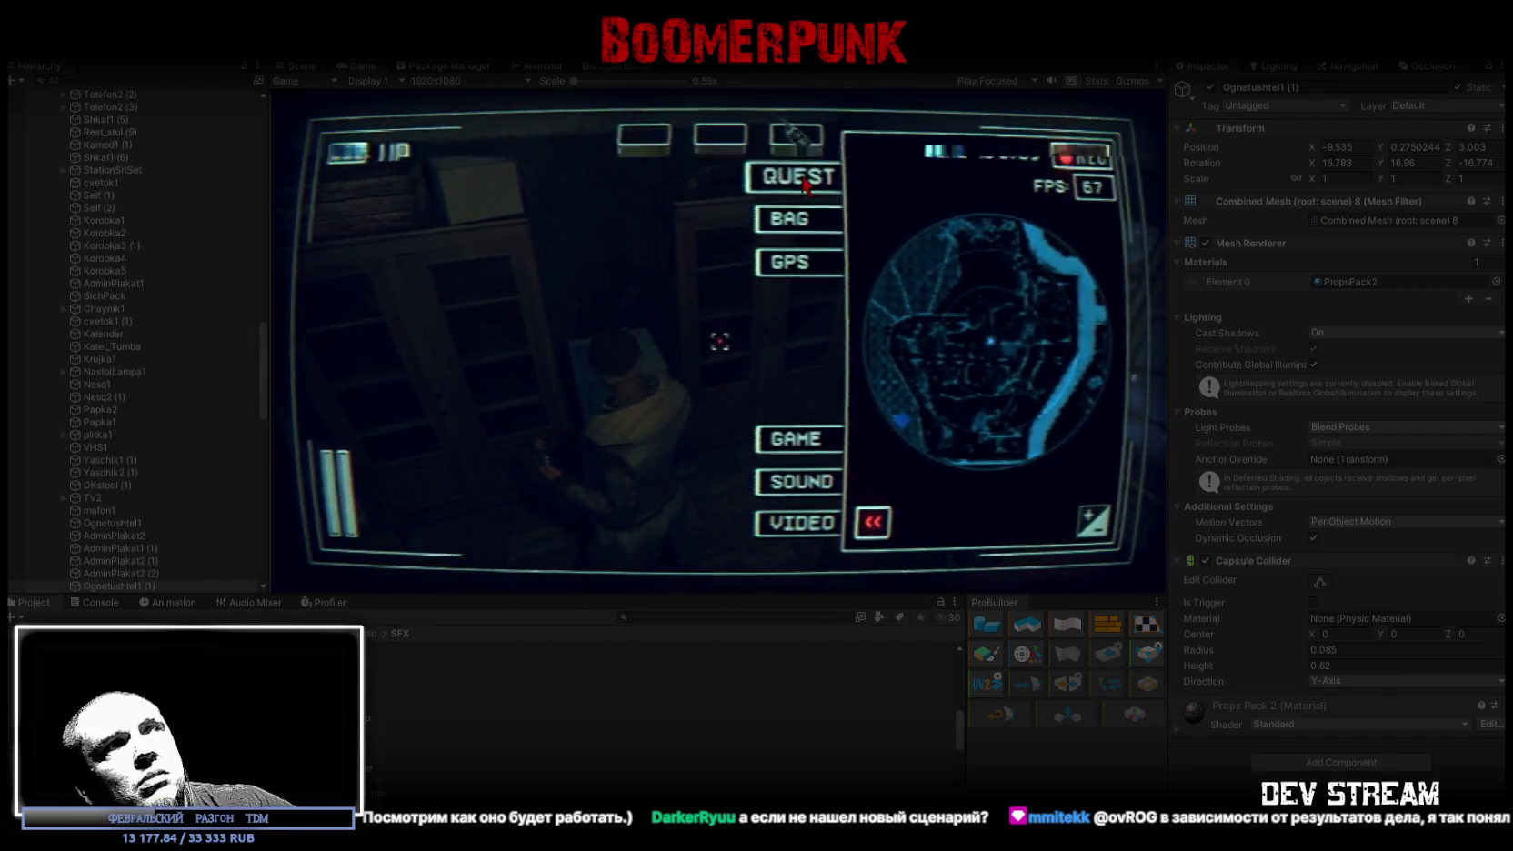
{"action": "left_click", "coordinate": [805, 180]}
{"action": "left_click", "coordinate": [791, 218]}
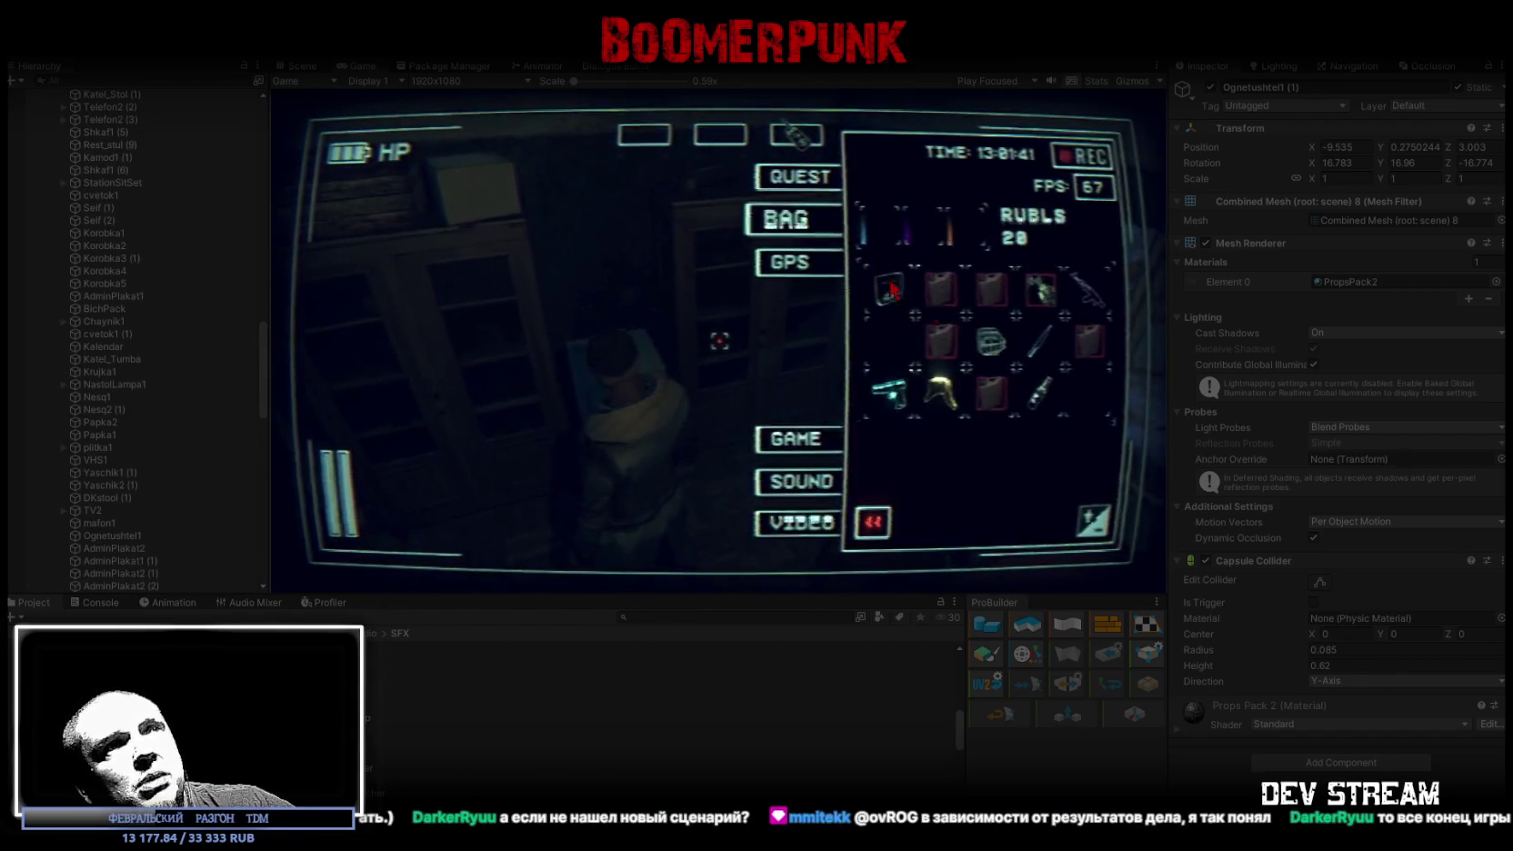
{"action": "left_click", "coordinate": [995, 350]}
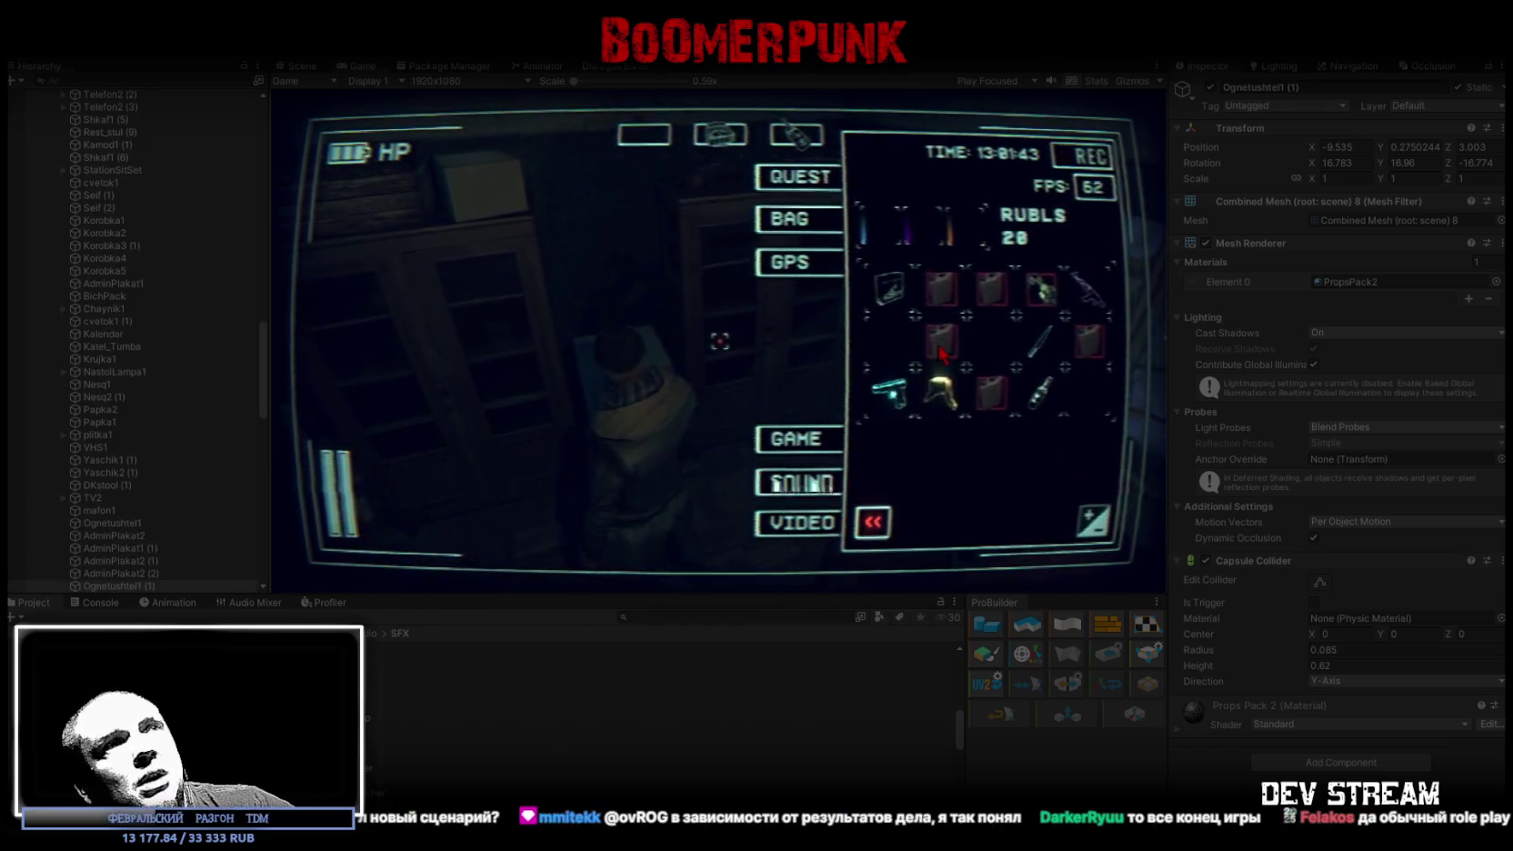
{"action": "left_click", "coordinate": [941, 391]}
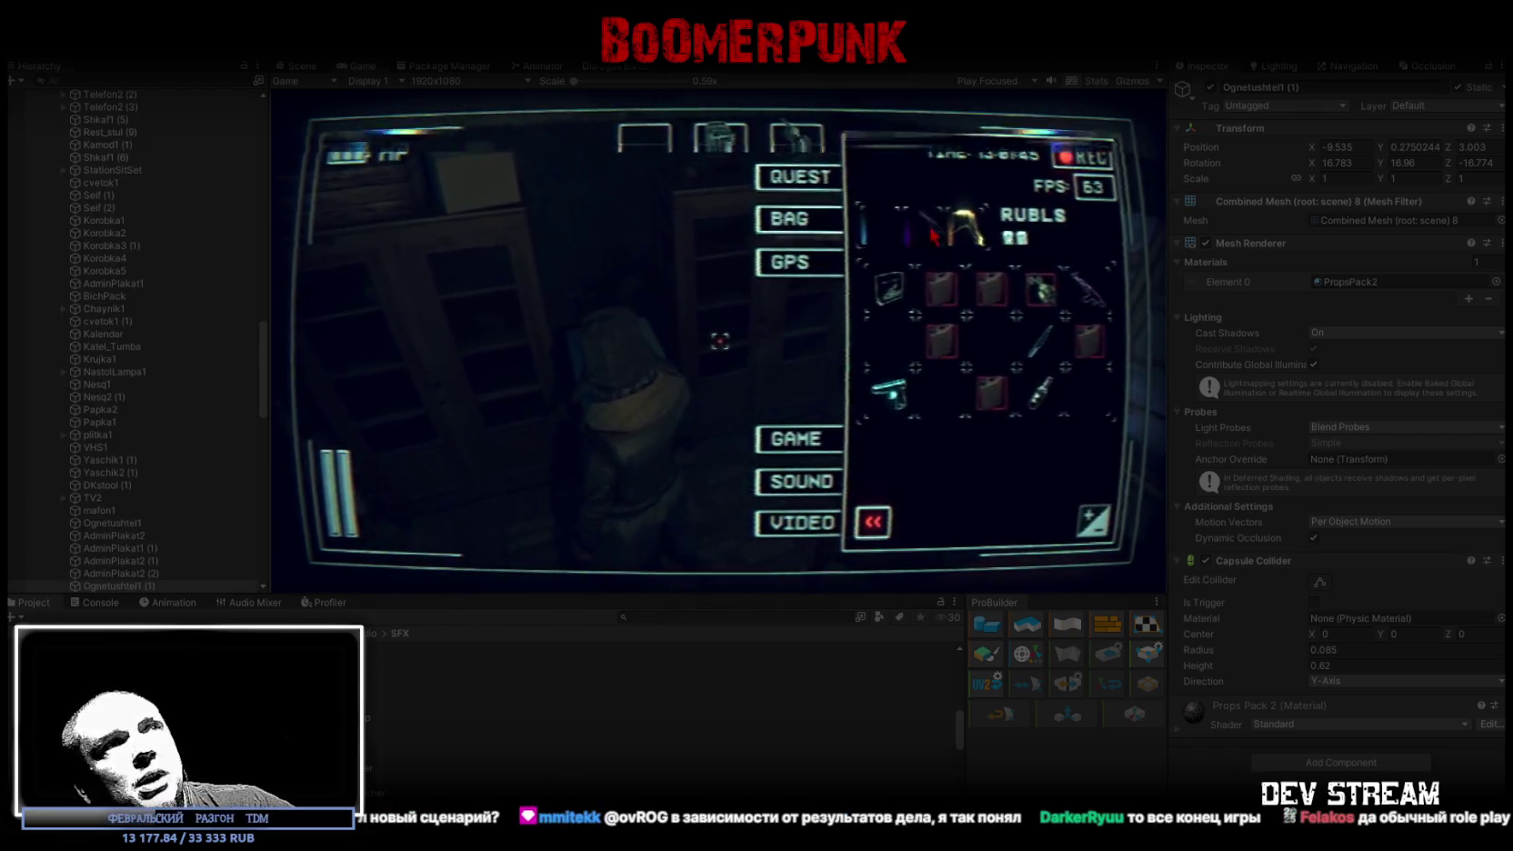
{"action": "left_click", "coordinate": [889, 287]}
{"action": "left_click", "coordinate": [1087, 289]}
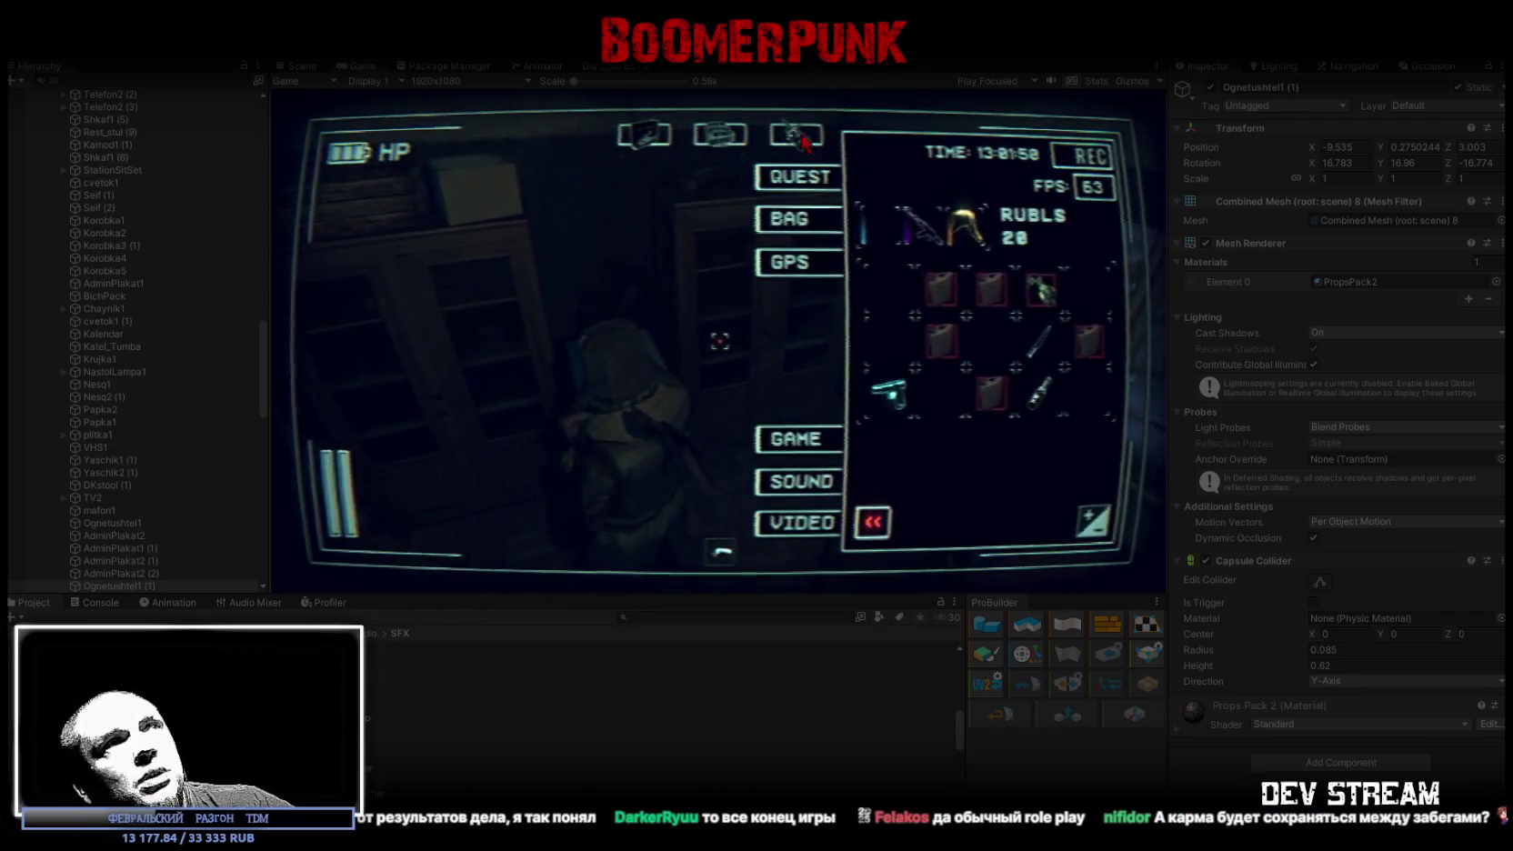
{"action": "key", "text": "Tab"}
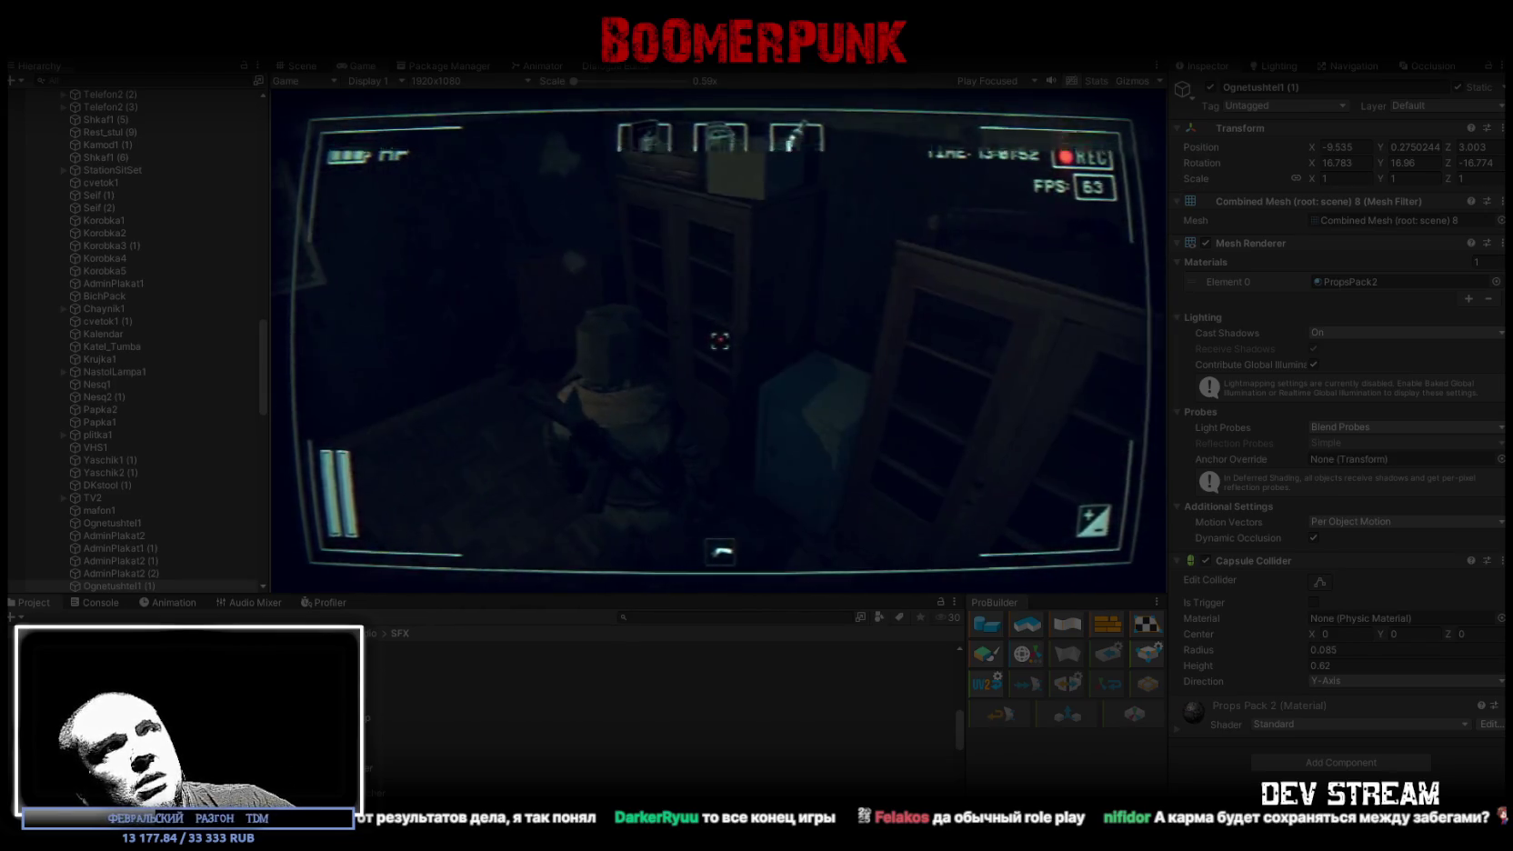
- Maximize the Game view and bring up the Tab inventory panel
{"action": "double_click", "coordinate": [358, 62]}
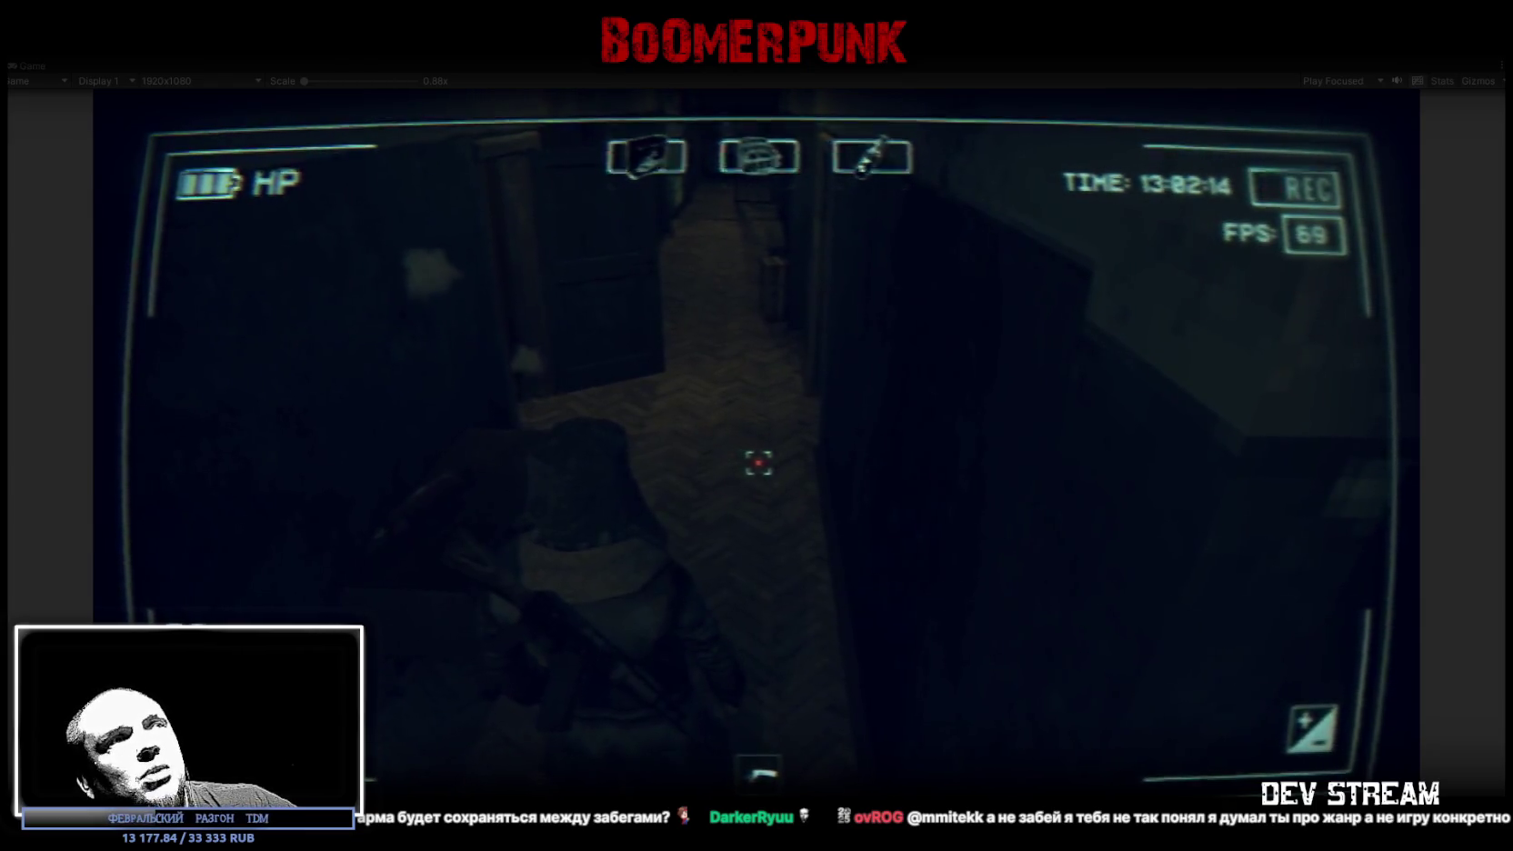
{"action": "key", "text": "Tab"}
{"action": "key", "text": "Tab"}
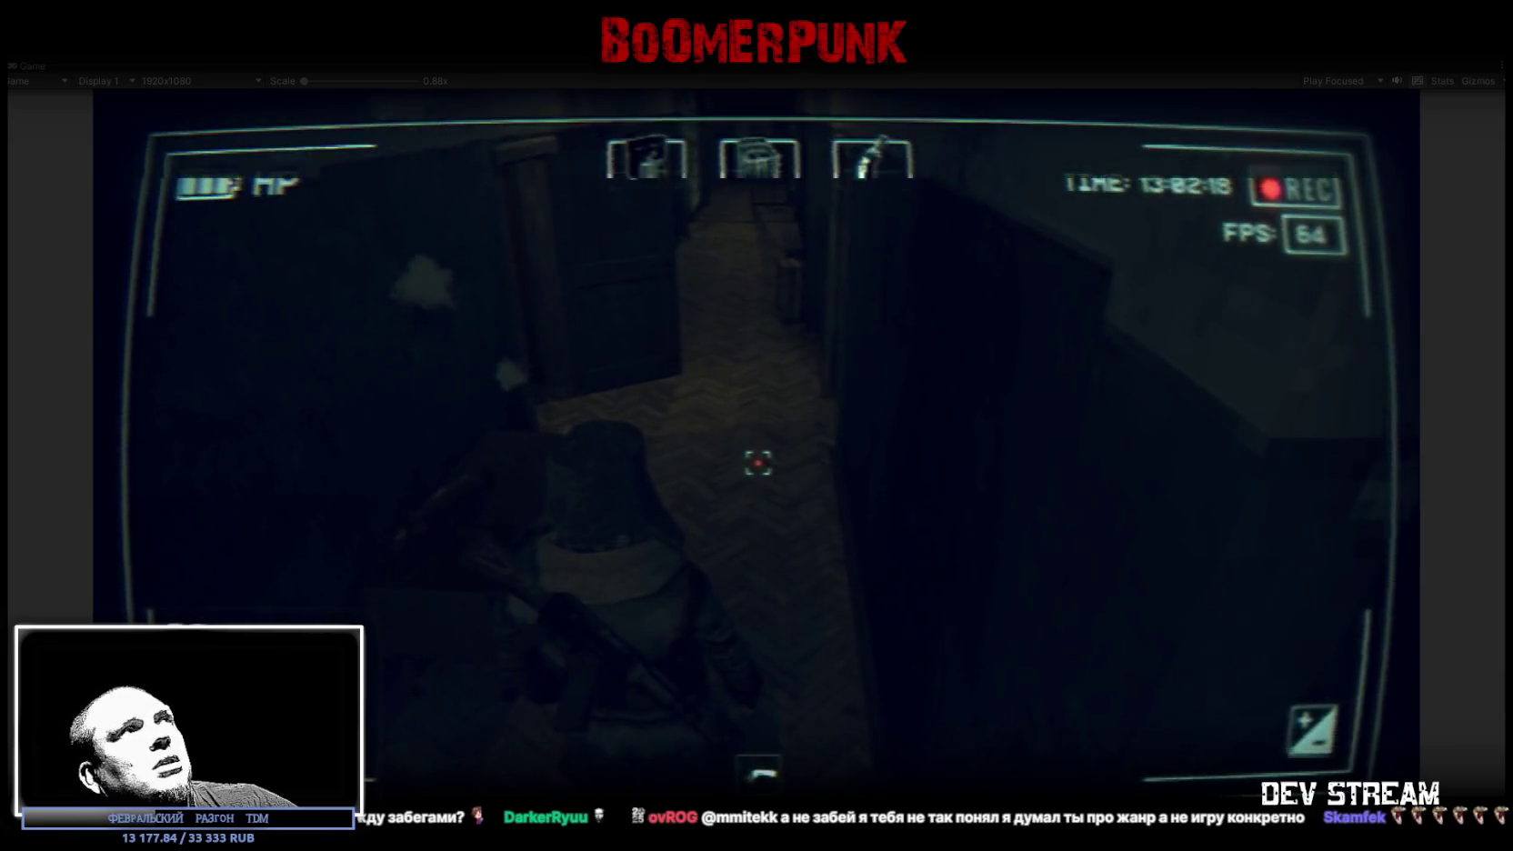
{"action": "key", "text": "Tab"}
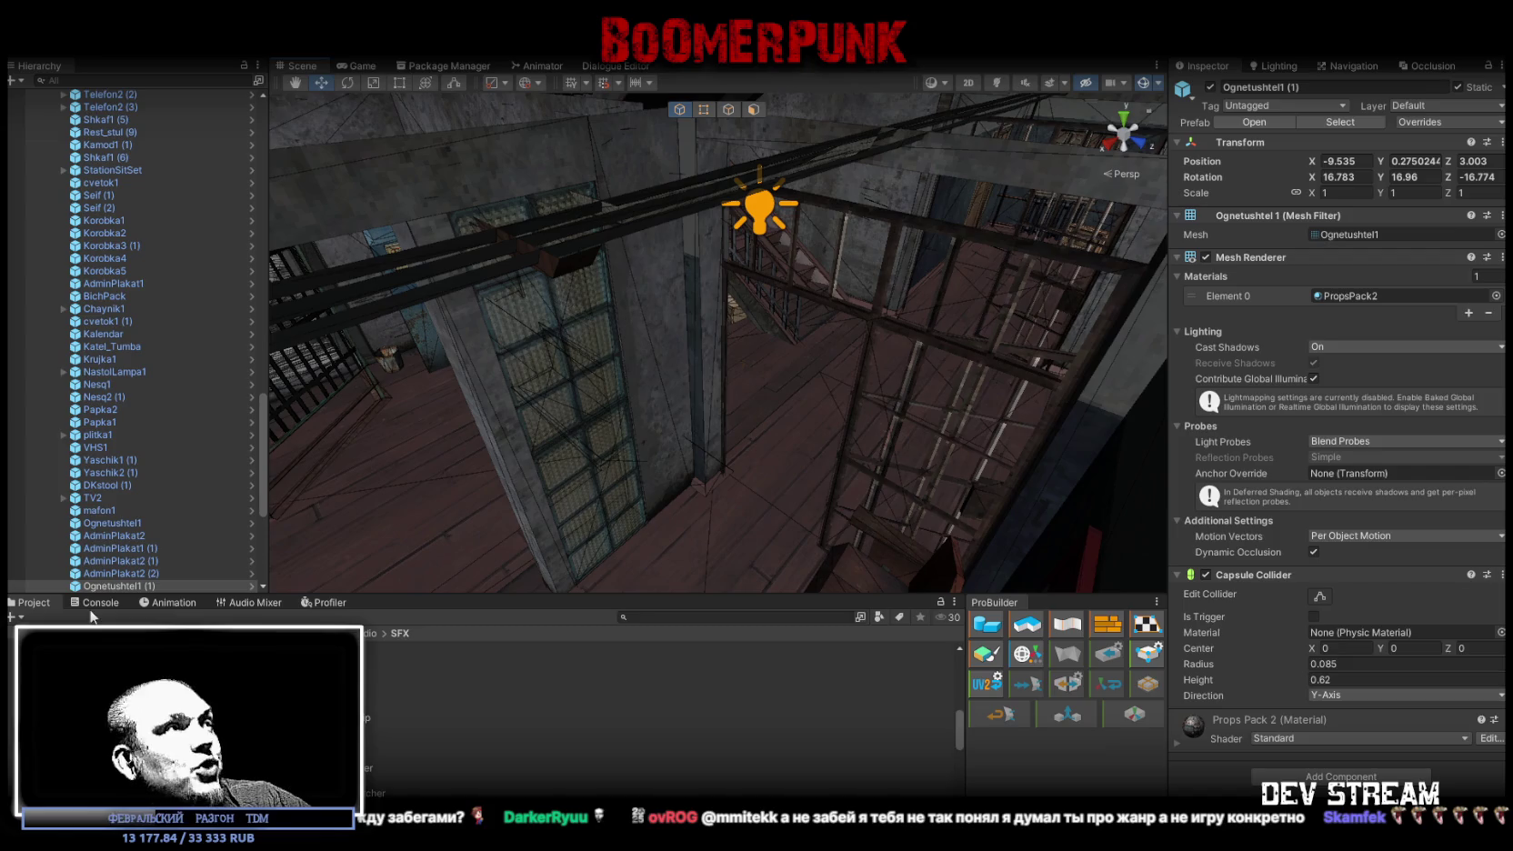
{"action": "left_click", "coordinate": [91, 603]}
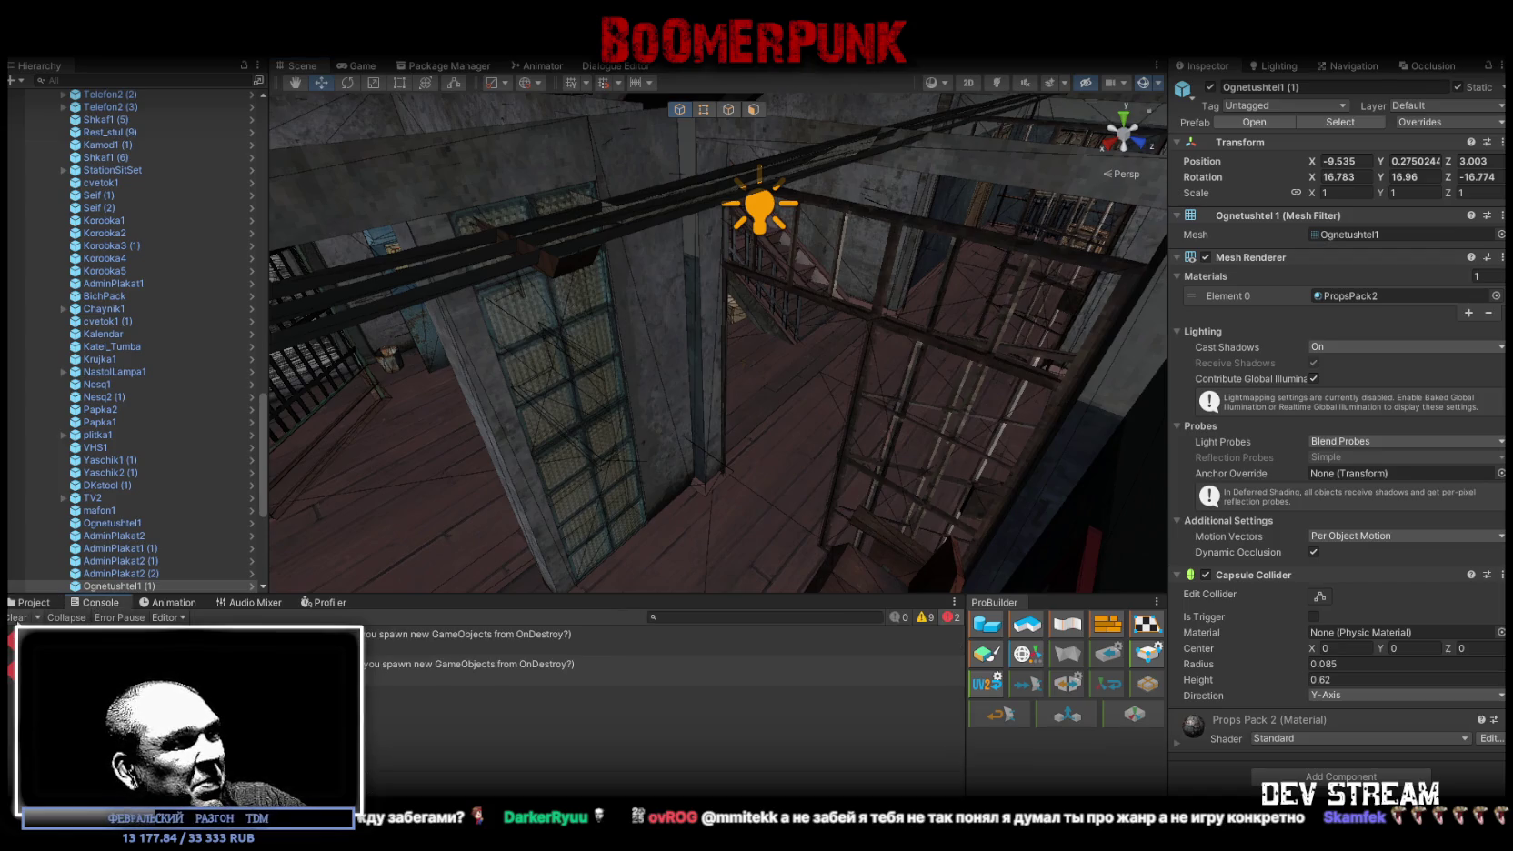
{"action": "left_click", "coordinate": [31, 603]}
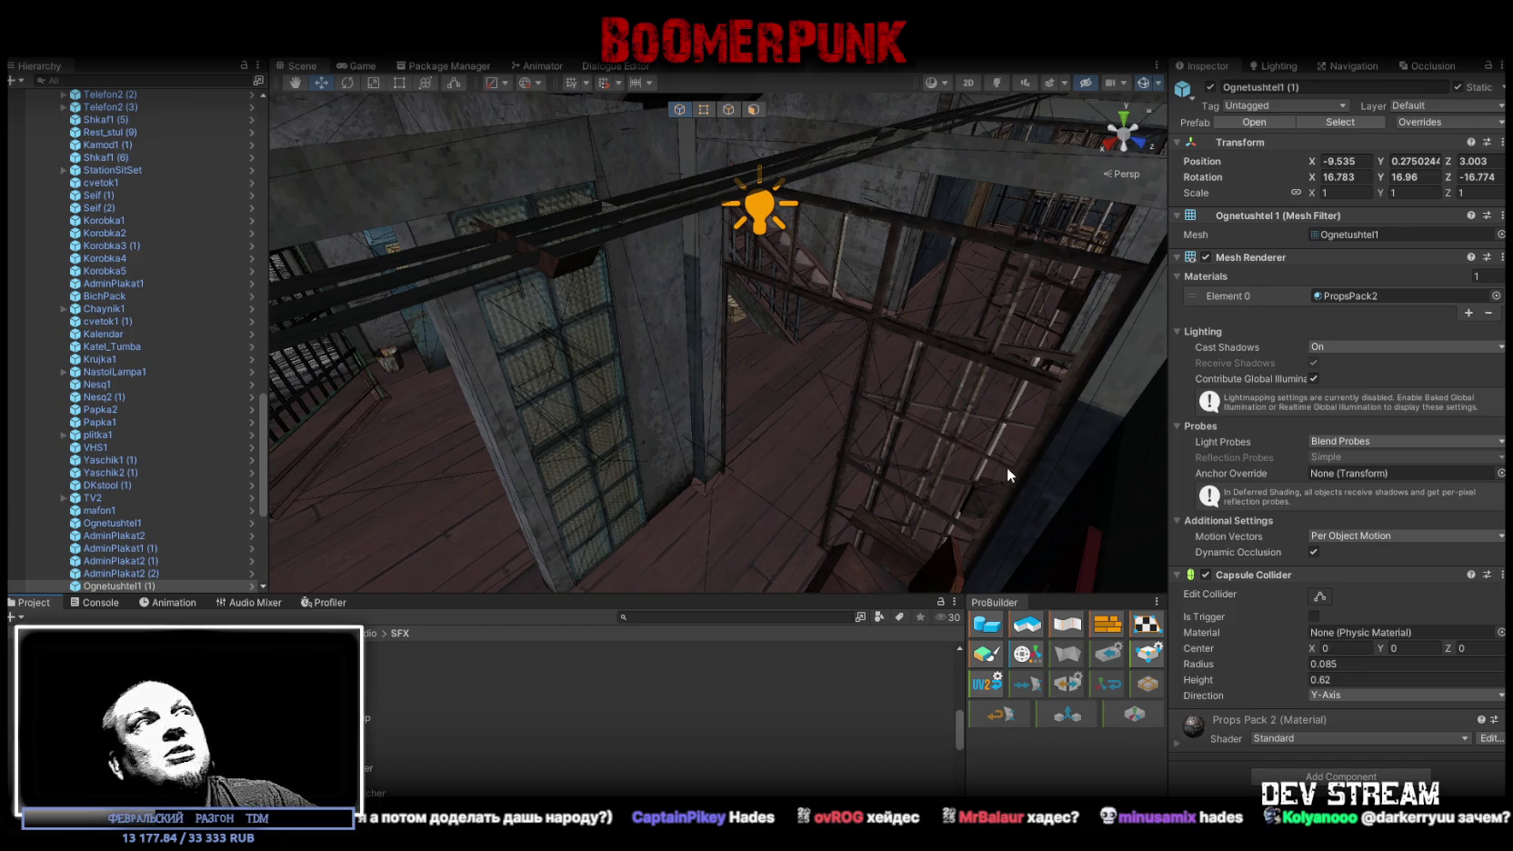
{"action": "mouse_move", "coordinate": [889, 342]}
{"action": "left_mouse_down"}
{"action": "mouse_move", "coordinate": [876, 208]}
{"action": "mouse_move", "coordinate": [802, 283]}
{"action": "mouse_move", "coordinate": [890, 276]}
{"action": "left_mouse_up"}
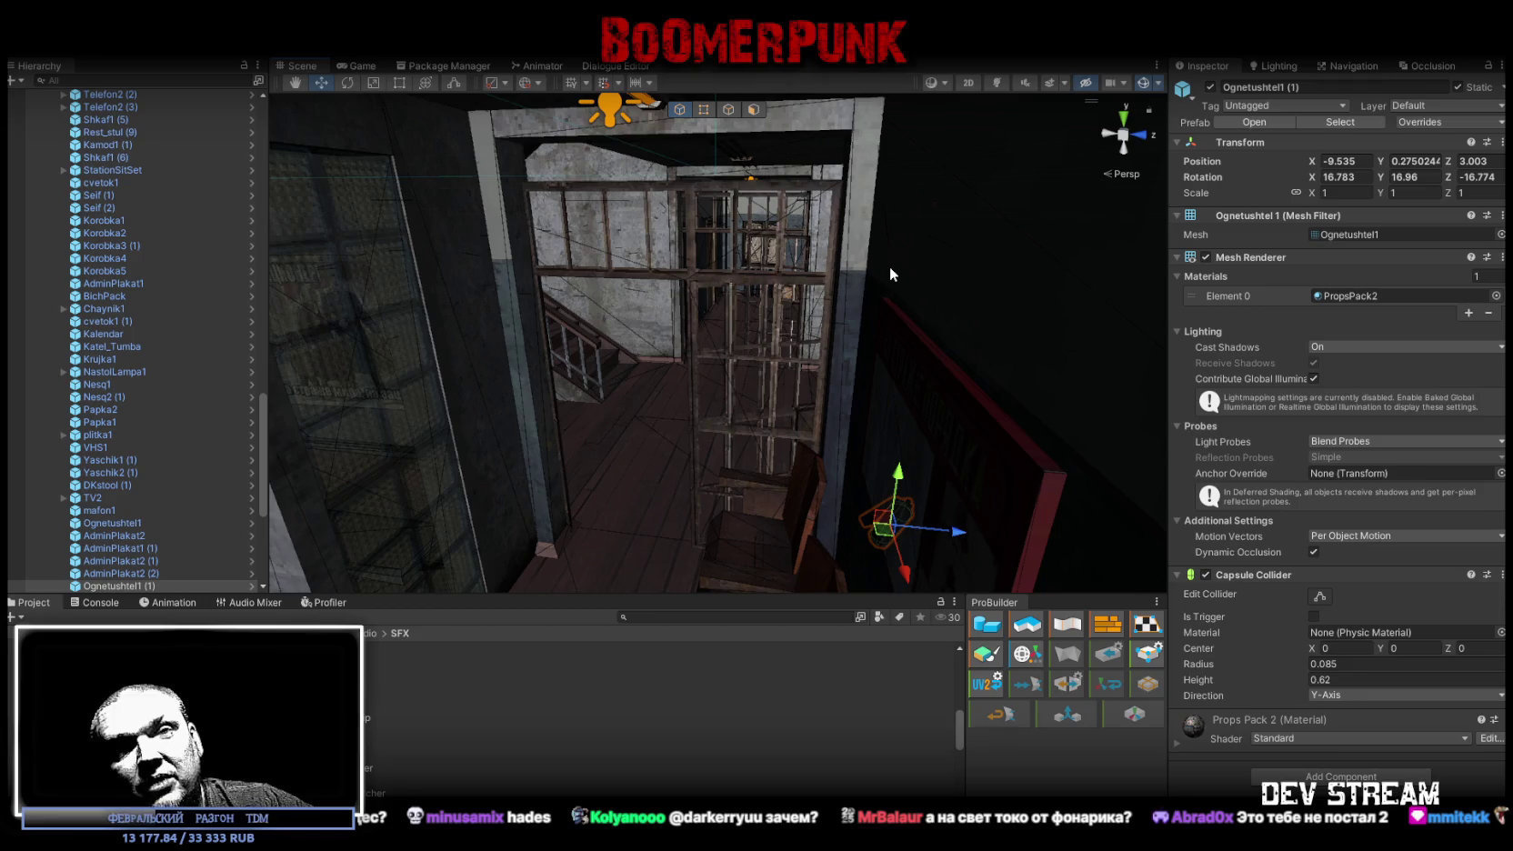
{"action": "mouse_move", "coordinate": [890, 269]}
{"action": "left_mouse_down"}
{"action": "mouse_move", "coordinate": [815, 159]}
{"action": "mouse_move", "coordinate": [842, 246]}
{"action": "left_mouse_up"}
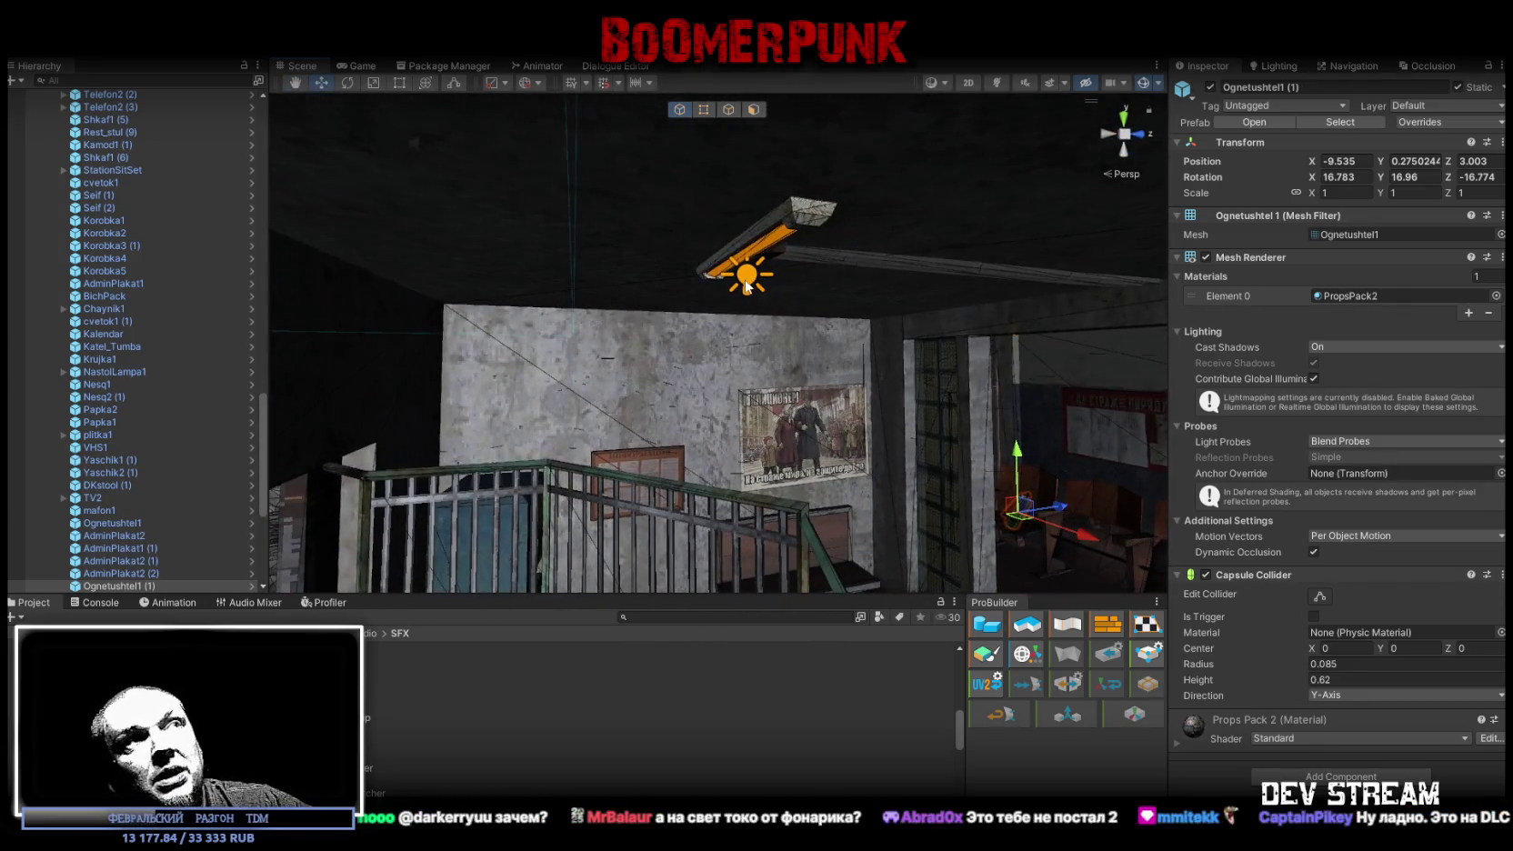
{"action": "left_click", "coordinate": [754, 238]}
{"action": "mouse_move", "coordinate": [912, 286]}
{"action": "left_mouse_down"}
{"action": "mouse_move", "coordinate": [601, 298]}
{"action": "mouse_move", "coordinate": [821, 337]}
{"action": "mouse_move", "coordinate": [763, 351]}
{"action": "mouse_move", "coordinate": [795, 348]}
{"action": "left_mouse_up"}
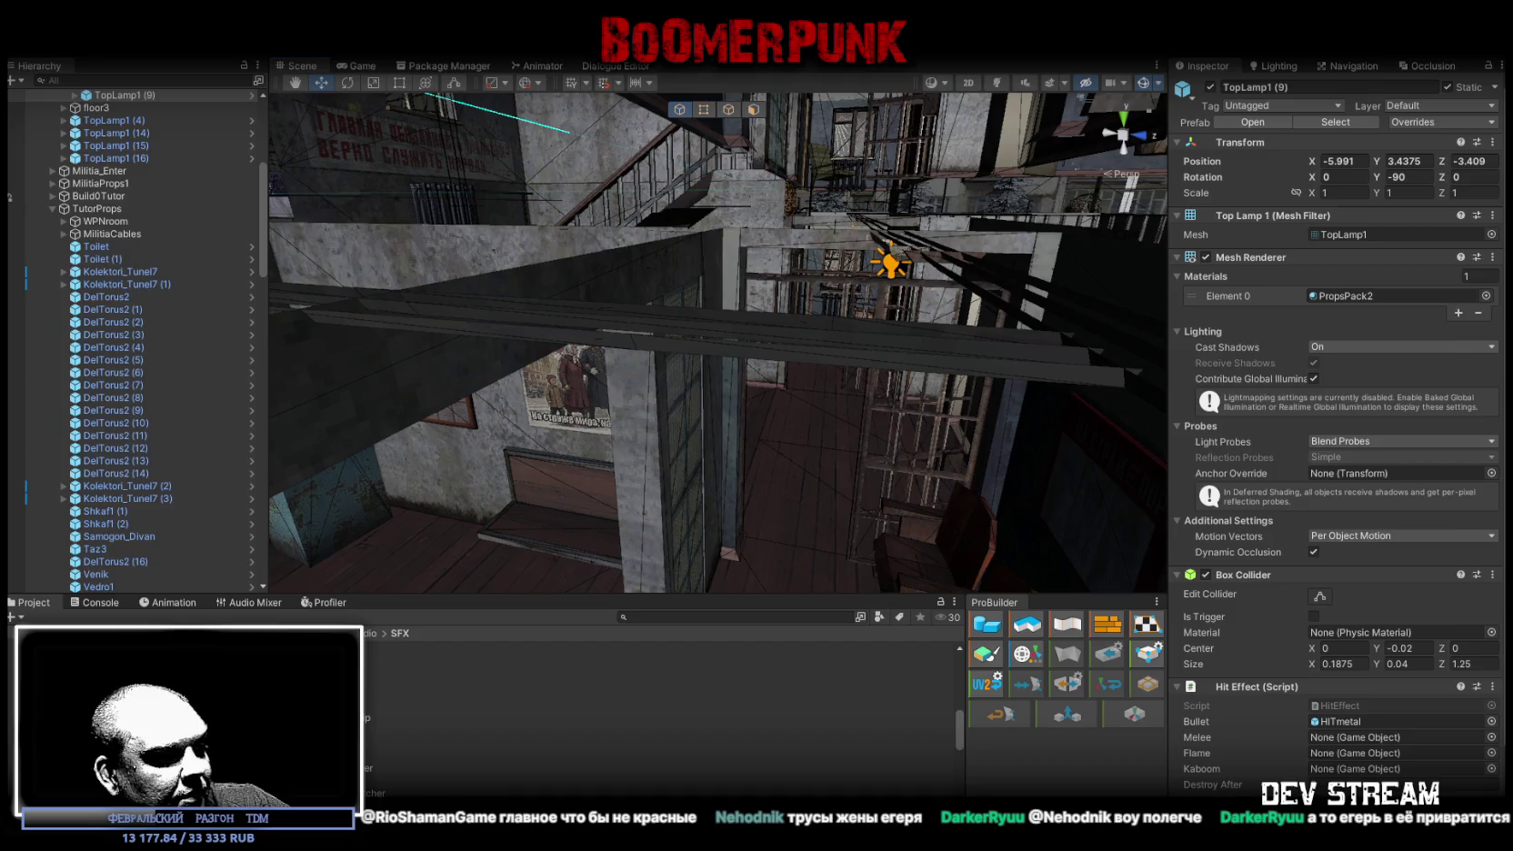
{"action": "key", "text": "alt+Tab"}
- Unlock MilitiaBase_Outside and select the entrance balcony's floor face
{"action": "scroll", "coordinate": [867, 563], "scroll_direction": "up", "scroll_amount": 5}
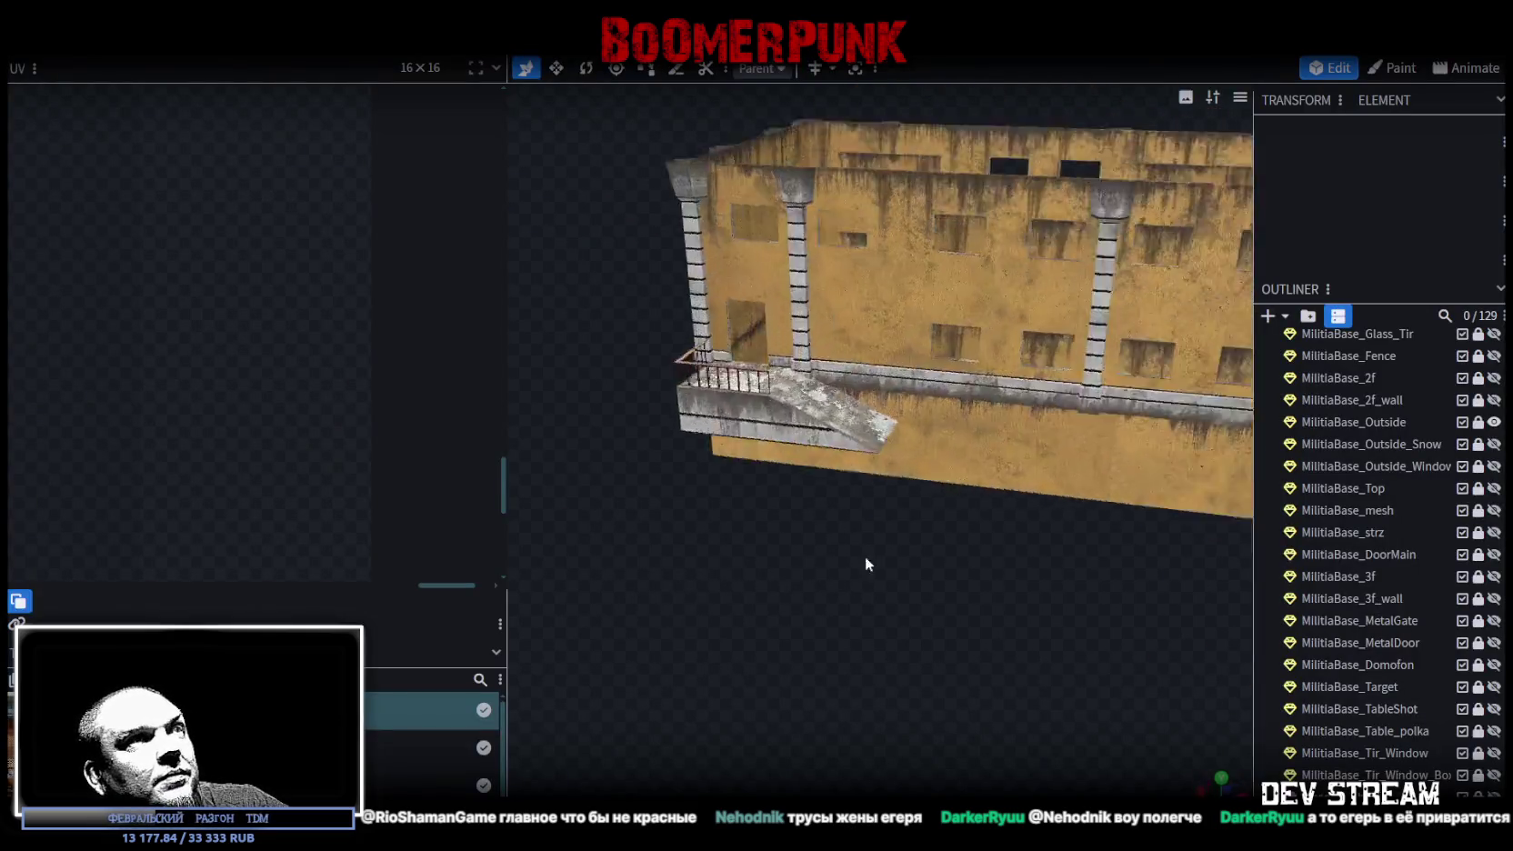
{"action": "mouse_move", "coordinate": [866, 564]}
{"action": "left_mouse_down"}
{"action": "mouse_move", "coordinate": [979, 564]}
{"action": "mouse_move", "coordinate": [952, 659]}
{"action": "mouse_move", "coordinate": [955, 636]}
{"action": "left_mouse_up"}
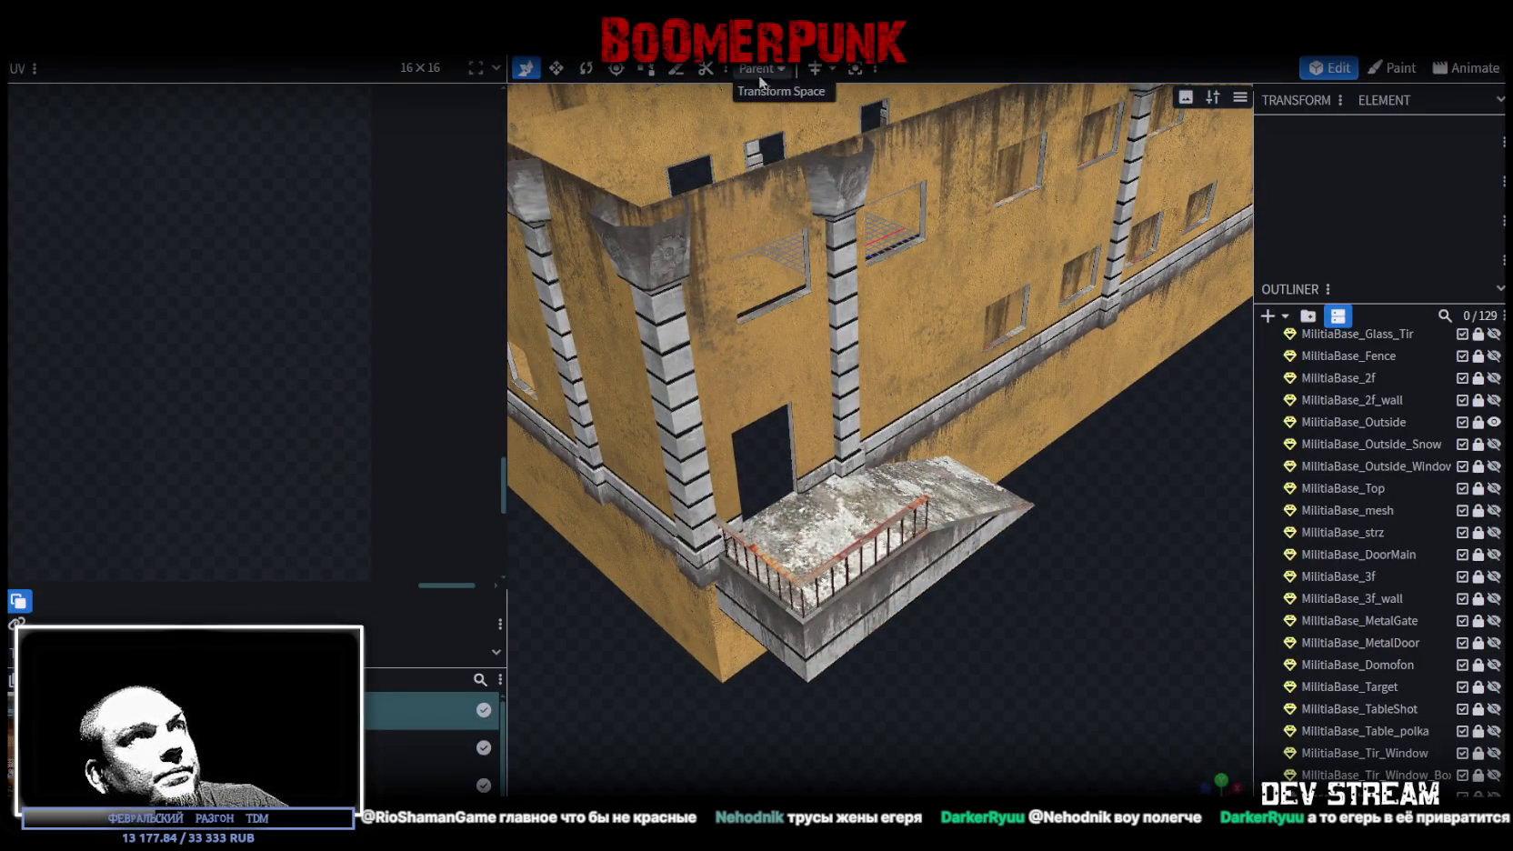
{"action": "left_click", "coordinate": [1477, 422]}
{"action": "left_click", "coordinate": [1370, 420]}
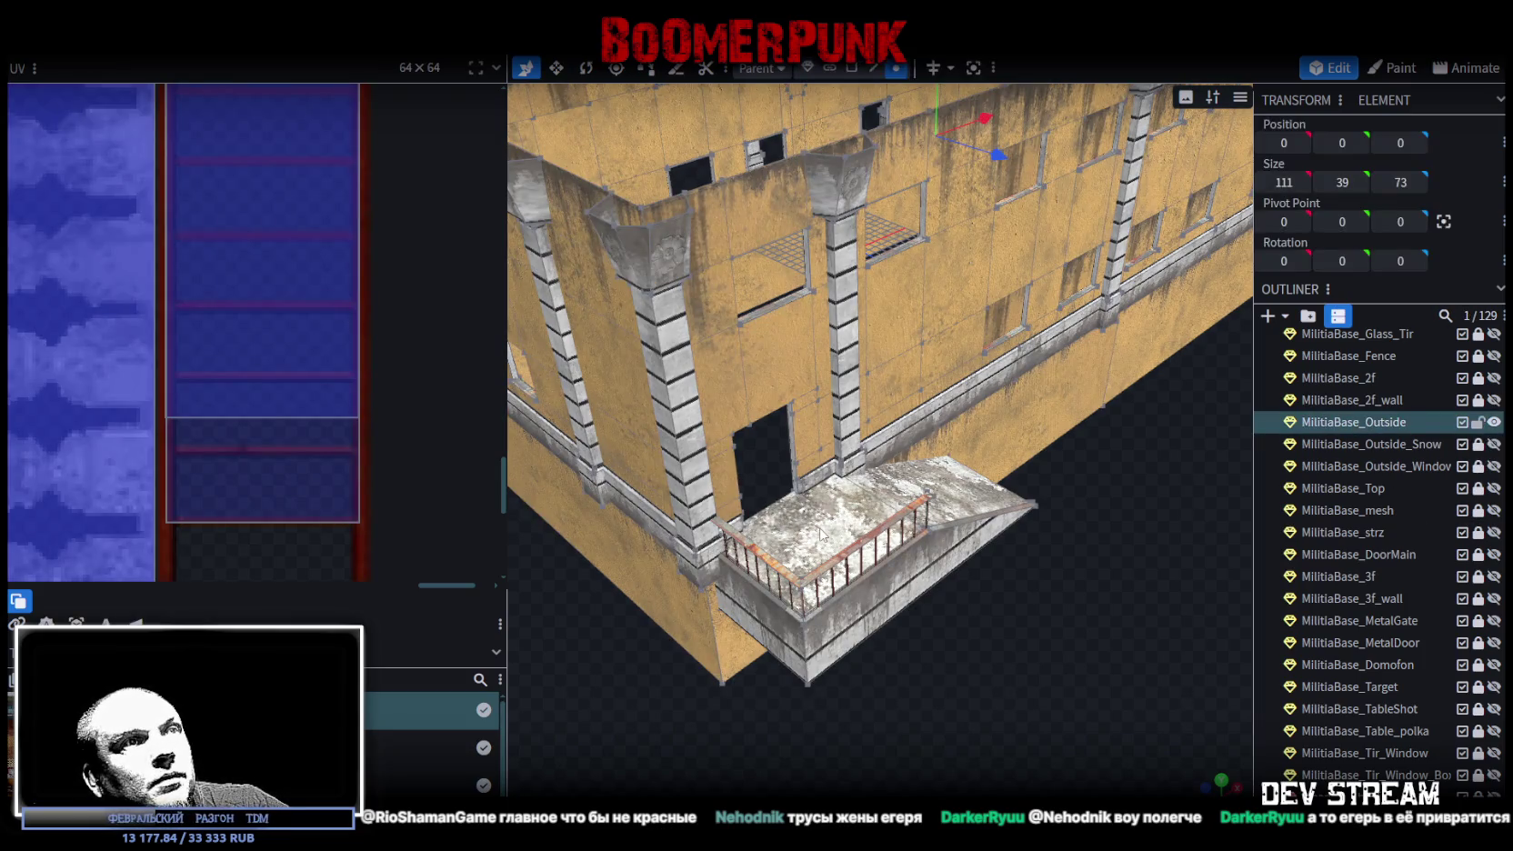
{"action": "left_click", "coordinate": [852, 68]}
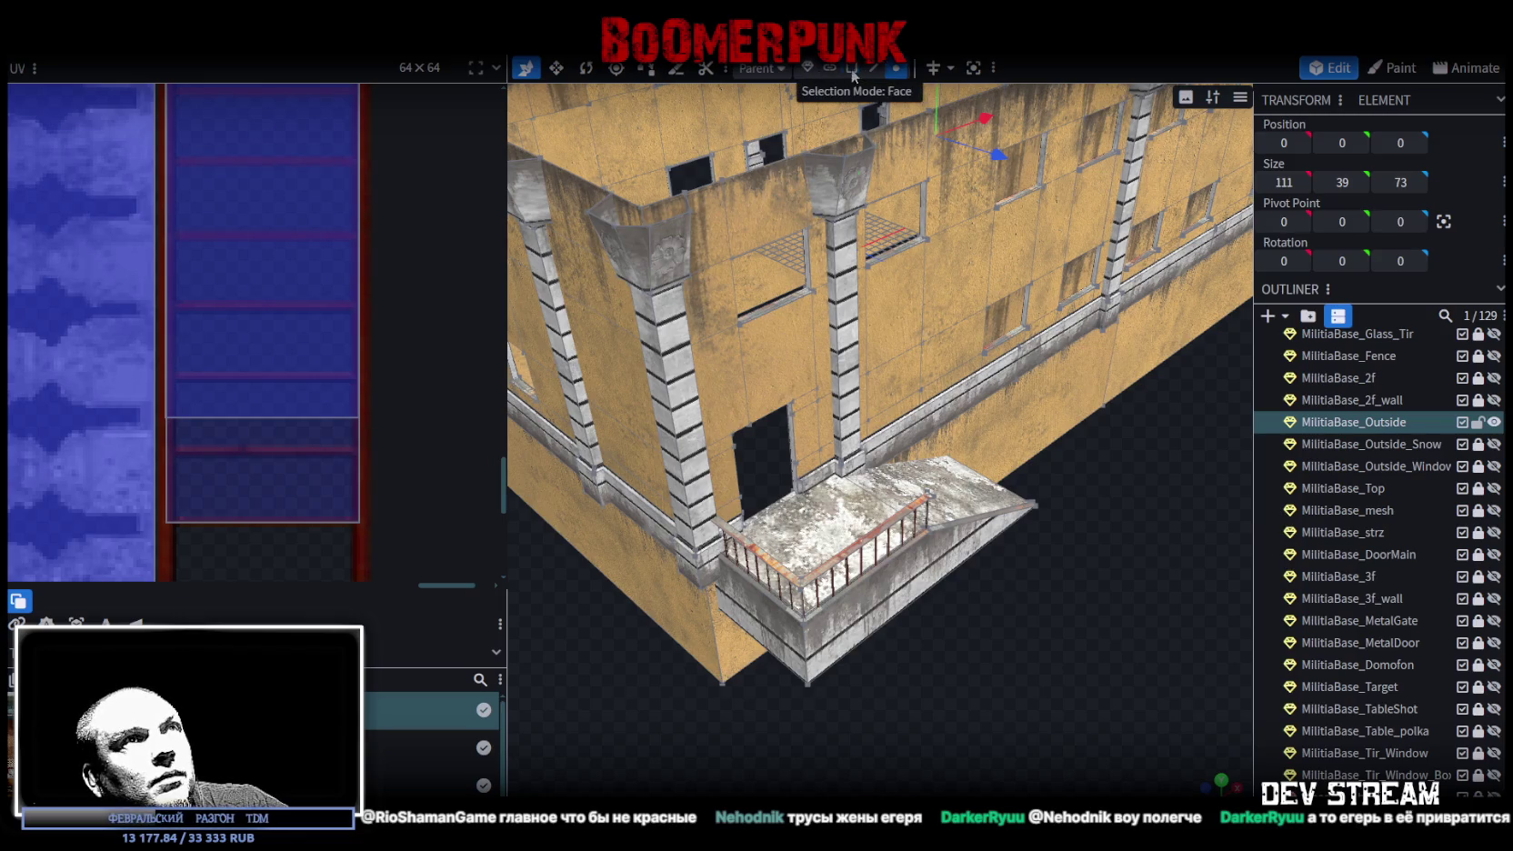
{"action": "left_click", "coordinate": [826, 510]}
- Copy and paste the balcony floor face, raising the copy above the doorway
{"action": "right_click", "coordinate": [785, 549]}
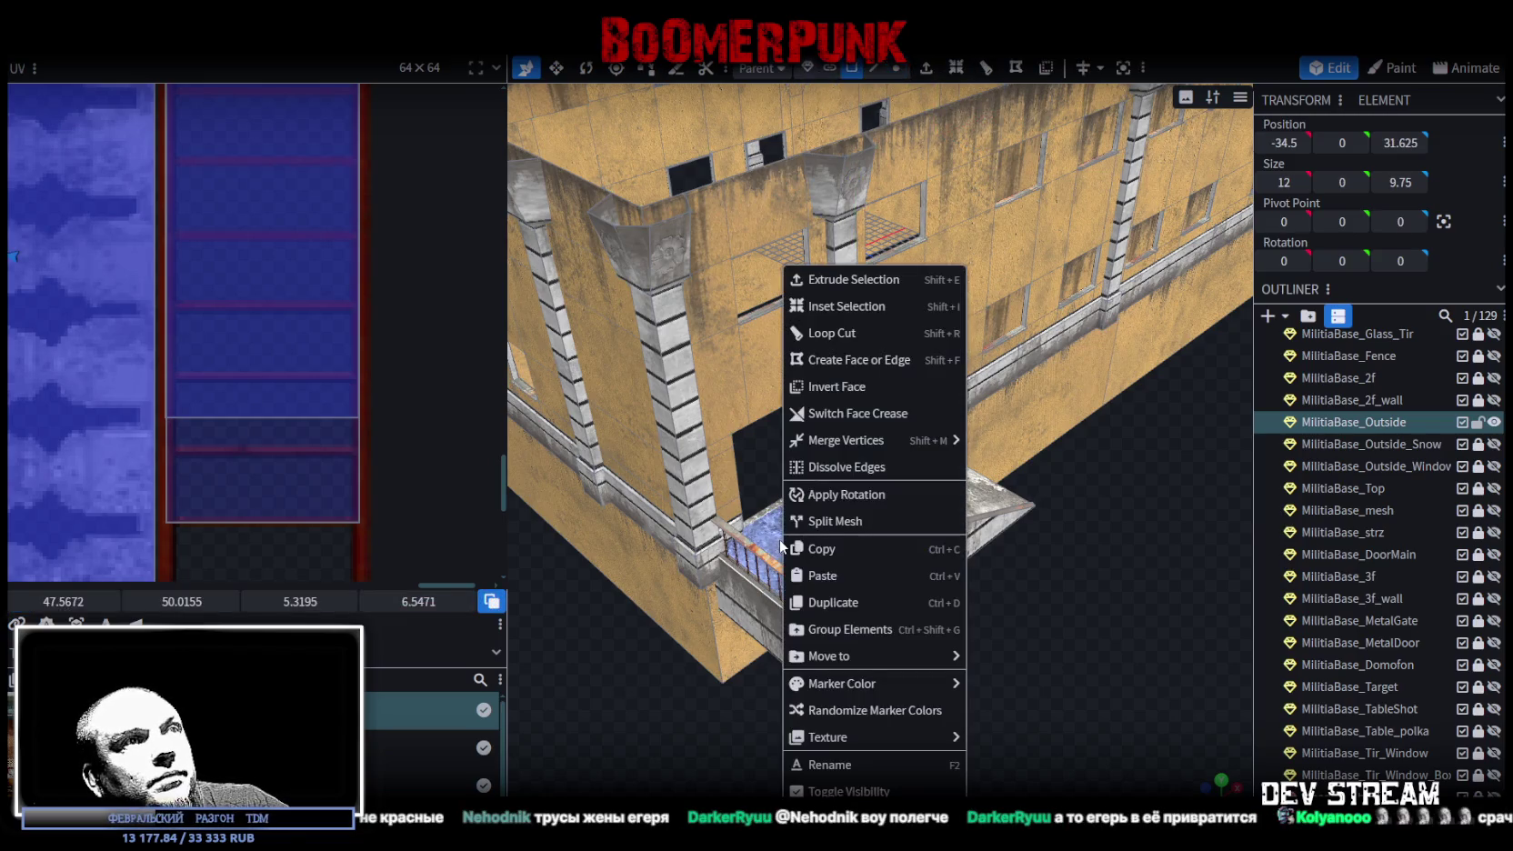
{"action": "left_click", "coordinate": [845, 551]}
{"action": "right_click", "coordinate": [800, 546]}
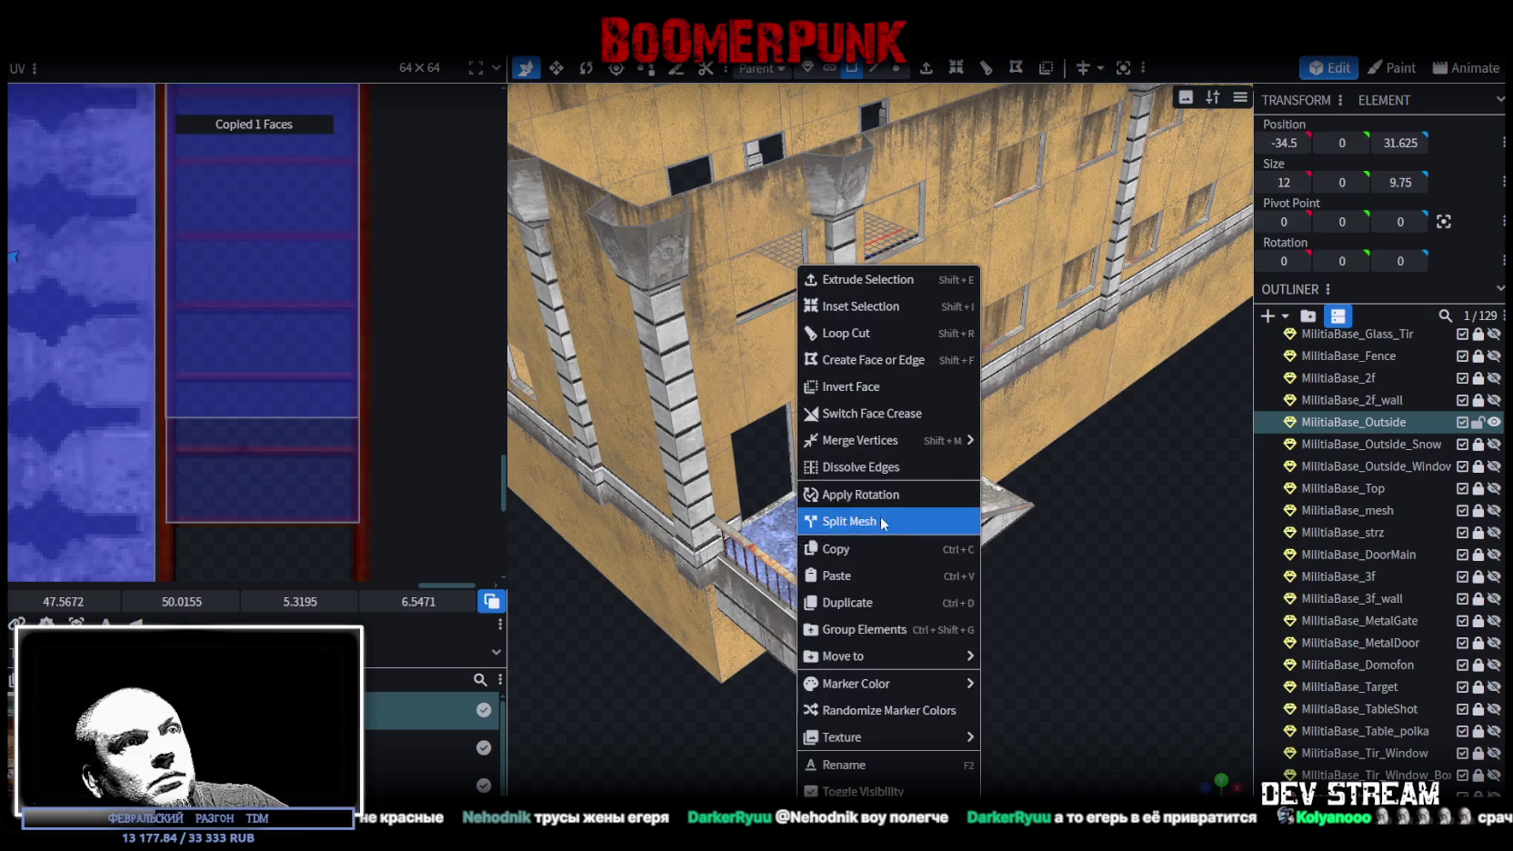
{"action": "left_click", "coordinate": [864, 576]}
{"action": "left_click", "coordinate": [925, 628]}
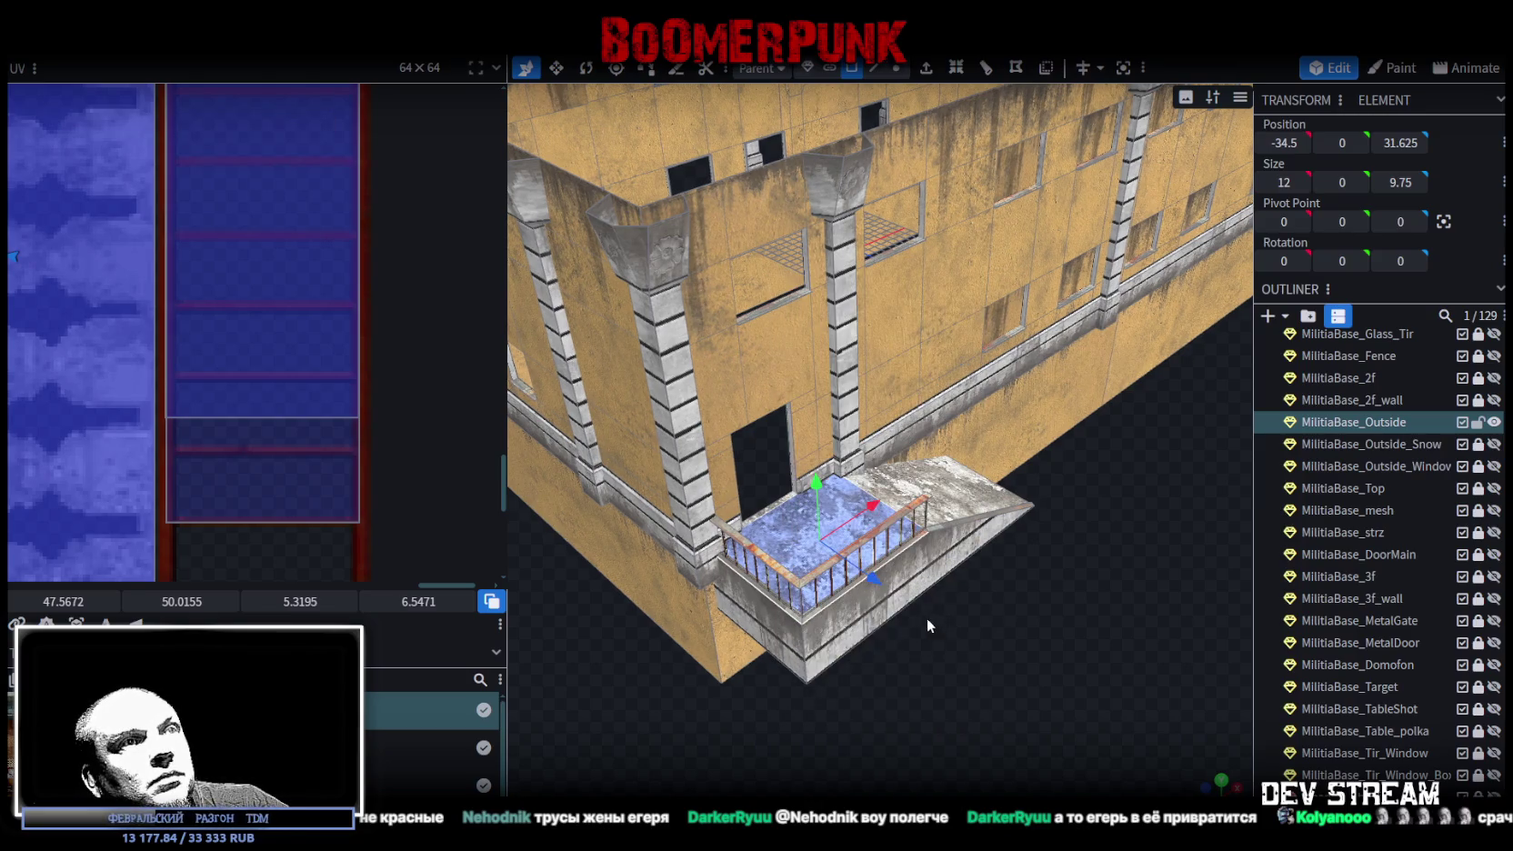
{"action": "scroll", "coordinate": [1012, 674], "scroll_direction": "up", "scroll_amount": 1}
{"action": "left_click_drag", "start_coordinate": [844, 518], "coordinate": [845, 382]}
{"action": "mouse_move", "coordinate": [1046, 755]}
{"action": "left_mouse_down"}
{"action": "mouse_move", "coordinate": [975, 689]}
{"action": "mouse_move", "coordinate": [972, 615]}
{"action": "mouse_move", "coordinate": [1006, 642]}
{"action": "mouse_move", "coordinate": [993, 715]}
{"action": "mouse_move", "coordinate": [853, 414]}
{"action": "left_mouse_up"}
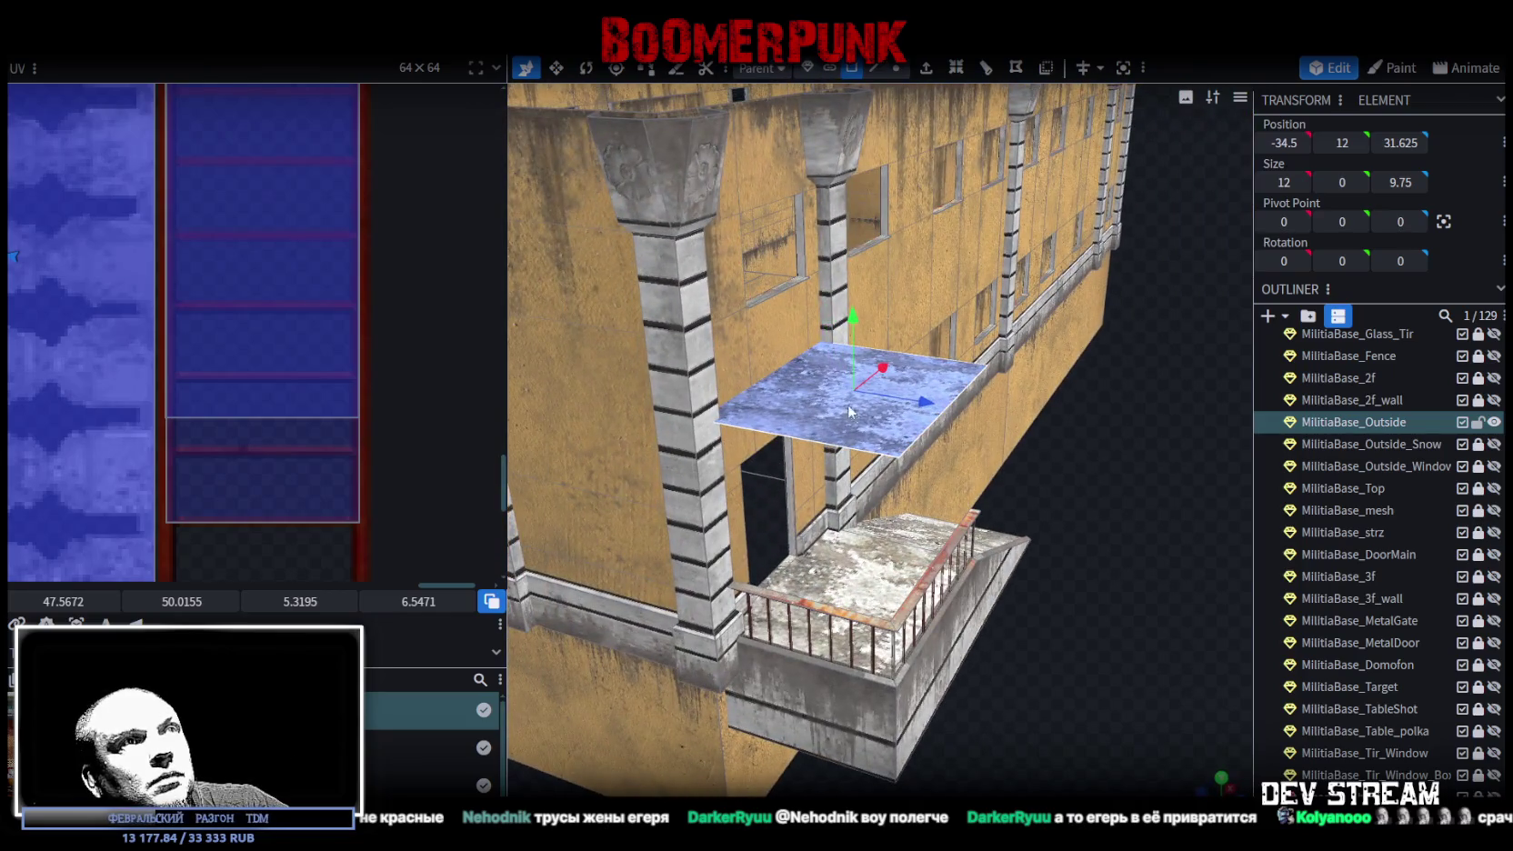
{"action": "left_click_drag", "start_coordinate": [854, 327], "coordinate": [855, 289]}
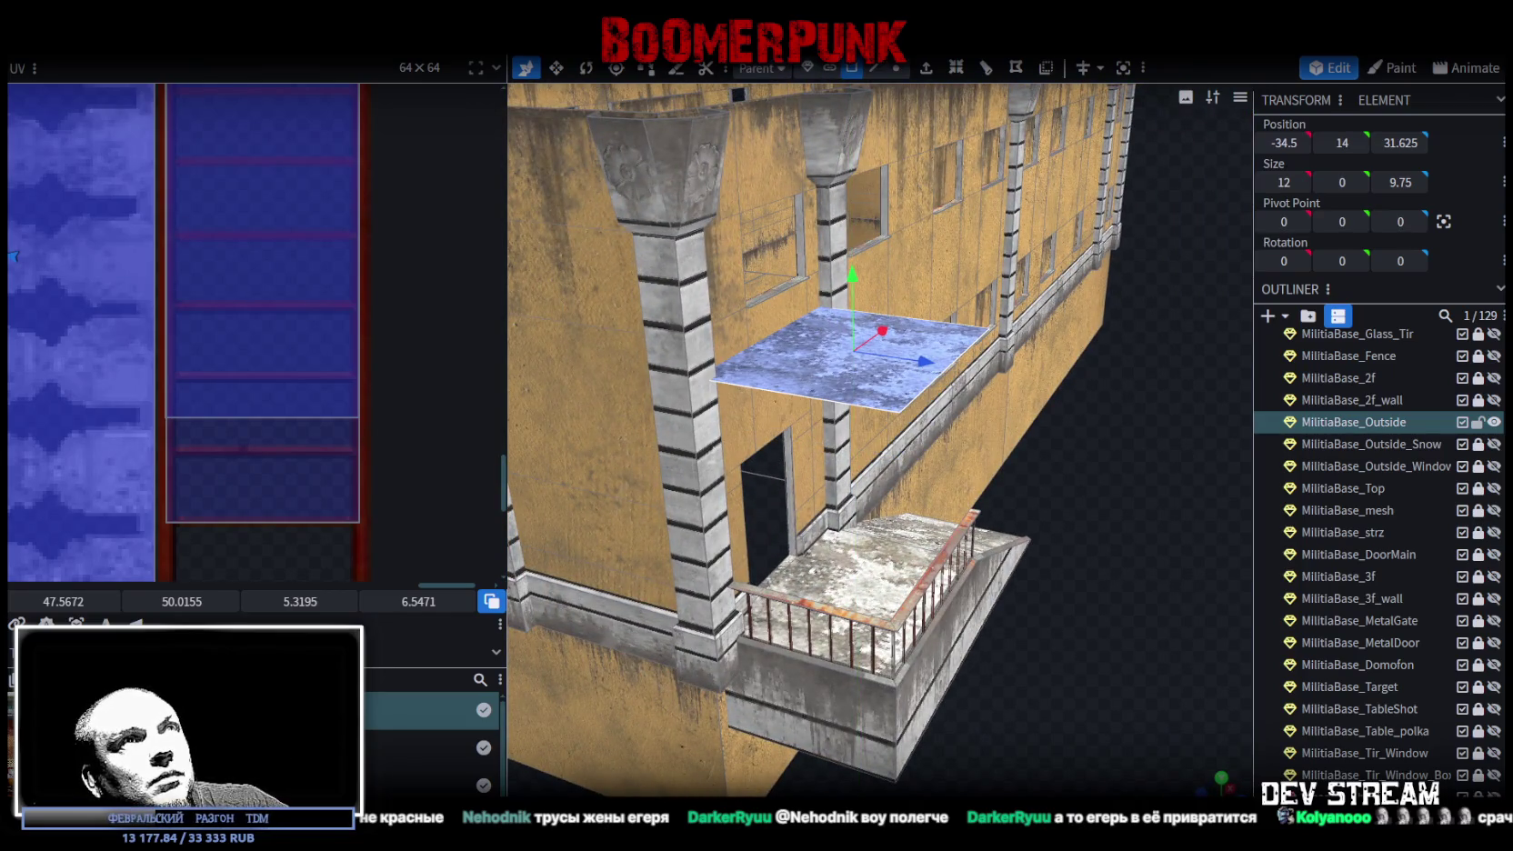
- Lower the new plate's outer edge by 3 to slope the canopy
{"action": "left_click", "coordinate": [873, 69]}
{"action": "left_click", "coordinate": [955, 320]}
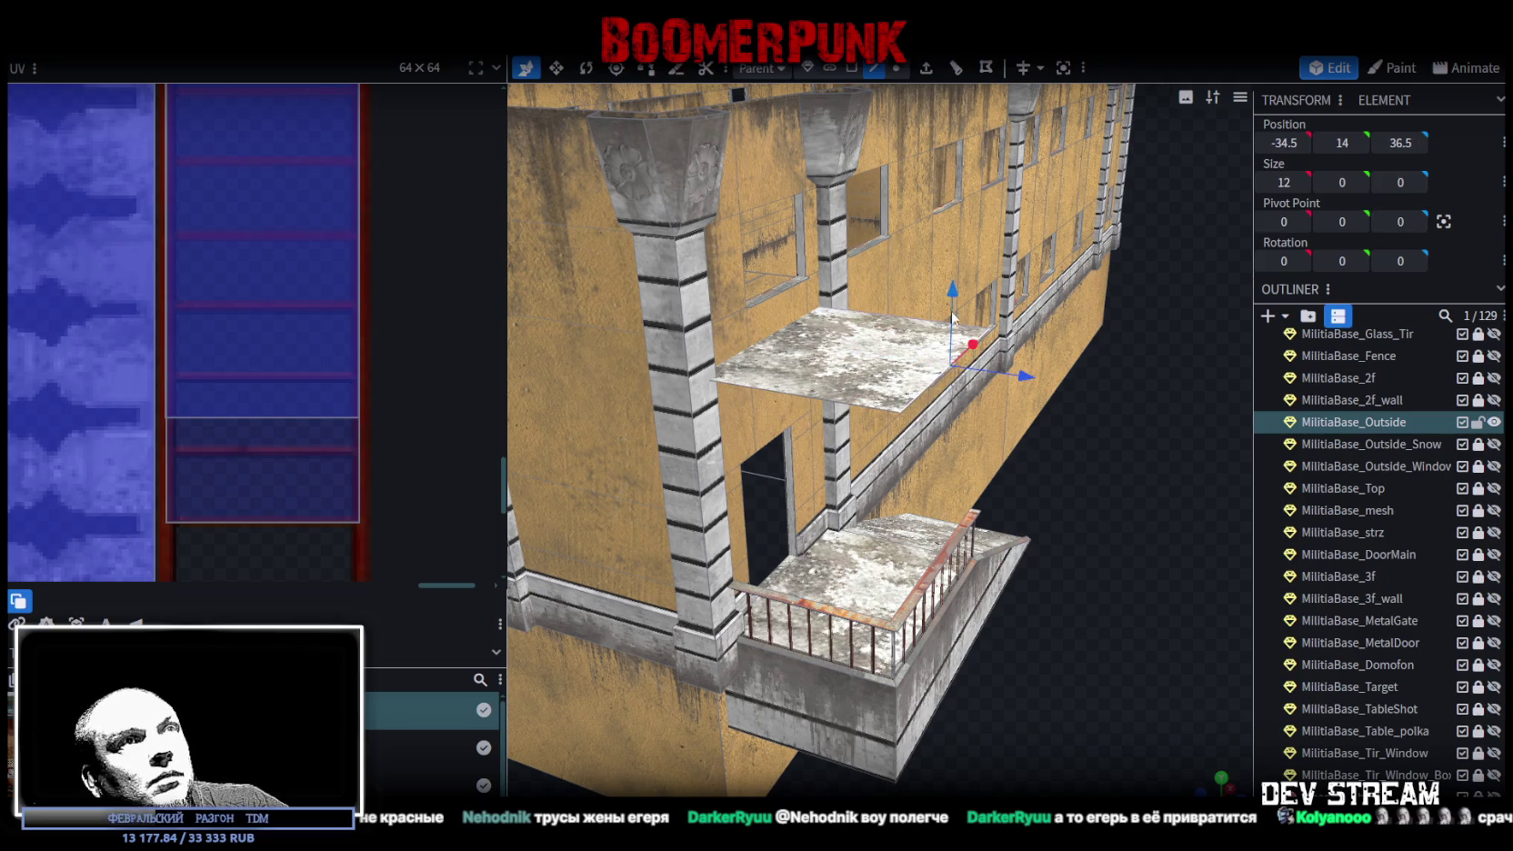
{"action": "mouse_move", "coordinate": [954, 293]}
{"action": "left_mouse_down"}
{"action": "mouse_move", "coordinate": [958, 357]}
{"action": "mouse_move", "coordinate": [1149, 411]}
{"action": "mouse_move", "coordinate": [1029, 562]}
{"action": "mouse_move", "coordinate": [1140, 540]}
{"action": "mouse_move", "coordinate": [1036, 486]}
{"action": "mouse_move", "coordinate": [1005, 779]}
{"action": "mouse_move", "coordinate": [977, 778]}
{"action": "left_mouse_up"}
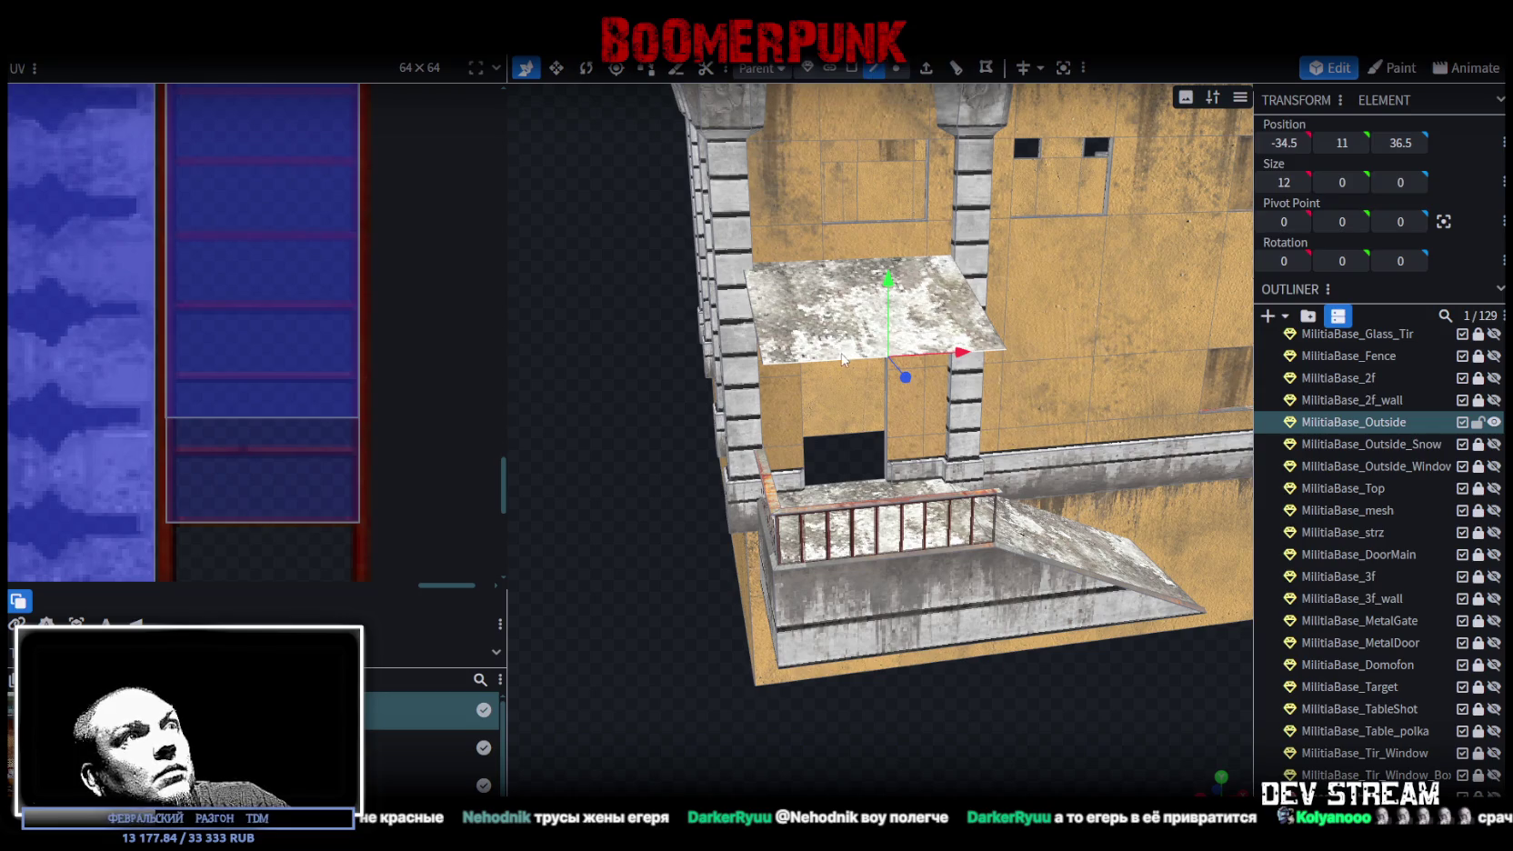
{"action": "mouse_move", "coordinate": [698, 415]}
{"action": "left_mouse_down"}
{"action": "mouse_move", "coordinate": [672, 333]}
{"action": "mouse_move", "coordinate": [678, 434]}
{"action": "left_mouse_up"}
- Add a loop cut across the canopy at offset 7.5
{"action": "left_click", "coordinate": [985, 67]}
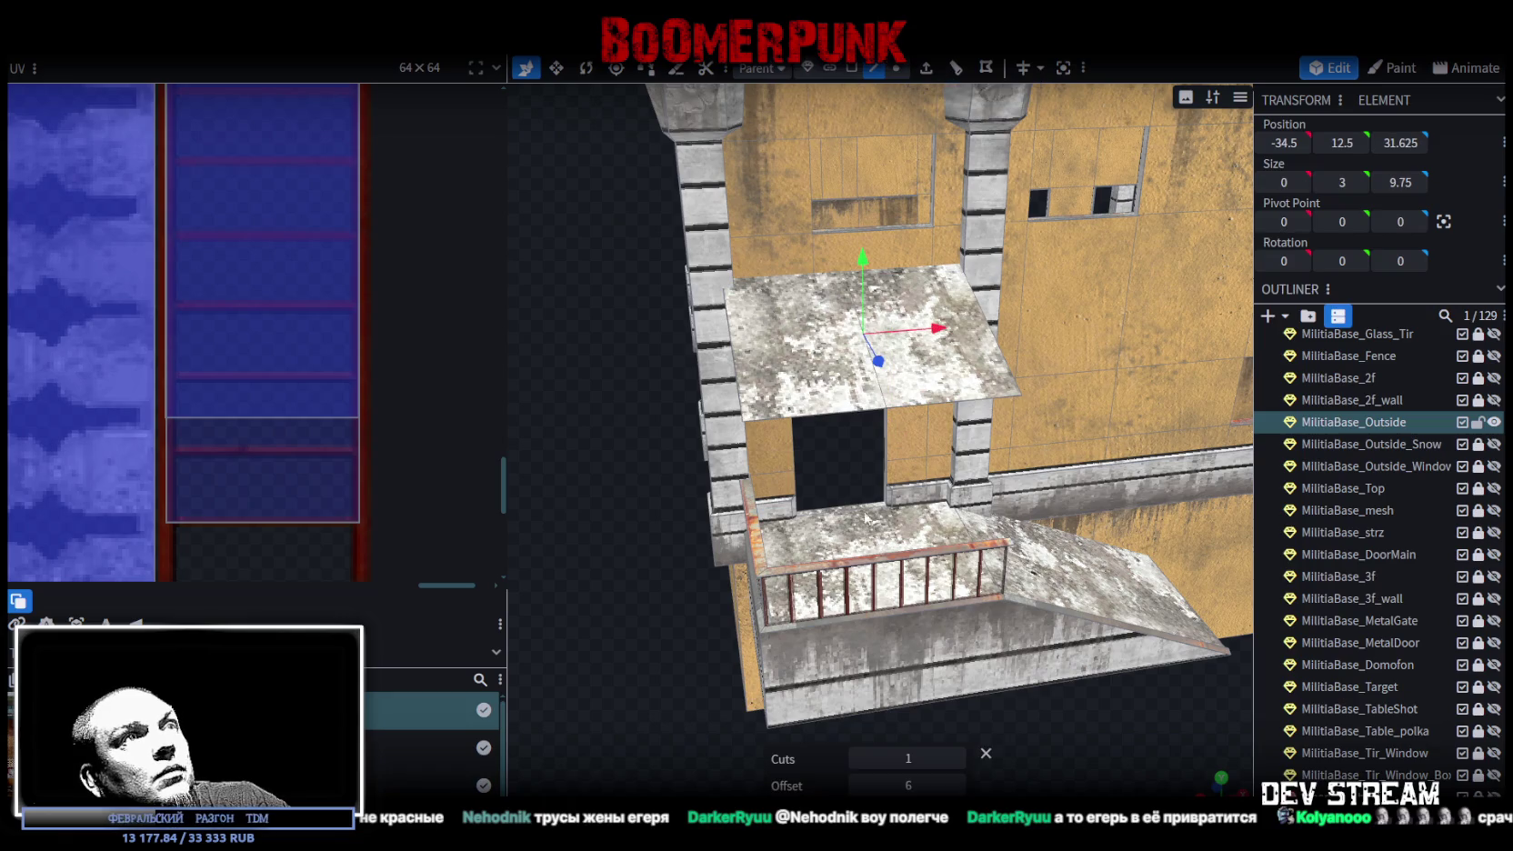
{"action": "left_click", "coordinate": [856, 785]}
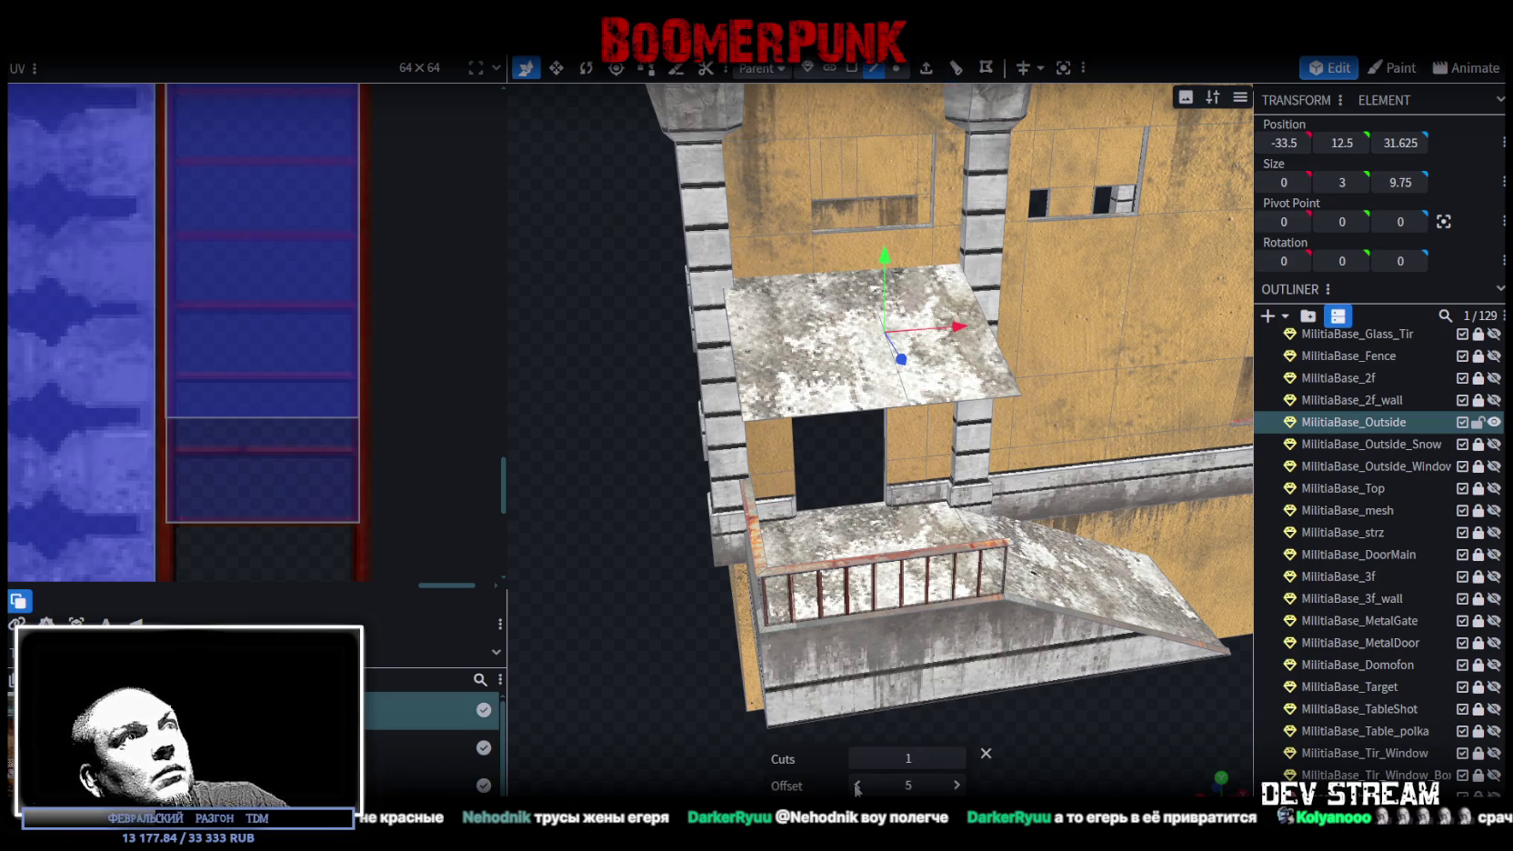
{"action": "left_click", "coordinate": [958, 785]}
{"action": "left_click", "coordinate": [958, 786]}
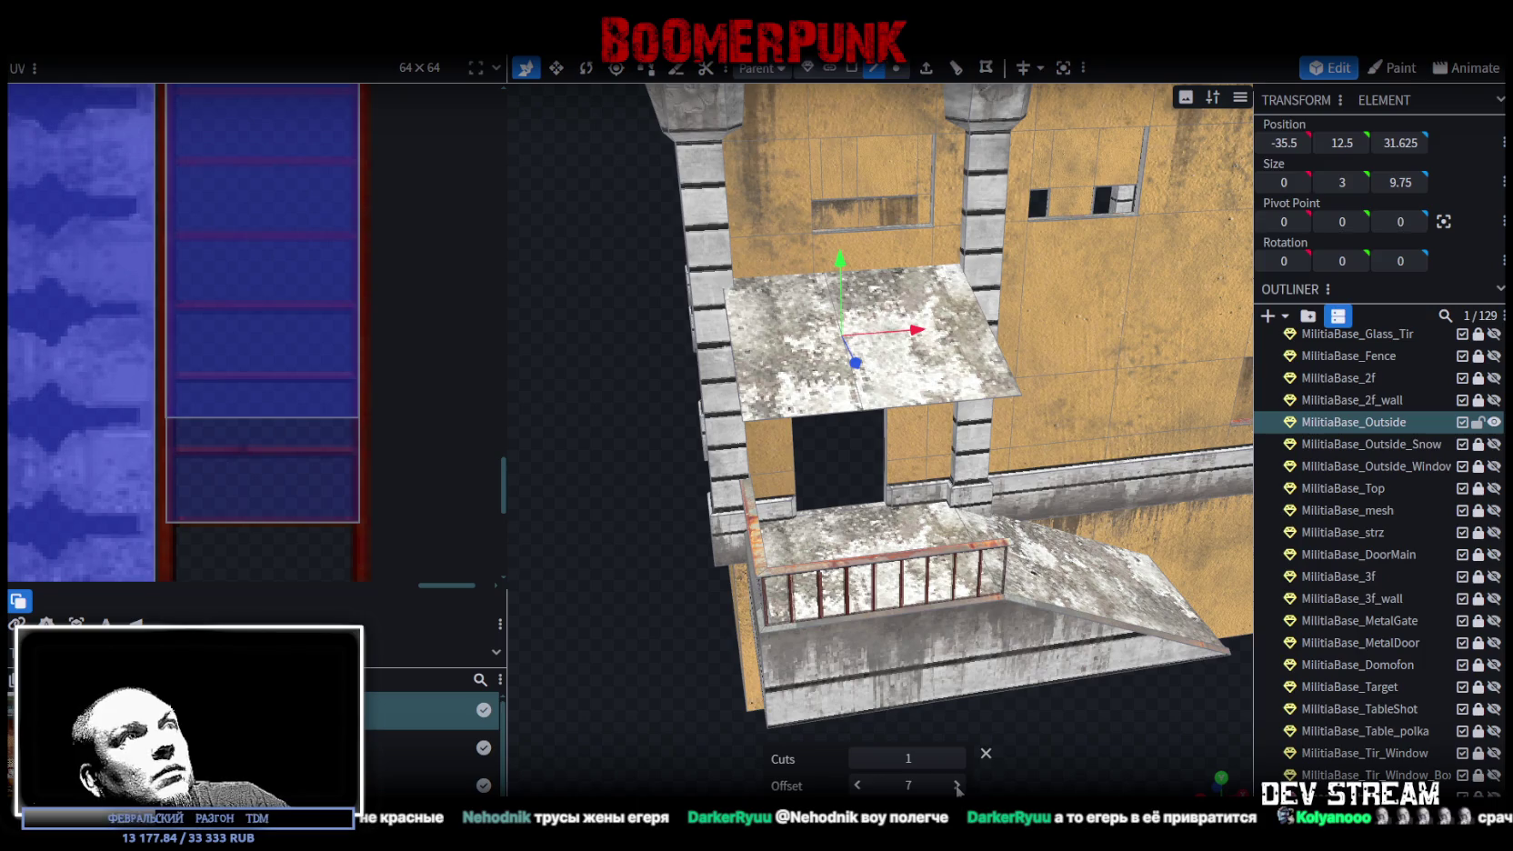
{"action": "left_click", "coordinate": [957, 786]}
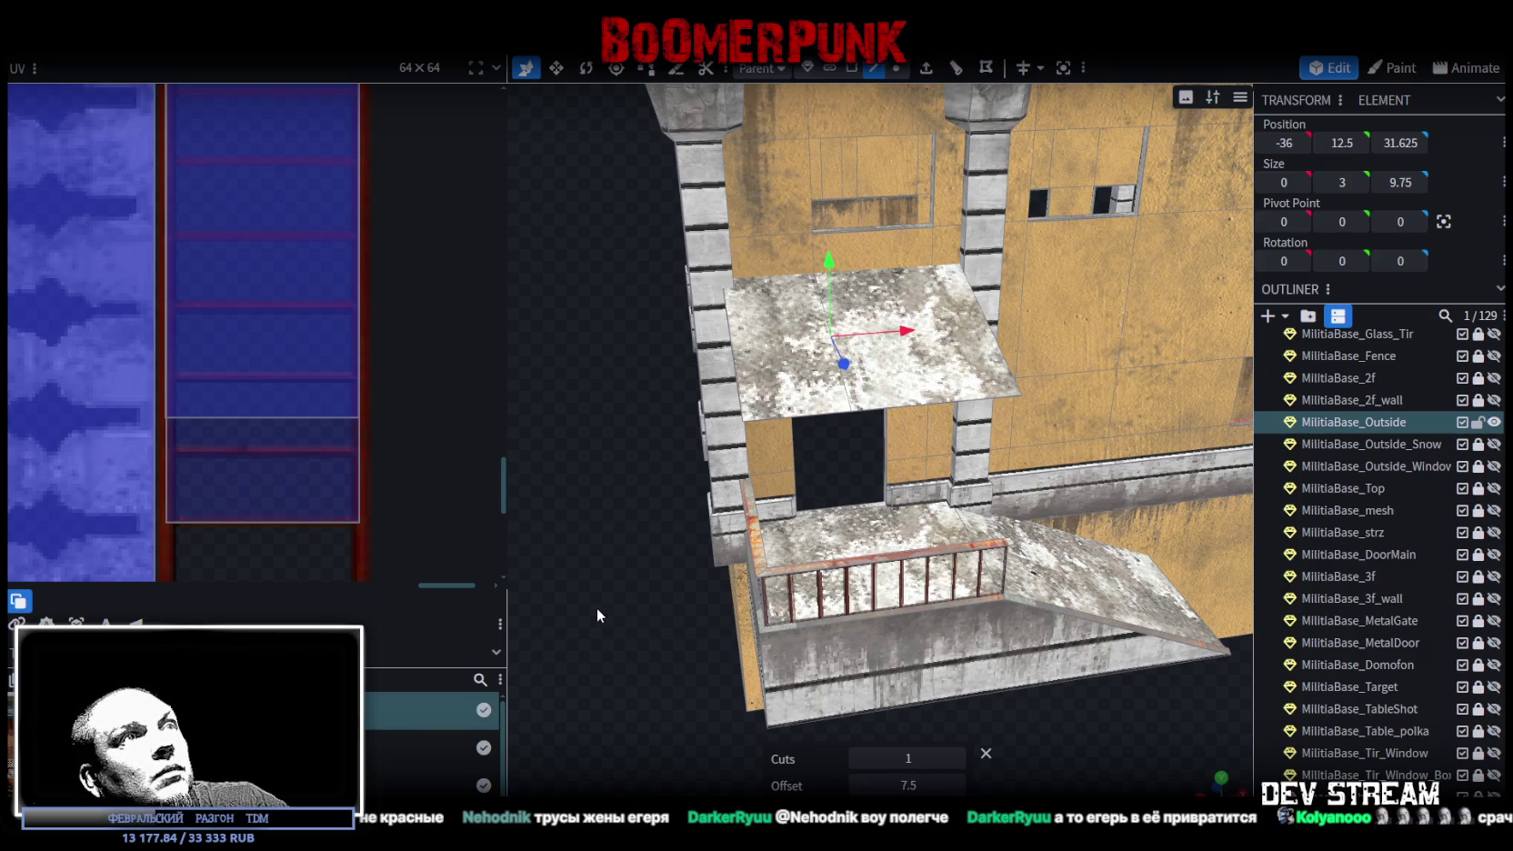
- Move the cut edge to X -40.5 and Y 11.5, then undo the edge moves
{"action": "left_click_drag", "start_coordinate": [597, 610], "coordinate": [617, 619]}
{"action": "left_click_drag", "start_coordinate": [936, 336], "coordinate": [841, 354]}
{"action": "mouse_move", "coordinate": [781, 289]}
{"action": "left_mouse_down"}
{"action": "mouse_move", "coordinate": [639, 611]}
{"action": "mouse_move", "coordinate": [895, 252]}
{"action": "mouse_move", "coordinate": [938, 244]}
{"action": "left_mouse_up"}
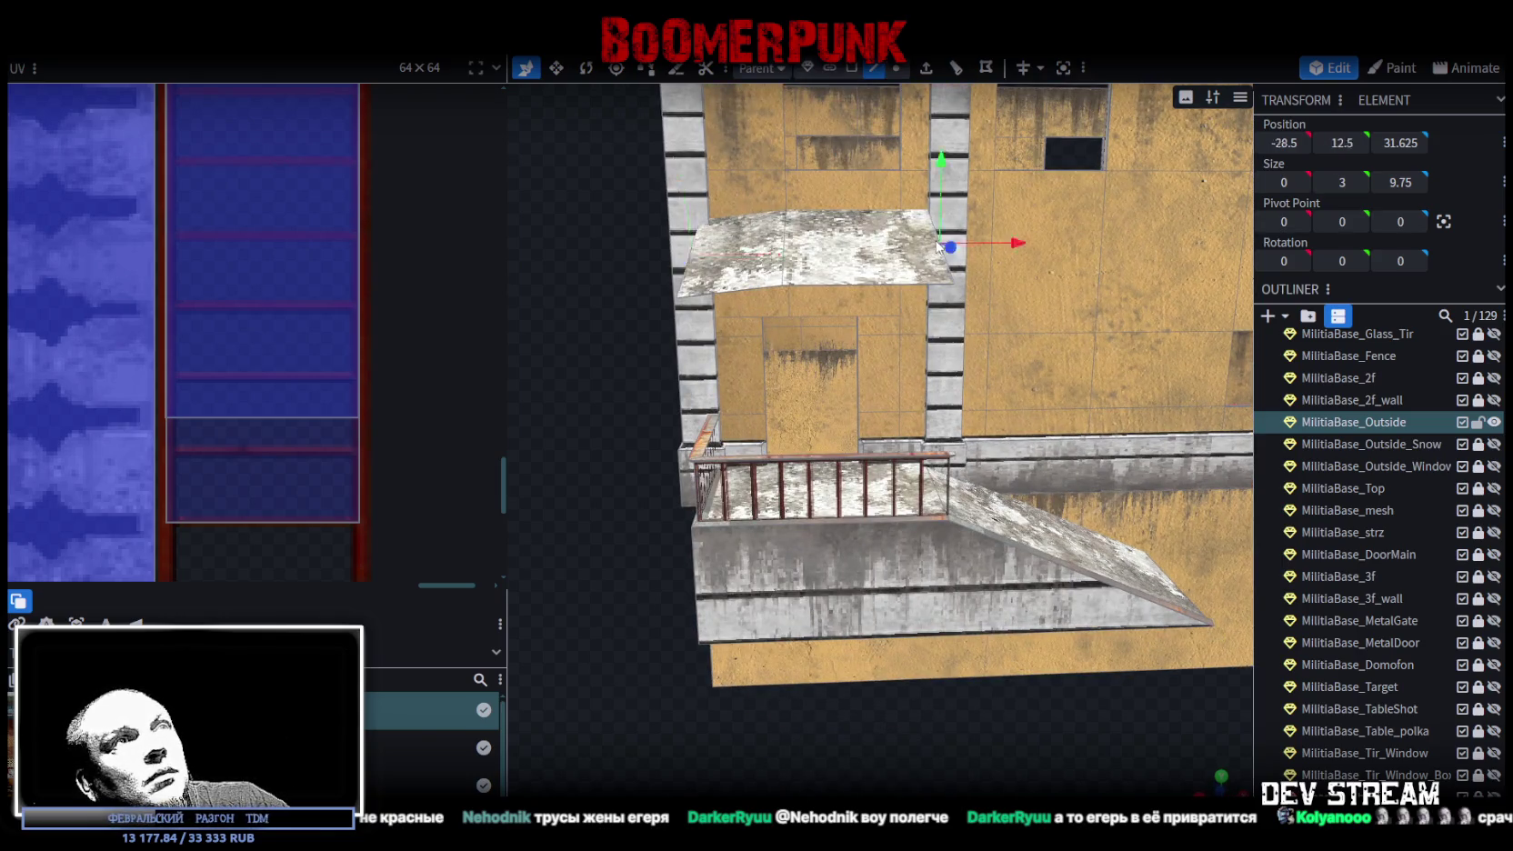
{"action": "left_click_drag", "start_coordinate": [941, 191], "coordinate": [940, 213]}
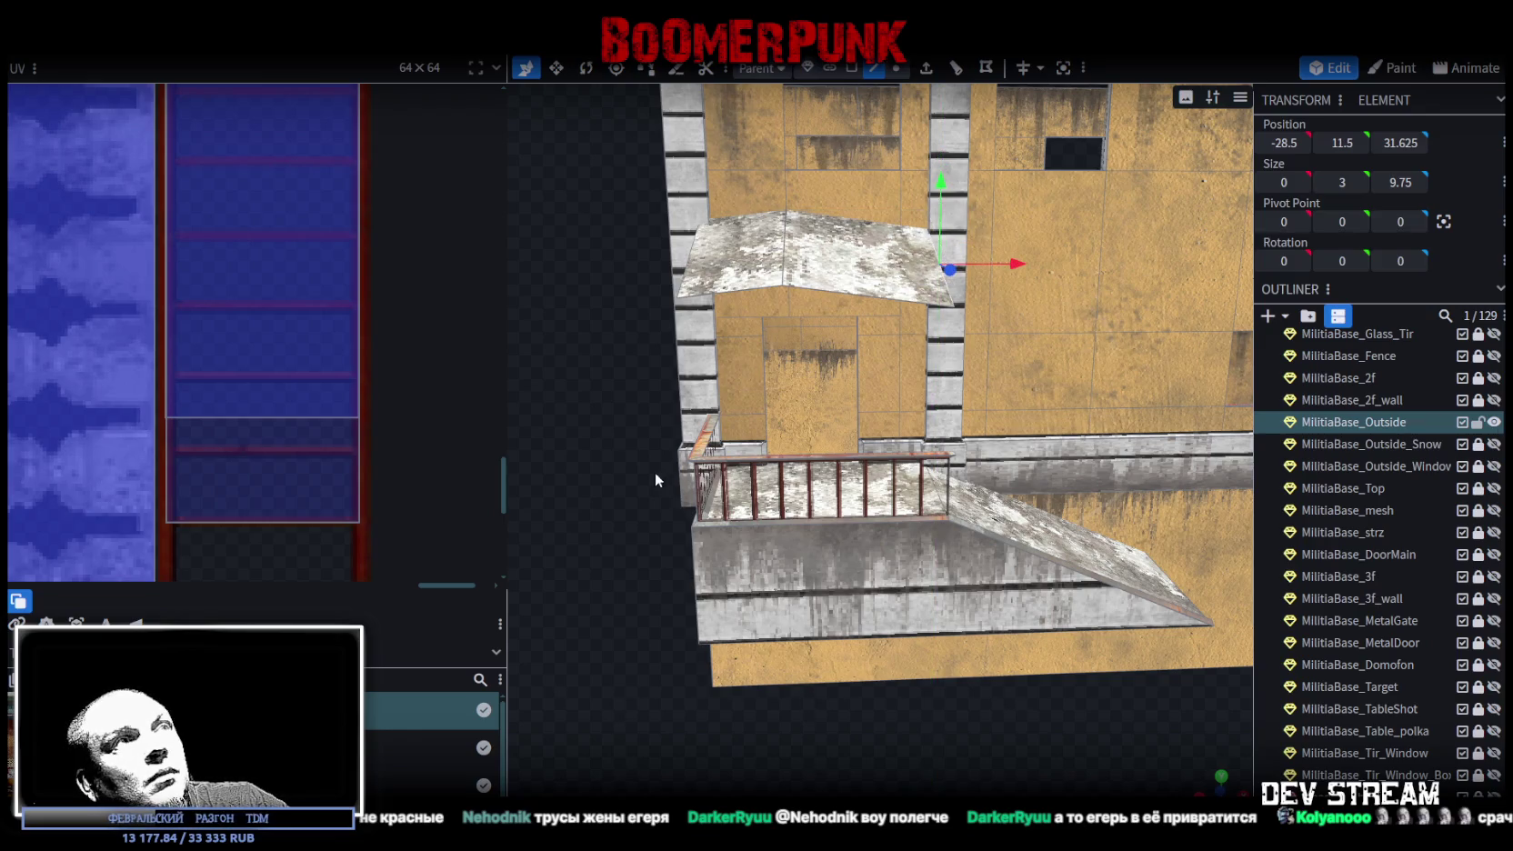
{"action": "mouse_move", "coordinate": [656, 480]}
{"action": "left_mouse_down"}
{"action": "mouse_move", "coordinate": [909, 509]}
{"action": "mouse_move", "coordinate": [781, 532]}
{"action": "mouse_move", "coordinate": [991, 568]}
{"action": "mouse_move", "coordinate": [864, 505]}
{"action": "left_mouse_up"}
{"action": "key", "text": "ctrl+z"}
{"action": "key", "text": "ctrl+z"}
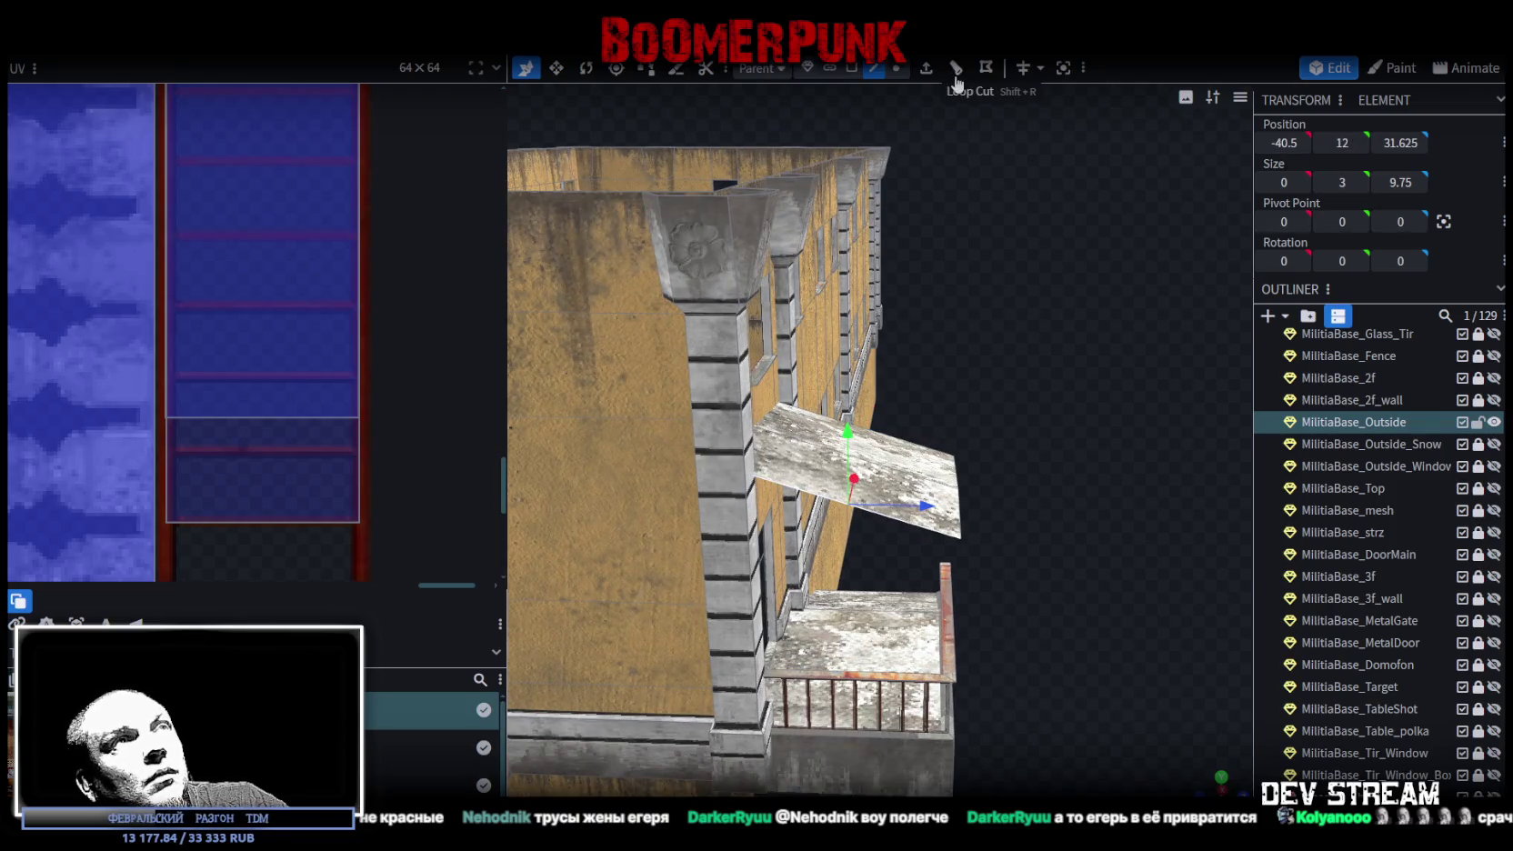
- Add a loop cut across the canopy and adjust its offset around 5.35
{"action": "left_click", "coordinate": [956, 73]}
{"action": "mouse_move", "coordinate": [1011, 316]}
{"action": "left_mouse_down"}
{"action": "mouse_move", "coordinate": [1013, 293]}
{"action": "mouse_move", "coordinate": [1125, 447]}
{"action": "left_mouse_up"}
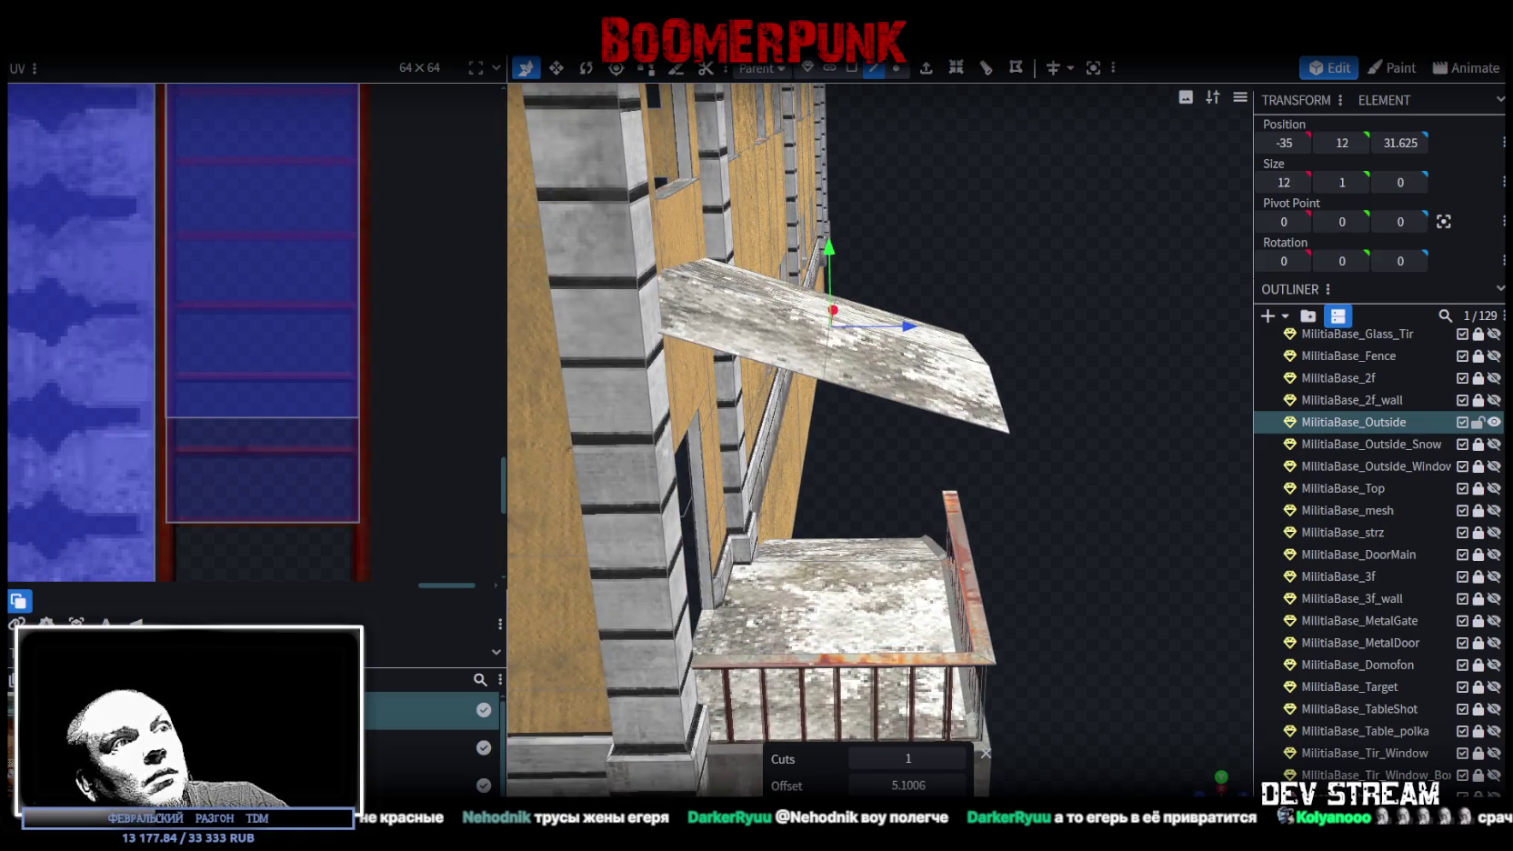
{"action": "left_click", "coordinate": [958, 785]}
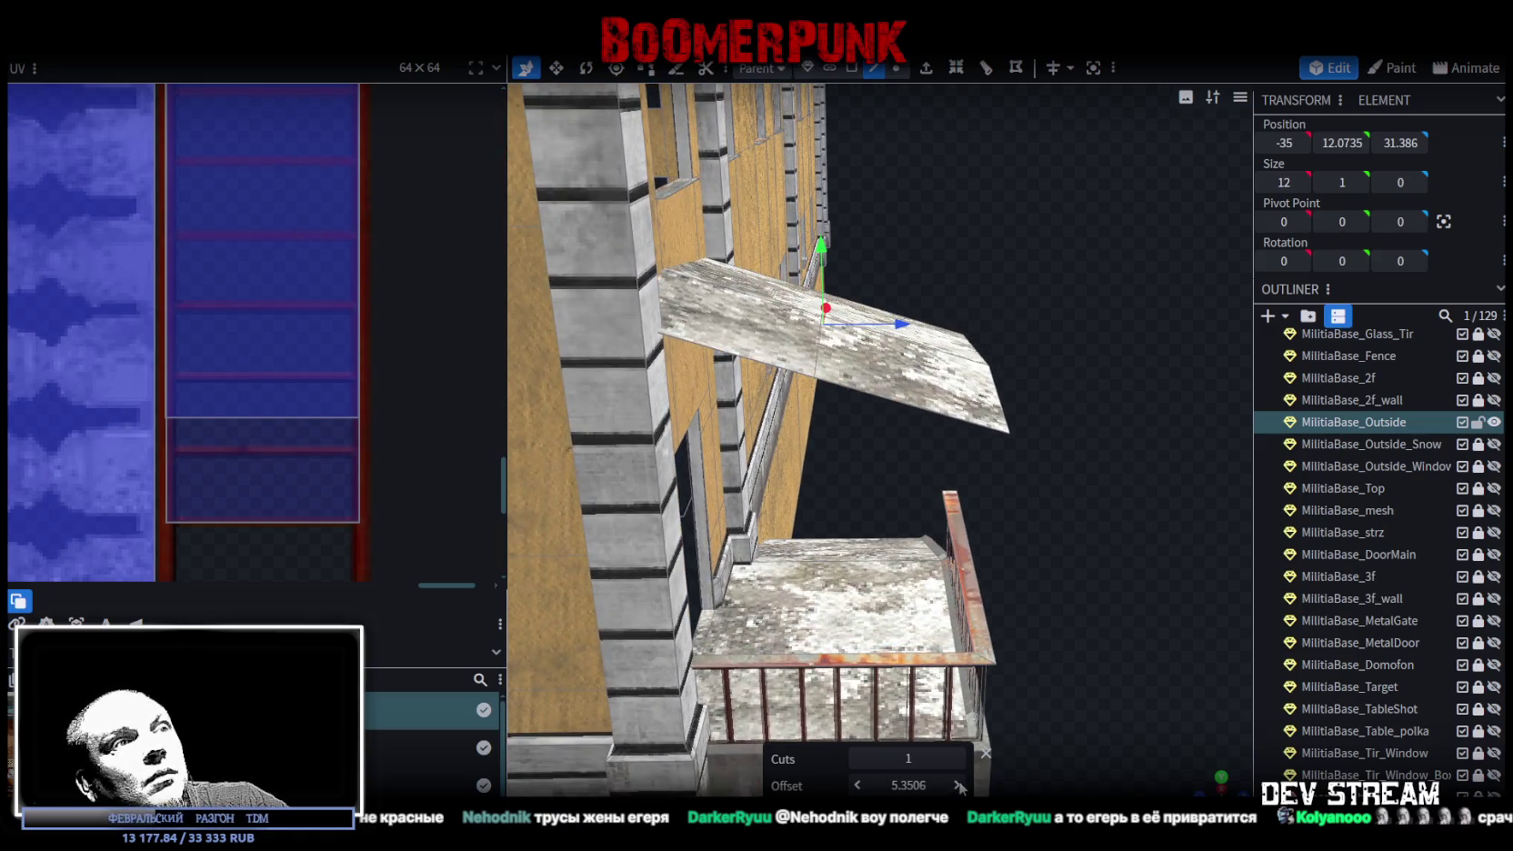
{"action": "left_click", "coordinate": [858, 785]}
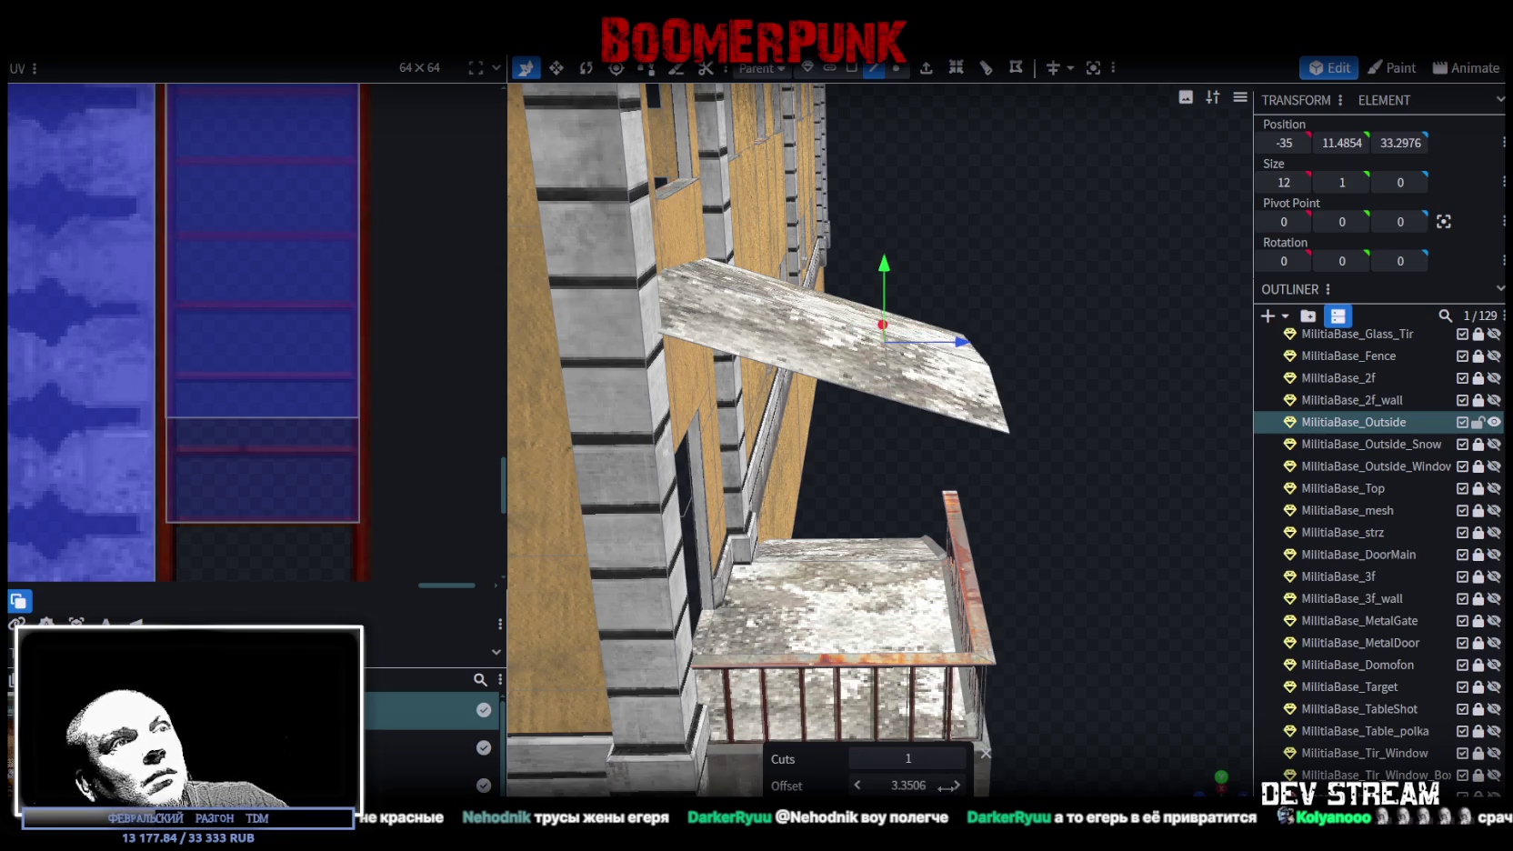
- Select the balcony slab and nudge the canopy panel down along its height
{"action": "left_click_drag", "start_coordinate": [1106, 571], "coordinate": [966, 523]}
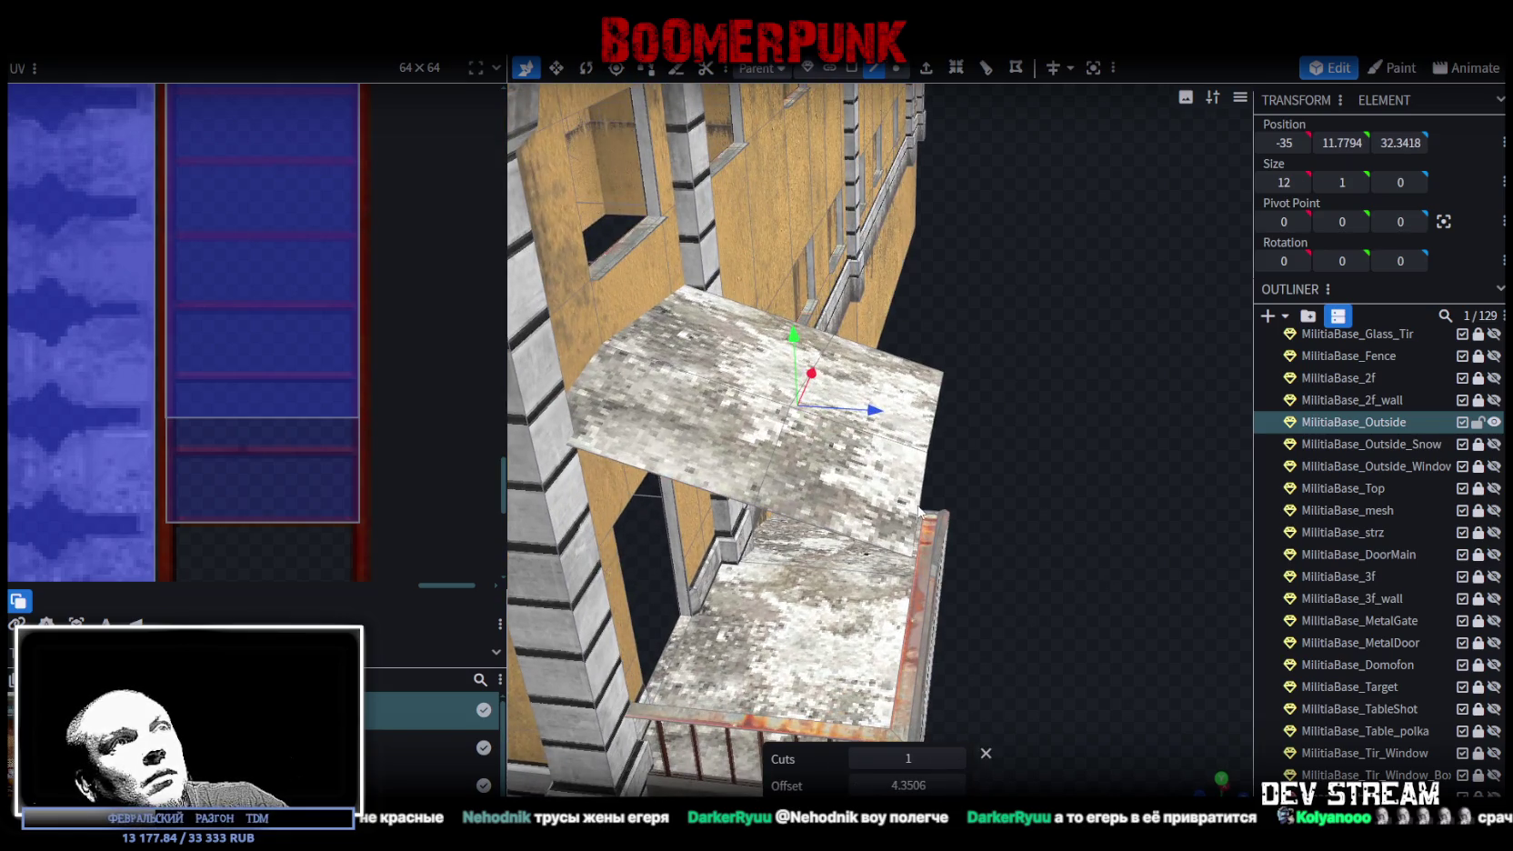
{"action": "left_click", "coordinate": [923, 500]}
{"action": "mouse_move", "coordinate": [941, 400]}
{"action": "left_mouse_down"}
{"action": "mouse_move", "coordinate": [1051, 412]}
{"action": "mouse_move", "coordinate": [1083, 384]}
{"action": "left_mouse_up"}
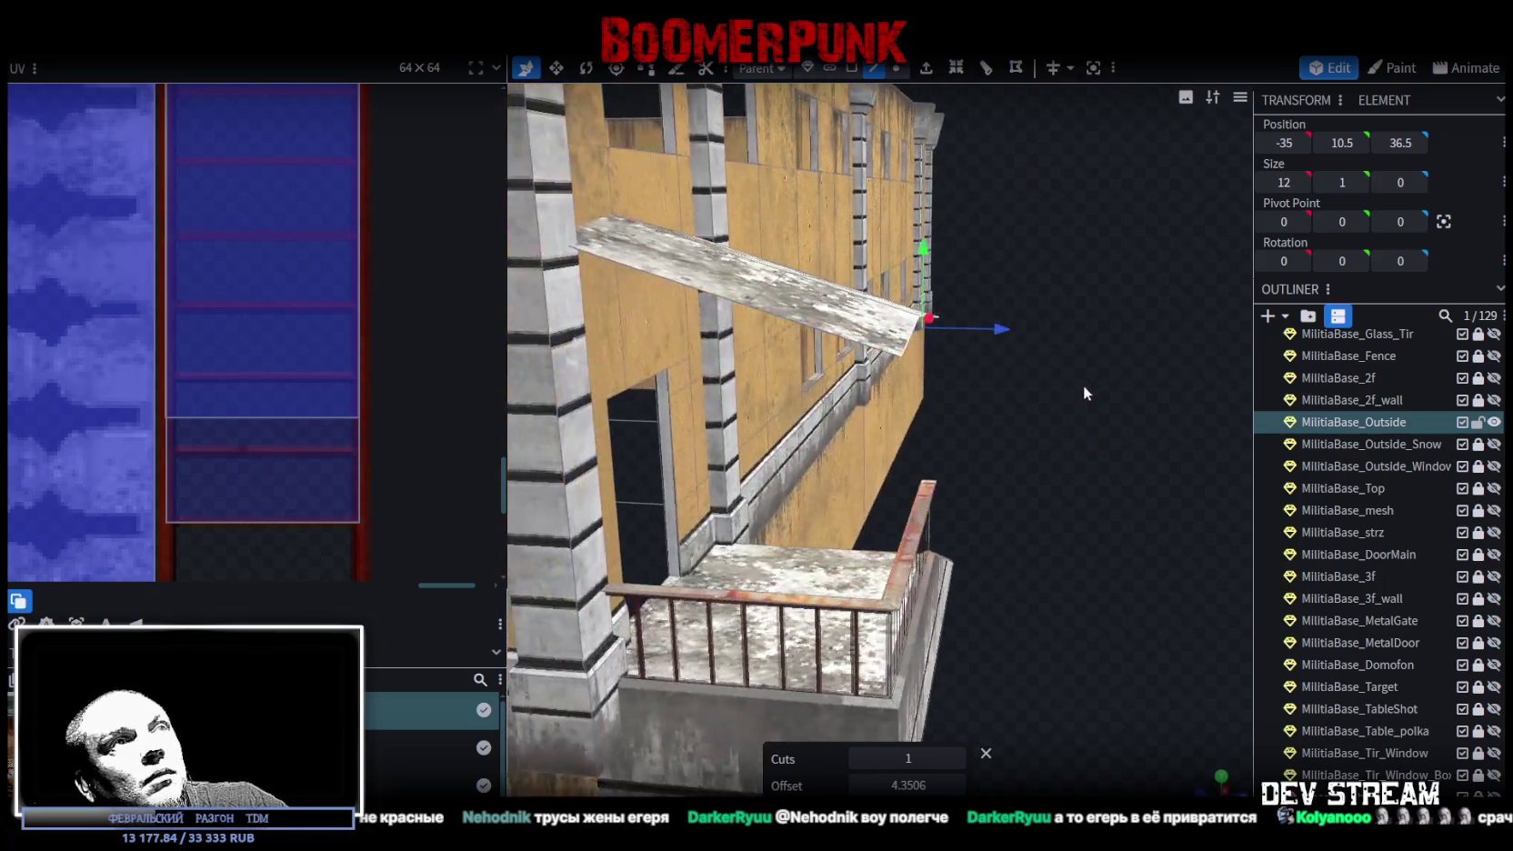
{"action": "left_click_drag", "start_coordinate": [922, 255], "coordinate": [923, 241]}
{"action": "mouse_move", "coordinate": [950, 363]}
{"action": "left_mouse_down"}
{"action": "mouse_move", "coordinate": [983, 520]}
{"action": "mouse_move", "coordinate": [807, 721]}
{"action": "mouse_move", "coordinate": [1032, 661]}
{"action": "mouse_move", "coordinate": [1011, 745]}
{"action": "mouse_move", "coordinate": [848, 145]}
{"action": "left_mouse_up"}
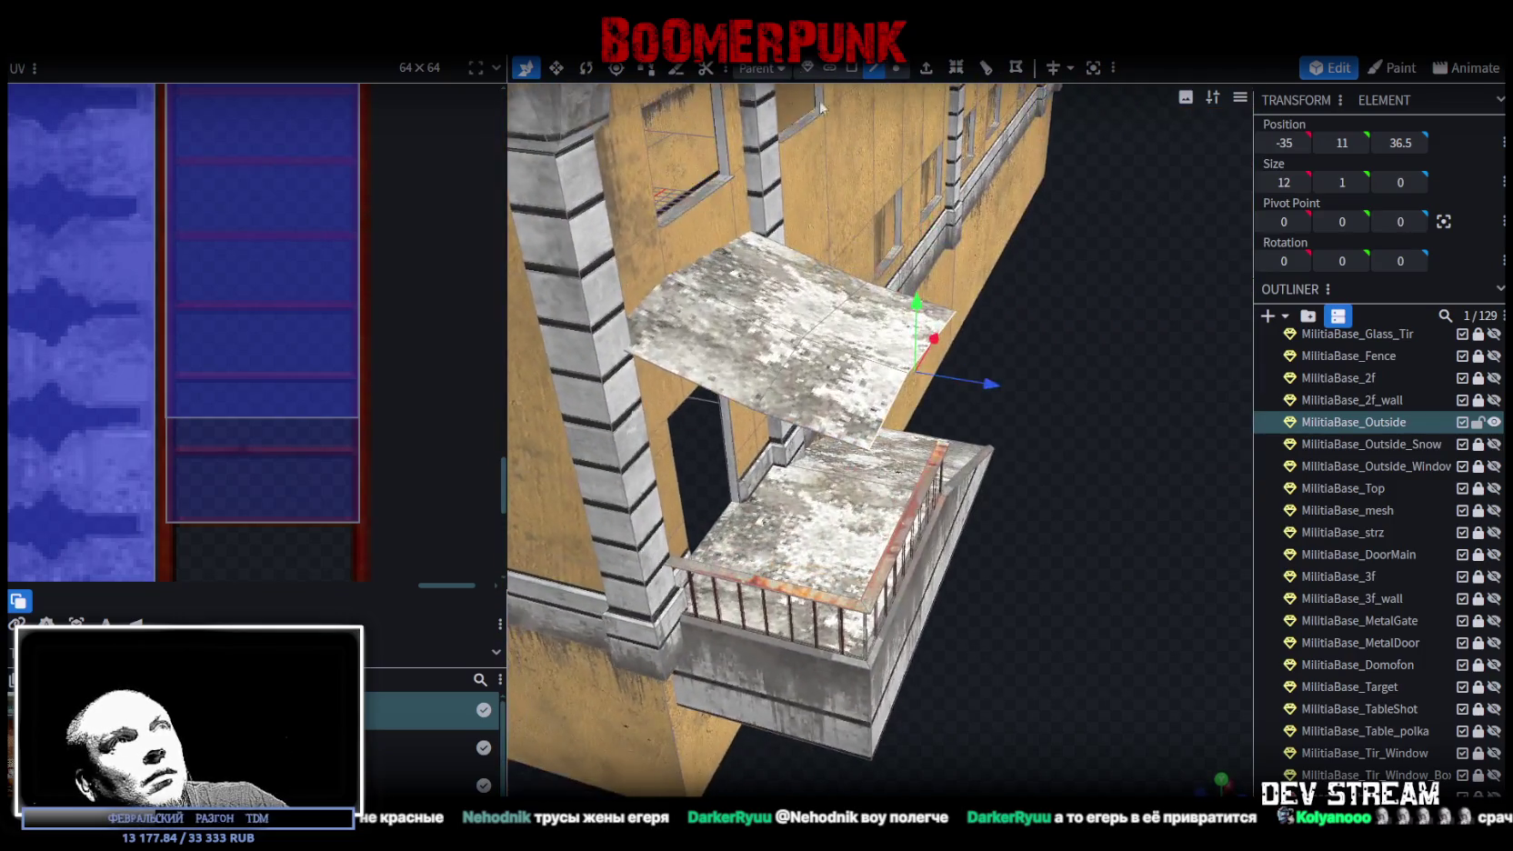
- In face mode, select three of the canopy panel's faces
{"action": "left_click", "coordinate": [851, 67]}
{"action": "left_click", "coordinate": [718, 350]}
{"action": "left_click", "coordinate": [833, 383], "text": "shift"}
{"action": "left_click", "coordinate": [901, 300], "text": "shift"}
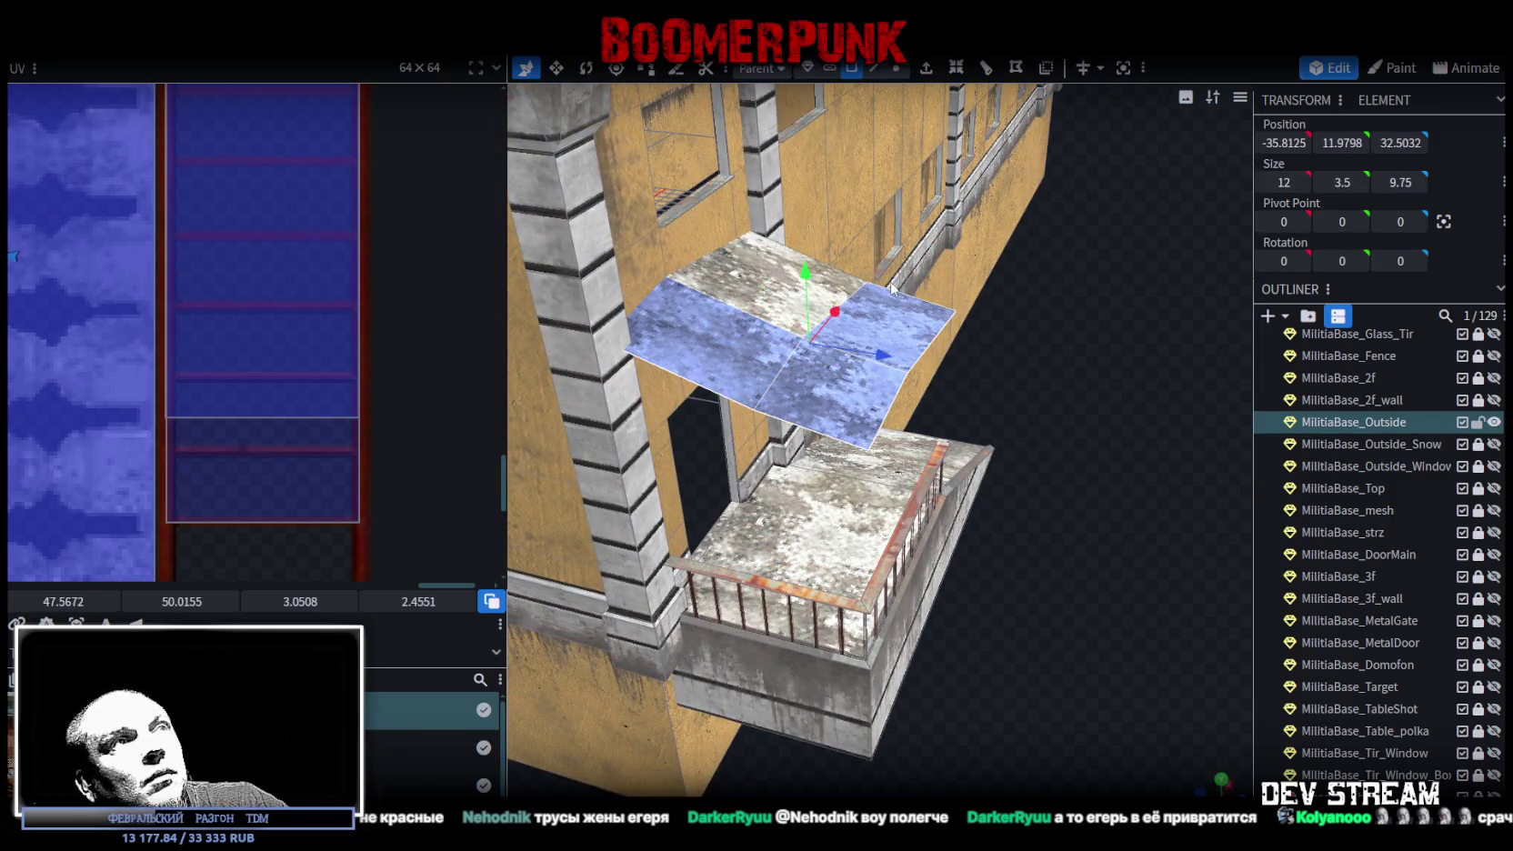
- Add the fourth canopy face and drag the selection down 1 unit on Y
{"action": "left_click", "coordinate": [749, 285], "text": "shift"}
{"action": "mouse_move", "coordinate": [1095, 417]}
{"action": "left_mouse_down"}
{"action": "mouse_move", "coordinate": [1107, 340]}
{"action": "mouse_move", "coordinate": [984, 226]}
{"action": "left_mouse_up"}
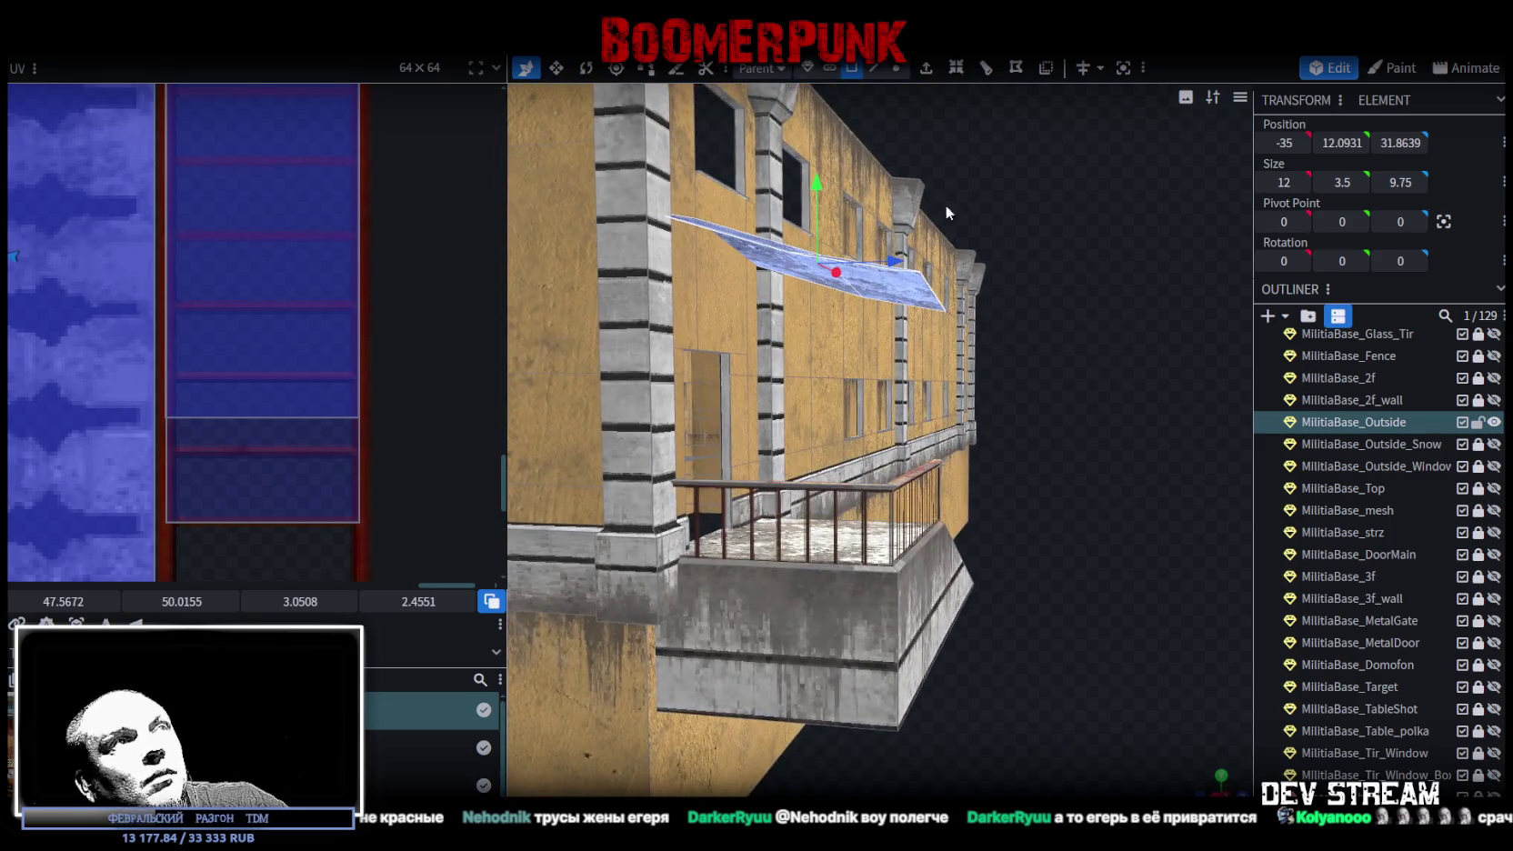
{"action": "left_click_drag", "start_coordinate": [819, 181], "coordinate": [820, 208]}
{"action": "mouse_move", "coordinate": [1058, 369]}
{"action": "left_mouse_down"}
{"action": "mouse_move", "coordinate": [1116, 420]}
{"action": "mouse_move", "coordinate": [1106, 457]}
{"action": "mouse_move", "coordinate": [1123, 454]}
{"action": "mouse_move", "coordinate": [1103, 464]}
{"action": "mouse_move", "coordinate": [1112, 453]}
{"action": "left_mouse_up"}
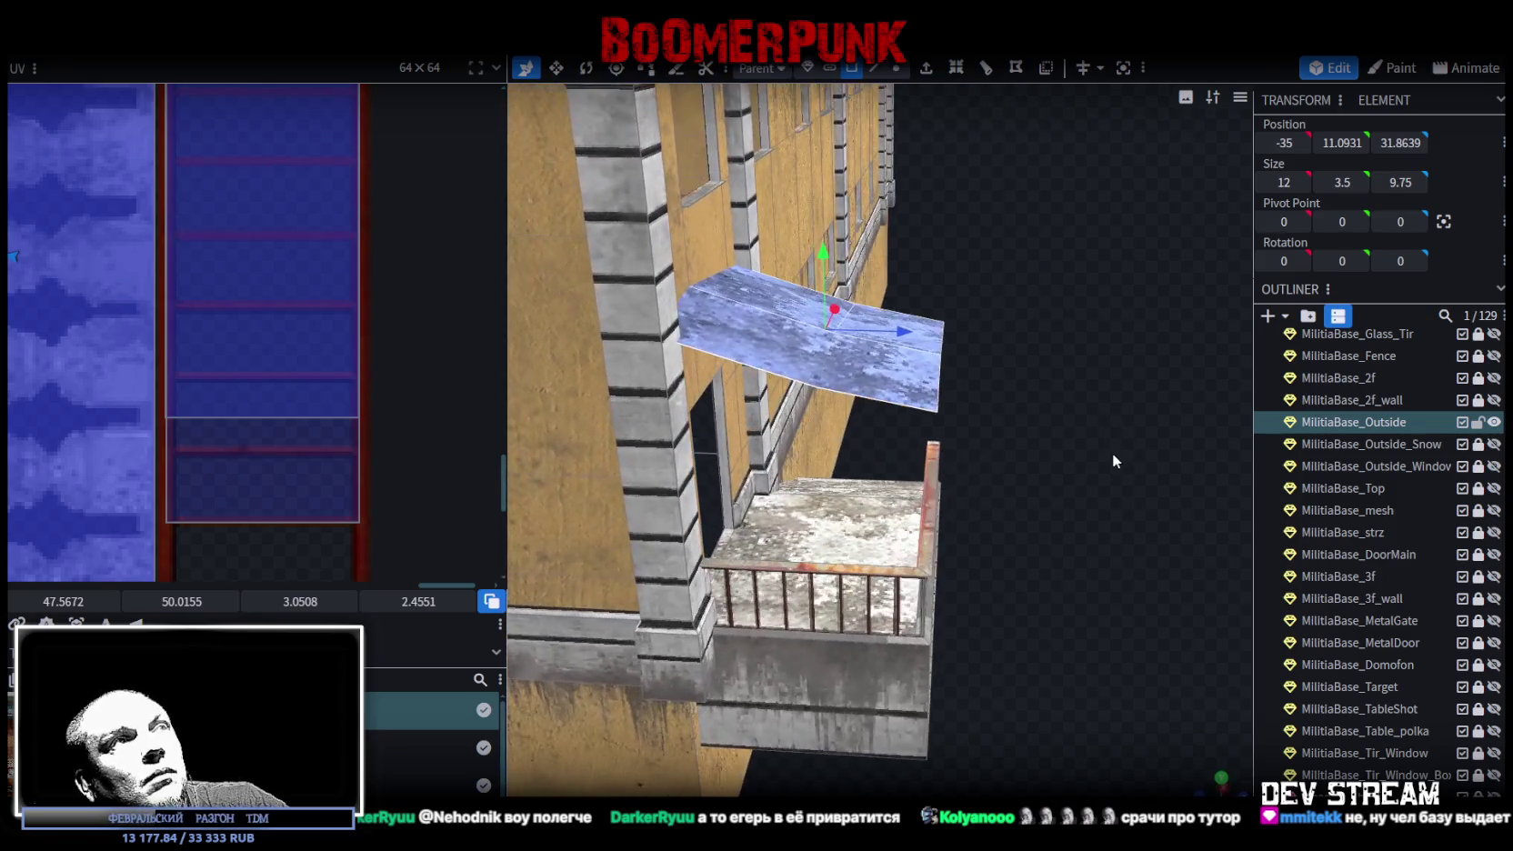
{"action": "right_click", "coordinate": [798, 343]}
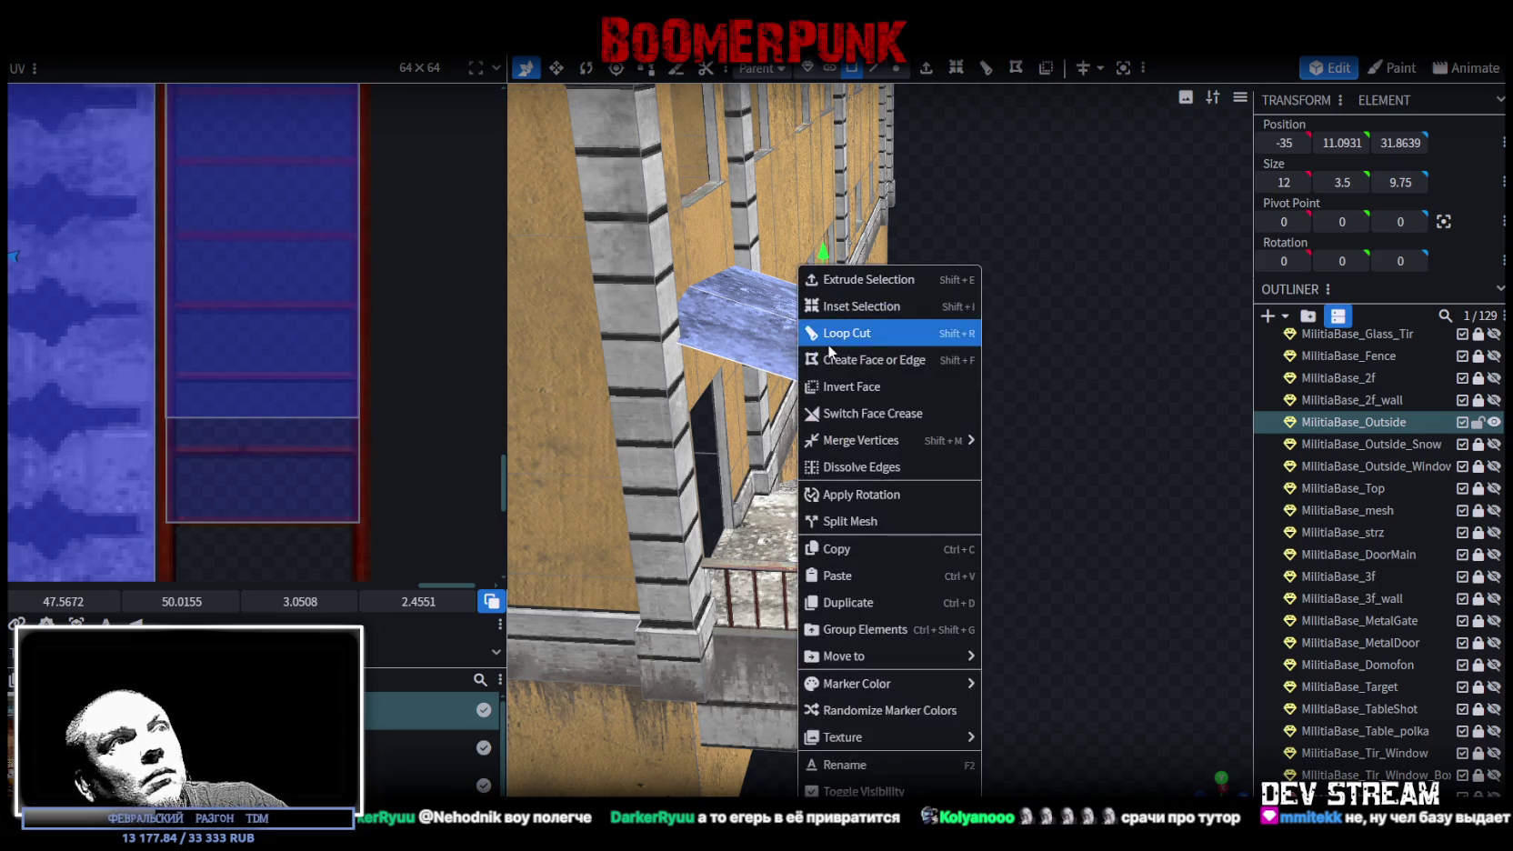
- Copy the four canopy faces and paste them back as a mesh selection
{"action": "left_click", "coordinate": [850, 549]}
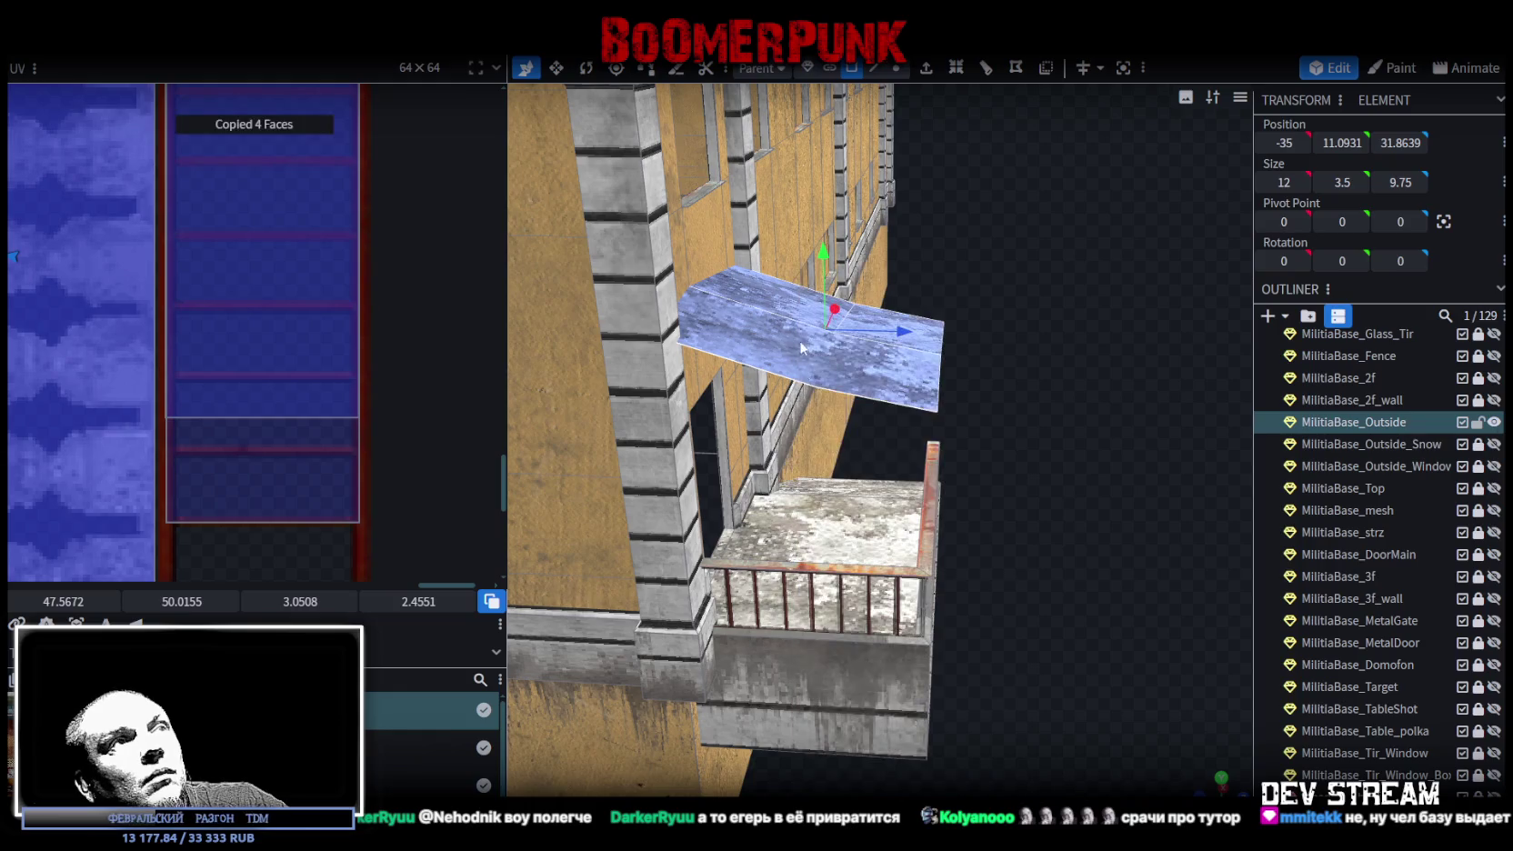
{"action": "right_click", "coordinate": [772, 345]}
{"action": "left_click", "coordinate": [812, 575]}
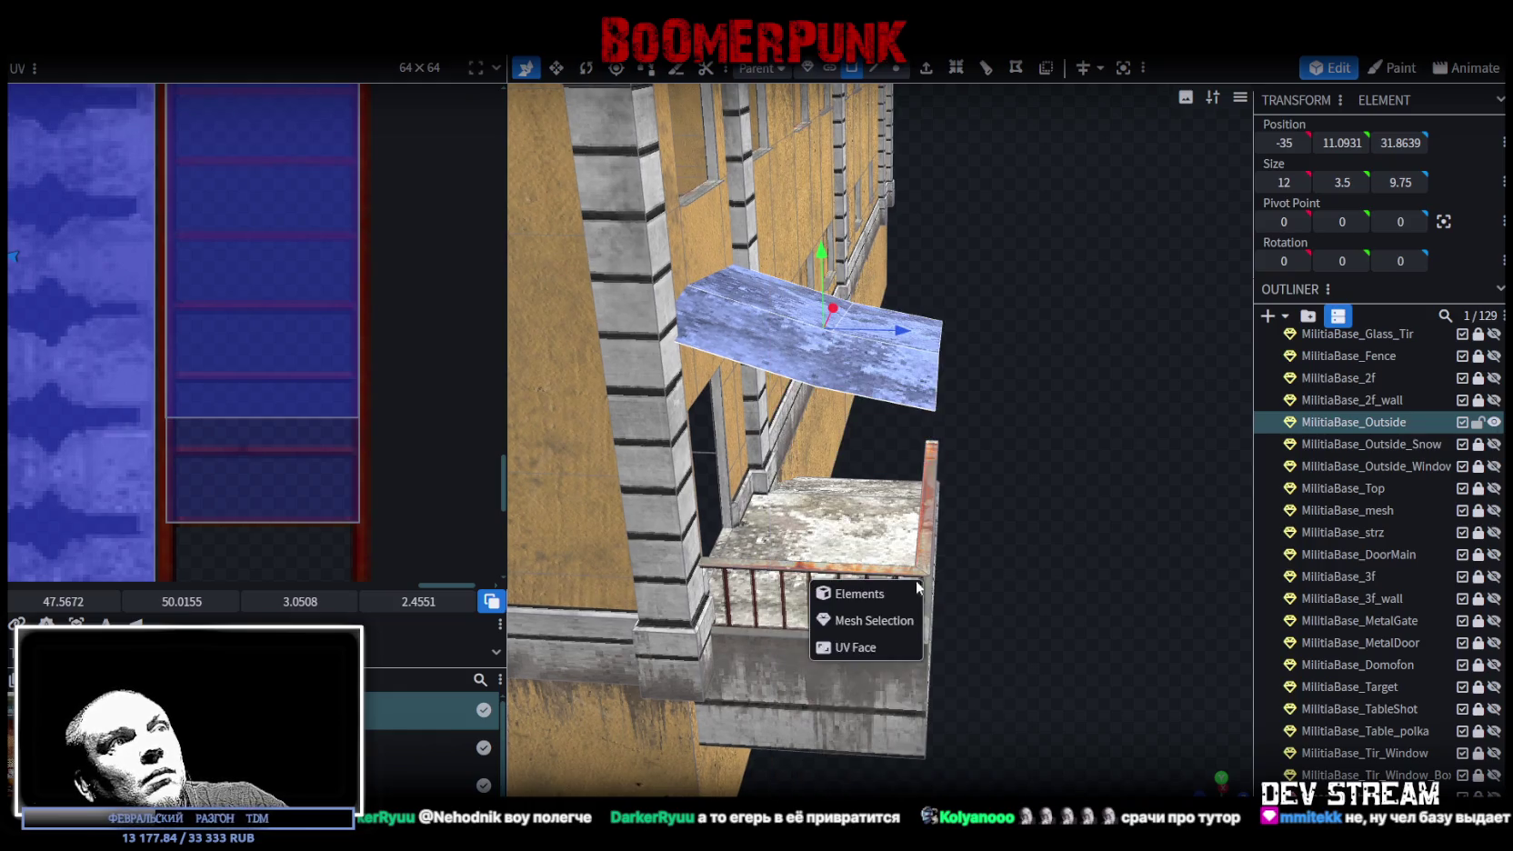
{"action": "left_click", "coordinate": [870, 622]}
- Extrude the canopy faces in direction Y+ by 0.25
{"action": "left_click", "coordinate": [926, 68]}
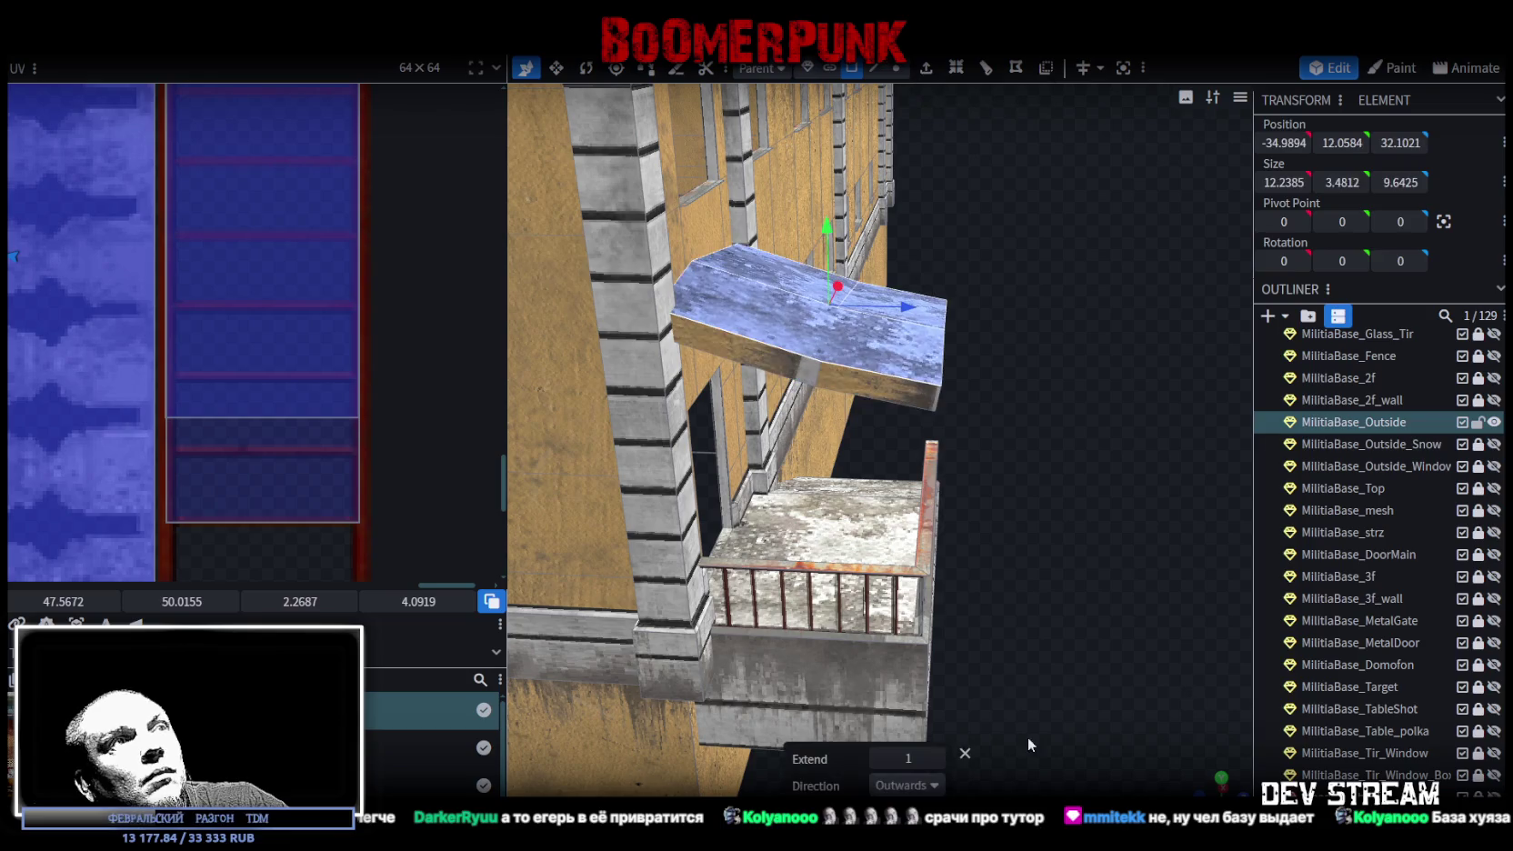
{"action": "left_click", "coordinate": [928, 787]}
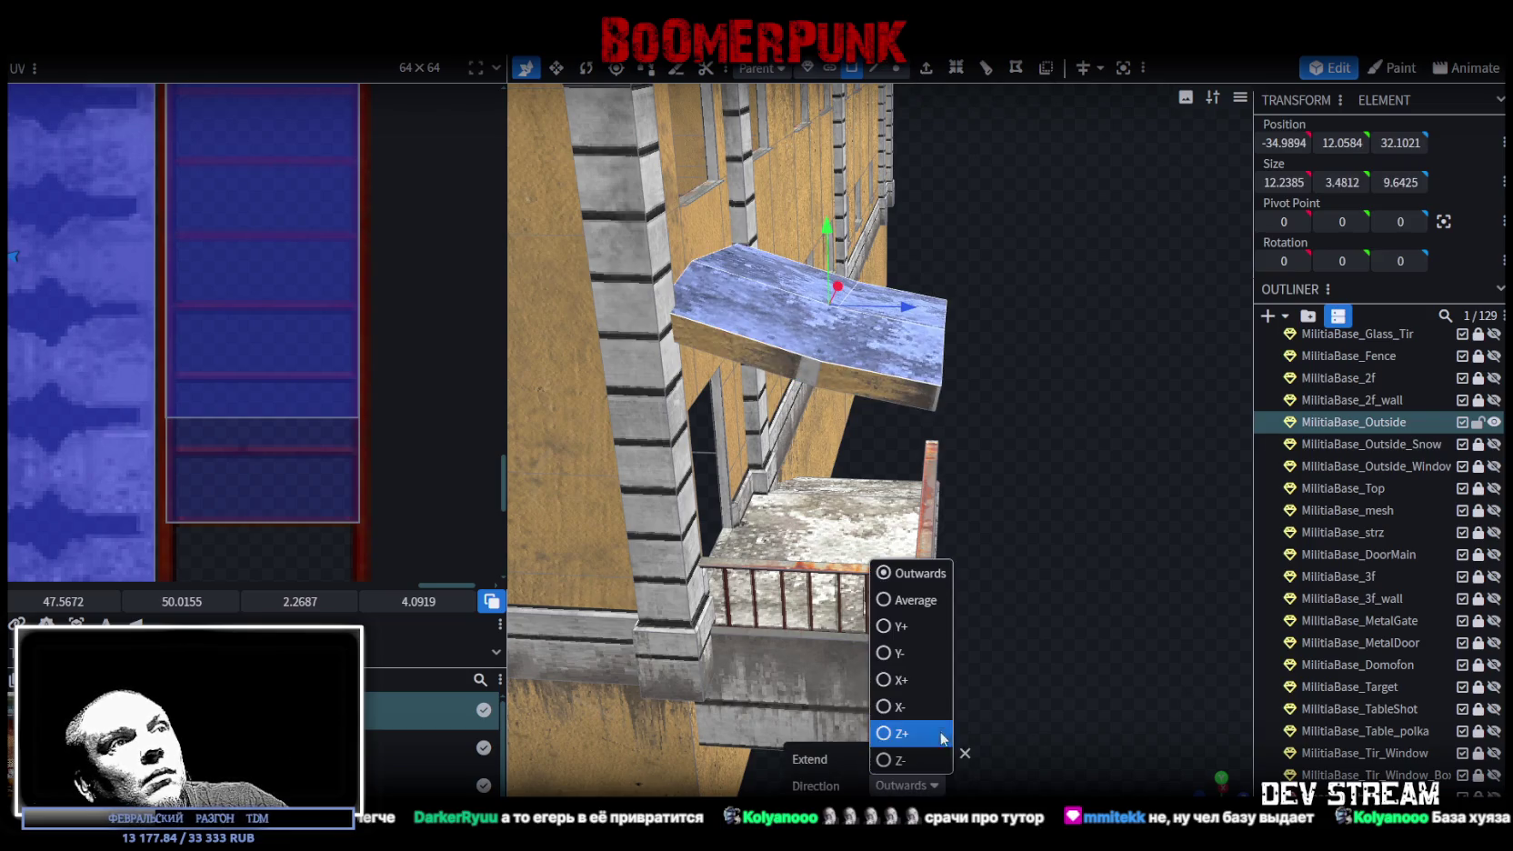
{"action": "left_click", "coordinate": [885, 629]}
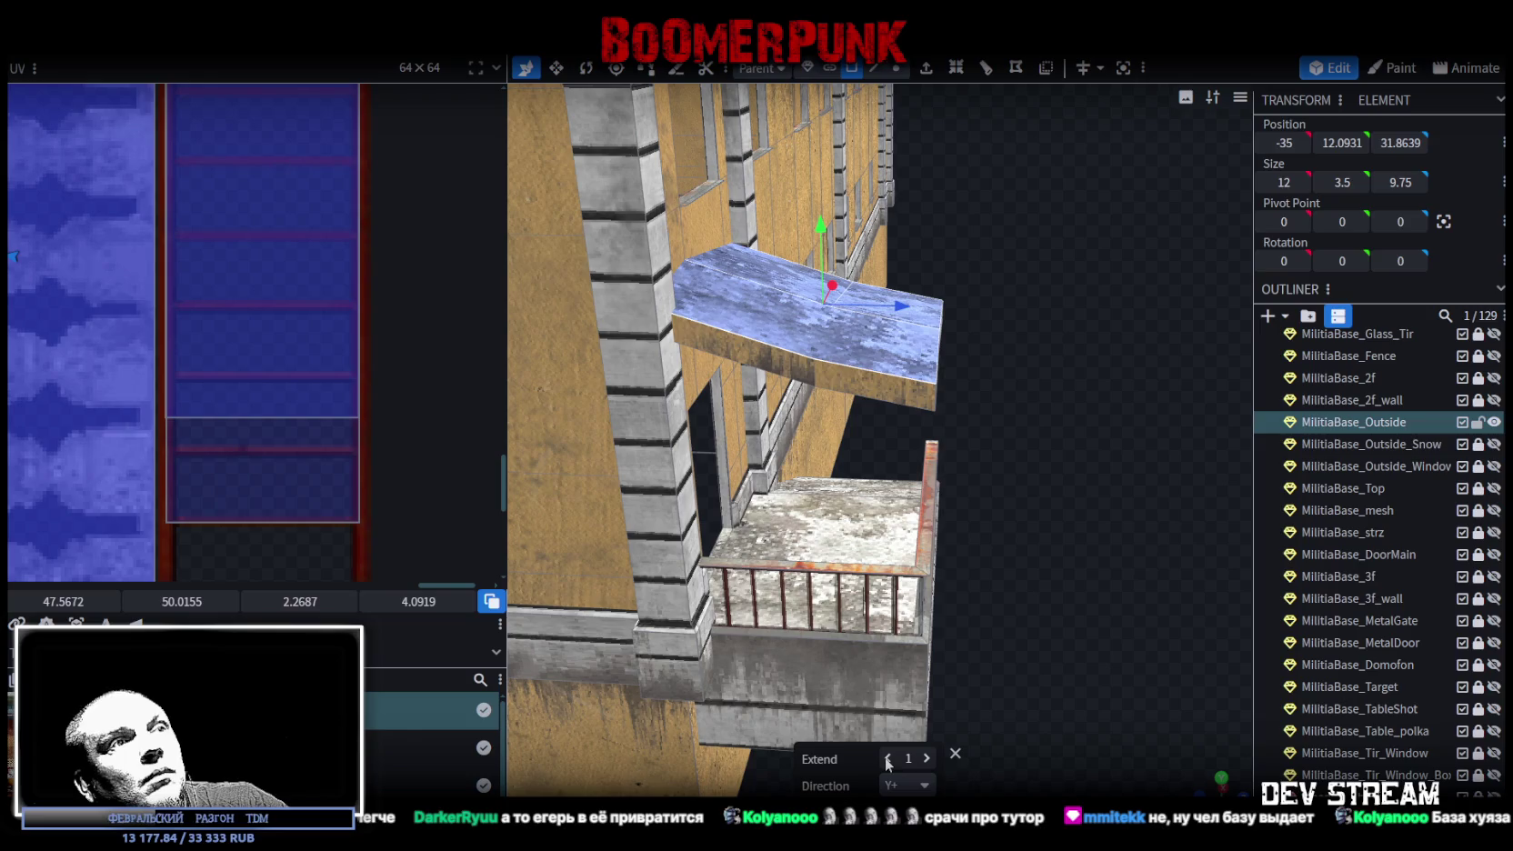
{"action": "left_click", "coordinate": [887, 758]}
{"action": "left_click", "coordinate": [927, 758]}
- Reselect the canopy slab and slide it outward along the Z axis
{"action": "mouse_move", "coordinate": [1024, 653]}
{"action": "left_mouse_down"}
{"action": "mouse_move", "coordinate": [840, 548]}
{"action": "mouse_move", "coordinate": [1179, 688]}
{"action": "mouse_move", "coordinate": [1133, 621]}
{"action": "left_mouse_up"}
{"action": "left_click", "coordinate": [824, 347]}
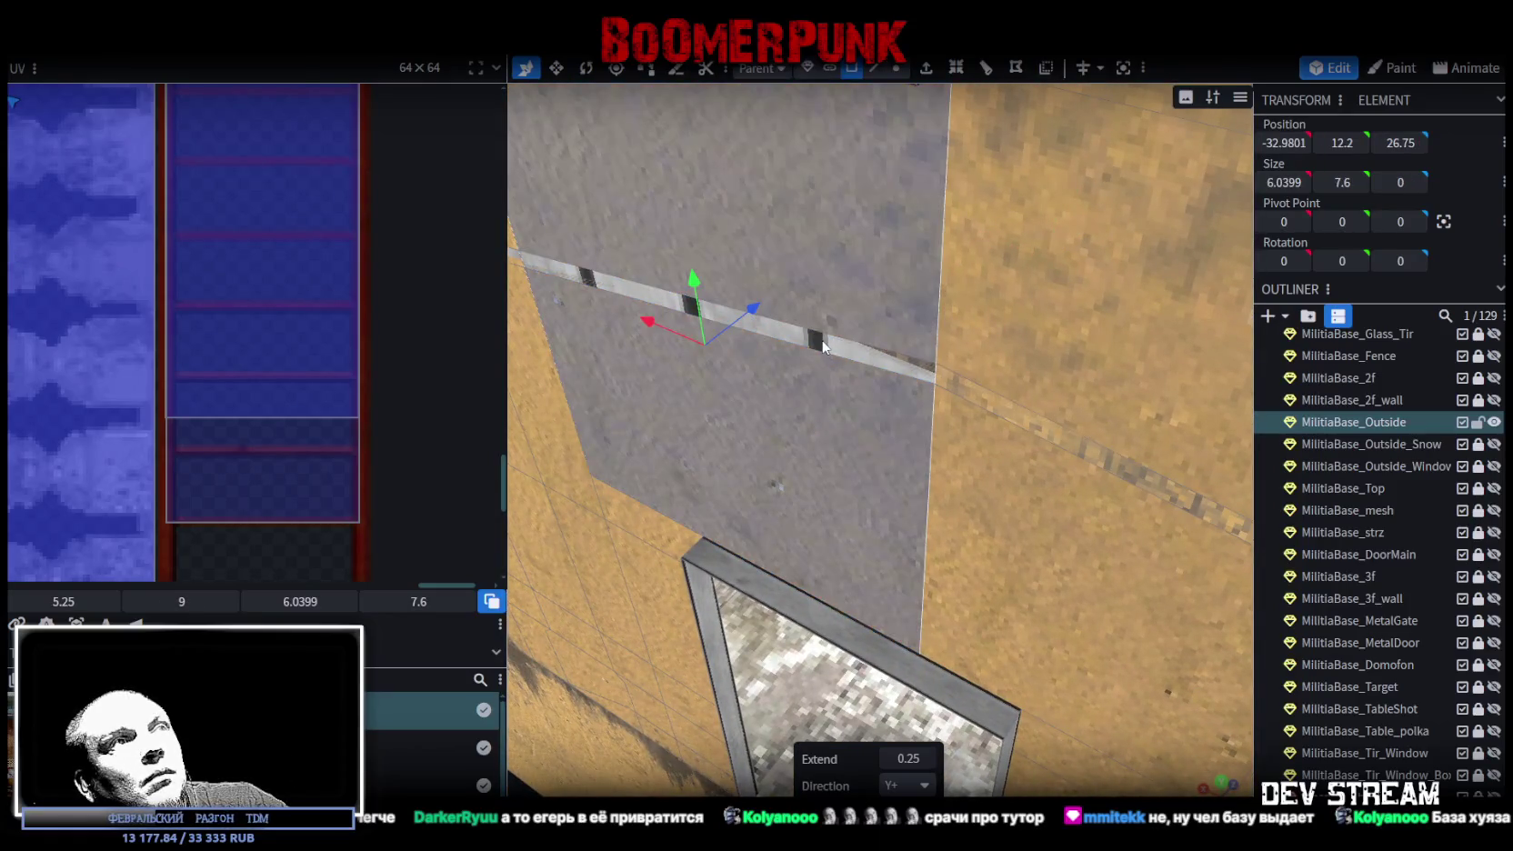
{"action": "left_click", "coordinate": [884, 361]}
{"action": "mouse_move", "coordinate": [883, 361]}
{"action": "left_mouse_down"}
{"action": "mouse_move", "coordinate": [973, 384]}
{"action": "mouse_move", "coordinate": [995, 416]}
{"action": "mouse_move", "coordinate": [1171, 369]}
{"action": "mouse_move", "coordinate": [1049, 350]}
{"action": "mouse_move", "coordinate": [1027, 295]}
{"action": "left_mouse_up"}
{"action": "left_click", "coordinate": [838, 358]}
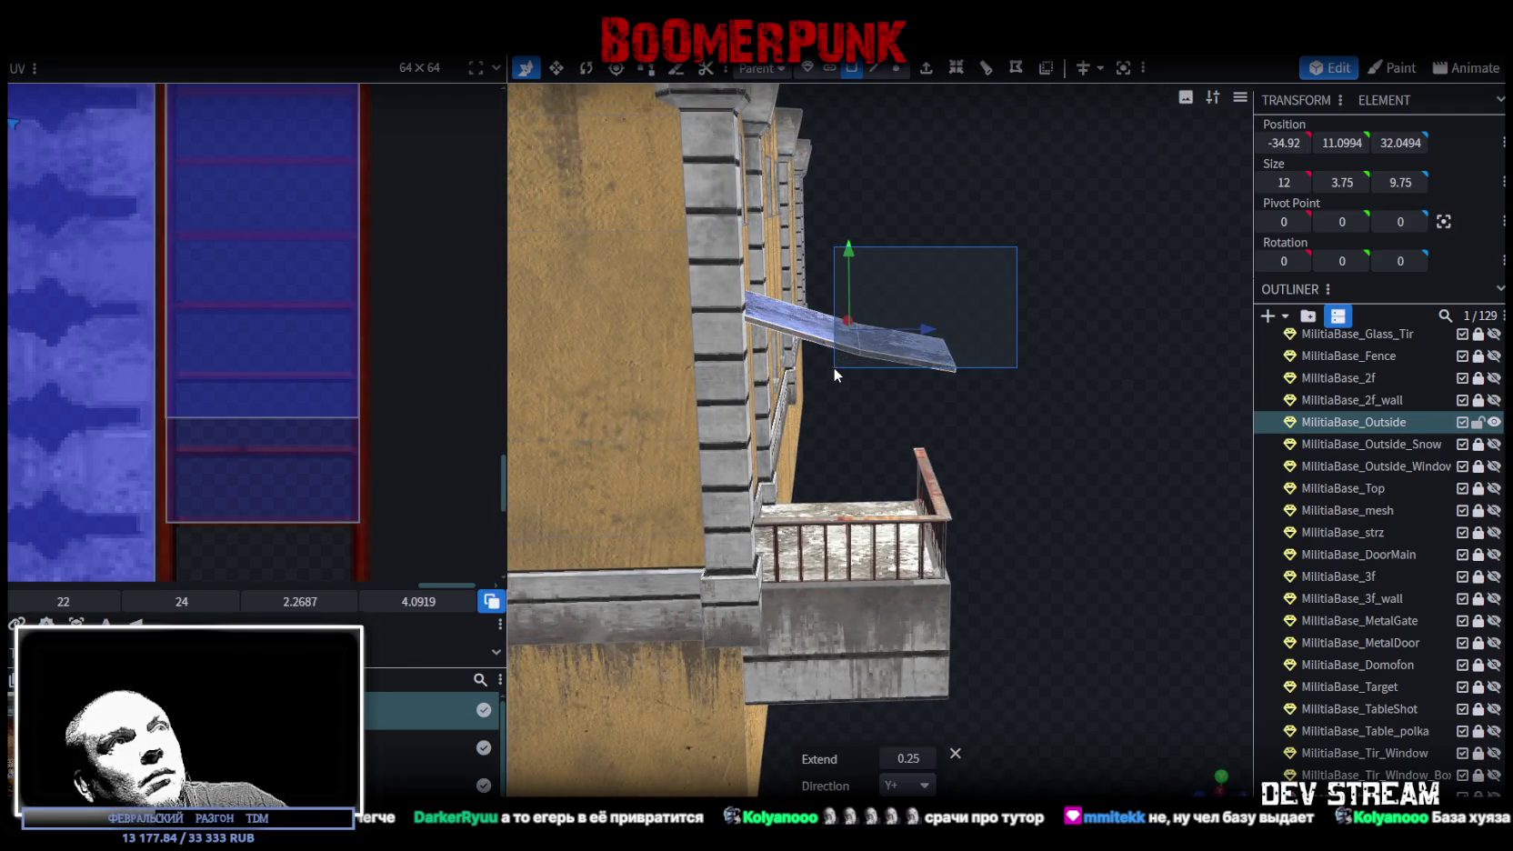
{"action": "left_click_drag", "start_coordinate": [929, 323], "coordinate": [1041, 327]}
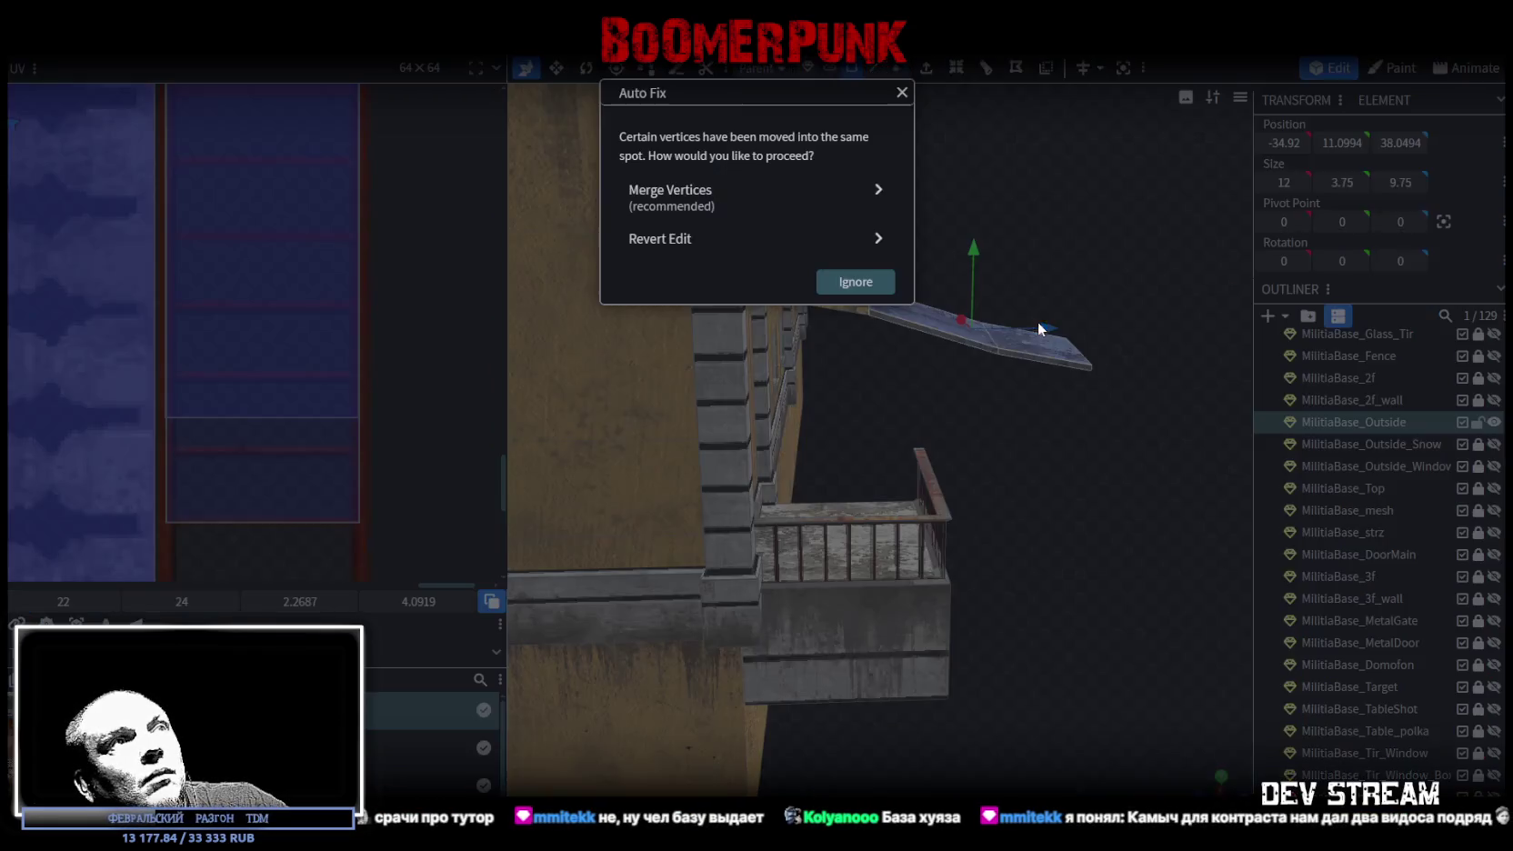
- Undo the outward slide, dismiss the vertex prompt and reselect the thickened canopy slab
{"action": "key", "text": "ctrl+z"}
{"action": "mouse_move", "coordinate": [898, 357]}
{"action": "left_mouse_down"}
{"action": "mouse_move", "coordinate": [902, 399]}
{"action": "mouse_move", "coordinate": [894, 383]}
{"action": "mouse_move", "coordinate": [1006, 345]}
{"action": "mouse_move", "coordinate": [1046, 348]}
{"action": "left_mouse_up"}
{"action": "left_click", "coordinate": [856, 281]}
{"action": "mouse_move", "coordinate": [902, 244]}
{"action": "left_mouse_down"}
{"action": "mouse_move", "coordinate": [911, 224]}
{"action": "mouse_move", "coordinate": [934, 232]}
{"action": "left_mouse_up"}
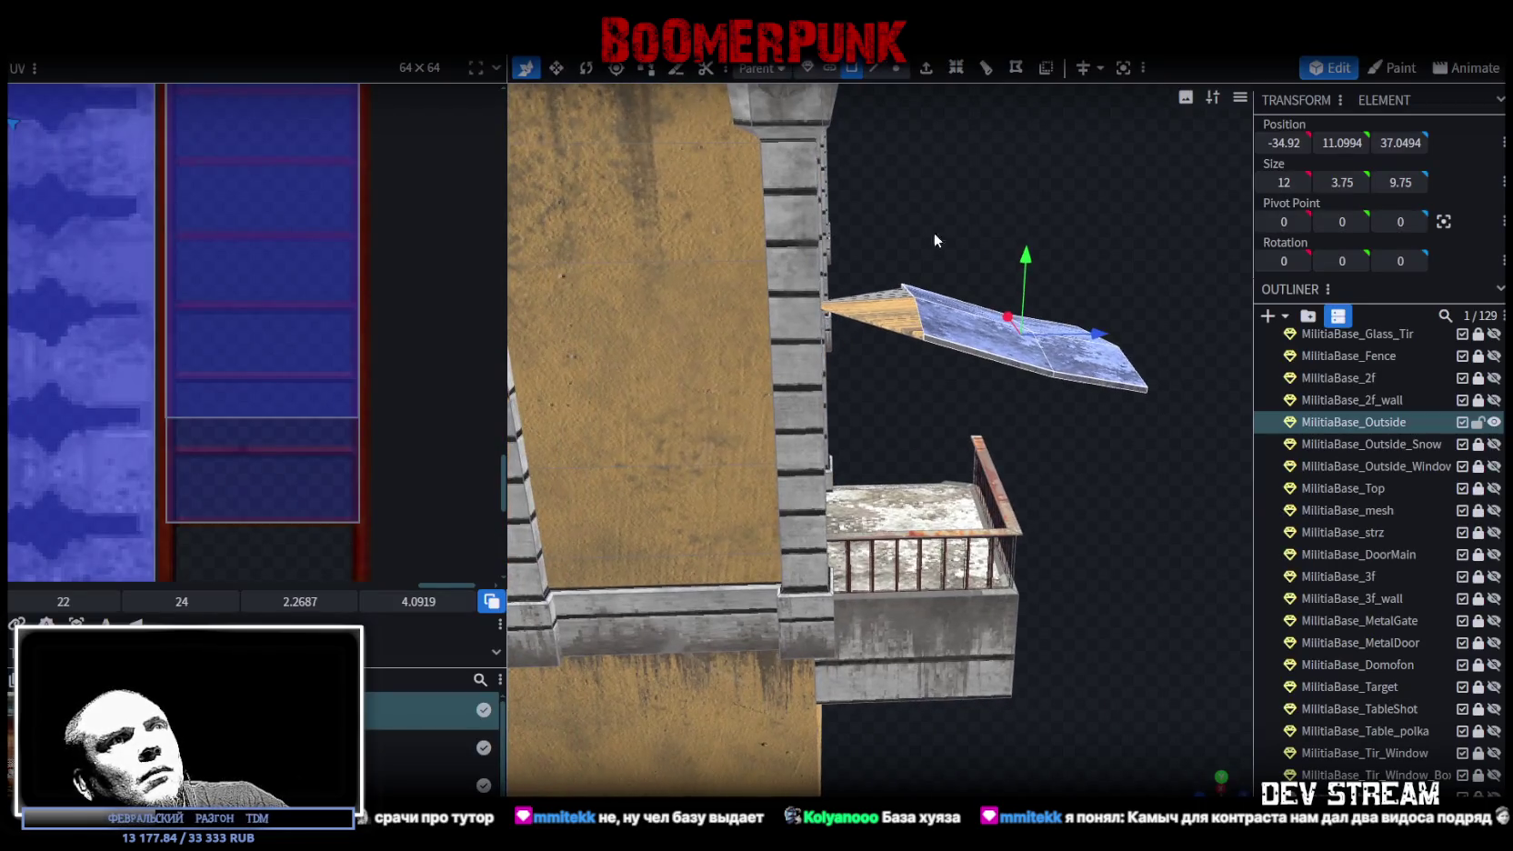
{"action": "left_click", "coordinate": [883, 343]}
{"action": "mouse_move", "coordinate": [883, 343]}
{"action": "left_mouse_down"}
{"action": "mouse_move", "coordinate": [922, 340]}
{"action": "mouse_move", "coordinate": [933, 369]}
{"action": "left_mouse_up"}
{"action": "left_click", "coordinate": [1022, 381]}
{"action": "mouse_move", "coordinate": [1021, 381]}
{"action": "left_mouse_down"}
{"action": "mouse_move", "coordinate": [1027, 409]}
{"action": "mouse_move", "coordinate": [1045, 400]}
{"action": "left_mouse_up"}
{"action": "left_click", "coordinate": [1046, 341]}
- Move the canopy -5 along Z and merge the 7 overlapping vertices
{"action": "left_click_drag", "start_coordinate": [1084, 329], "coordinate": [977, 332]}
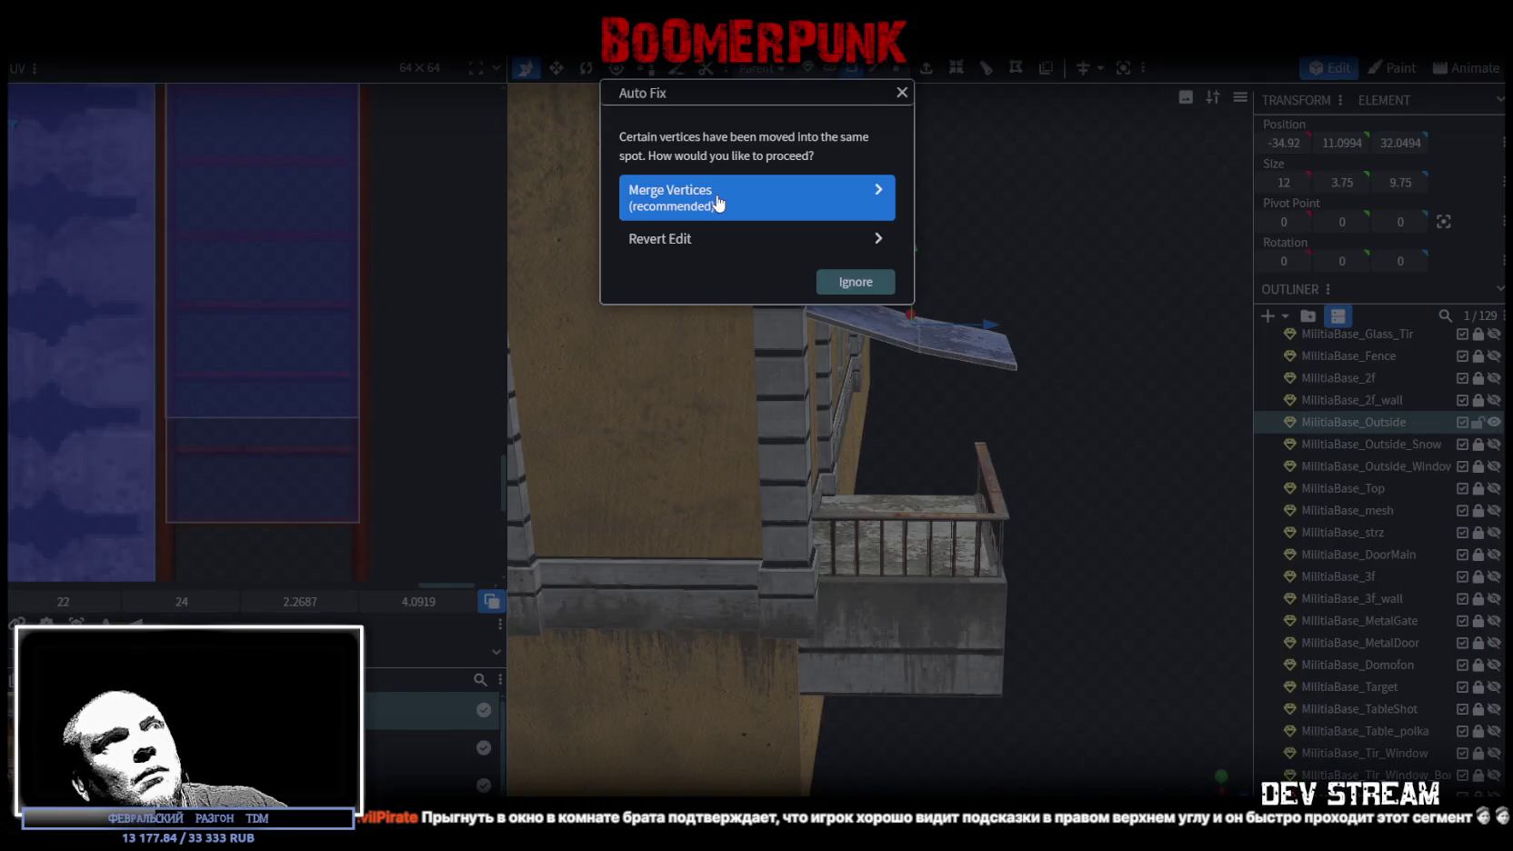
{"action": "left_click", "coordinate": [719, 200]}
{"action": "mouse_move", "coordinate": [853, 274]}
{"action": "left_mouse_down"}
{"action": "mouse_move", "coordinate": [990, 171]}
{"action": "mouse_move", "coordinate": [837, 277]}
{"action": "left_mouse_up"}
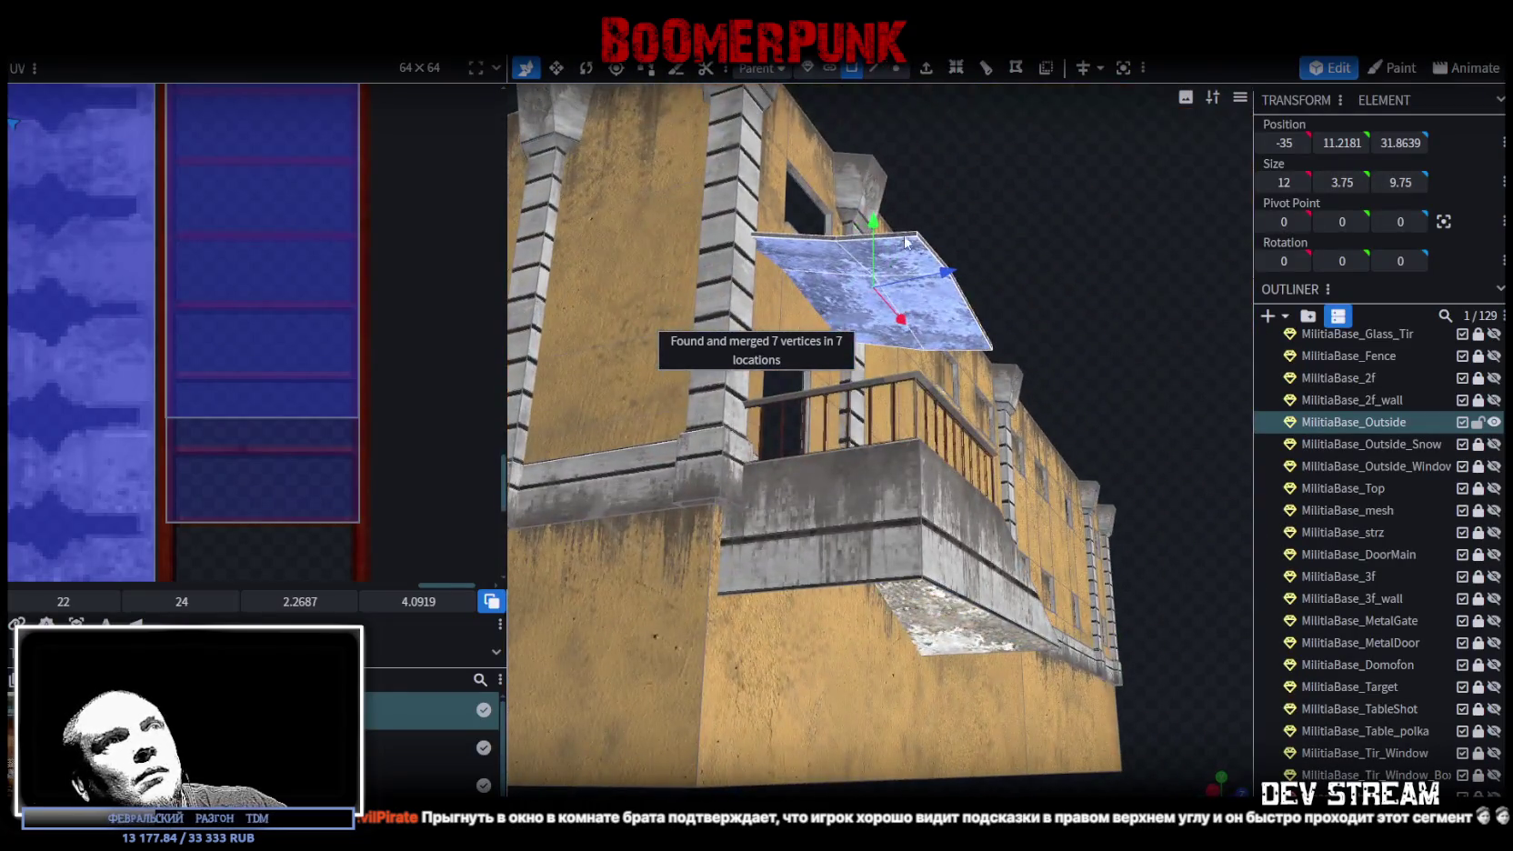
{"action": "left_click", "coordinate": [831, 280]}
{"action": "left_click", "coordinate": [831, 279]}
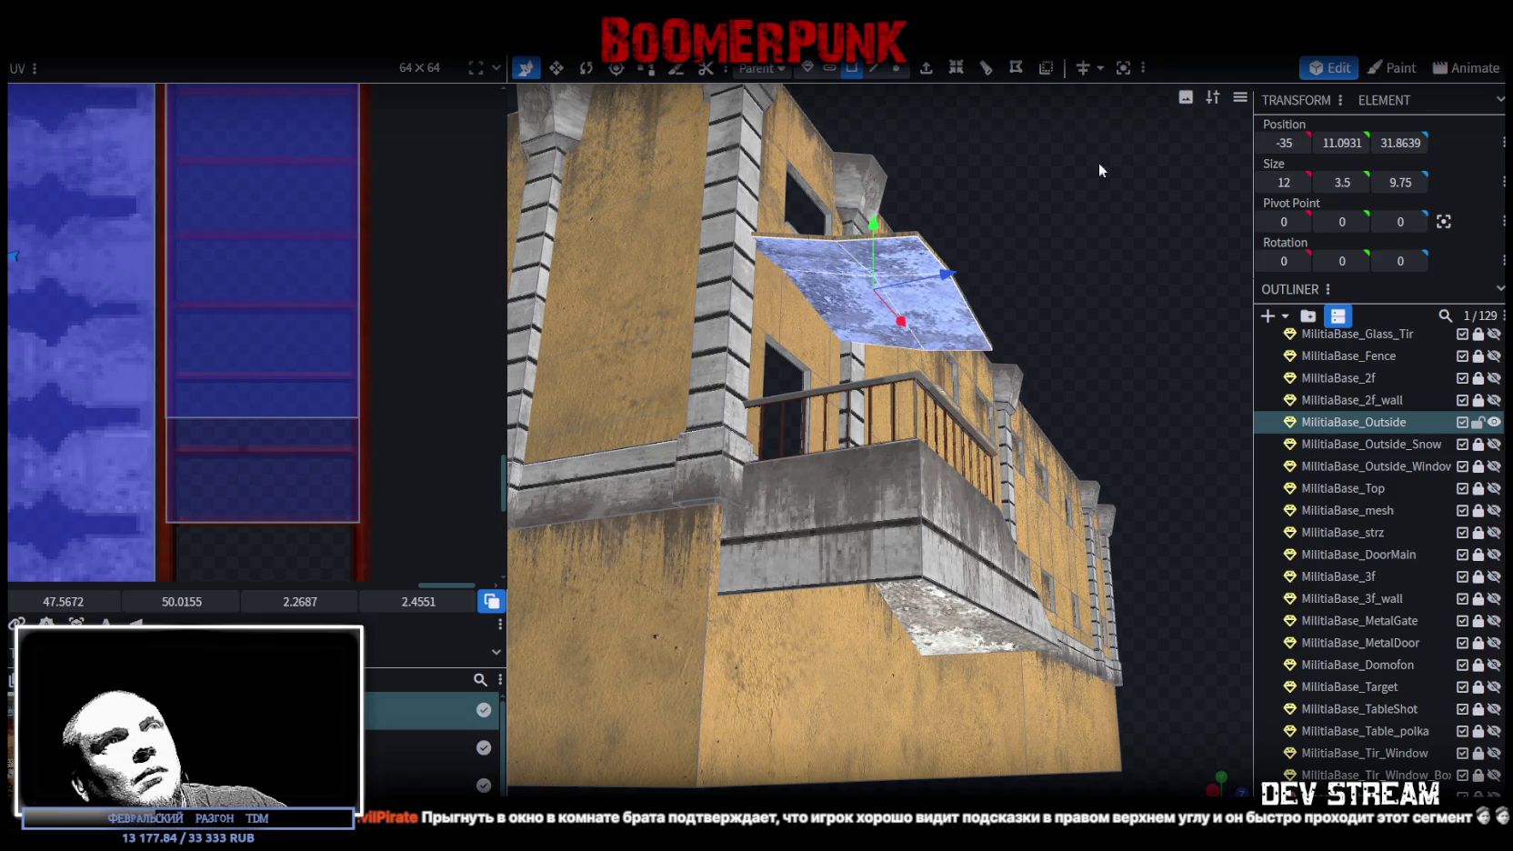
- Cycle the viewport shading past wireframe and orbit to view the building's side
{"action": "key", "text": "z"}
{"action": "key", "text": "z"}
{"action": "key", "text": "z"}
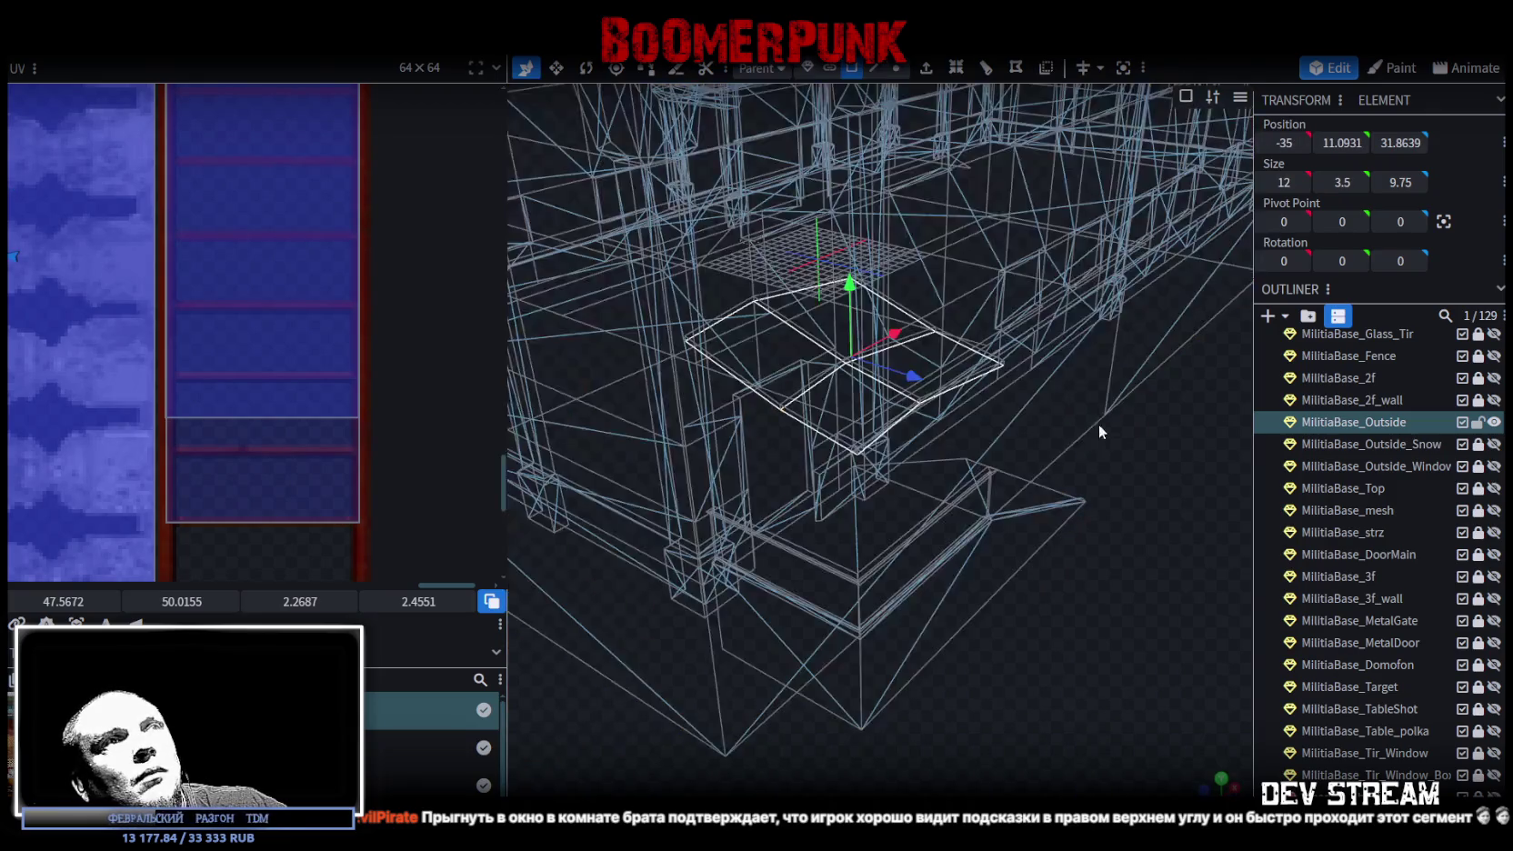
{"action": "mouse_move", "coordinate": [1134, 563]}
{"action": "left_mouse_down"}
{"action": "mouse_move", "coordinate": [1168, 408]}
{"action": "mouse_move", "coordinate": [1190, 495]}
{"action": "left_mouse_up"}
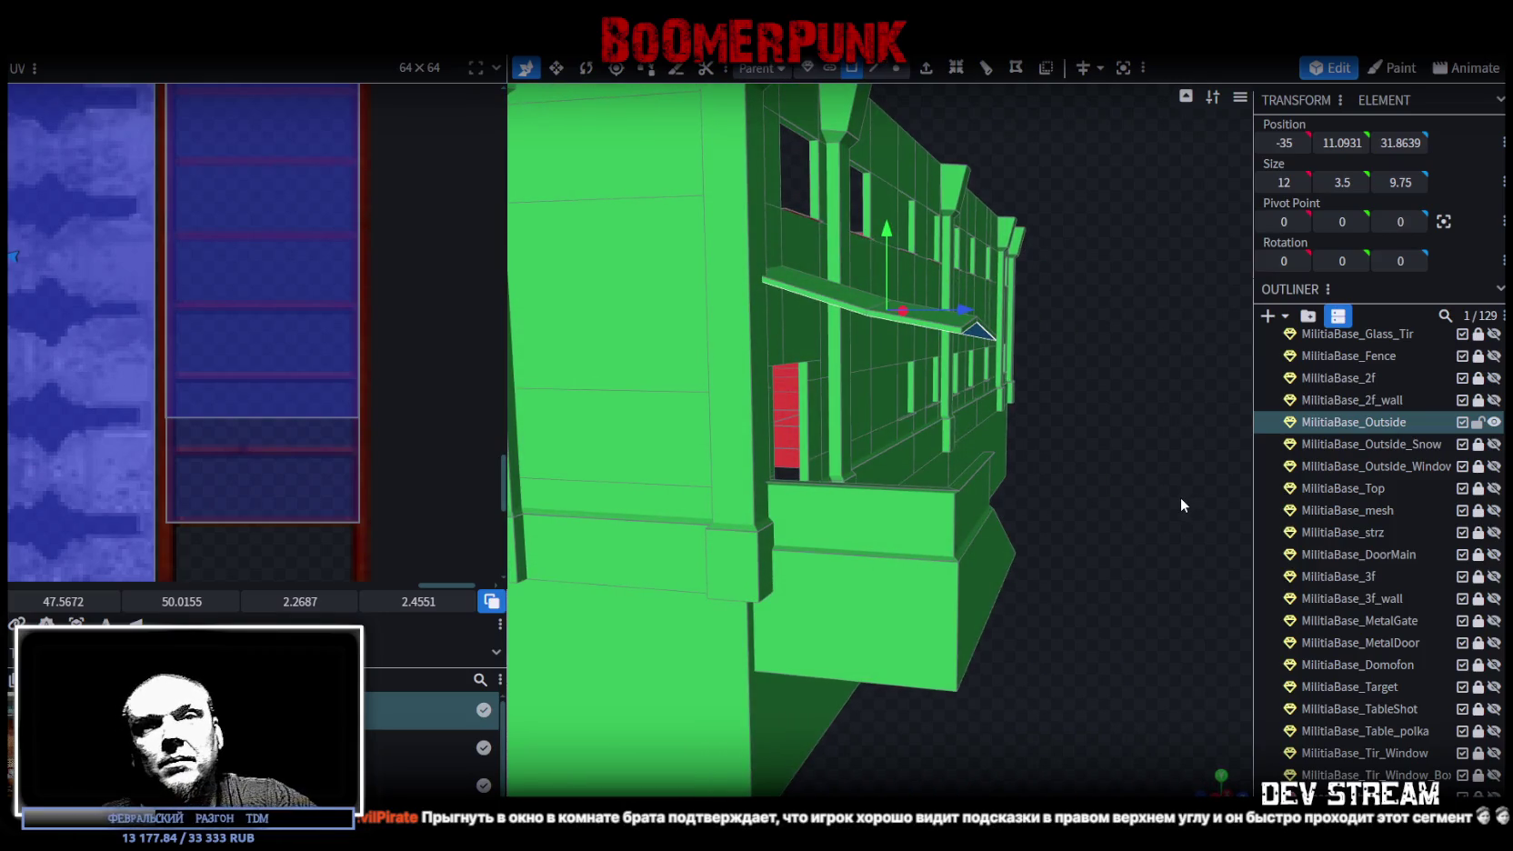
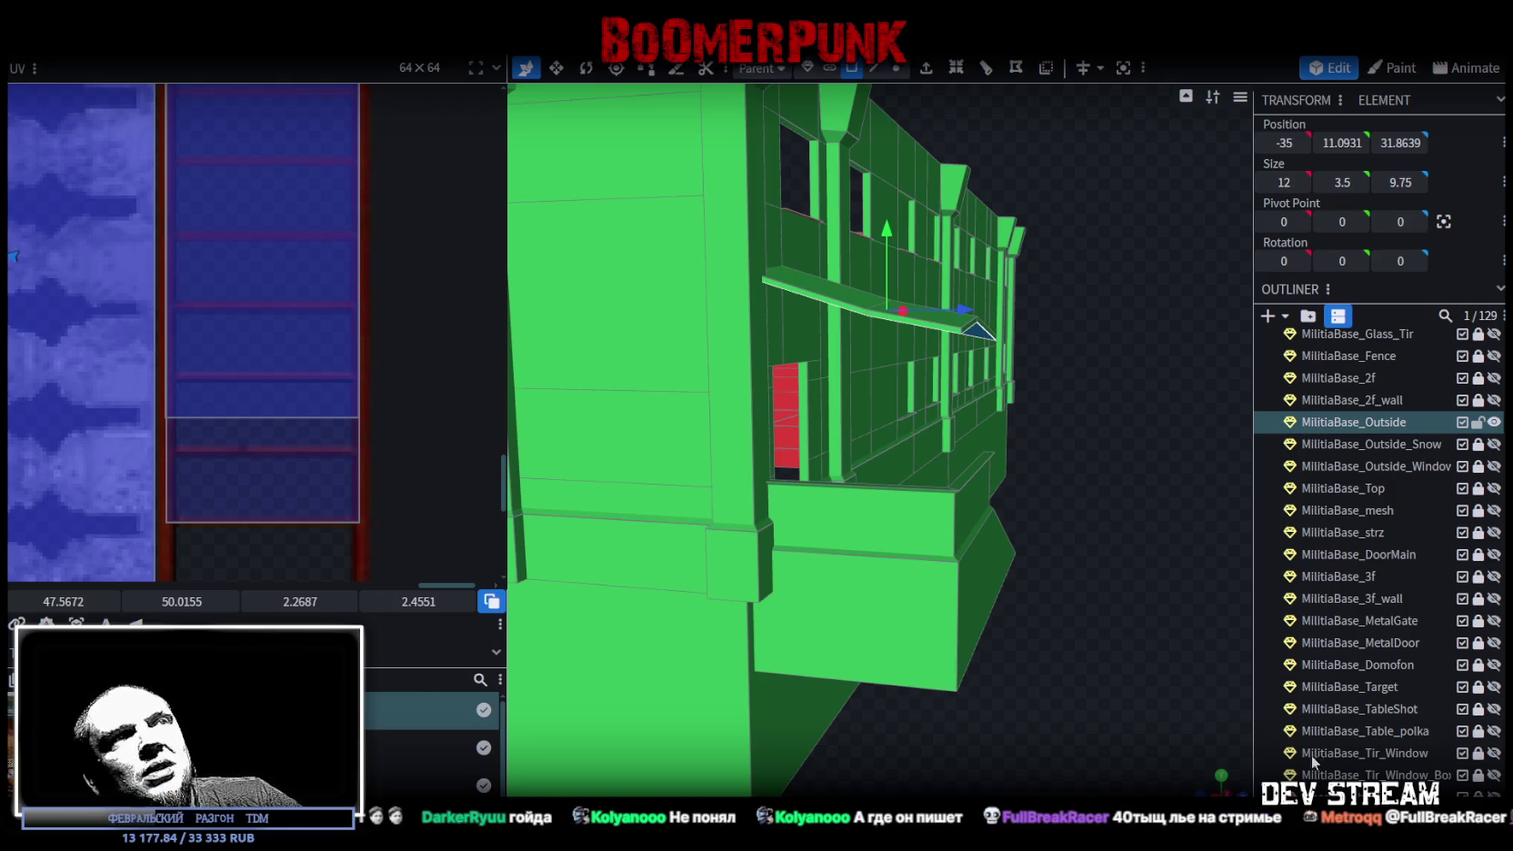
- Raise the awning's outer vertices on Y and push its corner vertex further out along Z
{"action": "mouse_move", "coordinate": [1127, 540]}
{"action": "left_mouse_down"}
{"action": "mouse_move", "coordinate": [1058, 639]}
{"action": "mouse_move", "coordinate": [1153, 582]}
{"action": "mouse_move", "coordinate": [1119, 557]}
{"action": "mouse_move", "coordinate": [1129, 576]}
{"action": "mouse_move", "coordinate": [1147, 353]}
{"action": "left_mouse_up"}
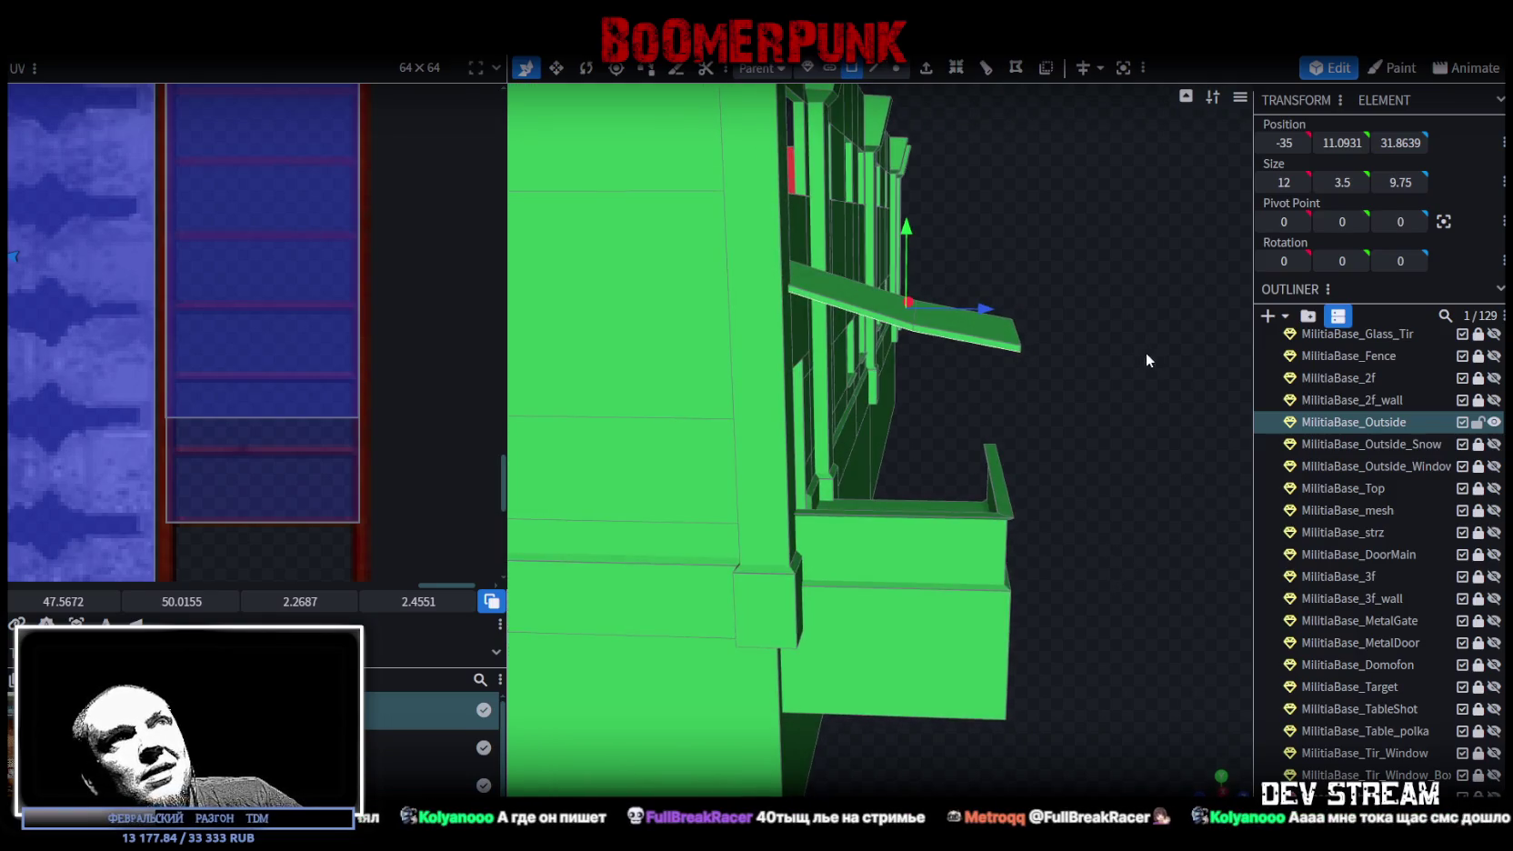
{"action": "left_click", "coordinate": [895, 68]}
{"action": "mouse_move", "coordinate": [1082, 241]}
{"action": "left_mouse_down"}
{"action": "mouse_move", "coordinate": [978, 374]}
{"action": "mouse_move", "coordinate": [1053, 464]}
{"action": "mouse_move", "coordinate": [1100, 444]}
{"action": "left_mouse_up"}
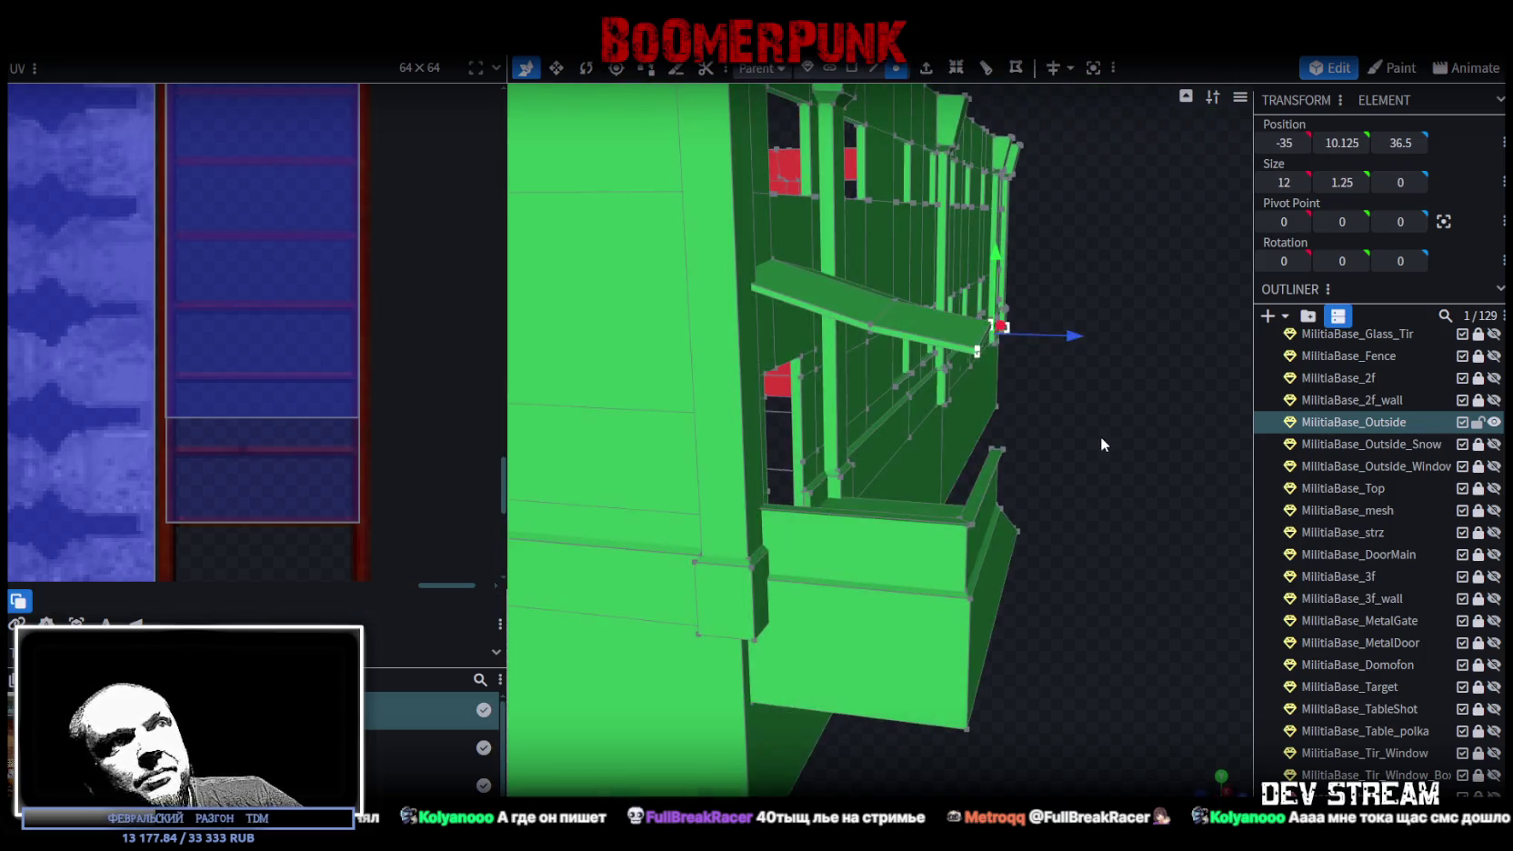
{"action": "mouse_move", "coordinate": [1002, 256]}
{"action": "left_mouse_down"}
{"action": "mouse_move", "coordinate": [996, 240]}
{"action": "mouse_move", "coordinate": [998, 262]}
{"action": "left_mouse_up"}
{"action": "mouse_move", "coordinate": [1093, 496]}
{"action": "left_mouse_down"}
{"action": "mouse_move", "coordinate": [1121, 539]}
{"action": "mouse_move", "coordinate": [1133, 485]}
{"action": "mouse_move", "coordinate": [1116, 460]}
{"action": "mouse_move", "coordinate": [856, 546]}
{"action": "mouse_move", "coordinate": [672, 566]}
{"action": "mouse_move", "coordinate": [737, 595]}
{"action": "mouse_move", "coordinate": [666, 564]}
{"action": "left_mouse_up"}
{"action": "left_click", "coordinate": [784, 428]}
{"action": "left_click_drag", "start_coordinate": [753, 423], "coordinate": [695, 426]}
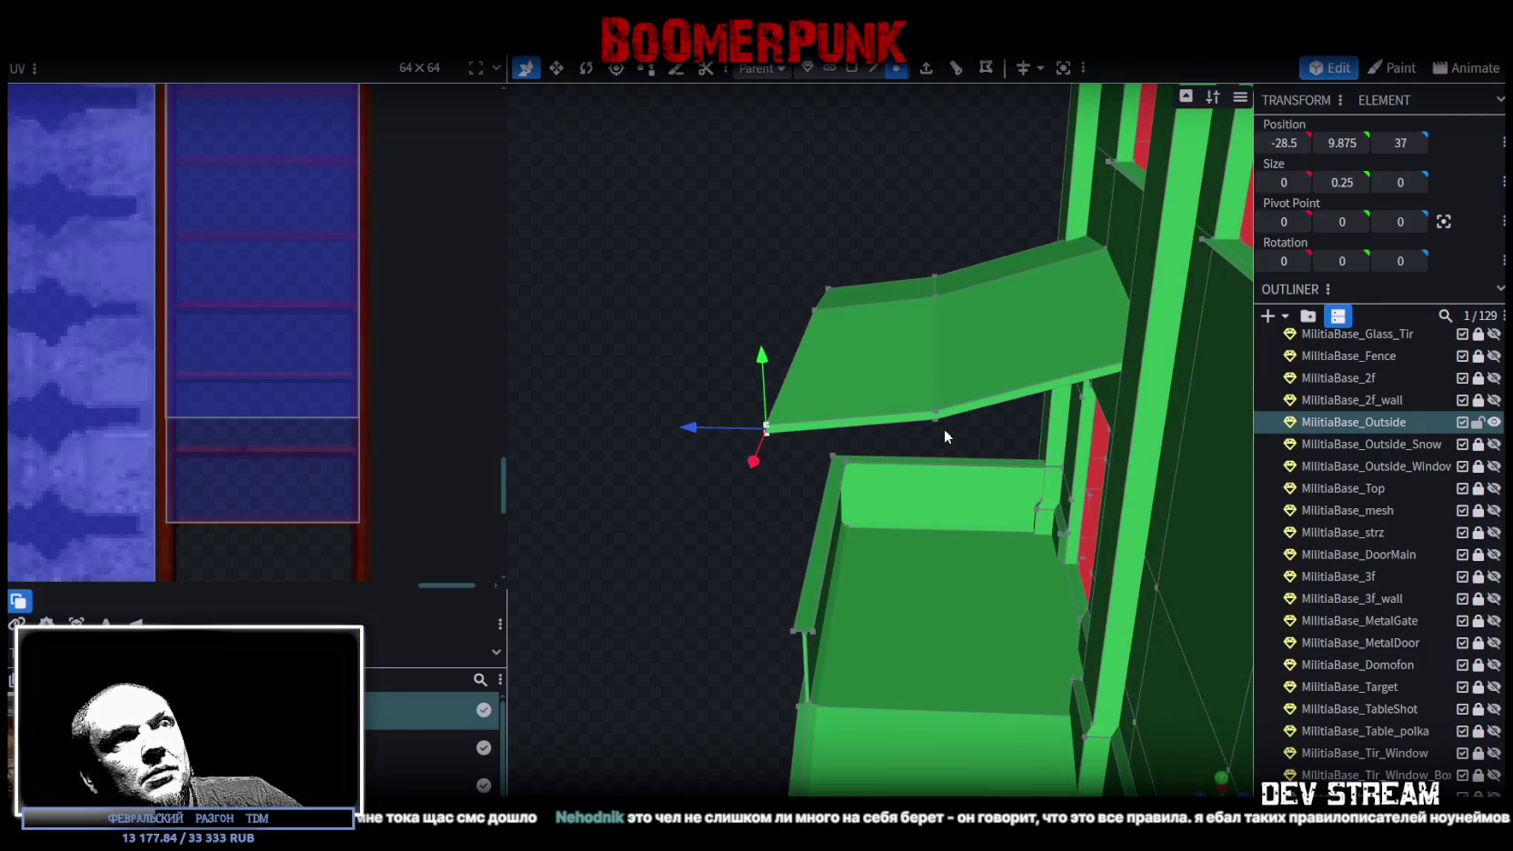
- Switch to face selection and select the awning's faces
{"action": "mouse_move", "coordinate": [679, 314]}
{"action": "left_mouse_down"}
{"action": "mouse_move", "coordinate": [922, 285]}
{"action": "mouse_move", "coordinate": [637, 354]}
{"action": "left_mouse_up"}
{"action": "scroll", "coordinate": [346, 437], "scroll_direction": "down", "scroll_amount": 2}
{"action": "scroll", "coordinate": [345, 431], "scroll_direction": "down", "scroll_amount": 4}
{"action": "mouse_move", "coordinate": [582, 588]}
{"action": "left_mouse_down"}
{"action": "mouse_move", "coordinate": [759, 730]}
{"action": "mouse_move", "coordinate": [955, 722]}
{"action": "left_mouse_up"}
{"action": "left_click", "coordinate": [853, 68]}
{"action": "mouse_move", "coordinate": [873, 272]}
{"action": "left_mouse_down"}
{"action": "mouse_move", "coordinate": [973, 302]}
{"action": "mouse_move", "coordinate": [905, 351]}
{"action": "left_mouse_up"}
{"action": "mouse_move", "coordinate": [986, 320]}
{"action": "left_mouse_down"}
{"action": "mouse_move", "coordinate": [836, 386]}
{"action": "mouse_move", "coordinate": [943, 382]}
{"action": "mouse_move", "coordinate": [817, 381]}
{"action": "left_mouse_up"}
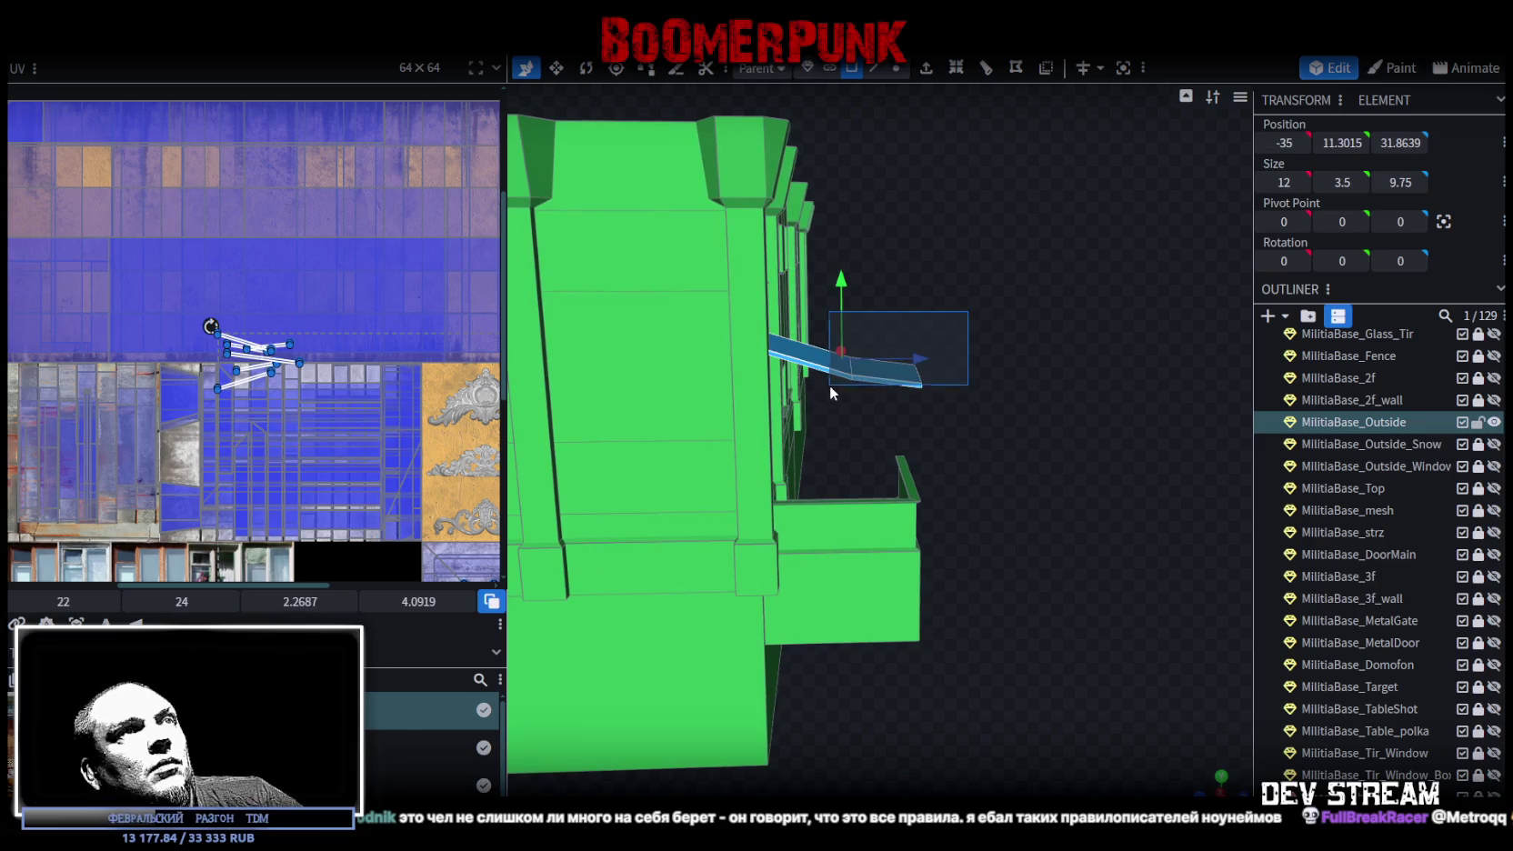
- Select the awning's front and upper faces
{"action": "scroll", "coordinate": [280, 379], "scroll_direction": "down", "scroll_amount": 5}
{"action": "scroll", "coordinate": [309, 427], "scroll_direction": "up", "scroll_amount": 3}
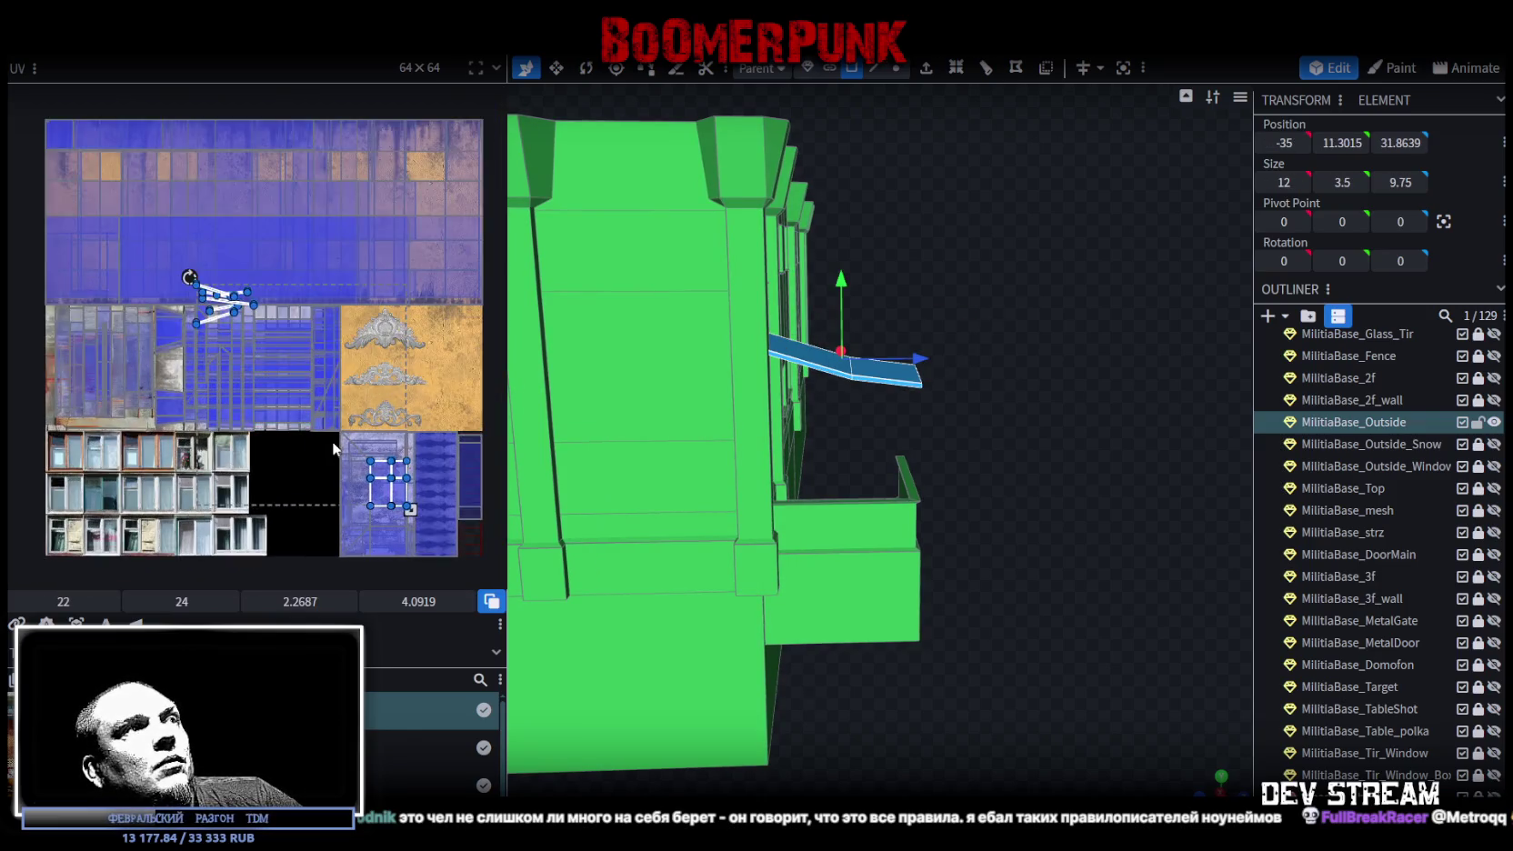
{"action": "scroll", "coordinate": [341, 437], "scroll_direction": "up", "scroll_amount": 3}
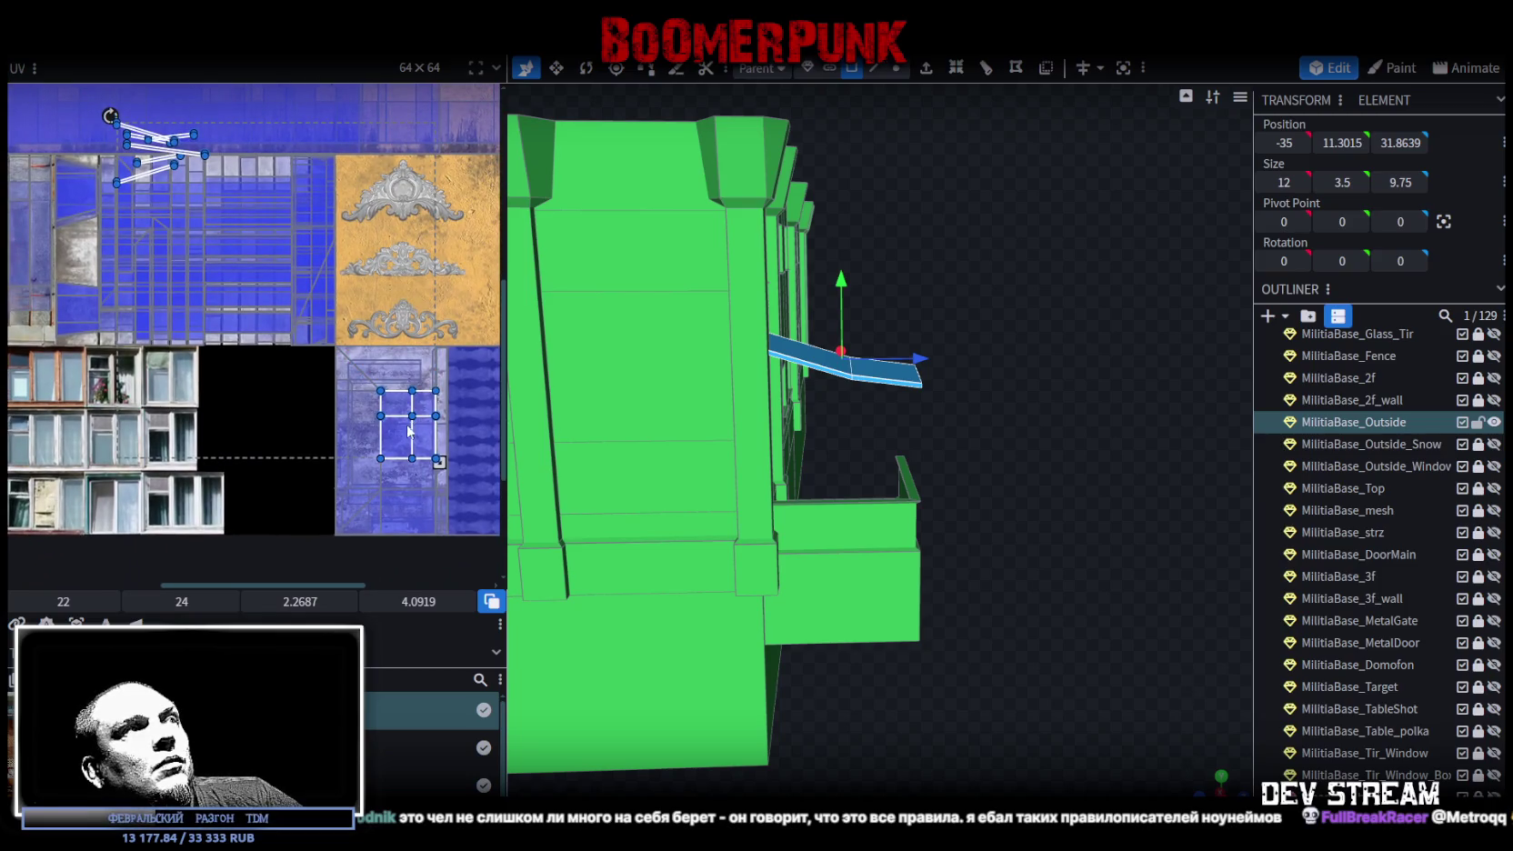
{"action": "mouse_move", "coordinate": [944, 357]}
{"action": "left_mouse_down"}
{"action": "mouse_move", "coordinate": [911, 439]}
{"action": "mouse_move", "coordinate": [962, 337]}
{"action": "mouse_move", "coordinate": [974, 435]}
{"action": "mouse_move", "coordinate": [761, 336]}
{"action": "left_mouse_up"}
{"action": "left_click", "coordinate": [915, 358]}
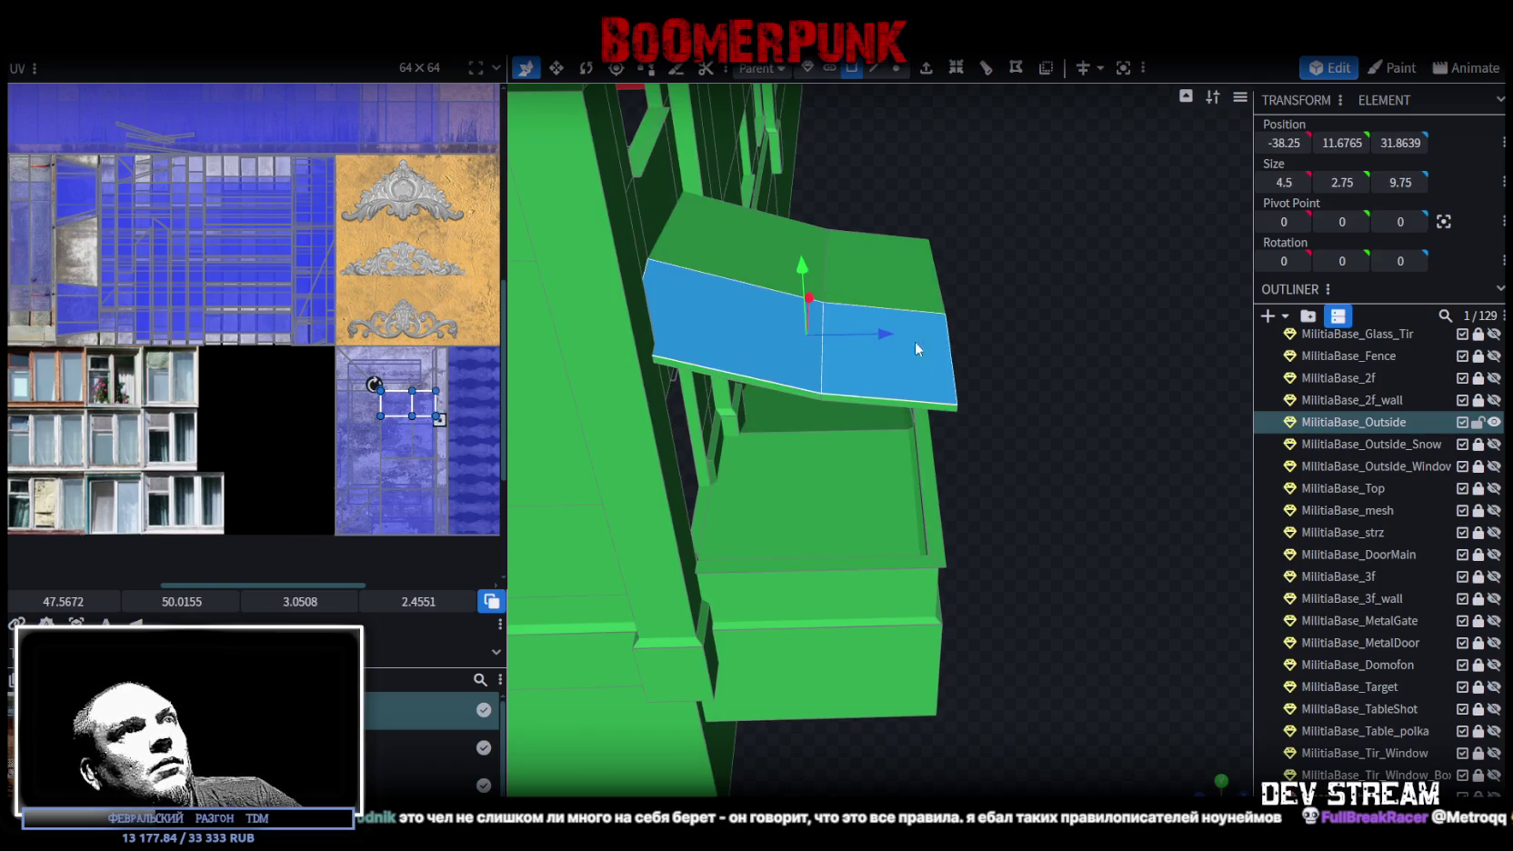
{"action": "left_click", "coordinate": [764, 255]}
{"action": "mouse_move", "coordinate": [765, 256]}
{"action": "left_mouse_down"}
{"action": "mouse_move", "coordinate": [1078, 281]}
{"action": "mouse_move", "coordinate": [787, 293]}
{"action": "left_mouse_up"}
{"action": "left_click", "coordinate": [787, 293]}
{"action": "left_click", "coordinate": [777, 331]}
{"action": "left_click", "coordinate": [896, 355], "text": "shift"}
{"action": "left_click", "coordinate": [923, 306], "text": "shift"}
- Drag the awning faces' UVs to a new facade texture patch starting at UV 26.5047, 52.6405
{"action": "scroll", "coordinate": [325, 435], "scroll_direction": "down", "scroll_amount": 3}
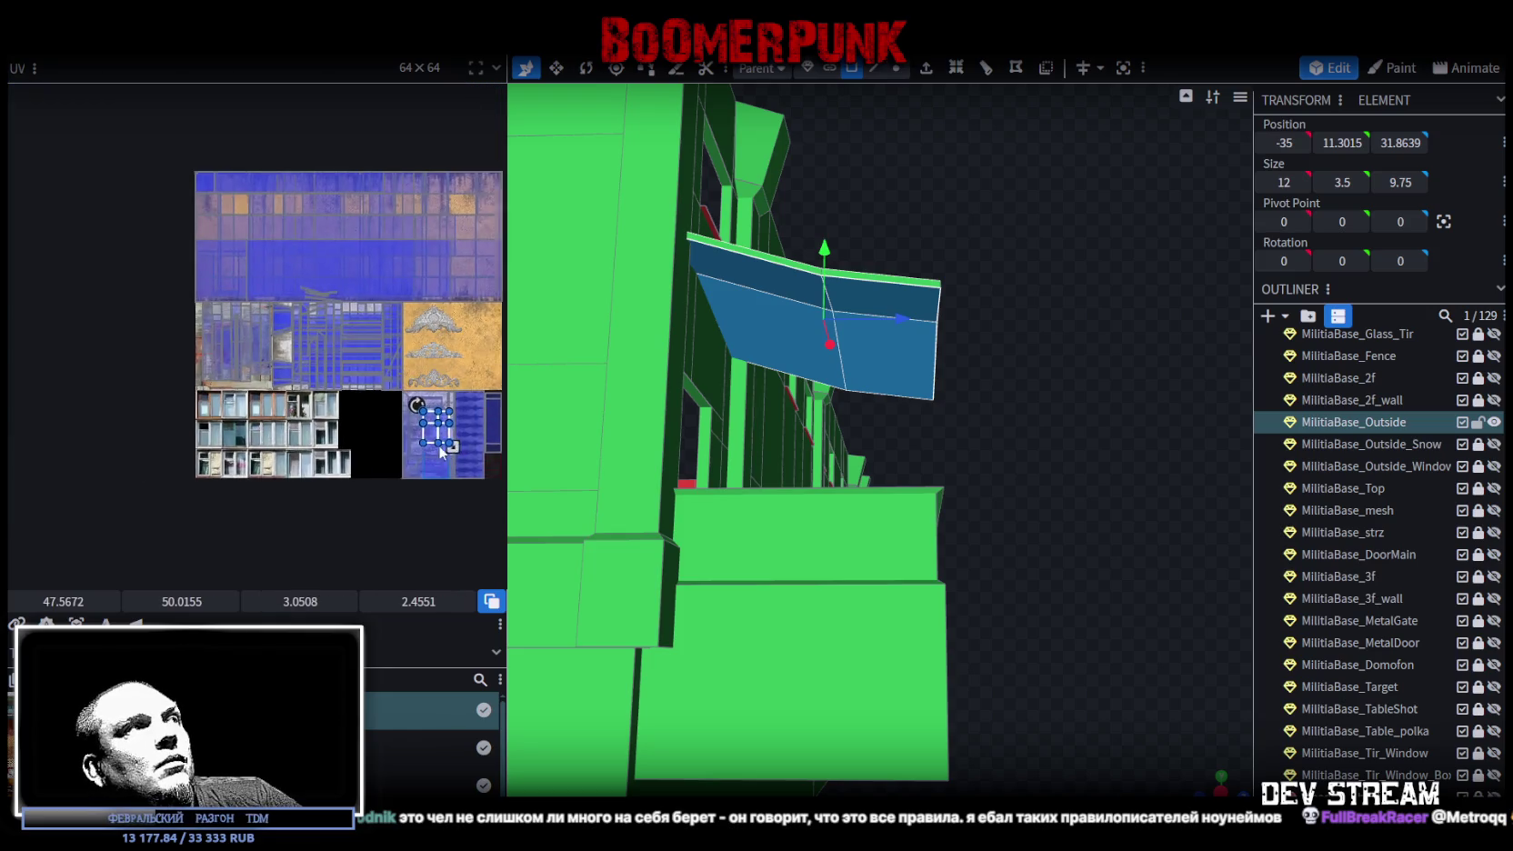
{"action": "left_click_drag", "start_coordinate": [475, 459], "coordinate": [372, 473]}
{"action": "left_click_drag", "start_coordinate": [1035, 401], "coordinate": [1058, 459]}
{"action": "left_click_drag", "start_coordinate": [1063, 233], "coordinate": [779, 354]}
- Split the selected awning faces into a separate mesh, then lock and hide MilitiaBase_Outside
{"action": "right_click", "coordinate": [771, 291]}
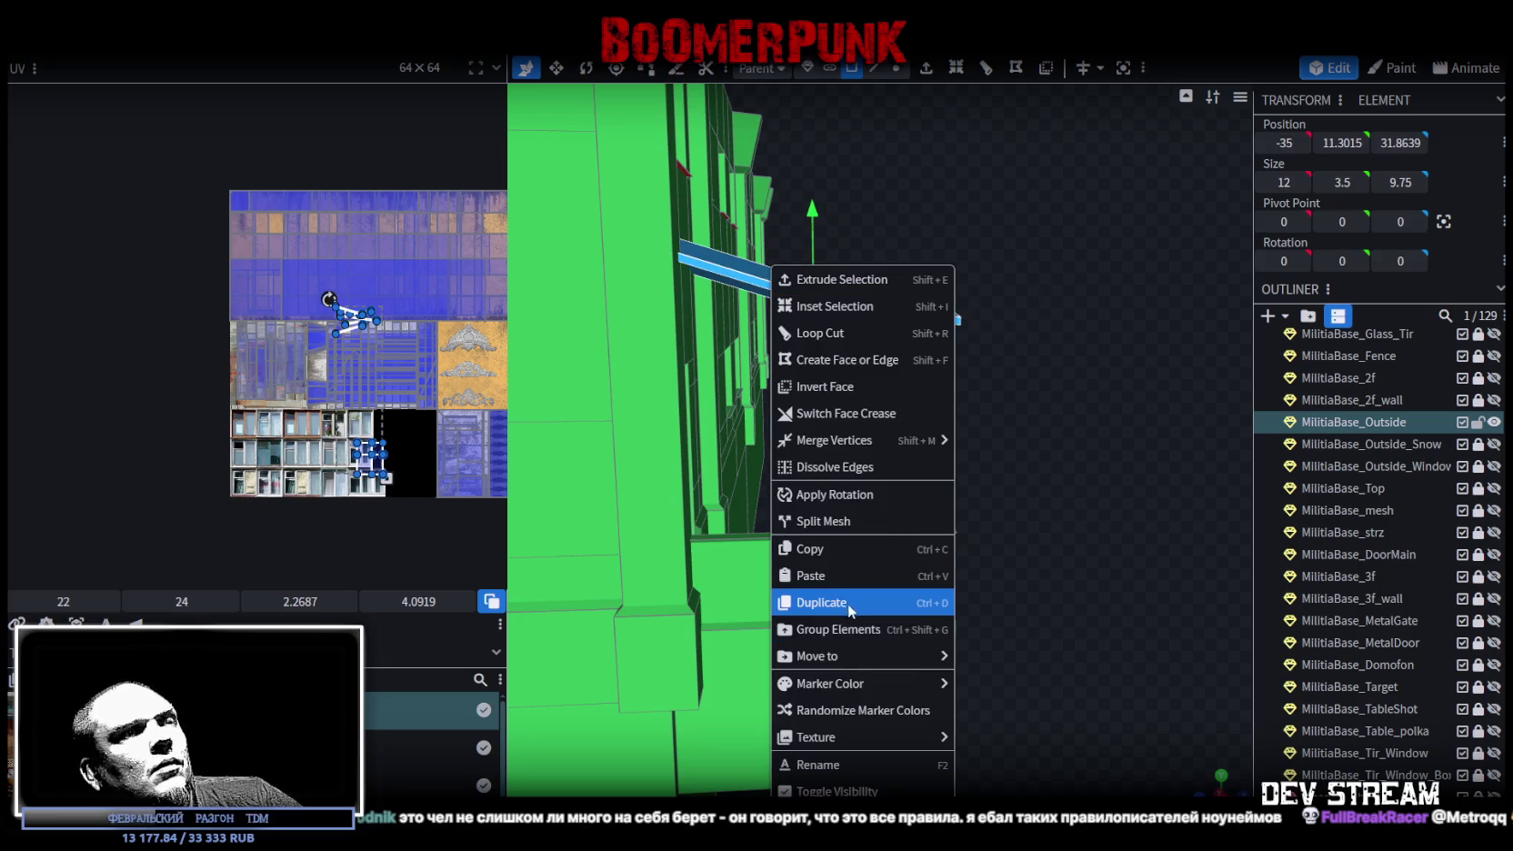
{"action": "left_click", "coordinate": [849, 531]}
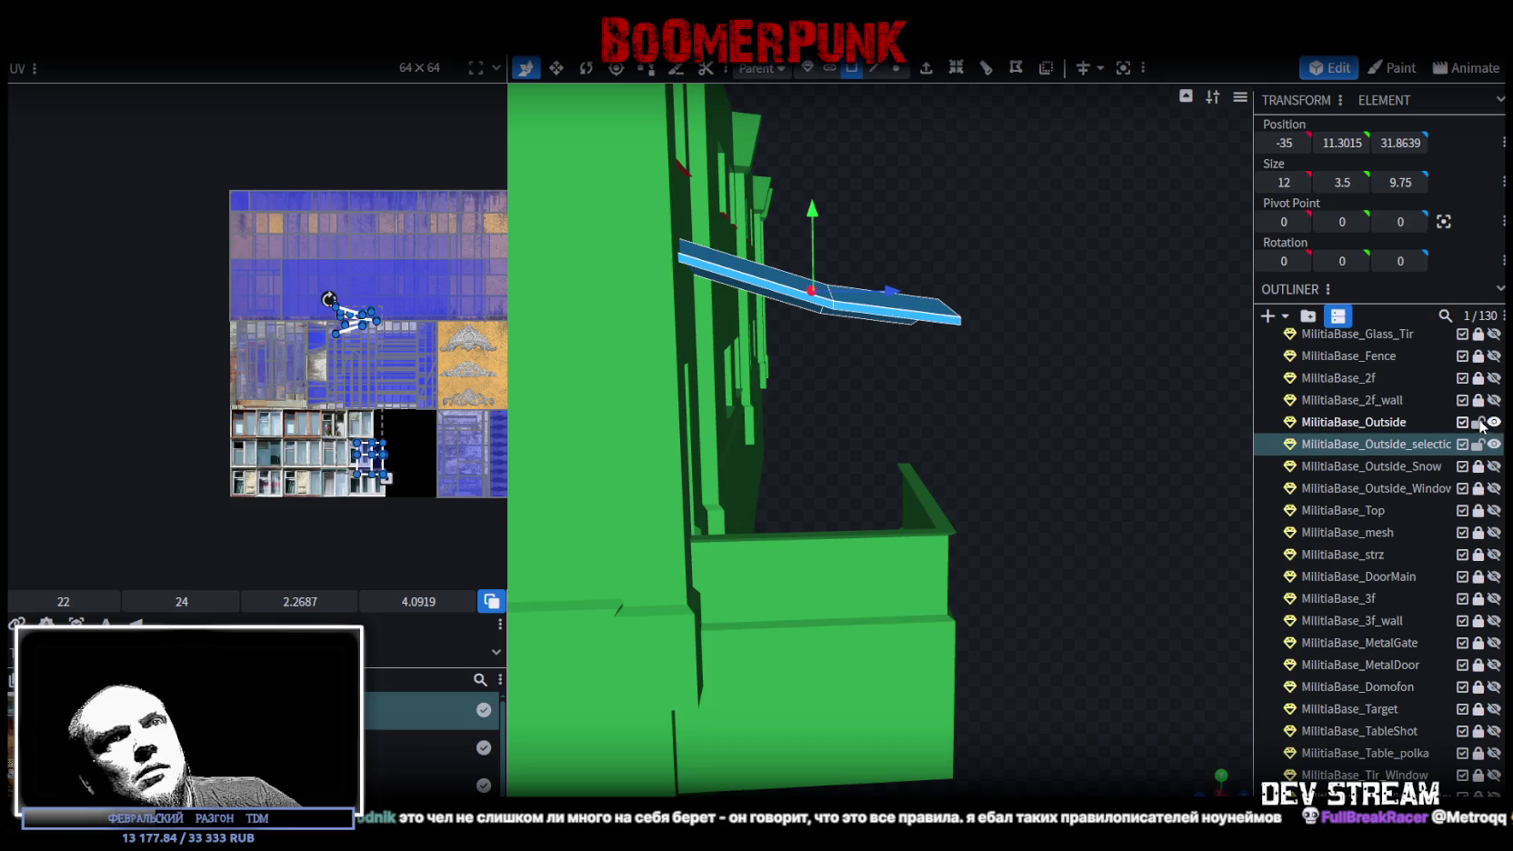
{"action": "left_click", "coordinate": [1478, 422]}
{"action": "left_click", "coordinate": [1494, 422]}
- Rotate the awning's edge strip UV upright and place it on rusty metal at UV 3.5514, 32.1483
{"action": "scroll", "coordinate": [454, 334], "scroll_direction": "up", "scroll_amount": 3}
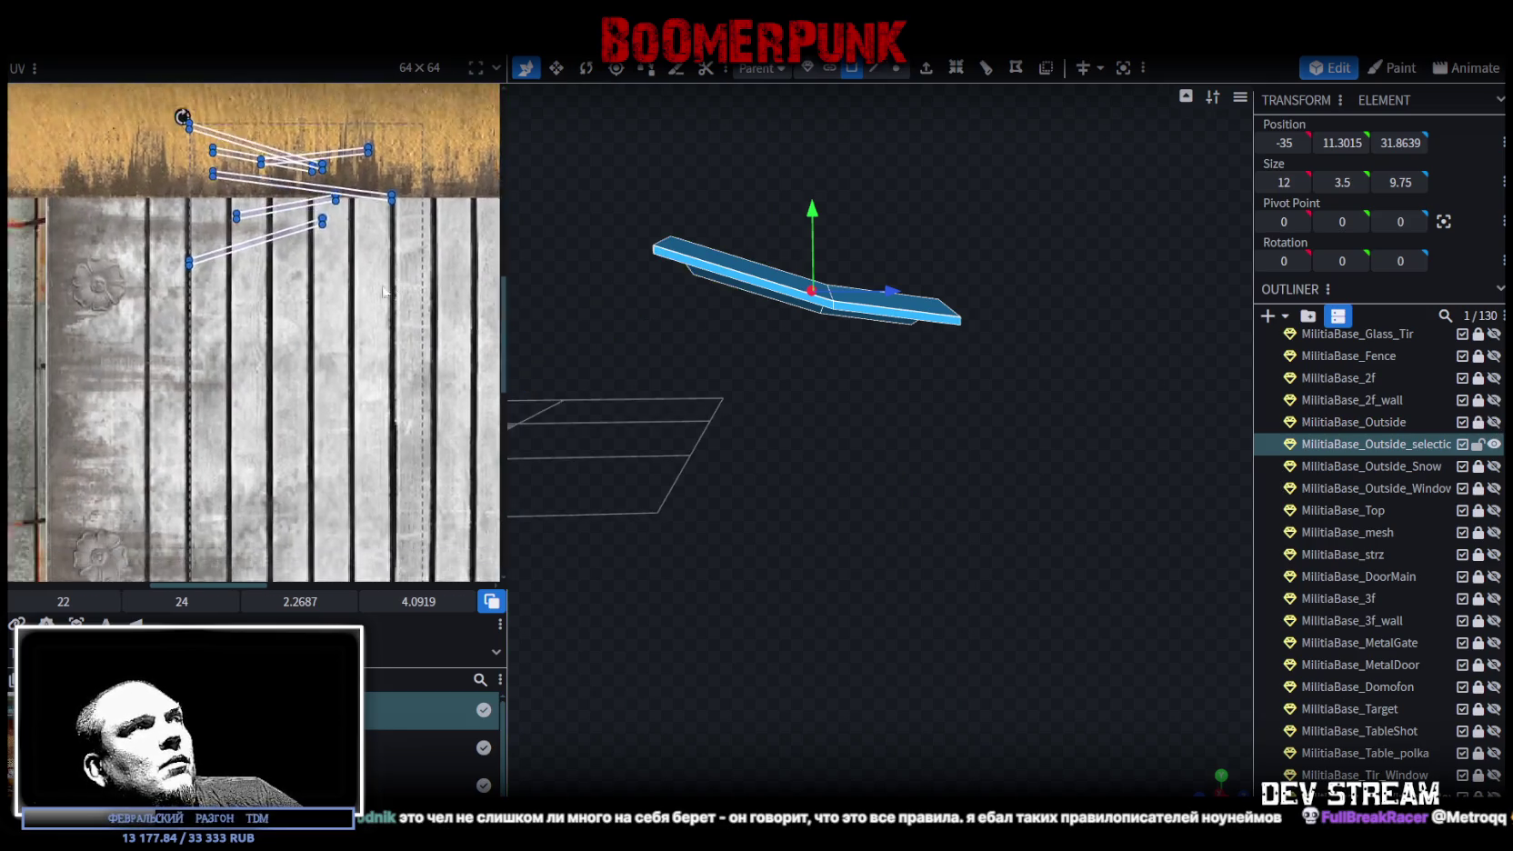
{"action": "left_click_drag", "start_coordinate": [318, 145], "coordinate": [445, 333]}
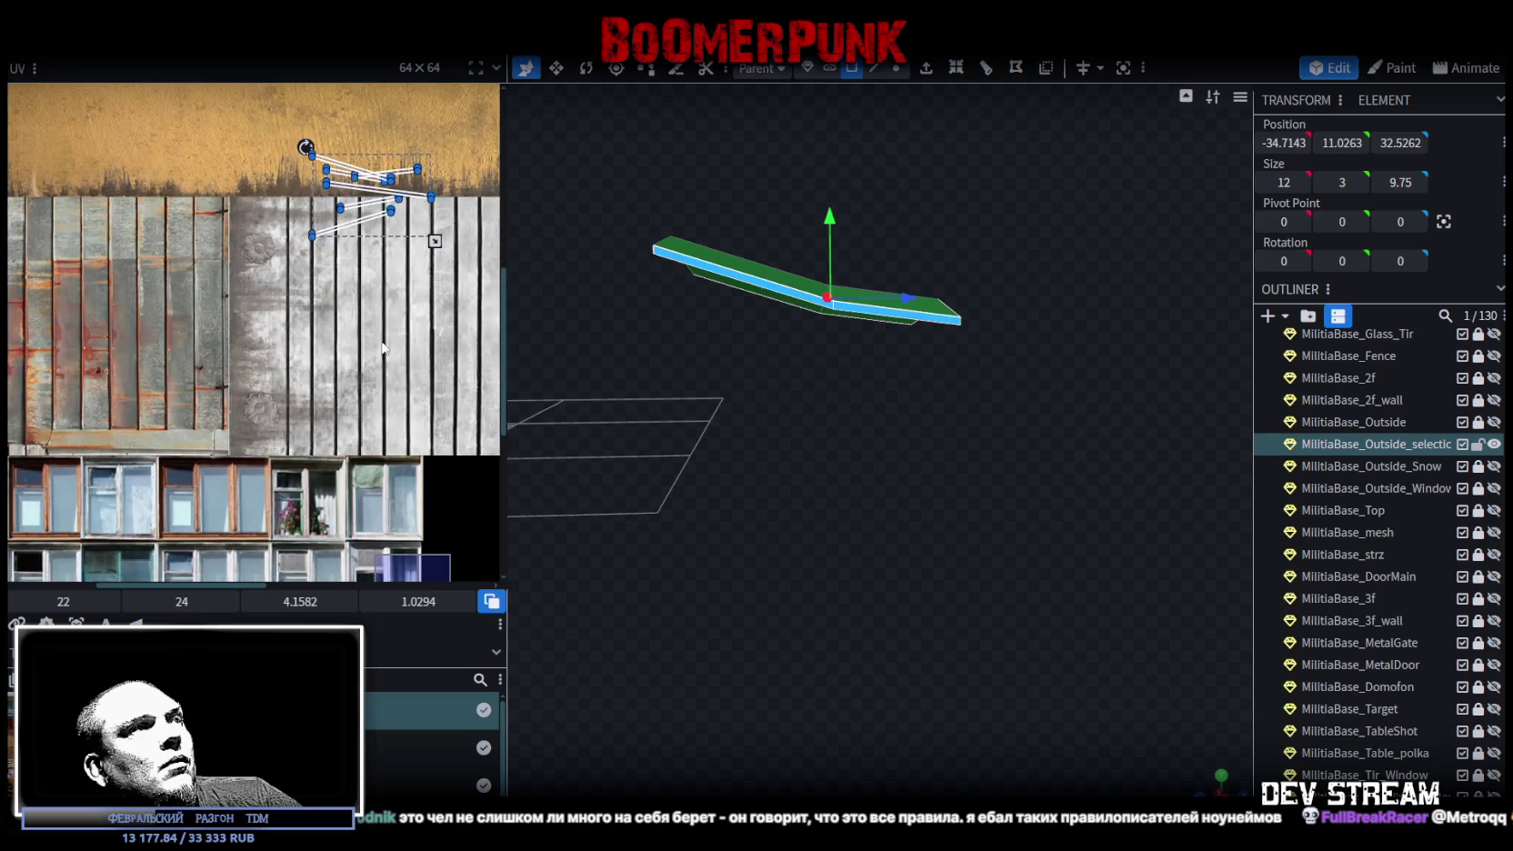
{"action": "scroll", "coordinate": [404, 270], "scroll_direction": "up", "scroll_amount": 2}
{"action": "left_click_drag", "start_coordinate": [403, 270], "coordinate": [368, 354]}
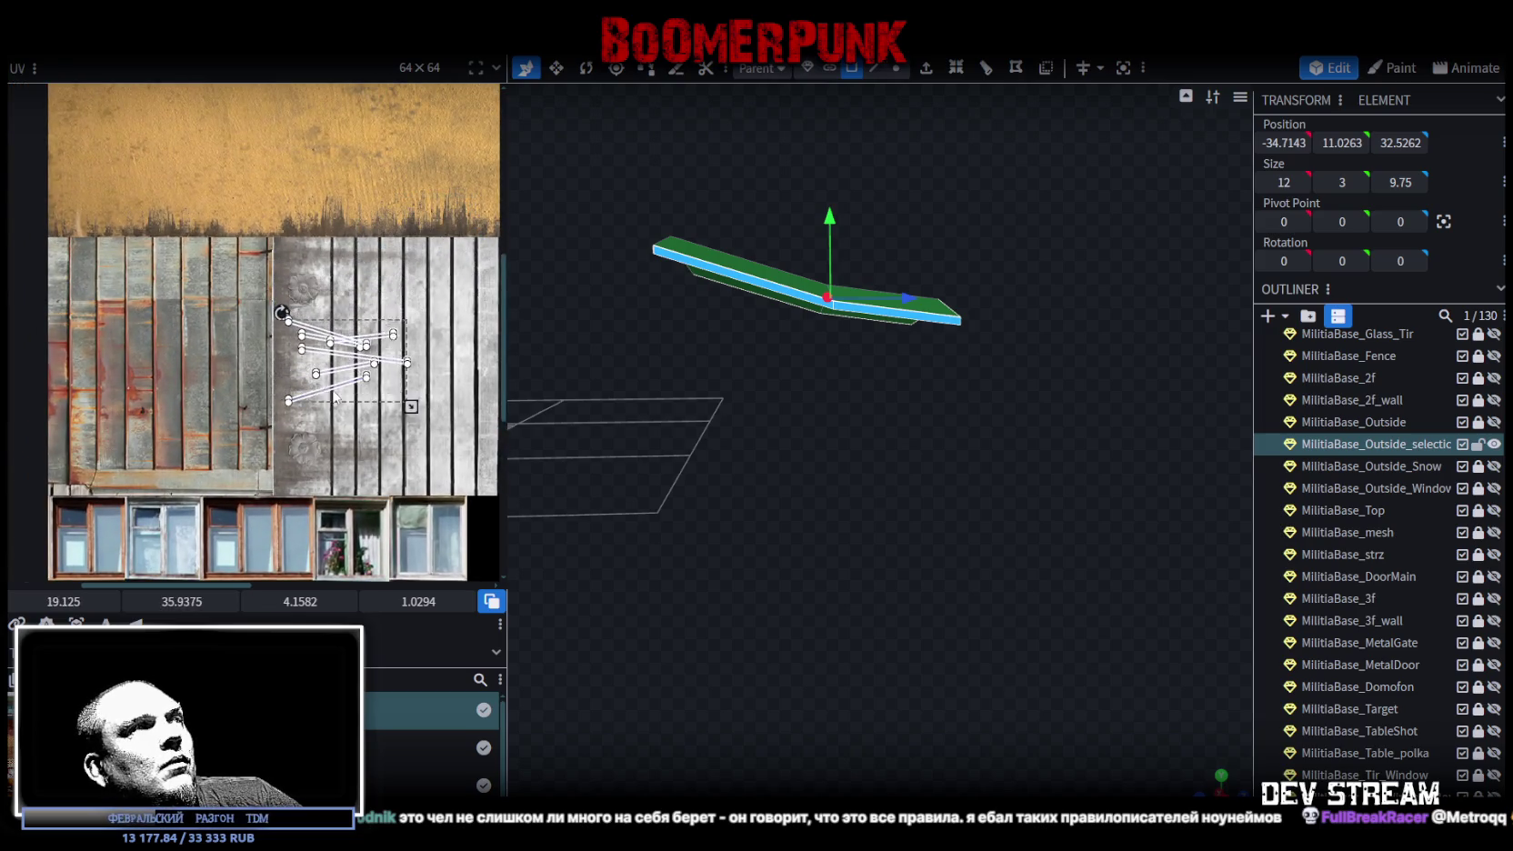
{"action": "scroll", "coordinate": [336, 364], "scroll_direction": "up", "scroll_amount": 2}
{"action": "left_click", "coordinate": [322, 408]}
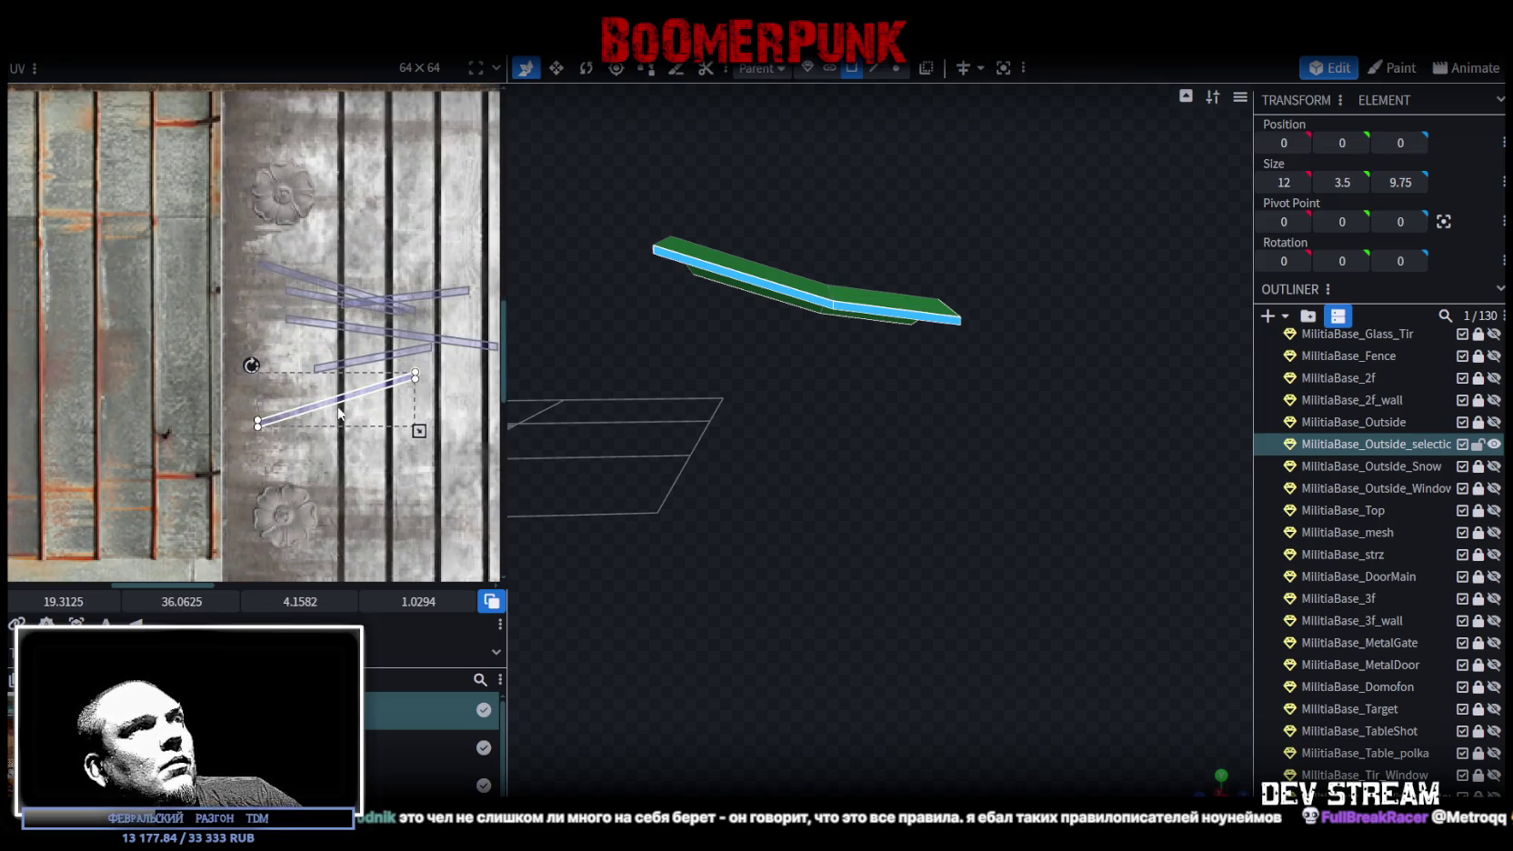
{"action": "left_click_drag", "start_coordinate": [251, 365], "coordinate": [404, 304]}
{"action": "scroll", "coordinate": [436, 382], "scroll_direction": "left", "scroll_amount": 3}
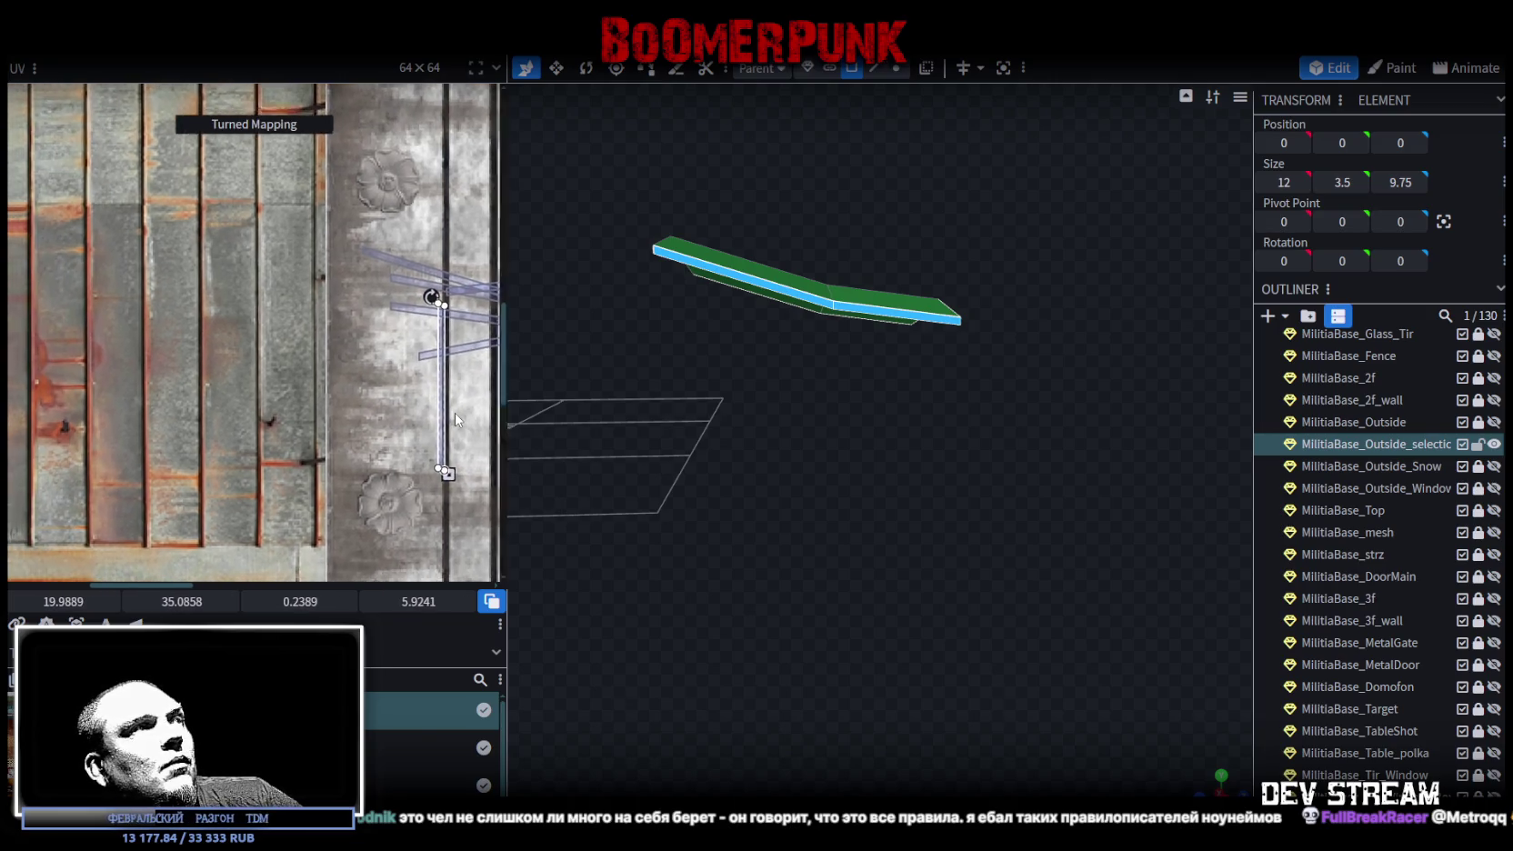
{"action": "left_click_drag", "start_coordinate": [441, 400], "coordinate": [91, 398]}
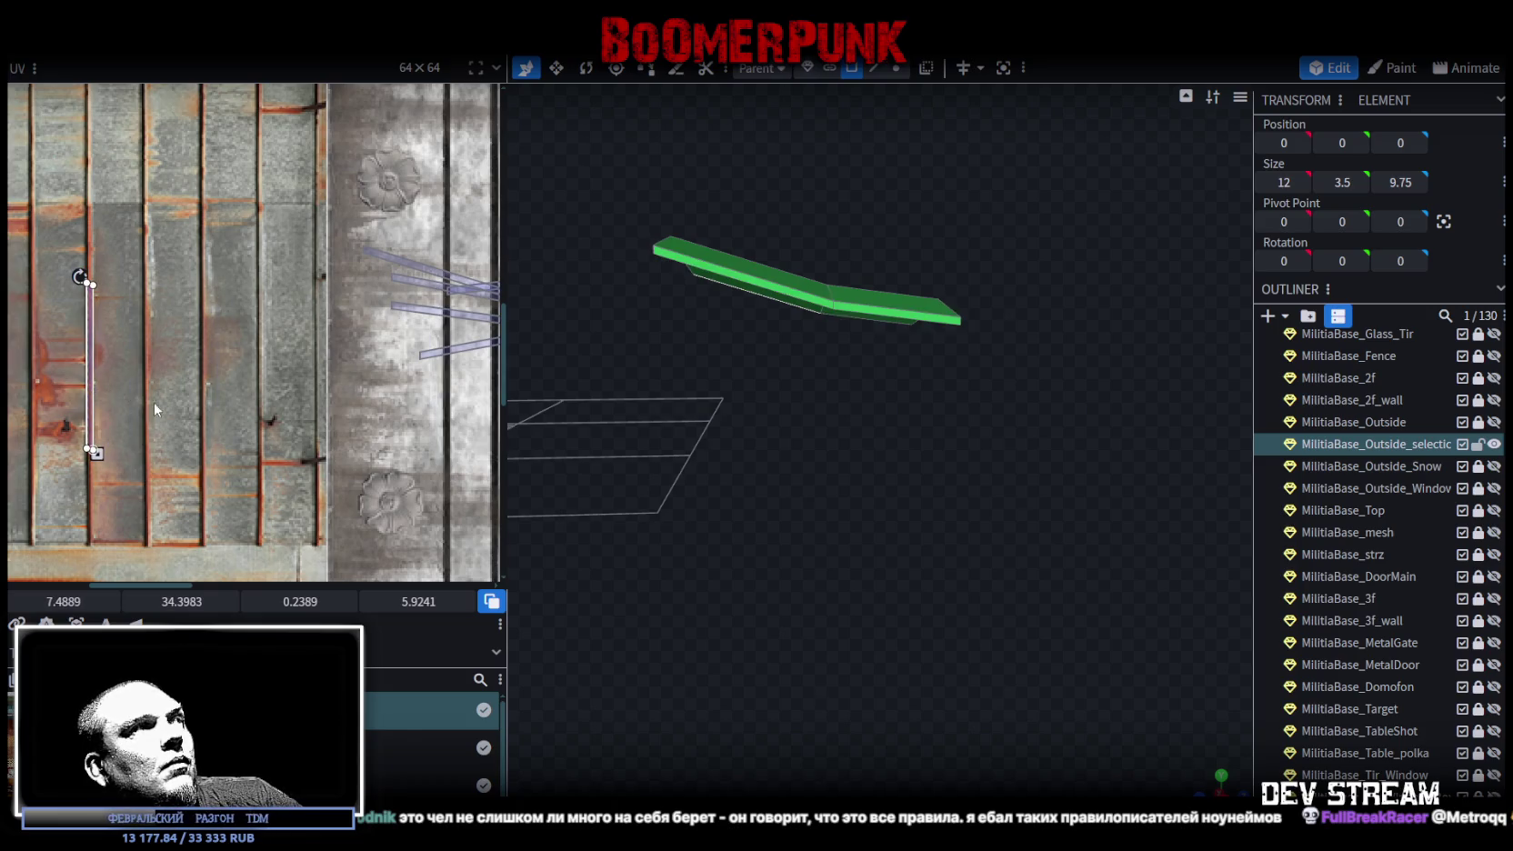
{"action": "scroll", "coordinate": [182, 400], "scroll_direction": "left", "scroll_amount": 5}
{"action": "scroll", "coordinate": [342, 396], "scroll_direction": "up", "scroll_amount": 2}
{"action": "left_click_drag", "start_coordinate": [347, 389], "coordinate": [178, 293]}
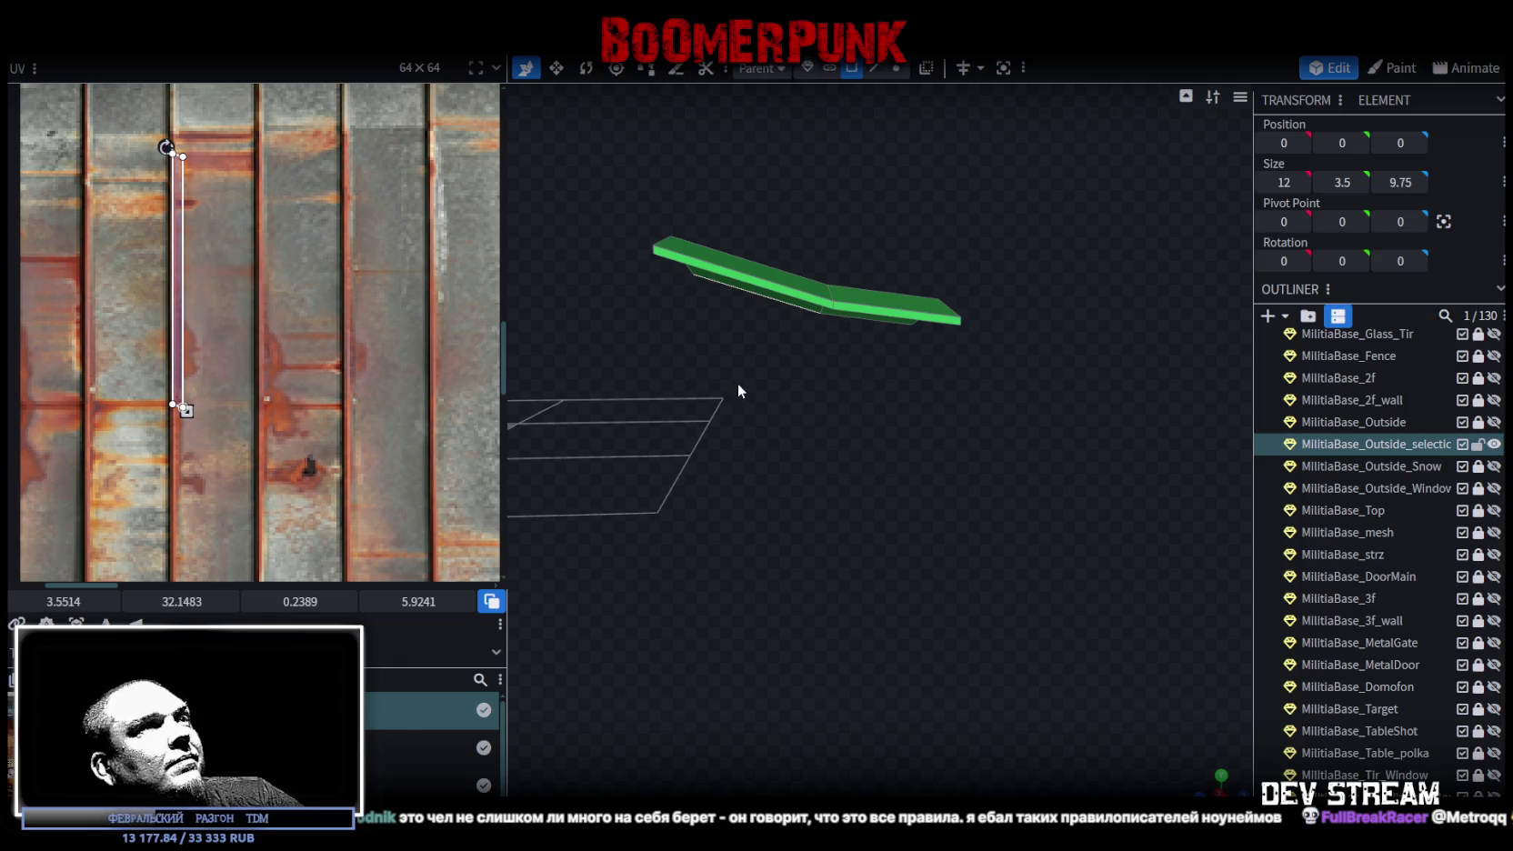
- Move another face's UV strip further left to 8.25, 35.5625
{"action": "scroll", "coordinate": [381, 317], "scroll_direction": "down", "scroll_amount": 4}
{"action": "scroll", "coordinate": [373, 333], "scroll_direction": "up", "scroll_amount": 2}
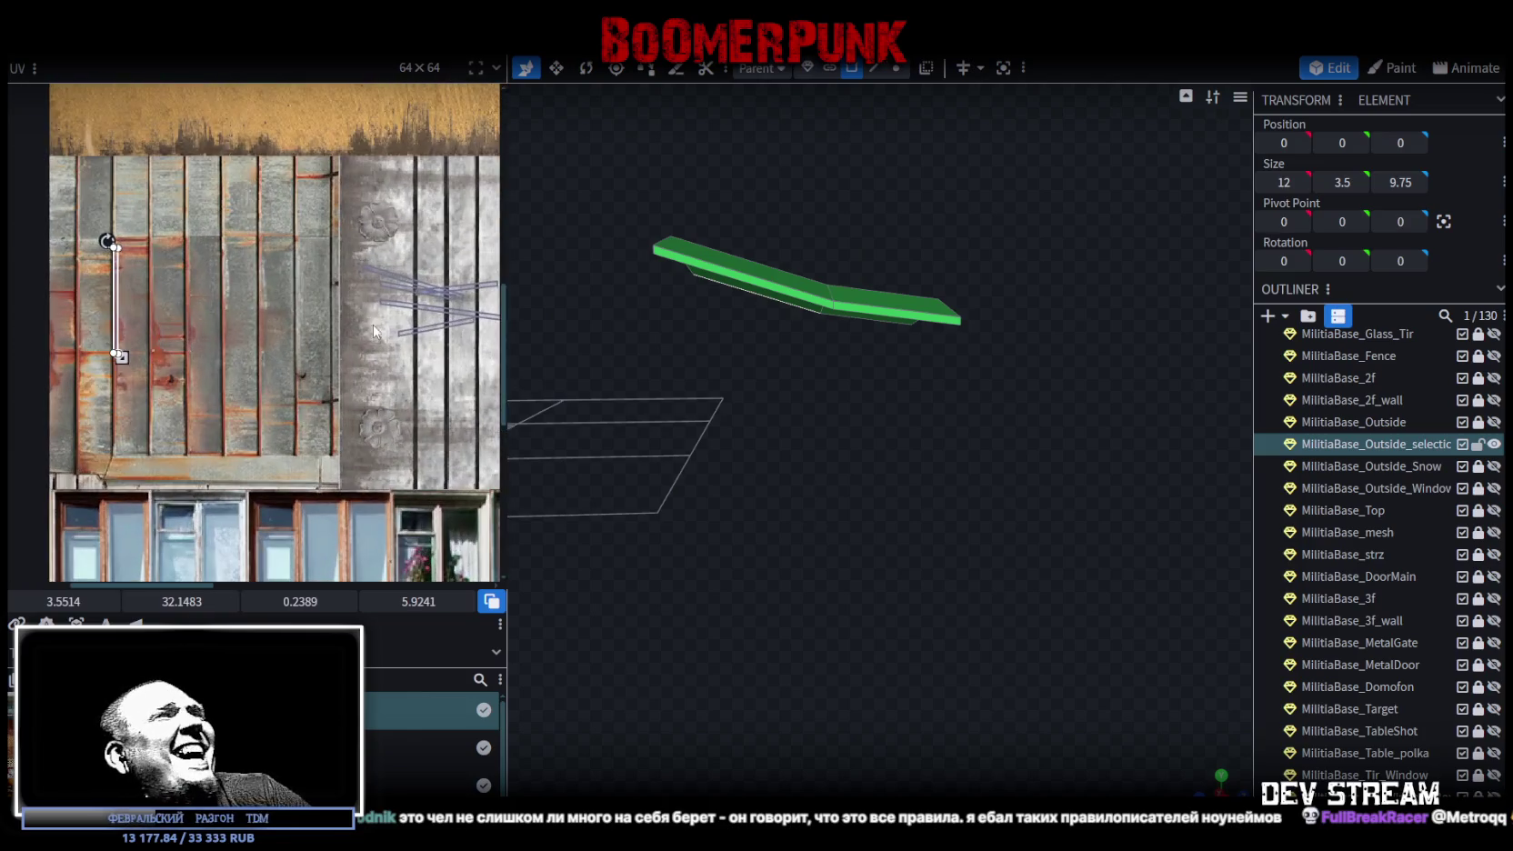
{"action": "left_click", "coordinate": [445, 367]}
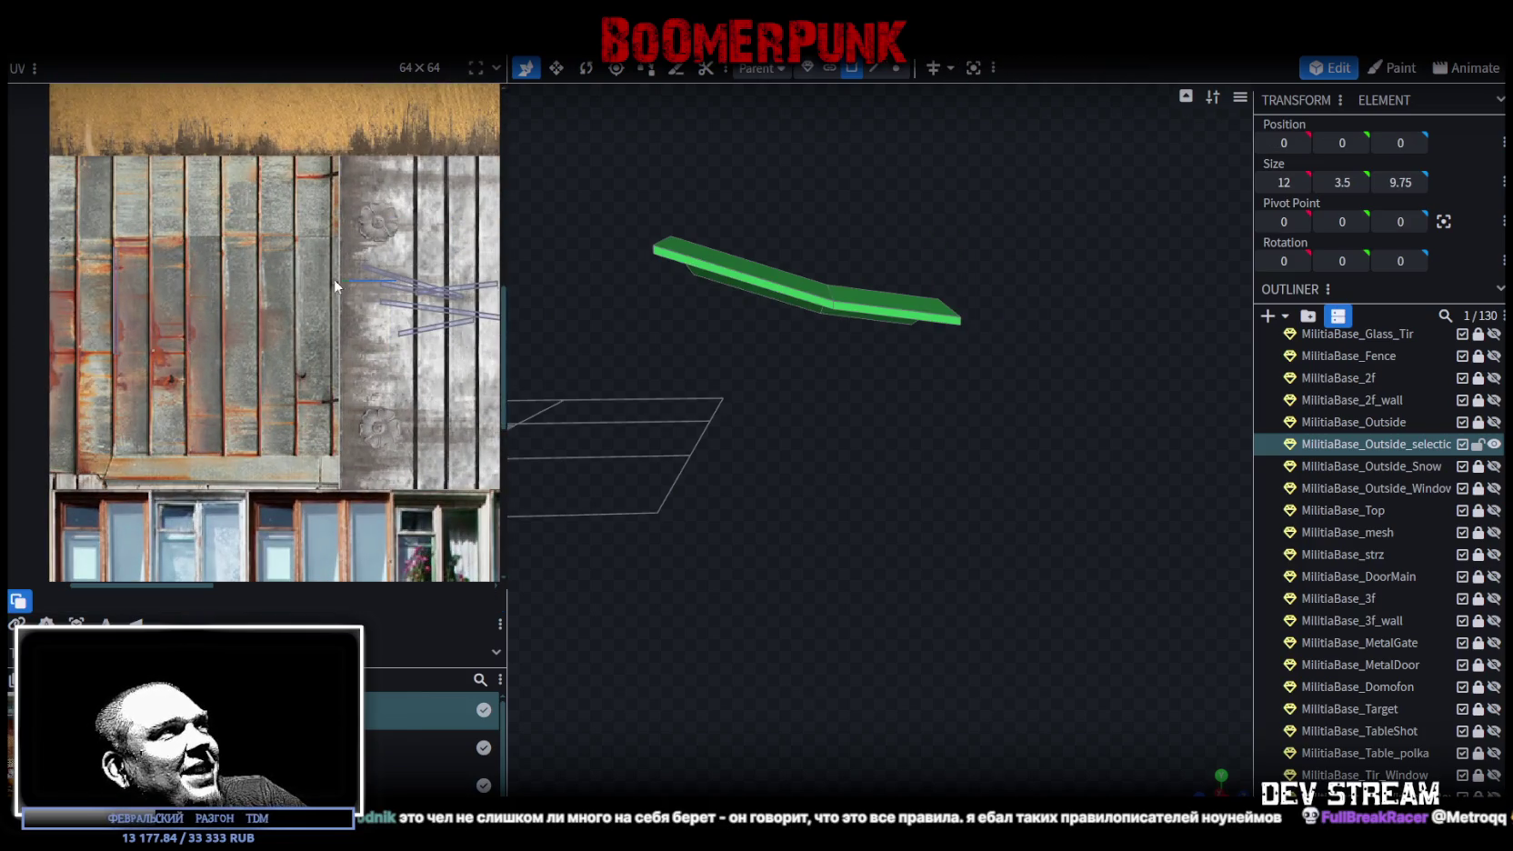
{"action": "left_click", "coordinate": [363, 296]}
{"action": "left_click_drag", "start_coordinate": [436, 296], "coordinate": [238, 280]}
- Turn two more edge strips' UVs upright and drag them onto the rust stripes, ending at UV 5.5812, 32.1264
{"action": "scroll", "coordinate": [318, 273], "scroll_direction": "up", "scroll_amount": 3}
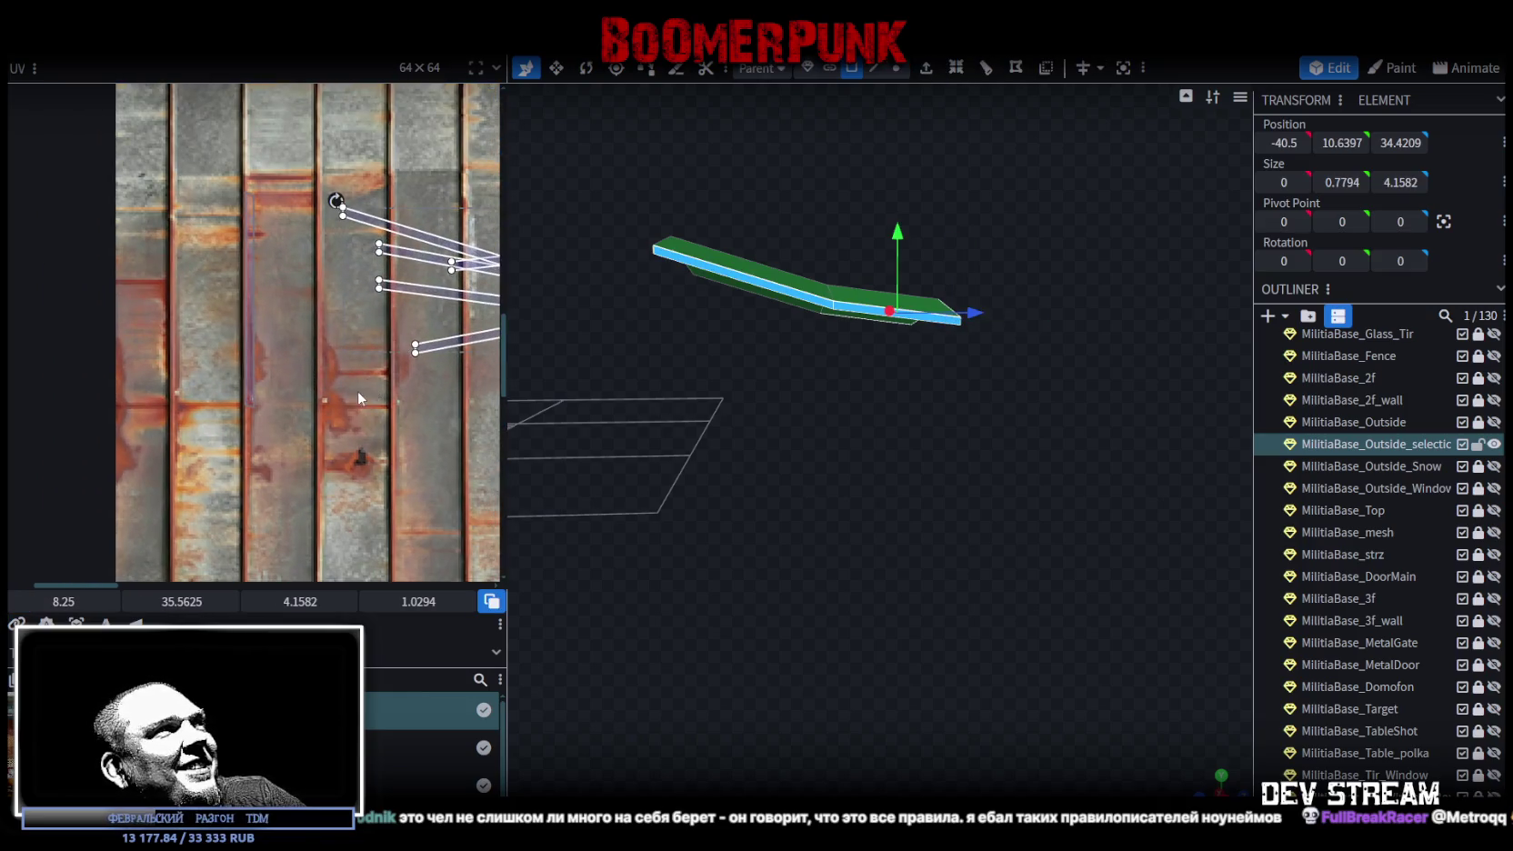
{"action": "left_click", "coordinate": [314, 262]}
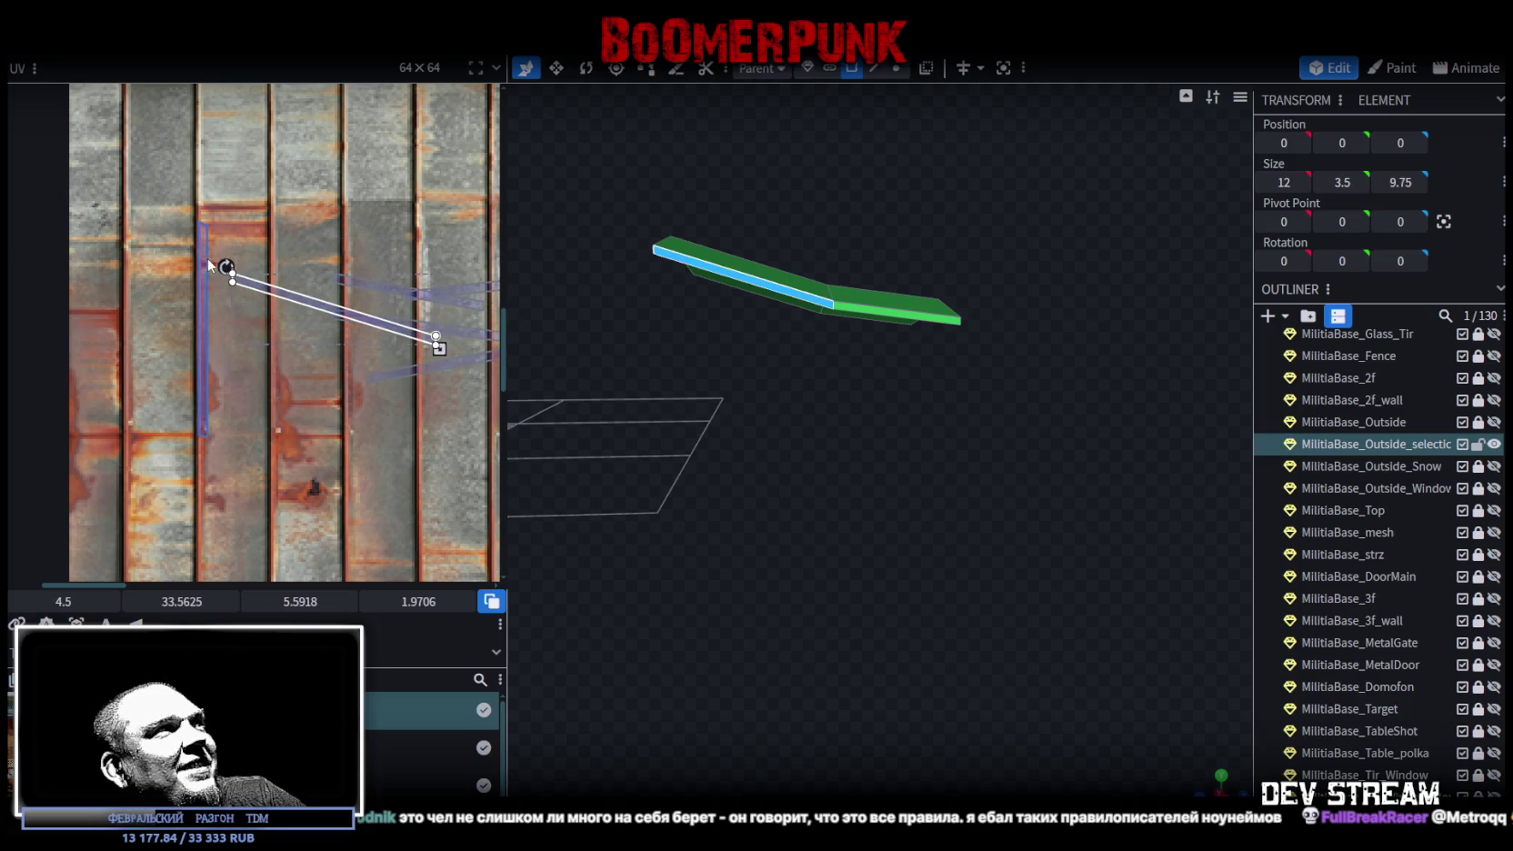
{"action": "left_click_drag", "start_coordinate": [226, 264], "coordinate": [338, 203]}
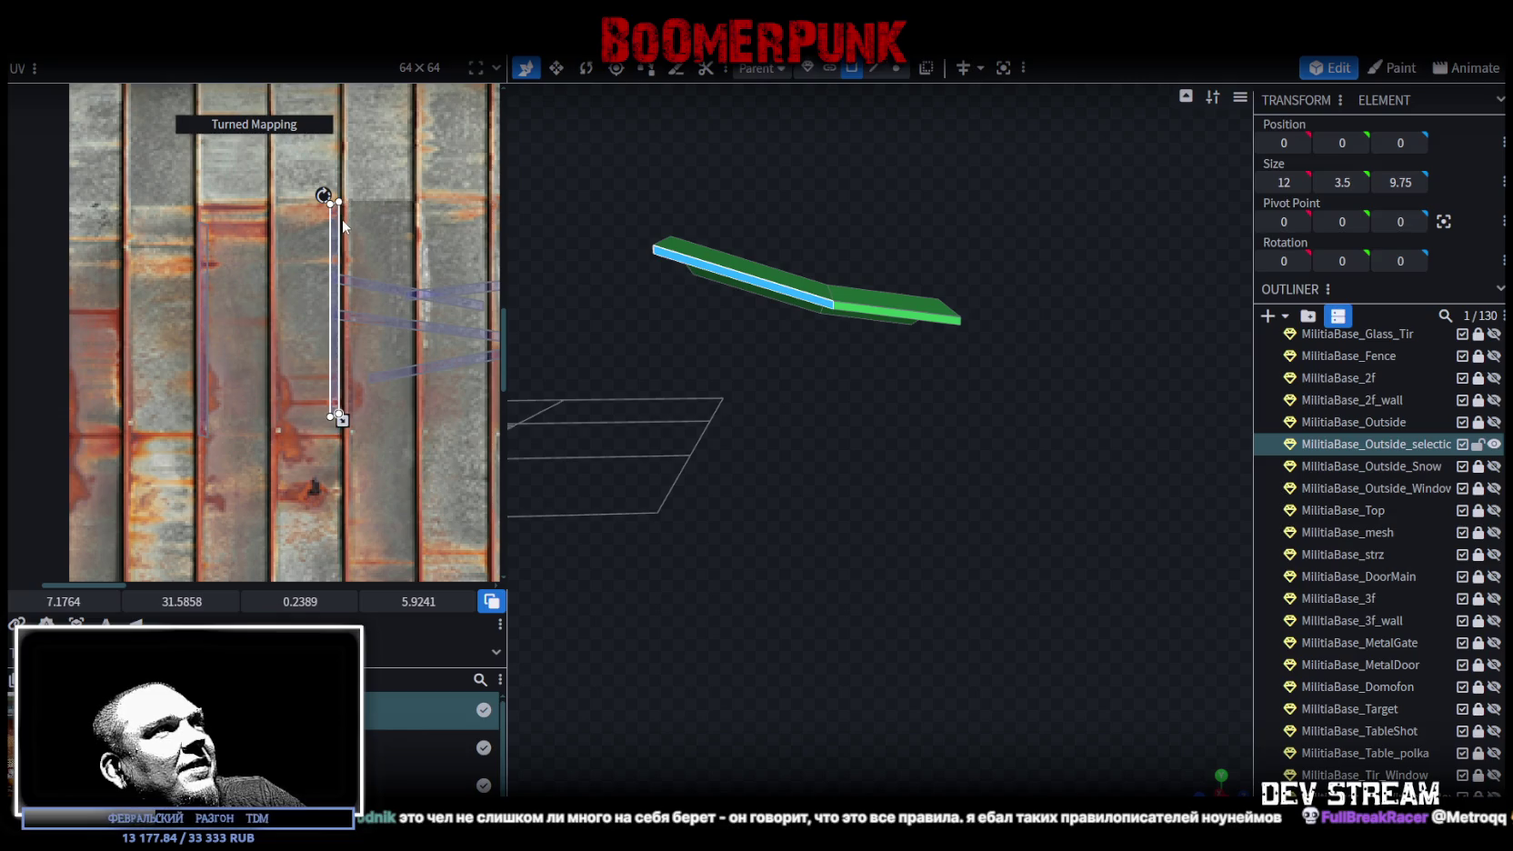
{"action": "left_click_drag", "start_coordinate": [339, 235], "coordinate": [218, 357]}
{"action": "scroll", "coordinate": [328, 334], "scroll_direction": "up", "scroll_amount": 5}
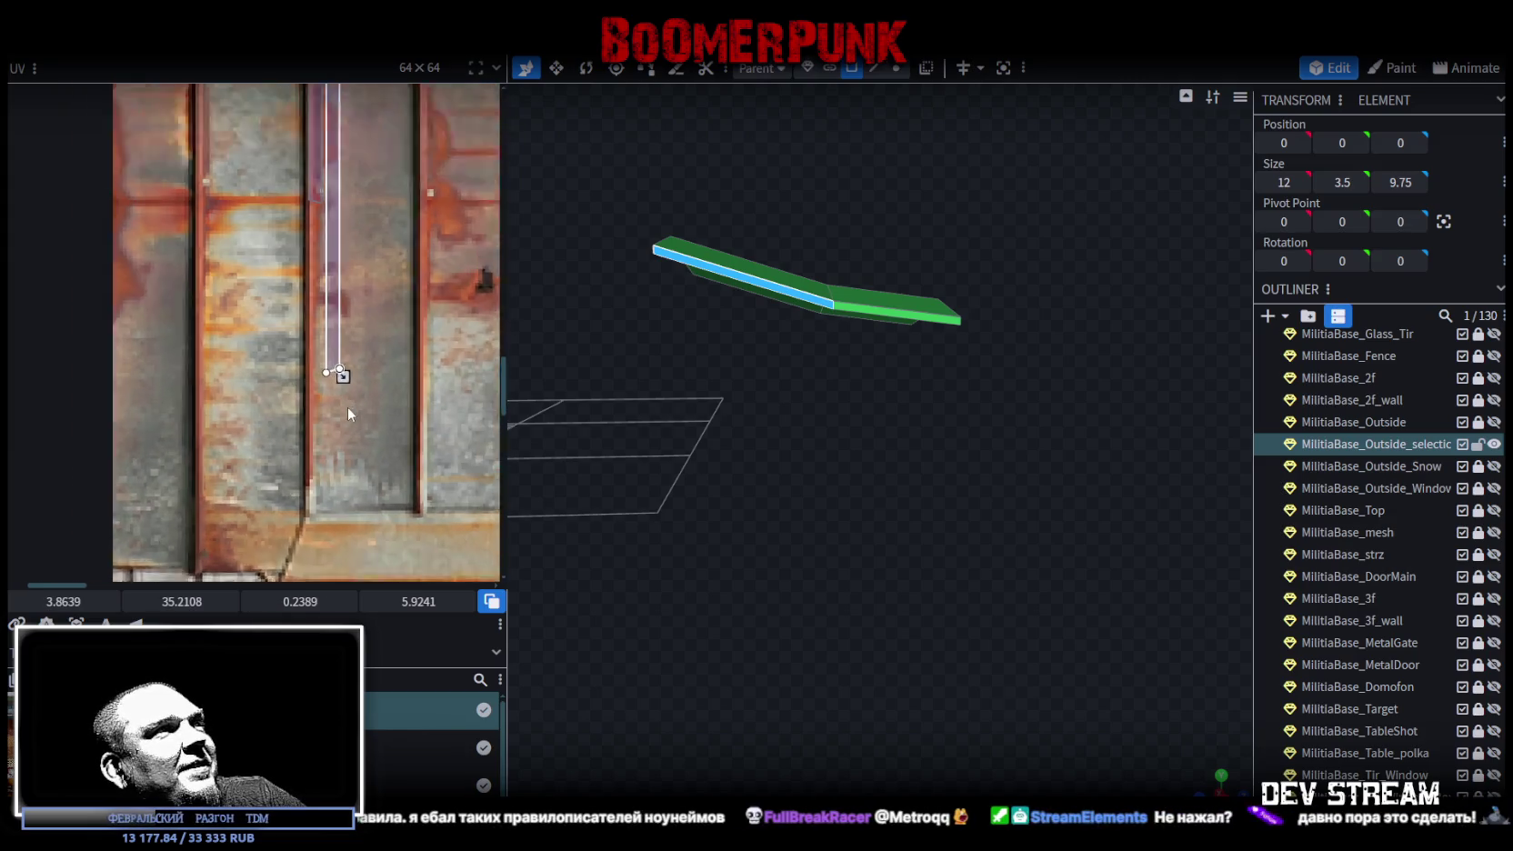
{"action": "mouse_move", "coordinate": [329, 324]}
{"action": "left_mouse_down"}
{"action": "mouse_move", "coordinate": [314, 495]}
{"action": "mouse_move", "coordinate": [306, 483]}
{"action": "left_mouse_up"}
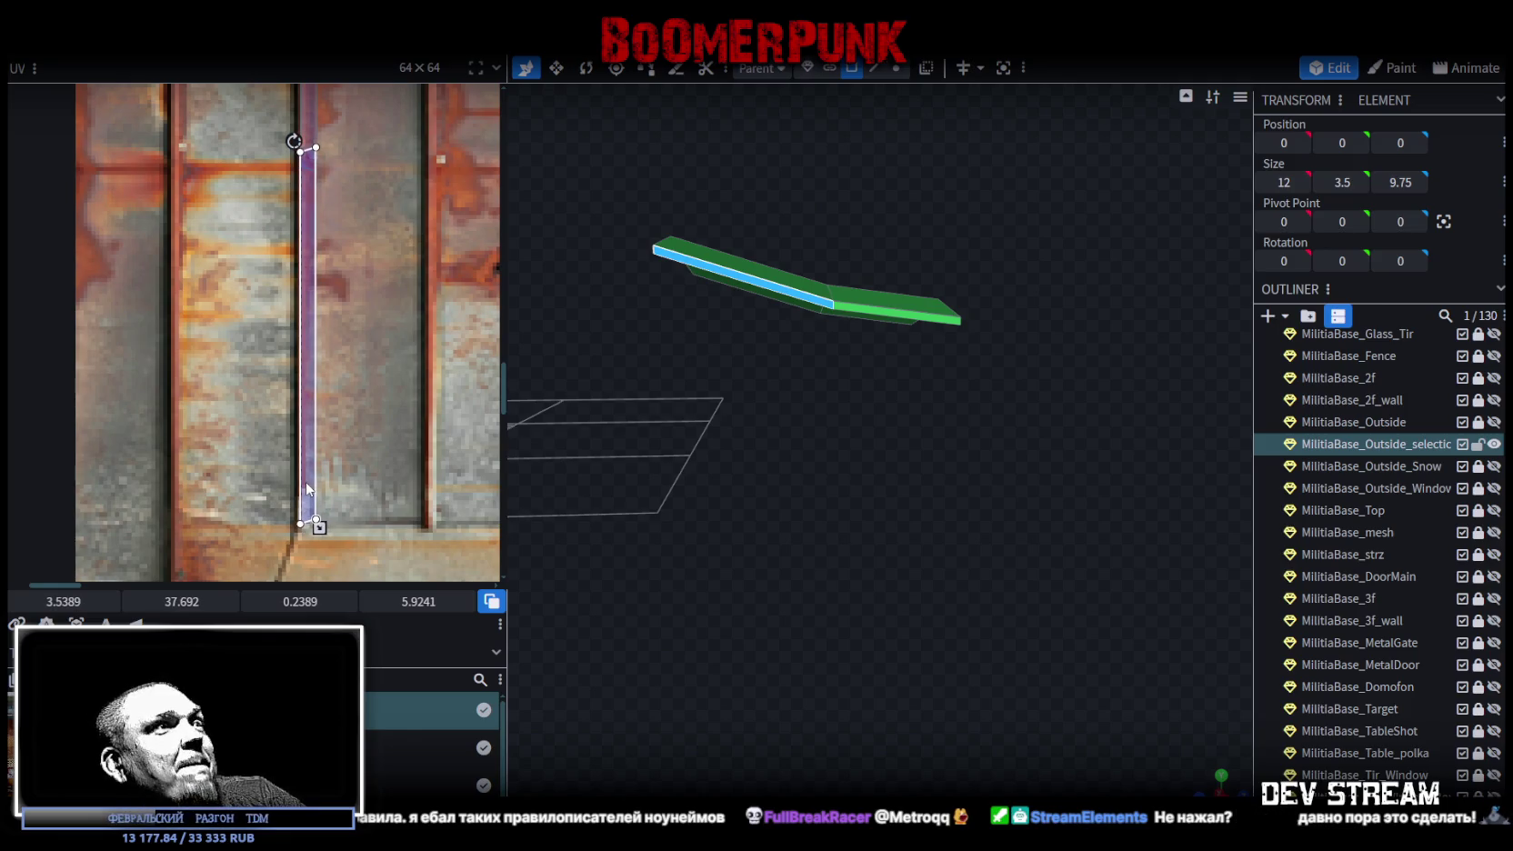
{"action": "scroll", "coordinate": [328, 466], "scroll_direction": "down", "scroll_amount": 3}
{"action": "scroll", "coordinate": [397, 324], "scroll_direction": "up", "scroll_amount": 4}
{"action": "left_click", "coordinate": [386, 221]}
{"action": "mouse_move", "coordinate": [367, 242]}
{"action": "left_mouse_down"}
{"action": "mouse_move", "coordinate": [231, 242]}
{"action": "mouse_move", "coordinate": [278, 168]}
{"action": "left_mouse_up"}
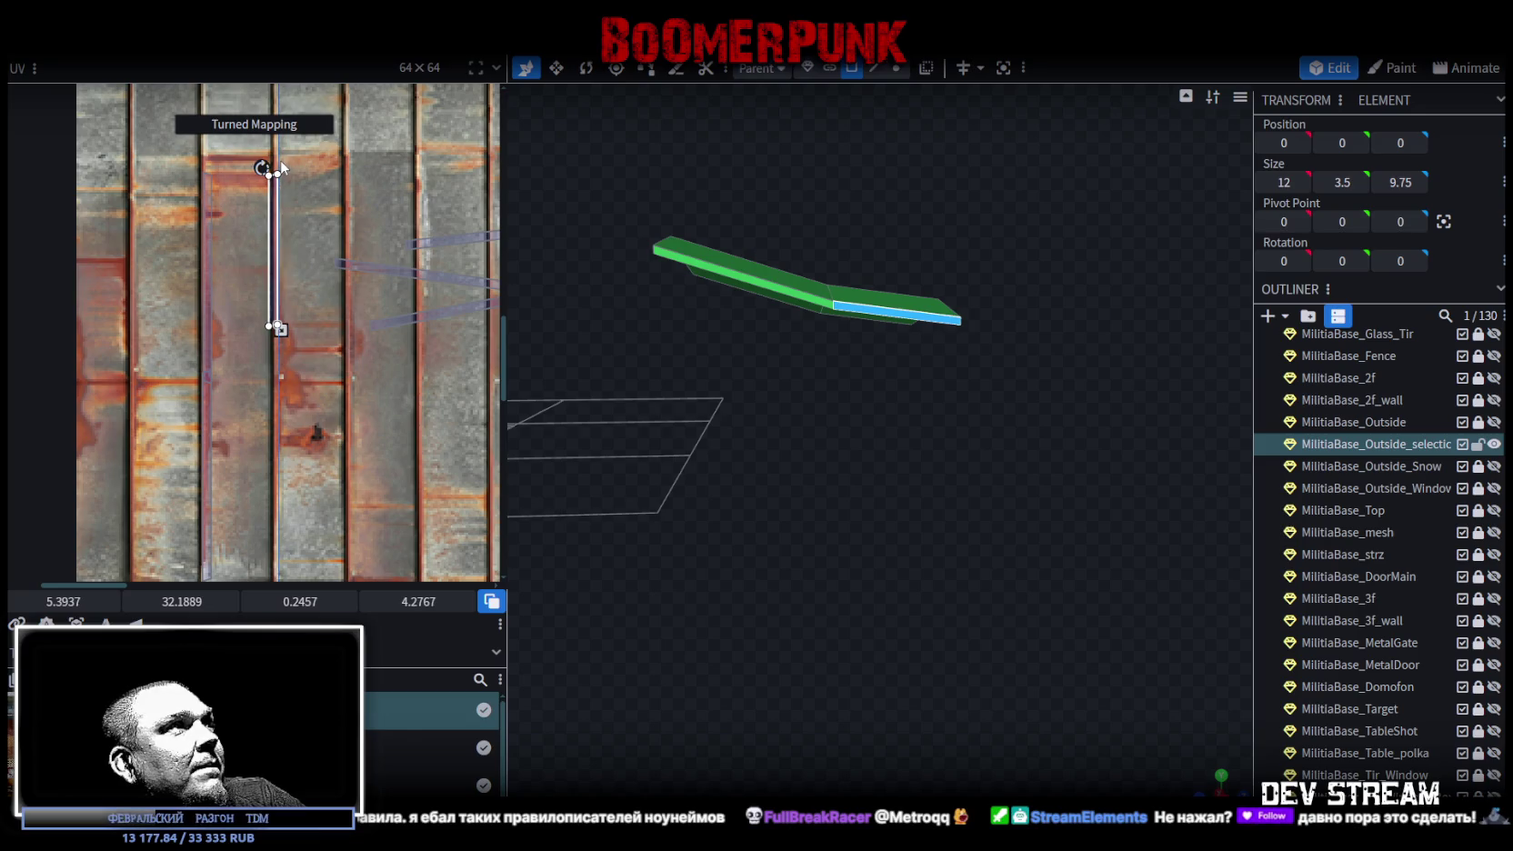
{"action": "left_click_drag", "start_coordinate": [279, 275], "coordinate": [287, 384]}
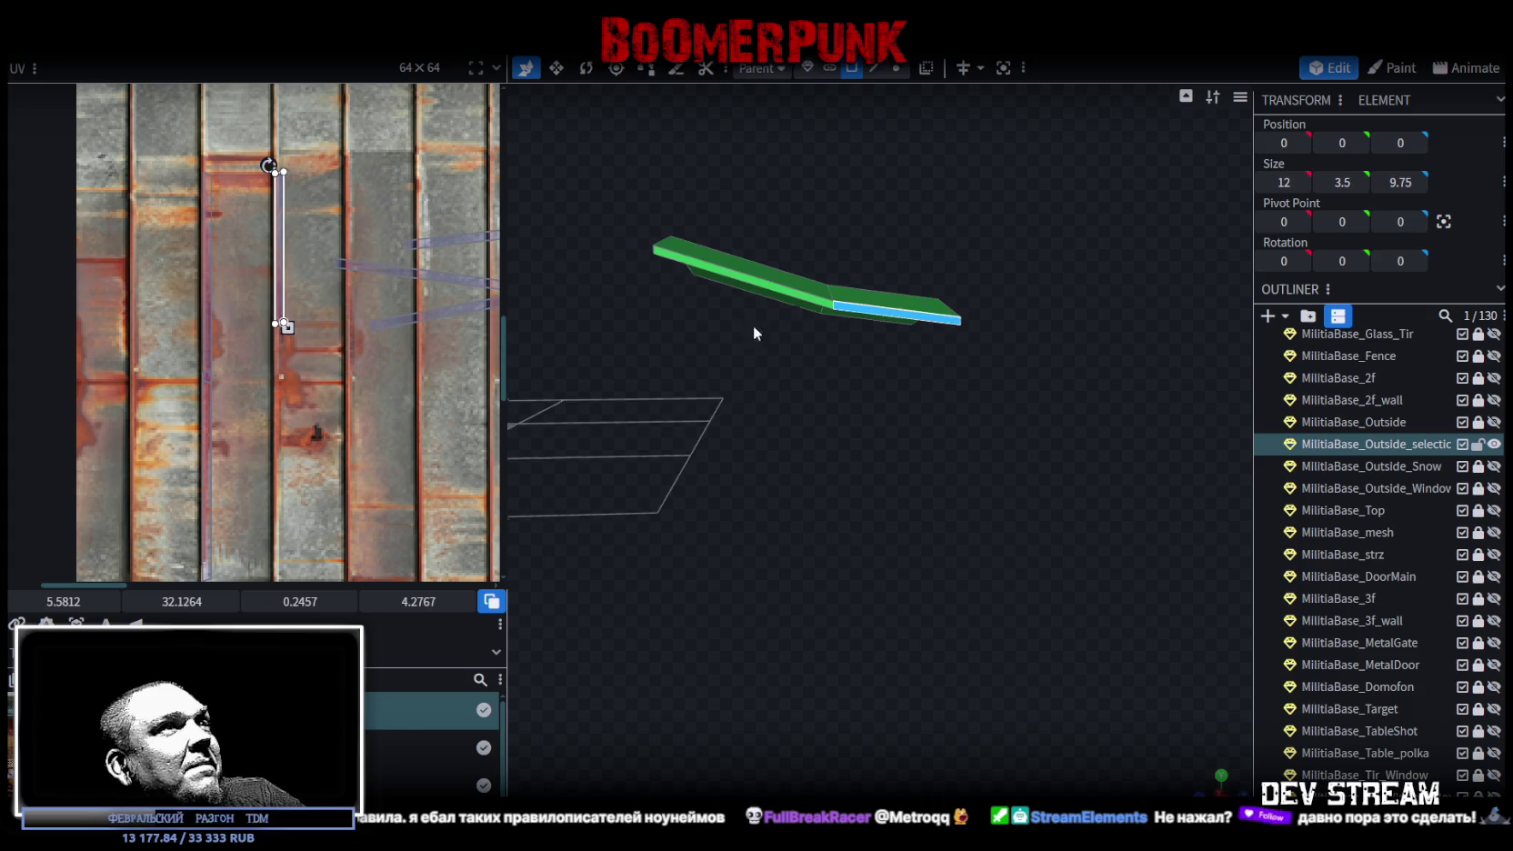
{"action": "mouse_move", "coordinate": [837, 410]}
{"action": "left_mouse_down"}
{"action": "mouse_move", "coordinate": [898, 486]}
{"action": "mouse_move", "coordinate": [855, 465]}
{"action": "left_mouse_up"}
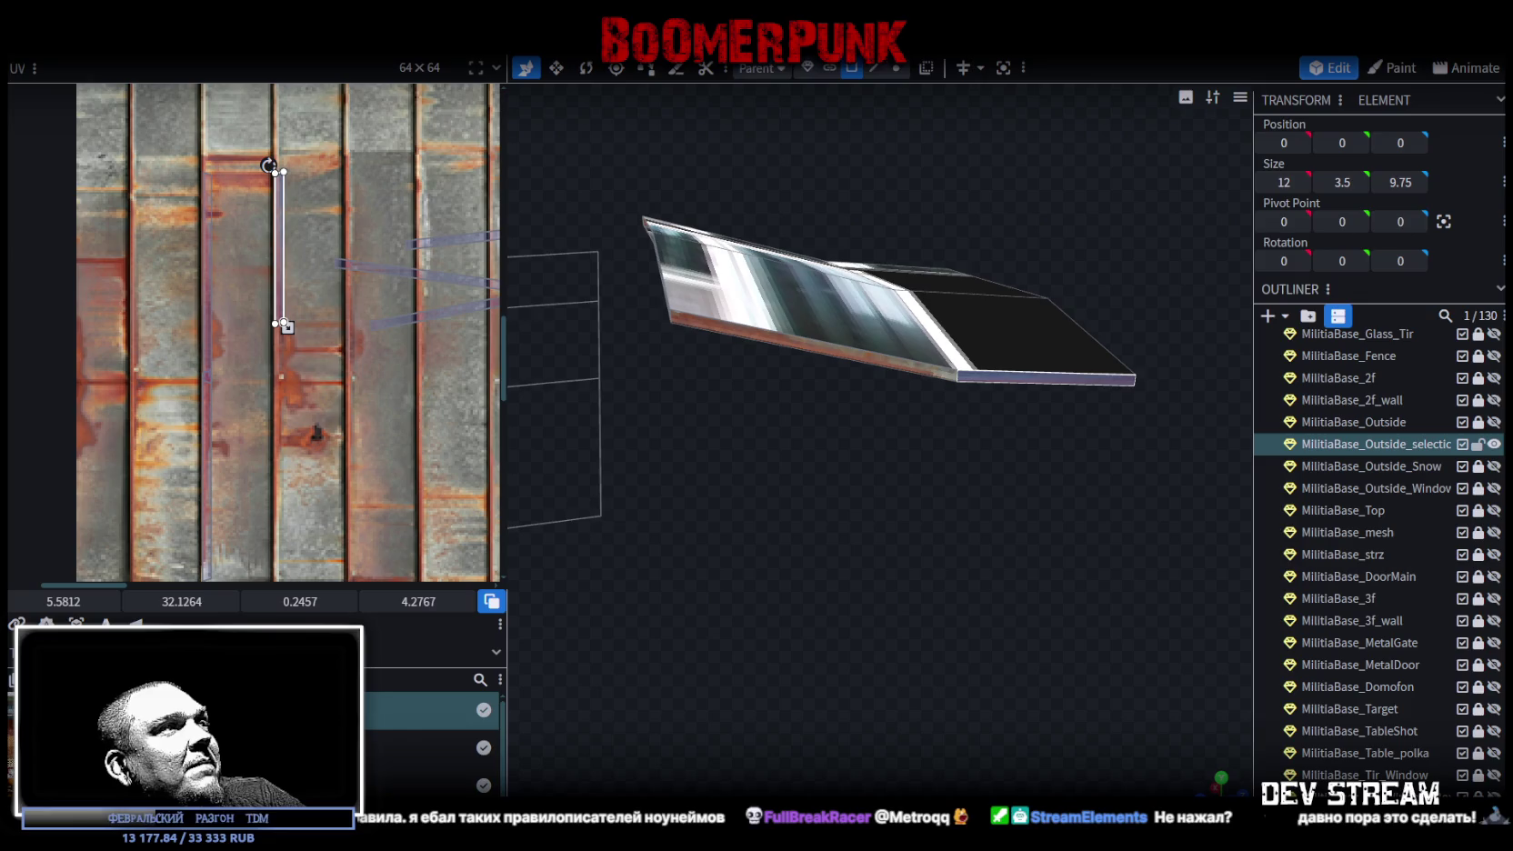
- Select the awning's front edge strip face
{"action": "mouse_move", "coordinate": [869, 491]}
{"action": "left_mouse_down"}
{"action": "mouse_move", "coordinate": [676, 490]}
{"action": "mouse_move", "coordinate": [829, 490]}
{"action": "mouse_move", "coordinate": [811, 389]}
{"action": "left_mouse_up"}
{"action": "left_click", "coordinate": [815, 362]}
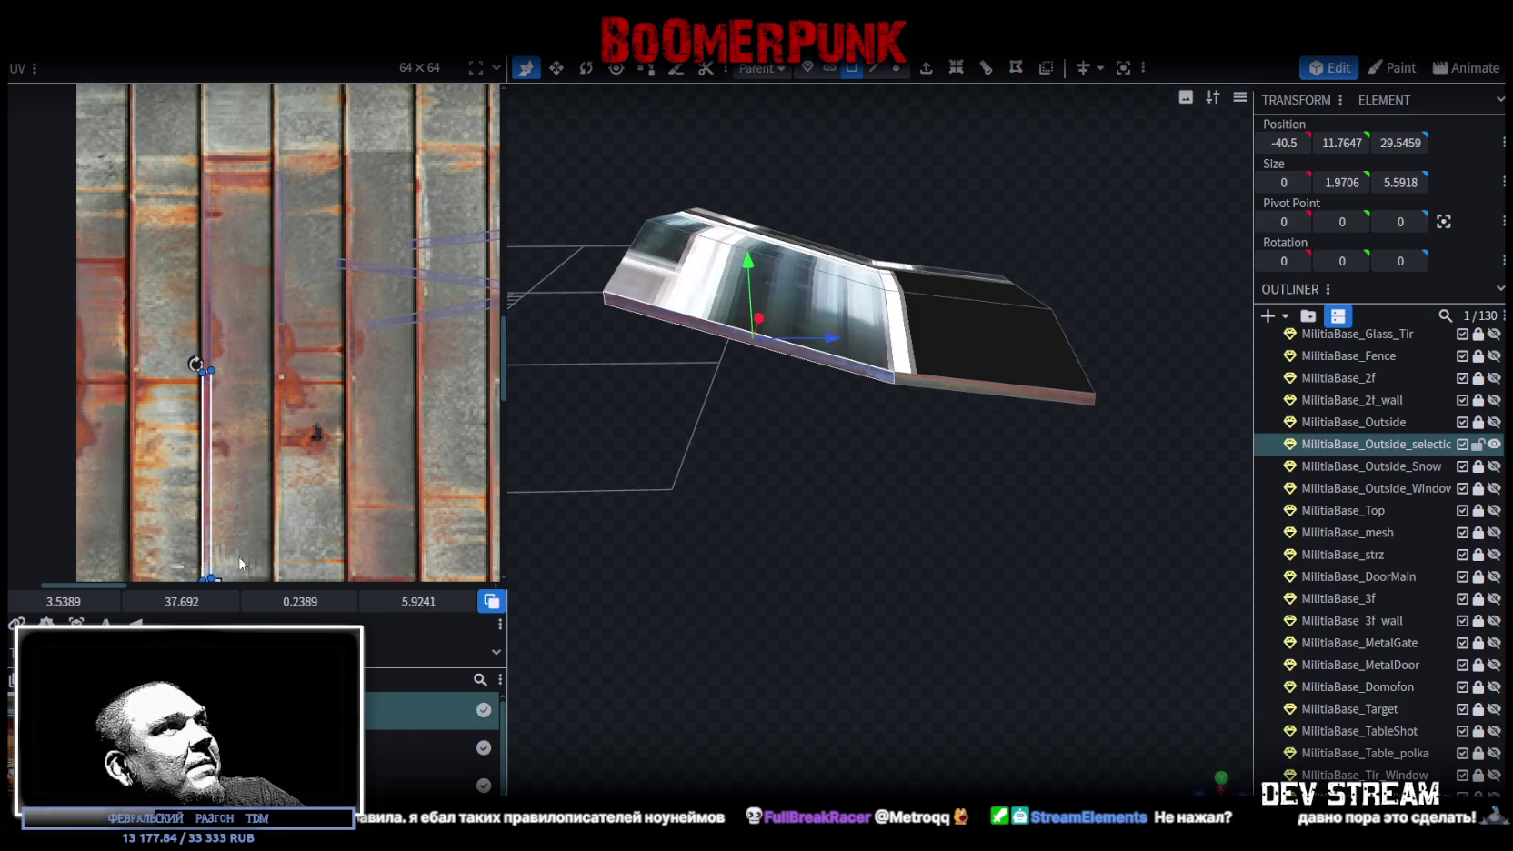
{"action": "mouse_move", "coordinate": [955, 523]}
{"action": "left_mouse_down"}
{"action": "mouse_move", "coordinate": [734, 525]}
{"action": "mouse_move", "coordinate": [1014, 559]}
{"action": "mouse_move", "coordinate": [799, 529]}
{"action": "mouse_move", "coordinate": [963, 291]}
{"action": "left_mouse_up"}
{"action": "left_click", "coordinate": [941, 327]}
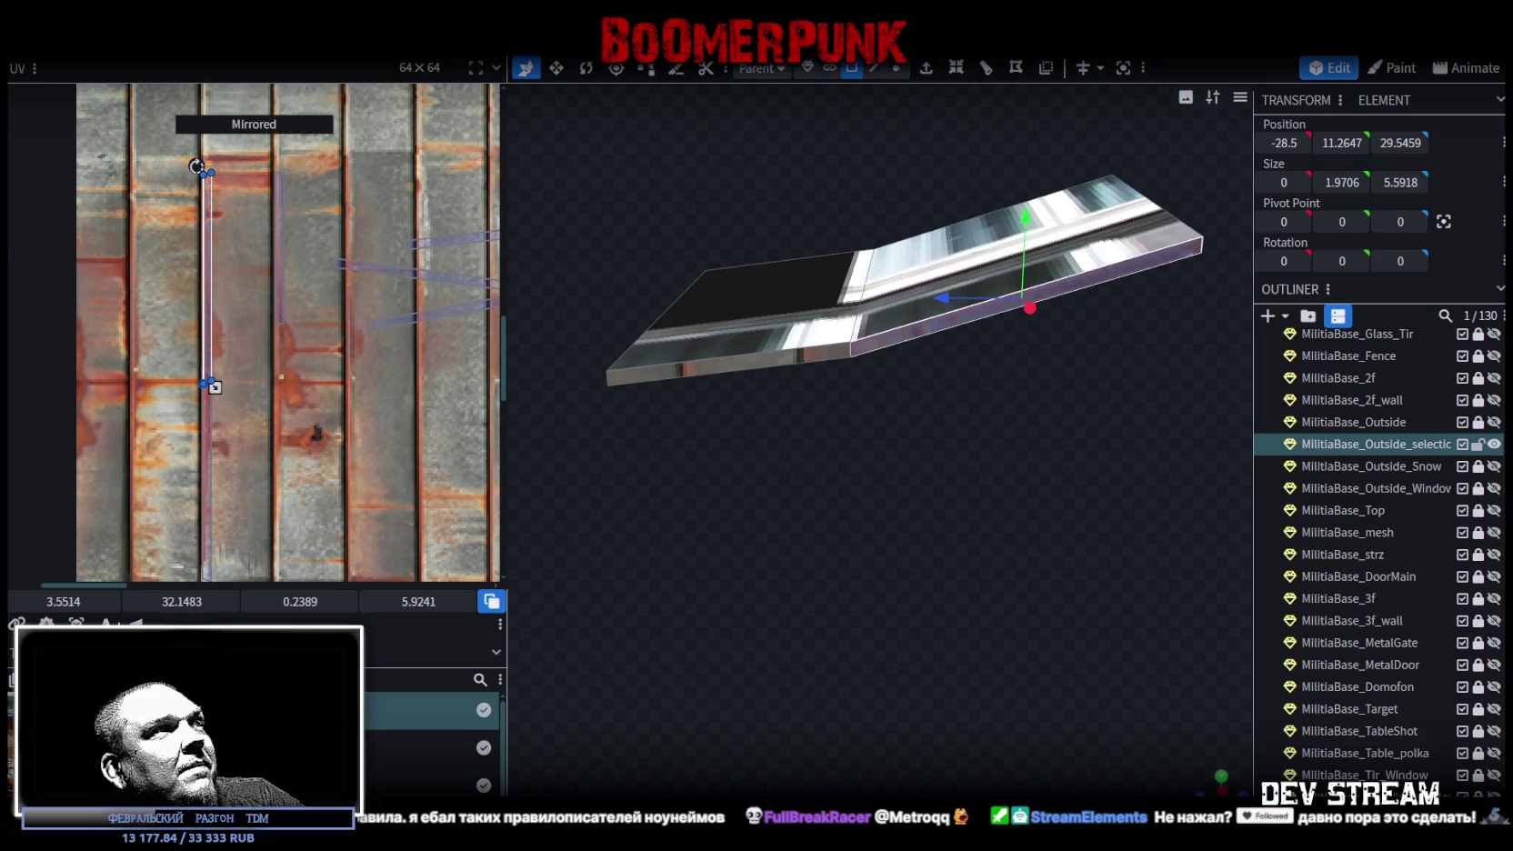
{"action": "left_click", "coordinate": [761, 363]}
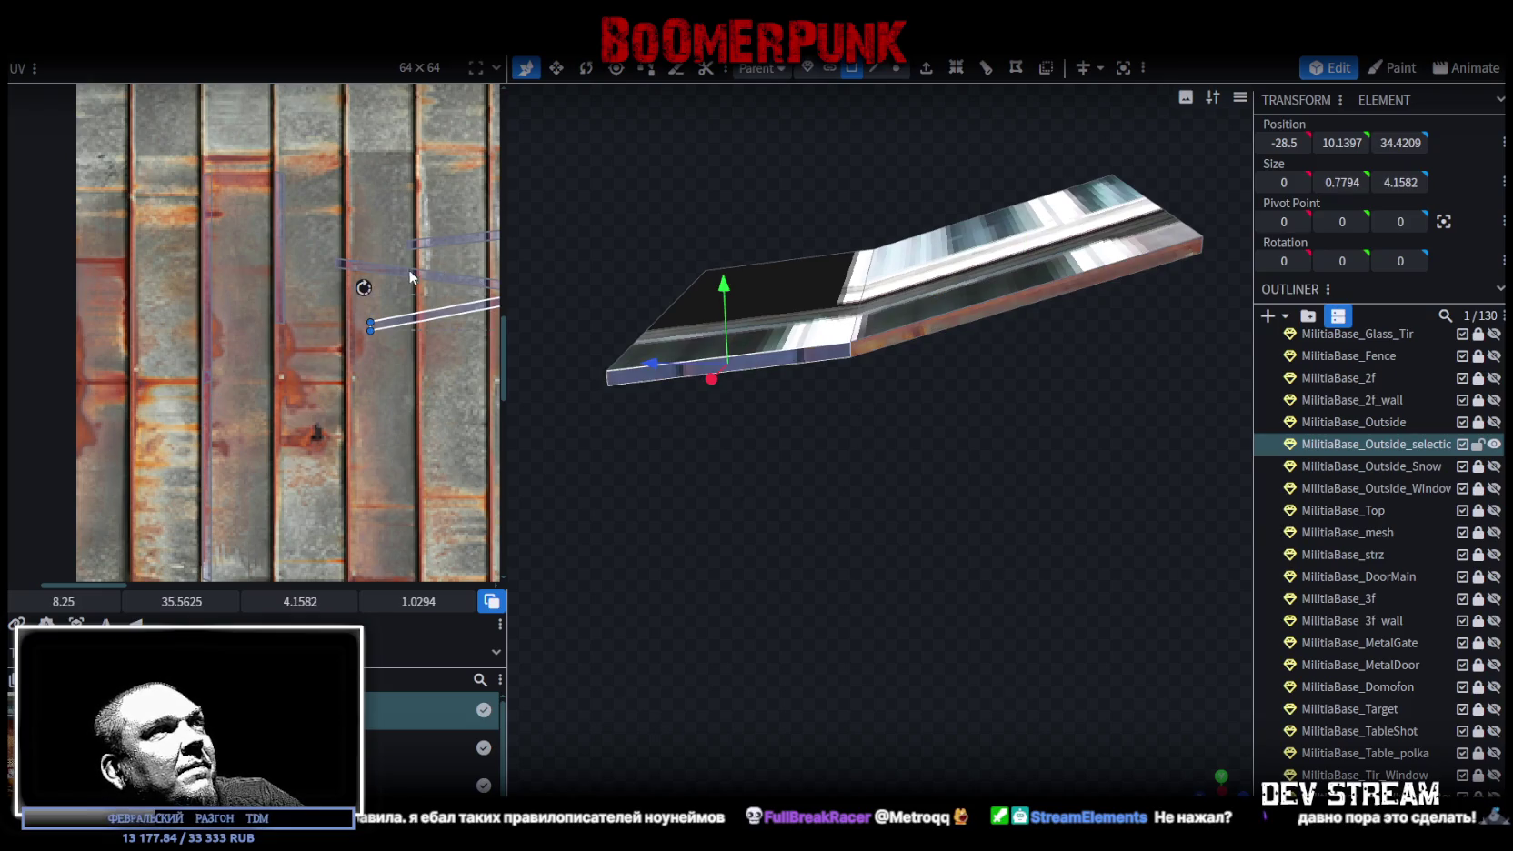
- Rotate the strip's UV upright, sized 0.2457 × 4.2767, on rusty metal at UV 7.5812, 32.7076
{"action": "mouse_move", "coordinate": [362, 285]}
{"action": "left_mouse_down"}
{"action": "mouse_move", "coordinate": [342, 352]}
{"action": "mouse_move", "coordinate": [382, 420]}
{"action": "left_mouse_up"}
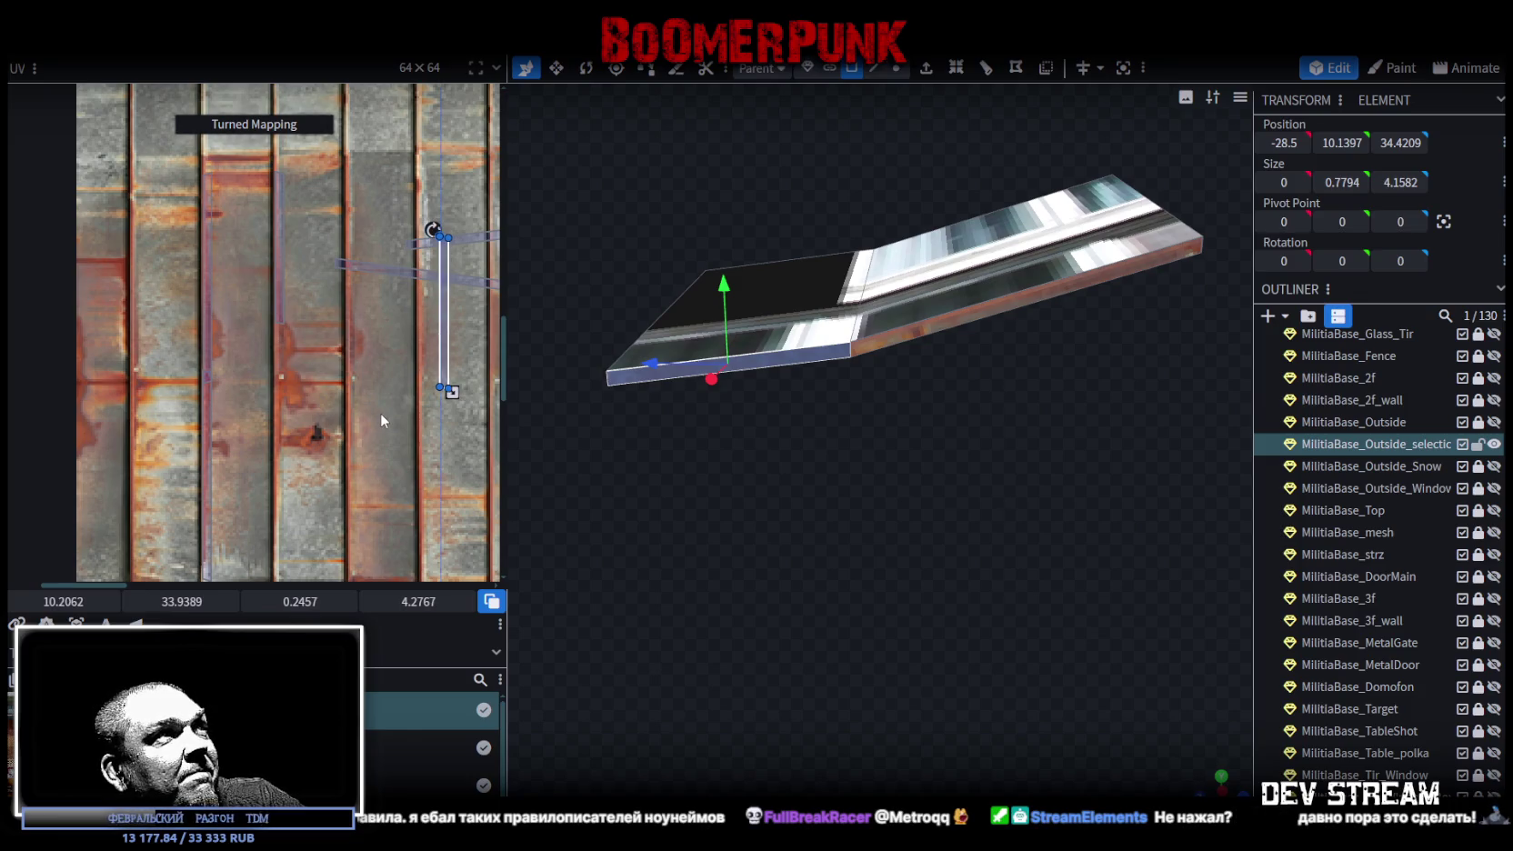
{"action": "left_click_drag", "start_coordinate": [431, 345], "coordinate": [354, 437]}
{"action": "left_click_drag", "start_coordinate": [379, 300], "coordinate": [352, 275]}
{"action": "scroll", "coordinate": [365, 326], "scroll_direction": "up", "scroll_amount": 3}
{"action": "scroll", "coordinate": [366, 332], "scroll_direction": "up", "scroll_amount": 3}
{"action": "left_click_drag", "start_coordinate": [329, 391], "coordinate": [322, 396]}
{"action": "scroll", "coordinate": [795, 499], "scroll_direction": "down", "scroll_amount": 3}
{"action": "scroll", "coordinate": [795, 506], "scroll_direction": "up", "scroll_amount": 4}
{"action": "mouse_move", "coordinate": [846, 494]}
{"action": "left_mouse_down"}
{"action": "mouse_move", "coordinate": [869, 381]}
{"action": "mouse_move", "coordinate": [813, 549]}
{"action": "mouse_move", "coordinate": [836, 544]}
{"action": "mouse_move", "coordinate": [804, 454]}
{"action": "left_mouse_up"}
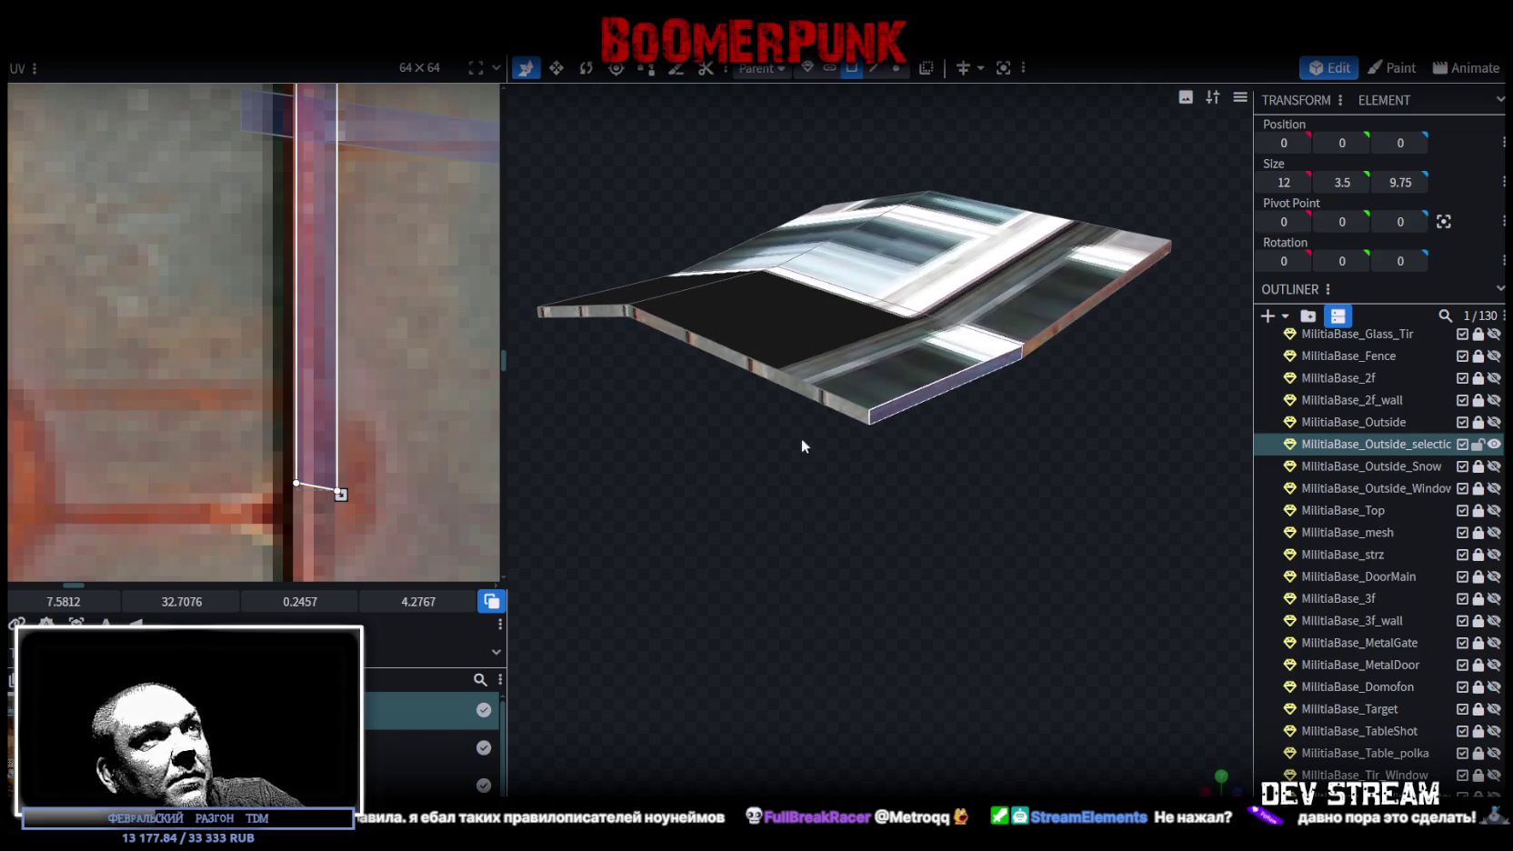
- Turn one side edge face's UV upright and line it up on a rust seam
{"action": "left_click", "coordinate": [809, 400]}
{"action": "scroll", "coordinate": [674, 508], "scroll_direction": "up", "scroll_amount": 3}
{"action": "scroll", "coordinate": [304, 332], "scroll_direction": "down", "scroll_amount": 4}
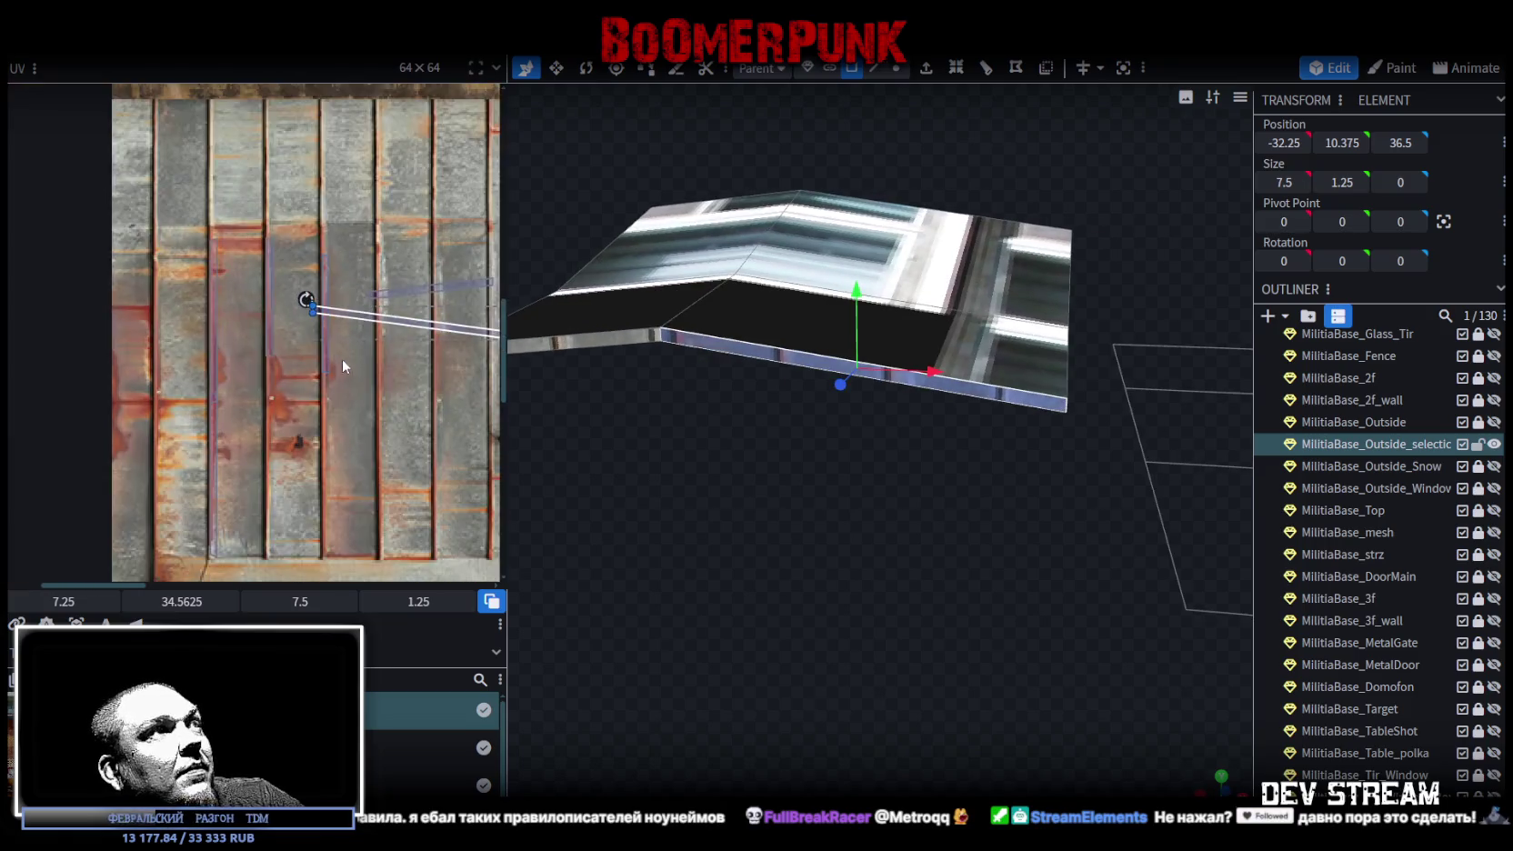
{"action": "mouse_move", "coordinate": [229, 264]}
{"action": "left_mouse_down"}
{"action": "mouse_move", "coordinate": [233, 230]}
{"action": "mouse_move", "coordinate": [304, 175]}
{"action": "mouse_move", "coordinate": [336, 182]}
{"action": "mouse_move", "coordinate": [346, 217]}
{"action": "left_mouse_up"}
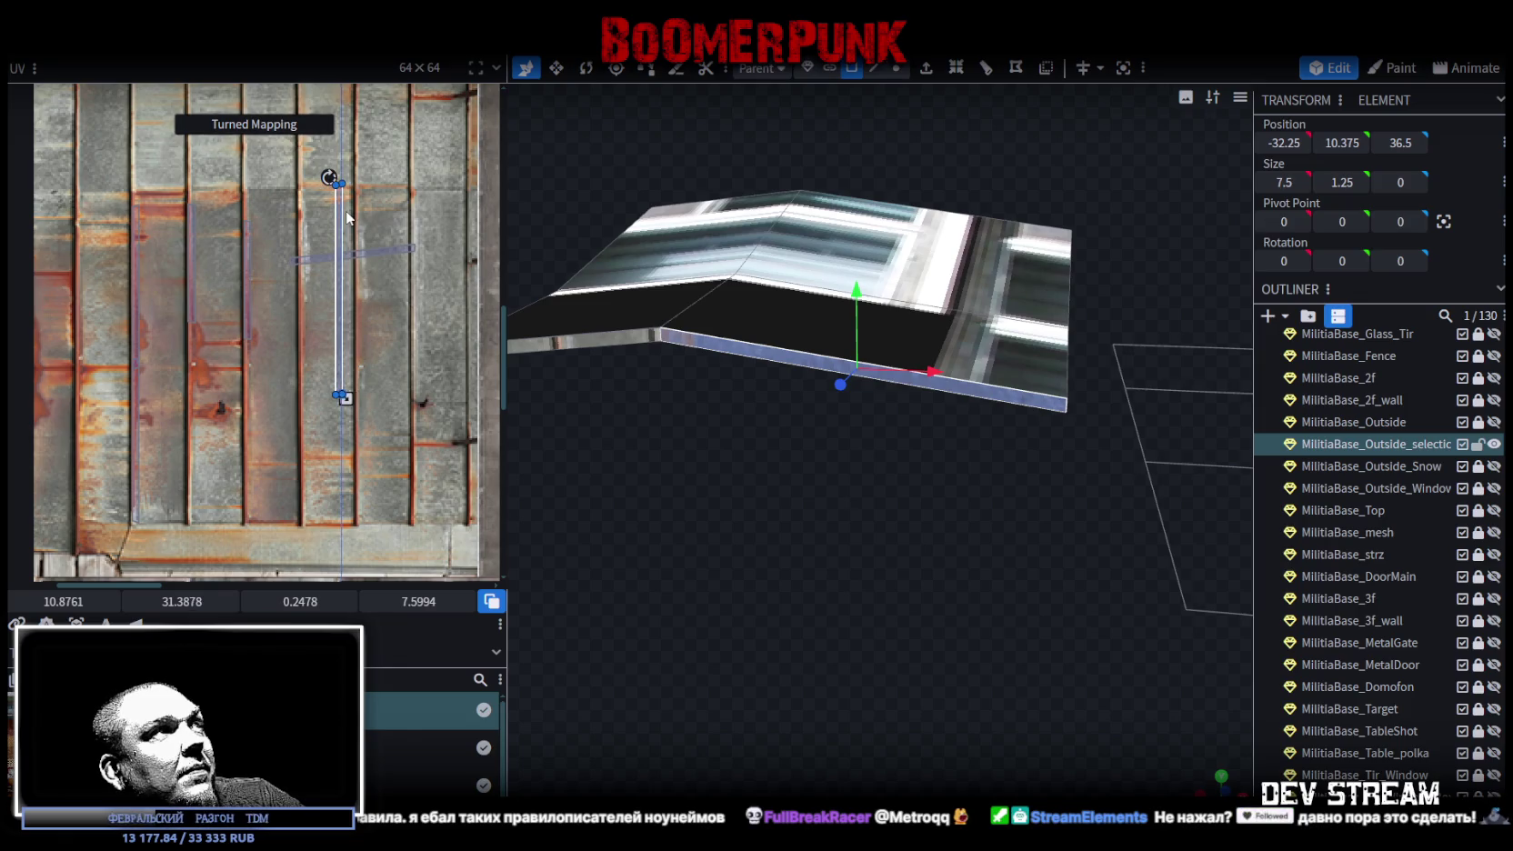
{"action": "mouse_move", "coordinate": [338, 291]}
{"action": "left_mouse_down"}
{"action": "mouse_move", "coordinate": [280, 326]}
{"action": "mouse_move", "coordinate": [165, 329]}
{"action": "left_mouse_up"}
{"action": "scroll", "coordinate": [202, 382], "scroll_direction": "up", "scroll_amount": 3}
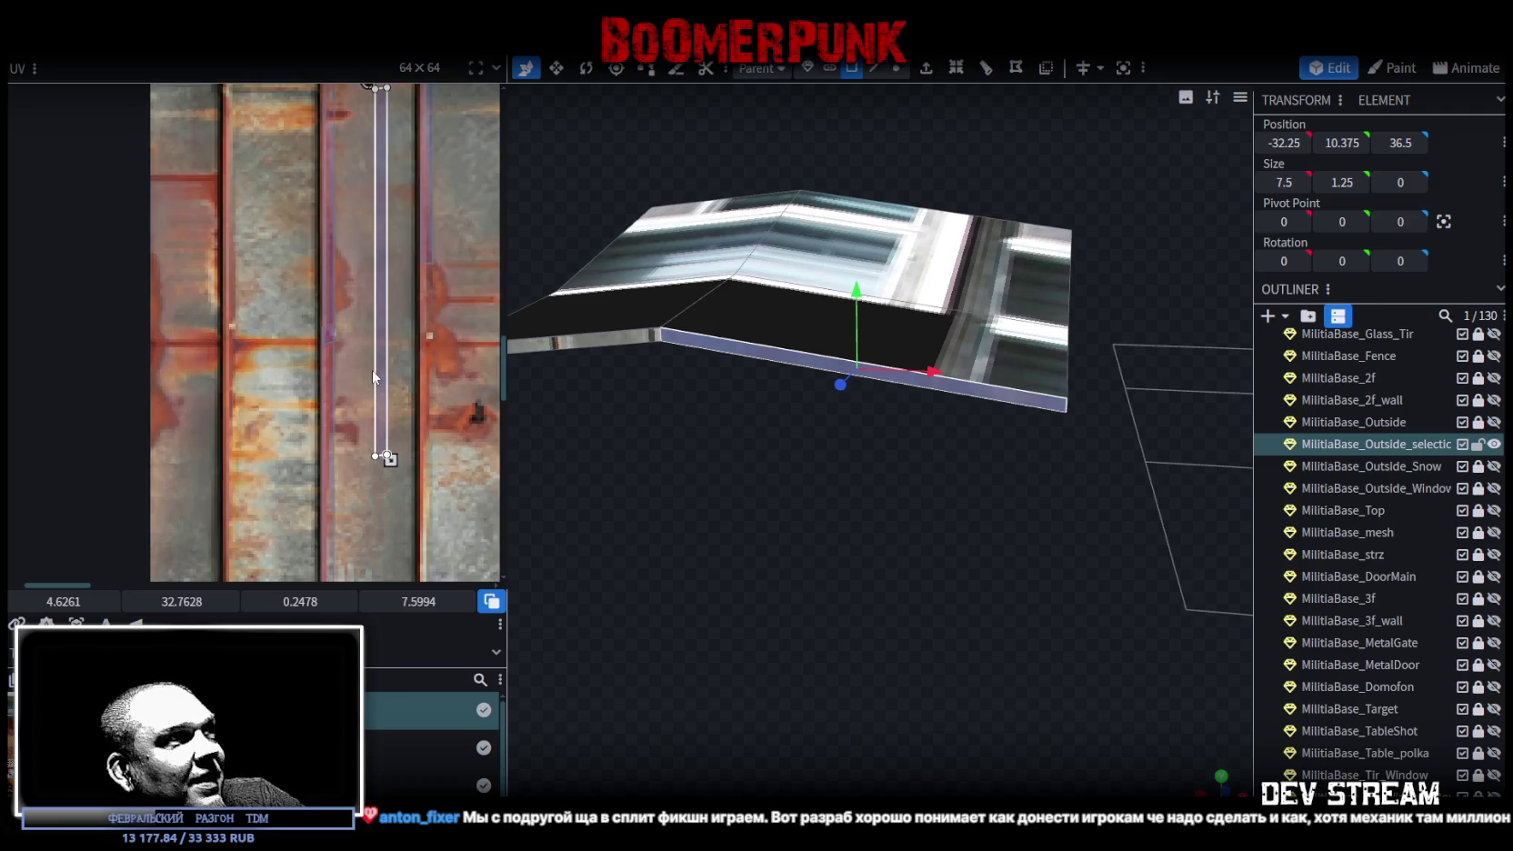
{"action": "mouse_move", "coordinate": [380, 374]}
{"action": "left_mouse_down"}
{"action": "mouse_move", "coordinate": [244, 427]}
{"action": "mouse_move", "coordinate": [231, 502]}
{"action": "left_mouse_up"}
{"action": "scroll", "coordinate": [227, 491], "scroll_direction": "up", "scroll_amount": 2}
{"action": "scroll", "coordinate": [227, 507], "scroll_direction": "up", "scroll_amount": 1}
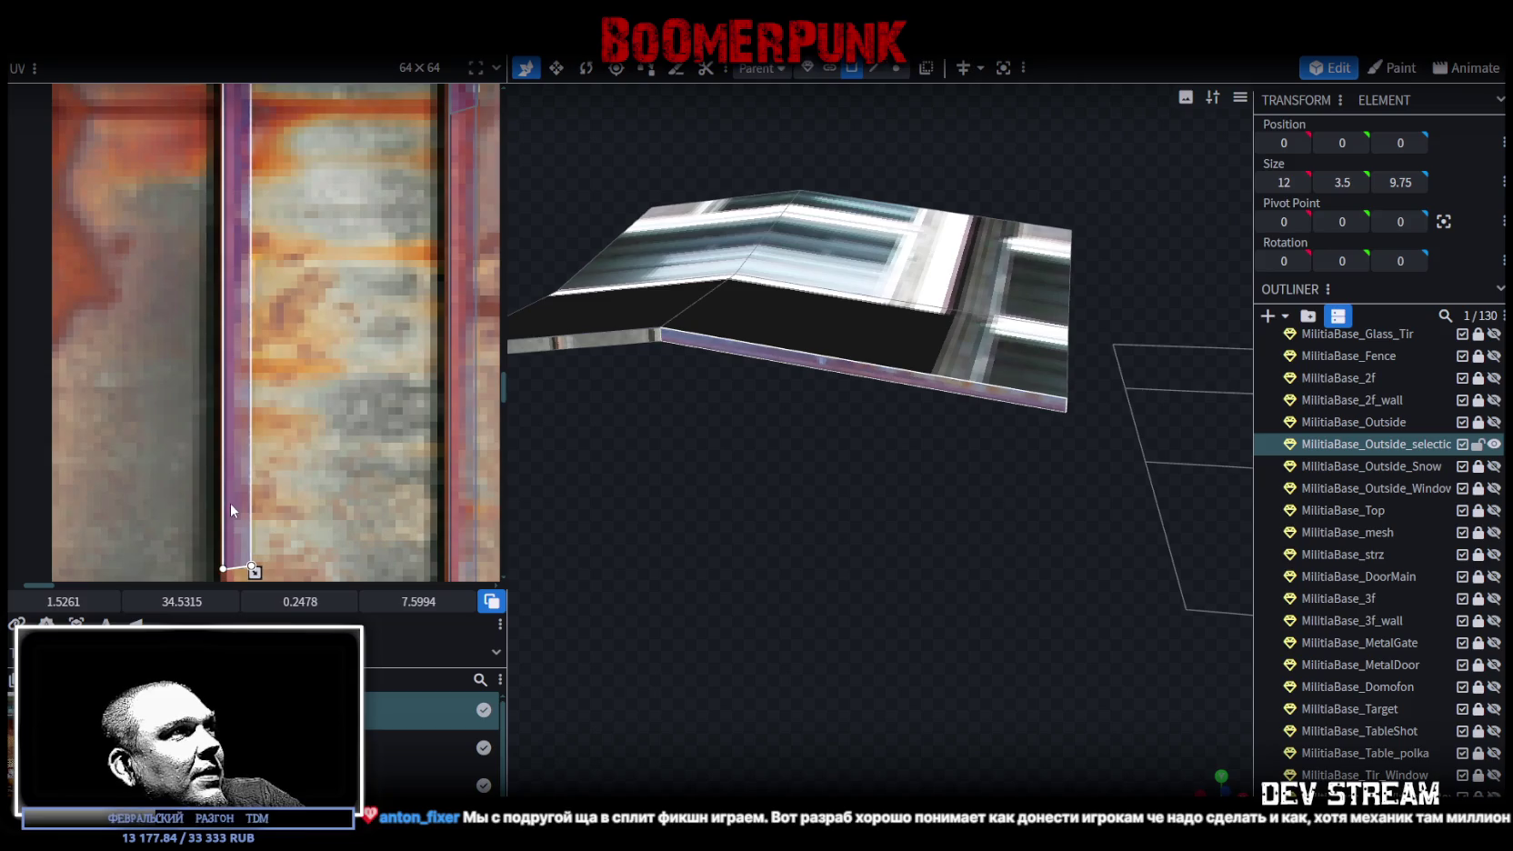
{"action": "scroll", "coordinate": [257, 494], "scroll_direction": "down", "scroll_amount": 3}
{"action": "mouse_move", "coordinate": [922, 507]}
{"action": "left_mouse_down"}
{"action": "mouse_move", "coordinate": [833, 506]}
{"action": "mouse_move", "coordinate": [891, 505]}
{"action": "left_mouse_up"}
{"action": "scroll", "coordinate": [768, 527], "scroll_direction": "up", "scroll_amount": 5}
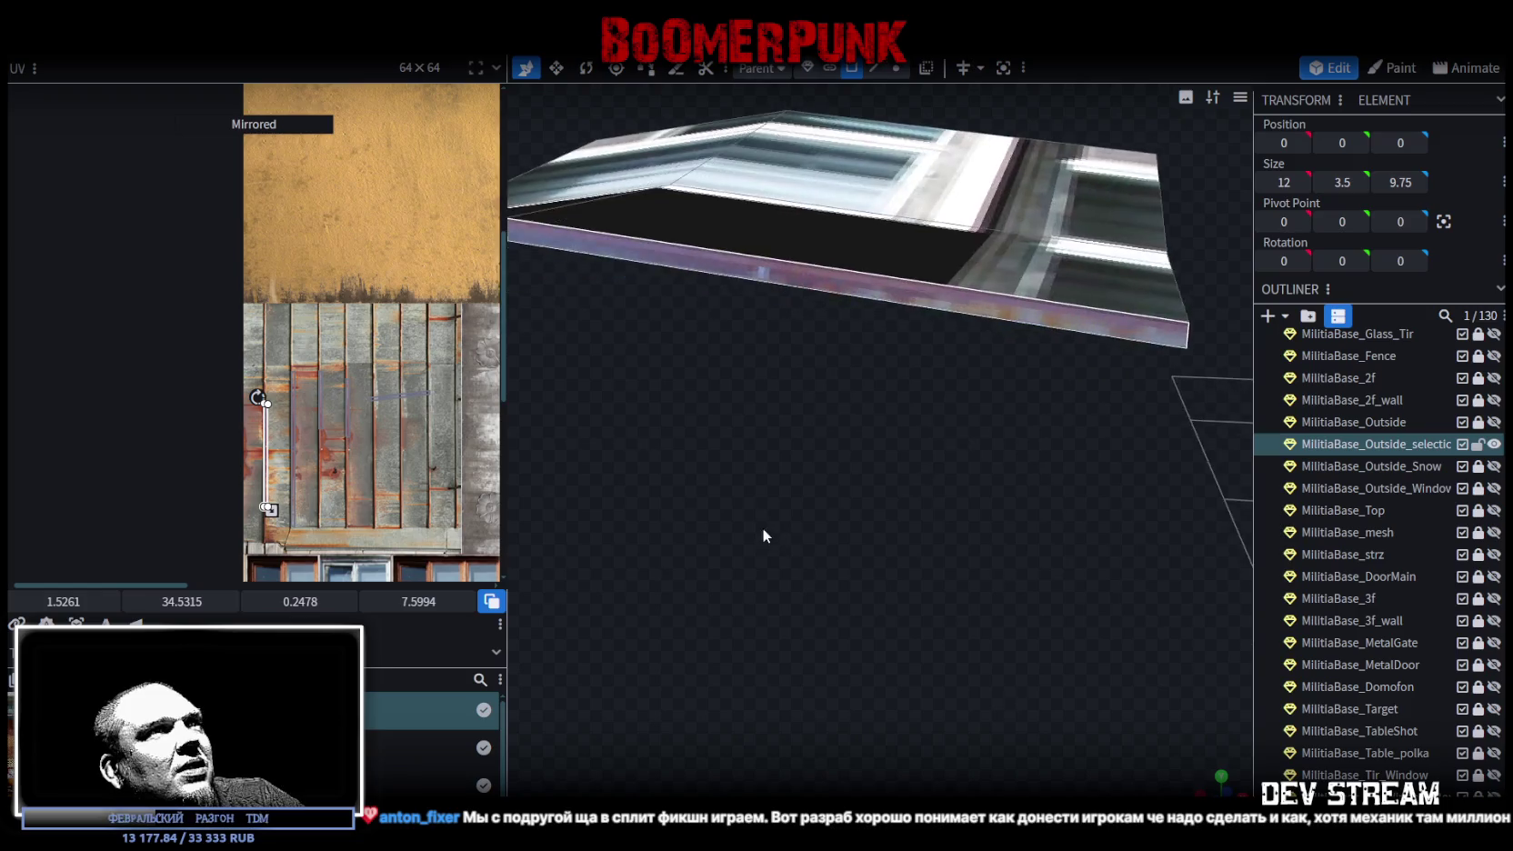
- Map another narrow edge face upright onto rusty metal at UV 5.582, 38.3348, sized 0.2485 × 4.5553
{"action": "left_click", "coordinate": [777, 289]}
{"action": "scroll", "coordinate": [364, 382], "scroll_direction": "up", "scroll_amount": 2}
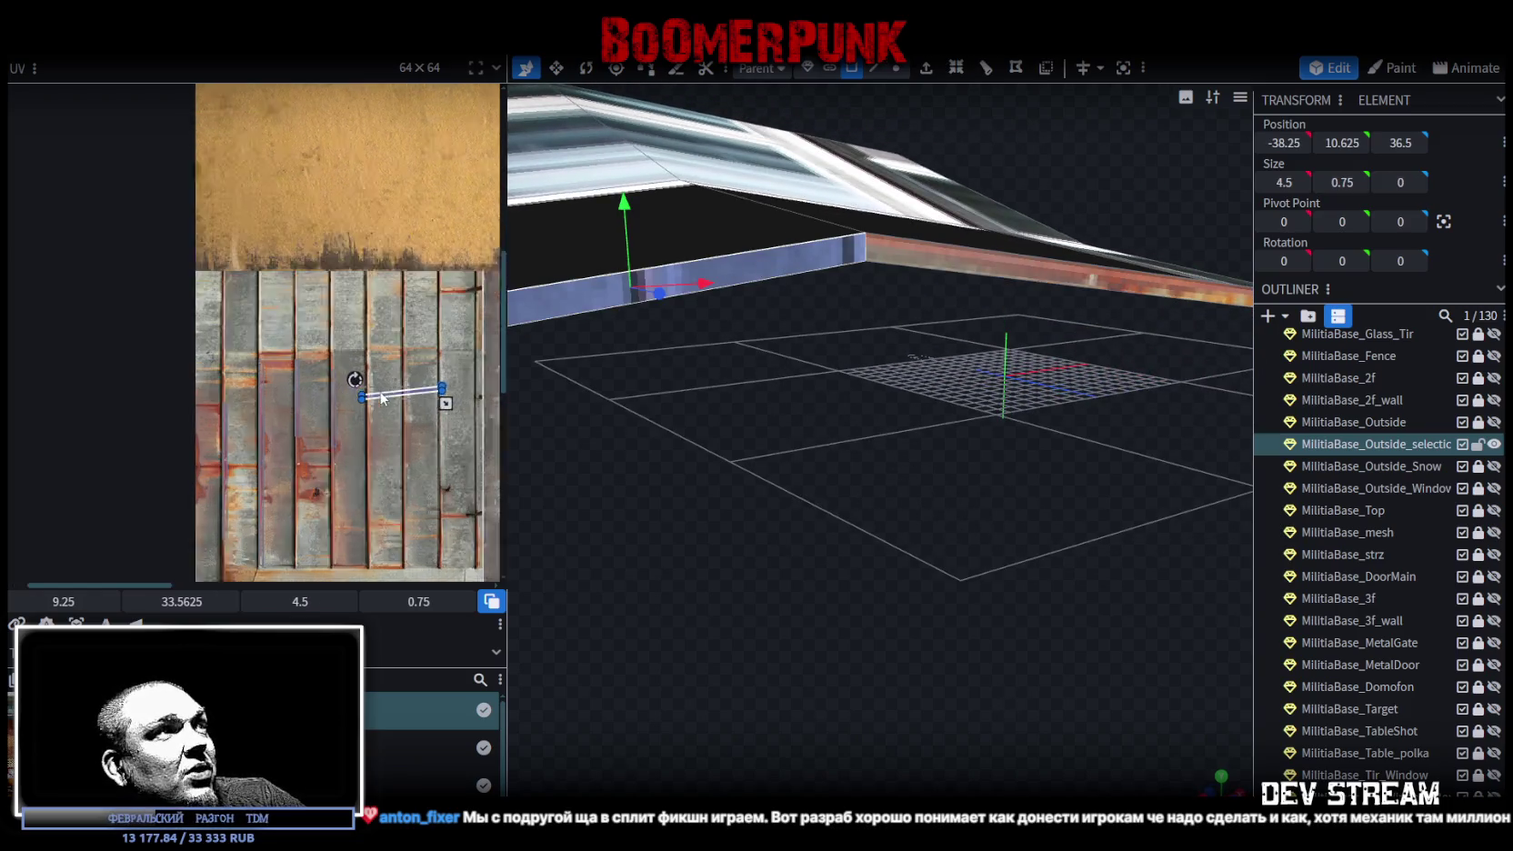
{"action": "mouse_move", "coordinate": [374, 359]}
{"action": "left_mouse_down"}
{"action": "mouse_move", "coordinate": [323, 416]}
{"action": "mouse_move", "coordinate": [378, 465]}
{"action": "left_mouse_up"}
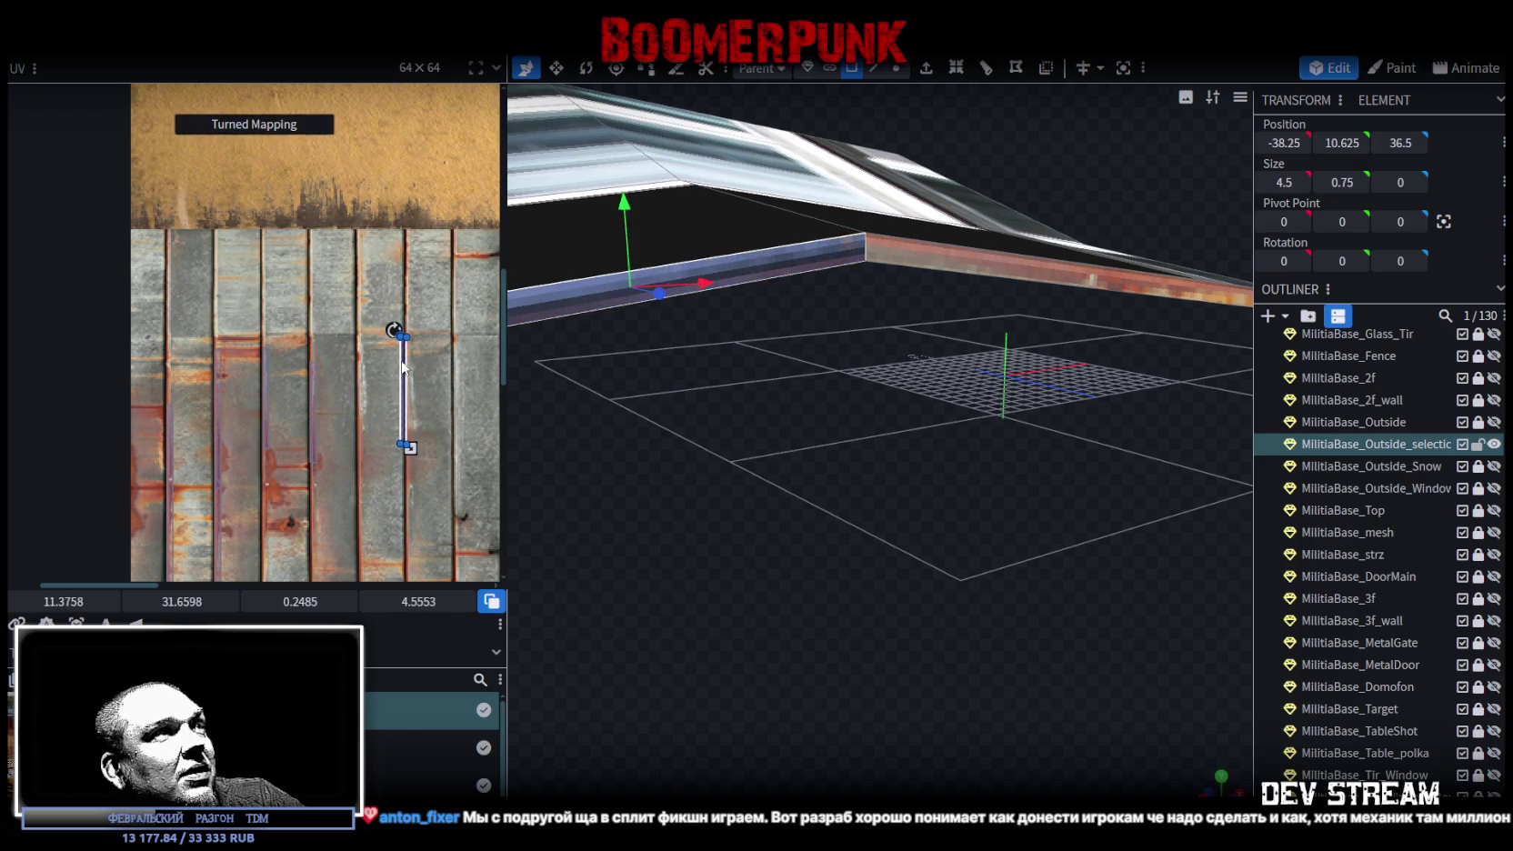
{"action": "mouse_move", "coordinate": [400, 383]}
{"action": "left_mouse_down"}
{"action": "mouse_move", "coordinate": [371, 398]}
{"action": "mouse_move", "coordinate": [254, 386]}
{"action": "mouse_move", "coordinate": [179, 444]}
{"action": "mouse_move", "coordinate": [177, 411]}
{"action": "left_mouse_up"}
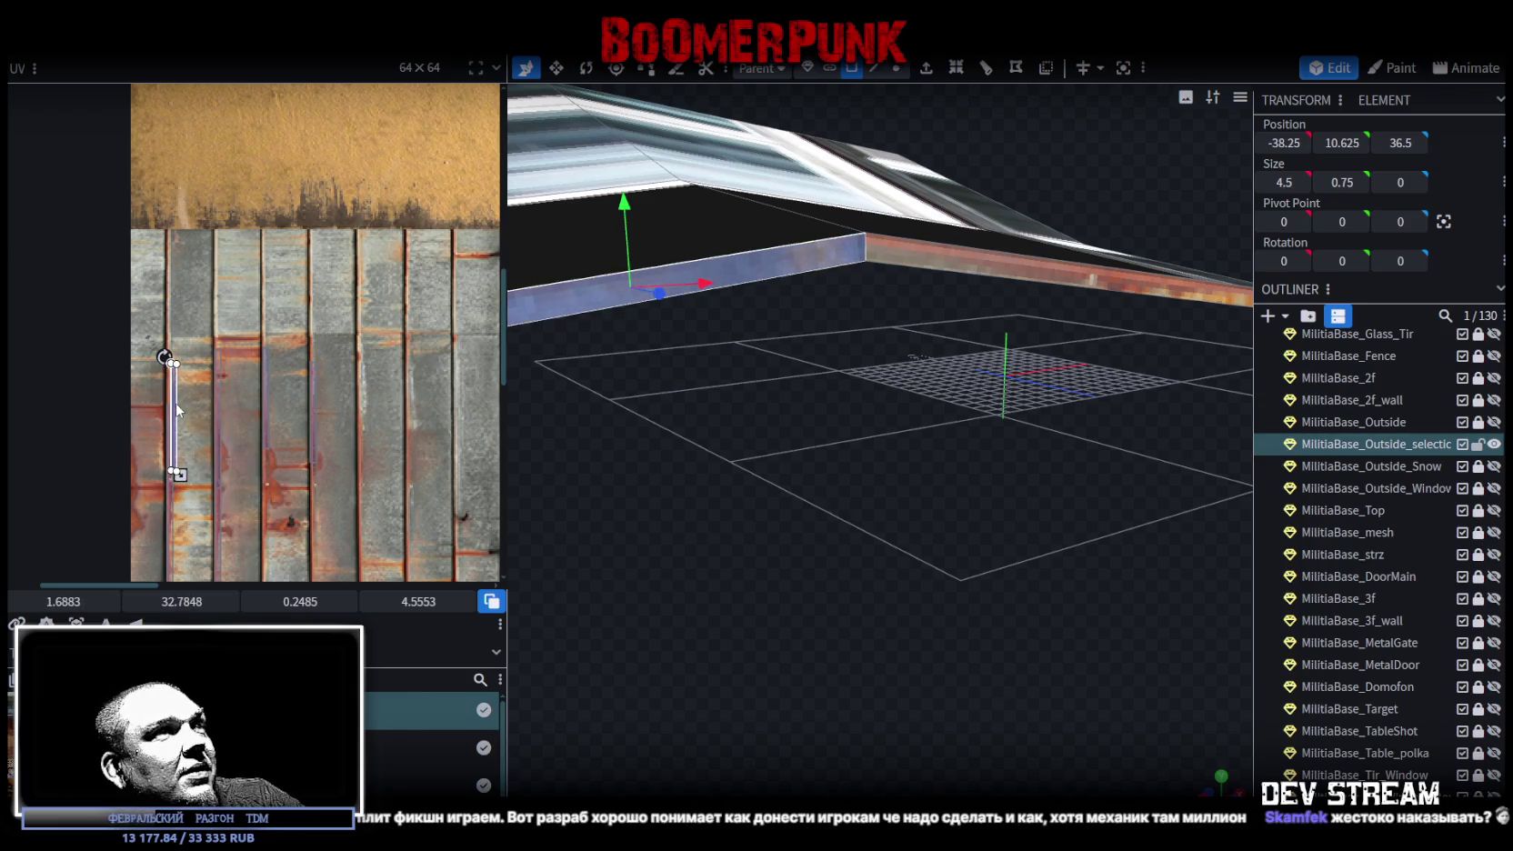
{"action": "scroll", "coordinate": [189, 423], "scroll_direction": "up", "scroll_amount": 3}
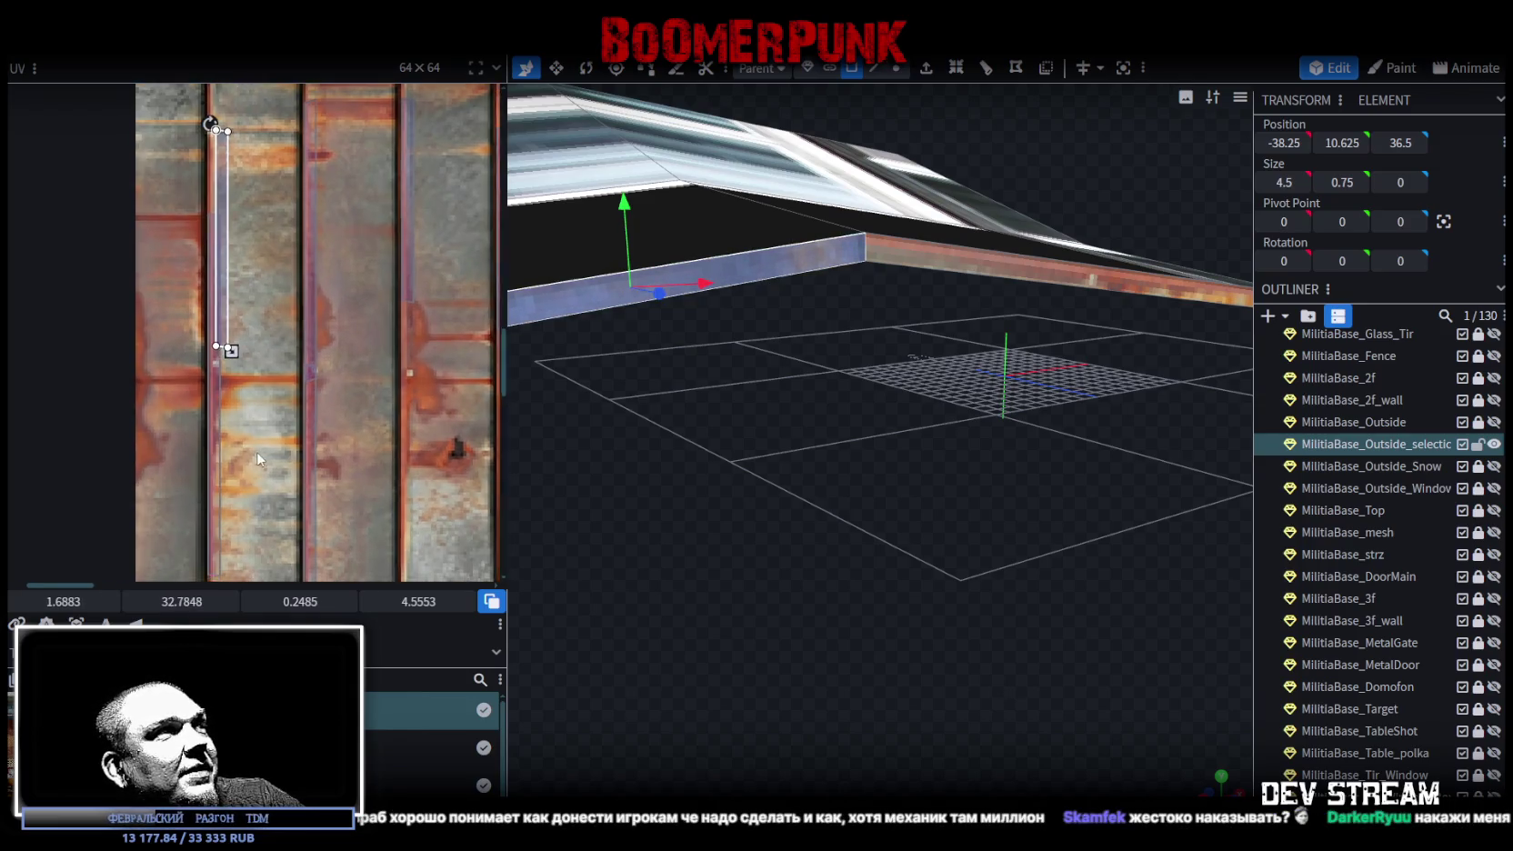
{"action": "scroll", "coordinate": [146, 507], "scroll_direction": "up", "scroll_amount": 2}
{"action": "scroll", "coordinate": [145, 491], "scroll_direction": "down", "scroll_amount": 3}
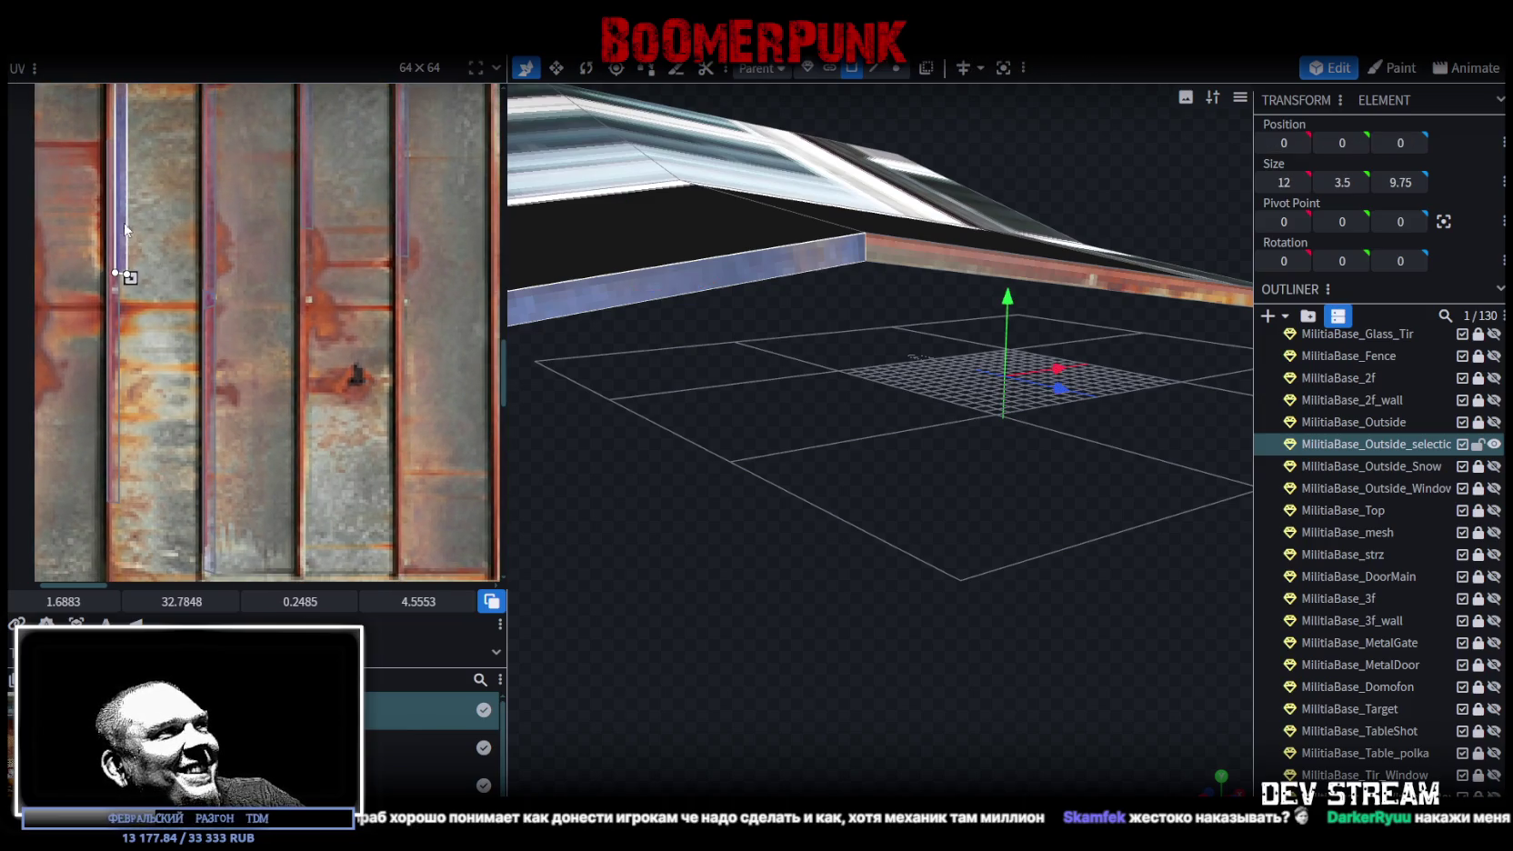
{"action": "mouse_move", "coordinate": [124, 230]}
{"action": "left_mouse_down"}
{"action": "mouse_move", "coordinate": [320, 466]}
{"action": "mouse_move", "coordinate": [306, 522]}
{"action": "mouse_move", "coordinate": [307, 510]}
{"action": "left_mouse_up"}
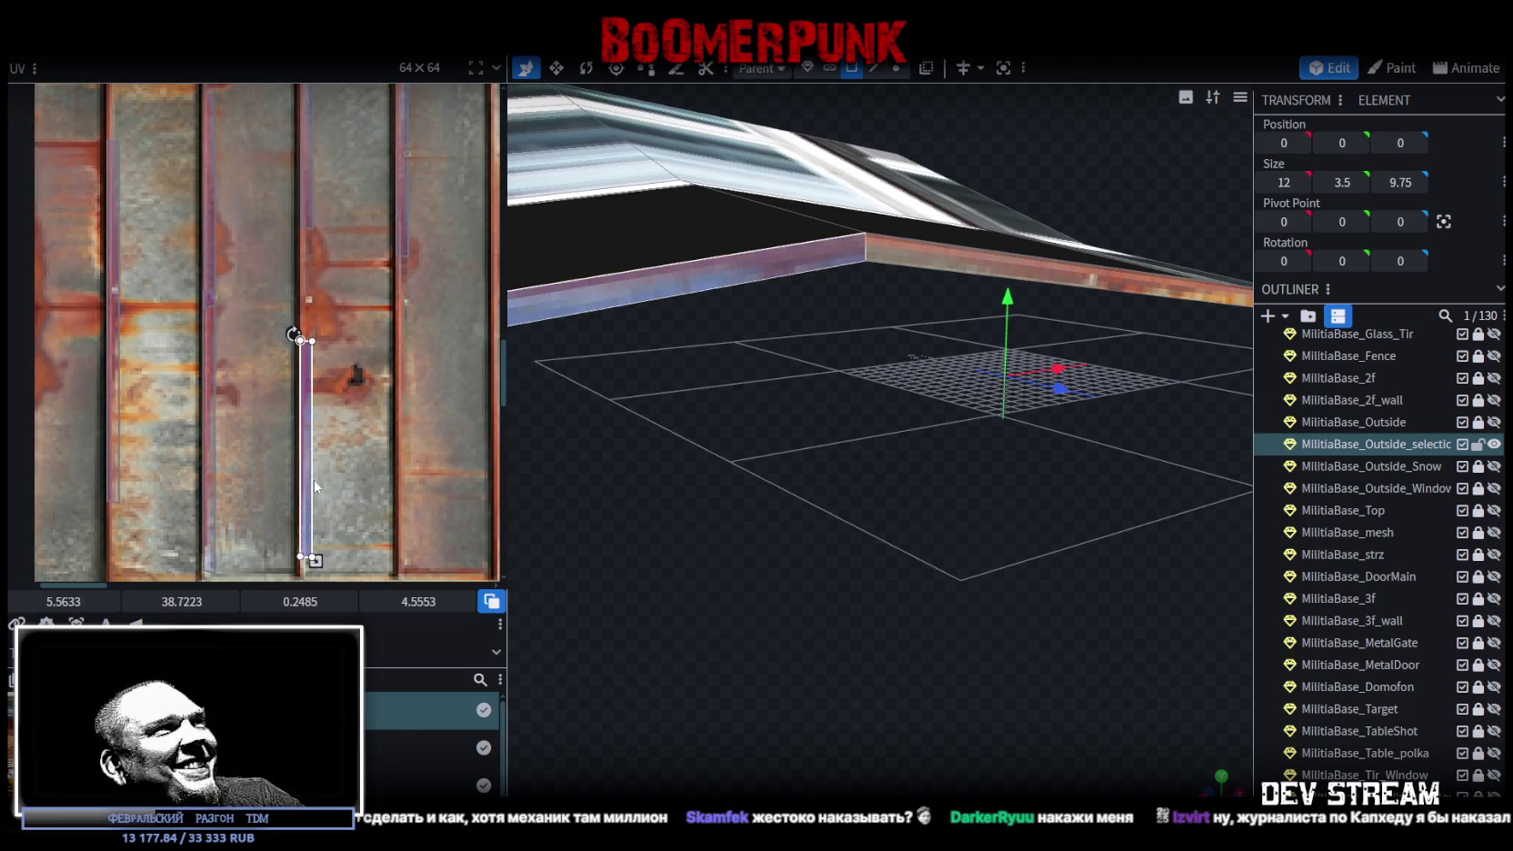
{"action": "scroll", "coordinate": [309, 446], "scroll_direction": "up", "scroll_amount": 2}
{"action": "left_click_drag", "start_coordinate": [298, 395], "coordinate": [303, 359]}
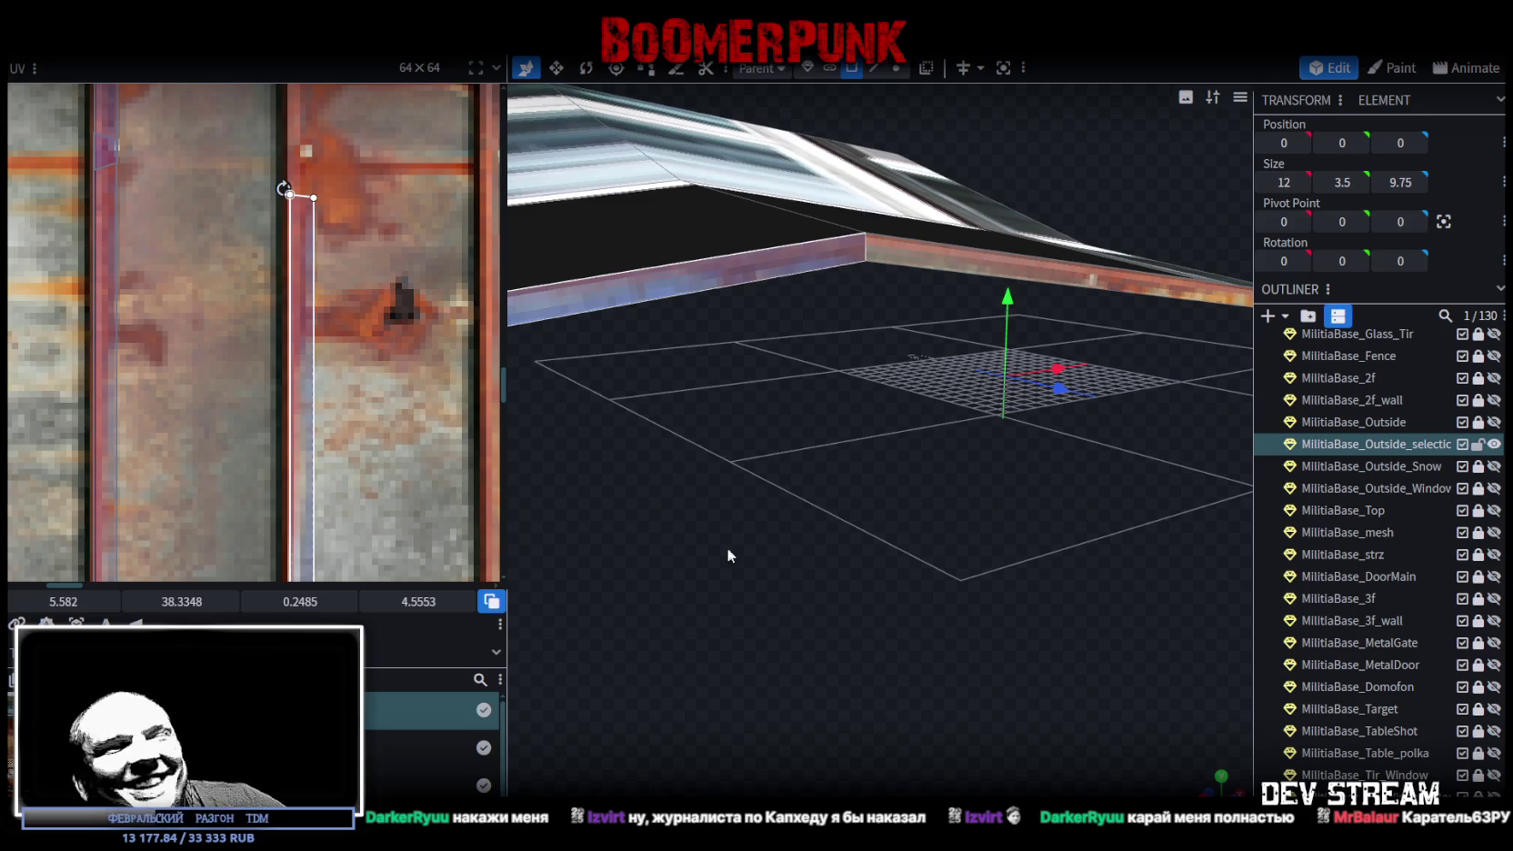
{"action": "scroll", "coordinate": [405, 437], "scroll_direction": "down", "scroll_amount": 2}
{"action": "scroll", "coordinate": [891, 546], "scroll_direction": "down", "scroll_amount": 2}
{"action": "mouse_move", "coordinate": [780, 574]}
{"action": "left_mouse_down"}
{"action": "mouse_move", "coordinate": [949, 518]}
{"action": "mouse_move", "coordinate": [1070, 637]}
{"action": "mouse_move", "coordinate": [1007, 634]}
{"action": "mouse_move", "coordinate": [957, 420]}
{"action": "left_mouse_up"}
{"action": "left_click", "coordinate": [958, 400]}
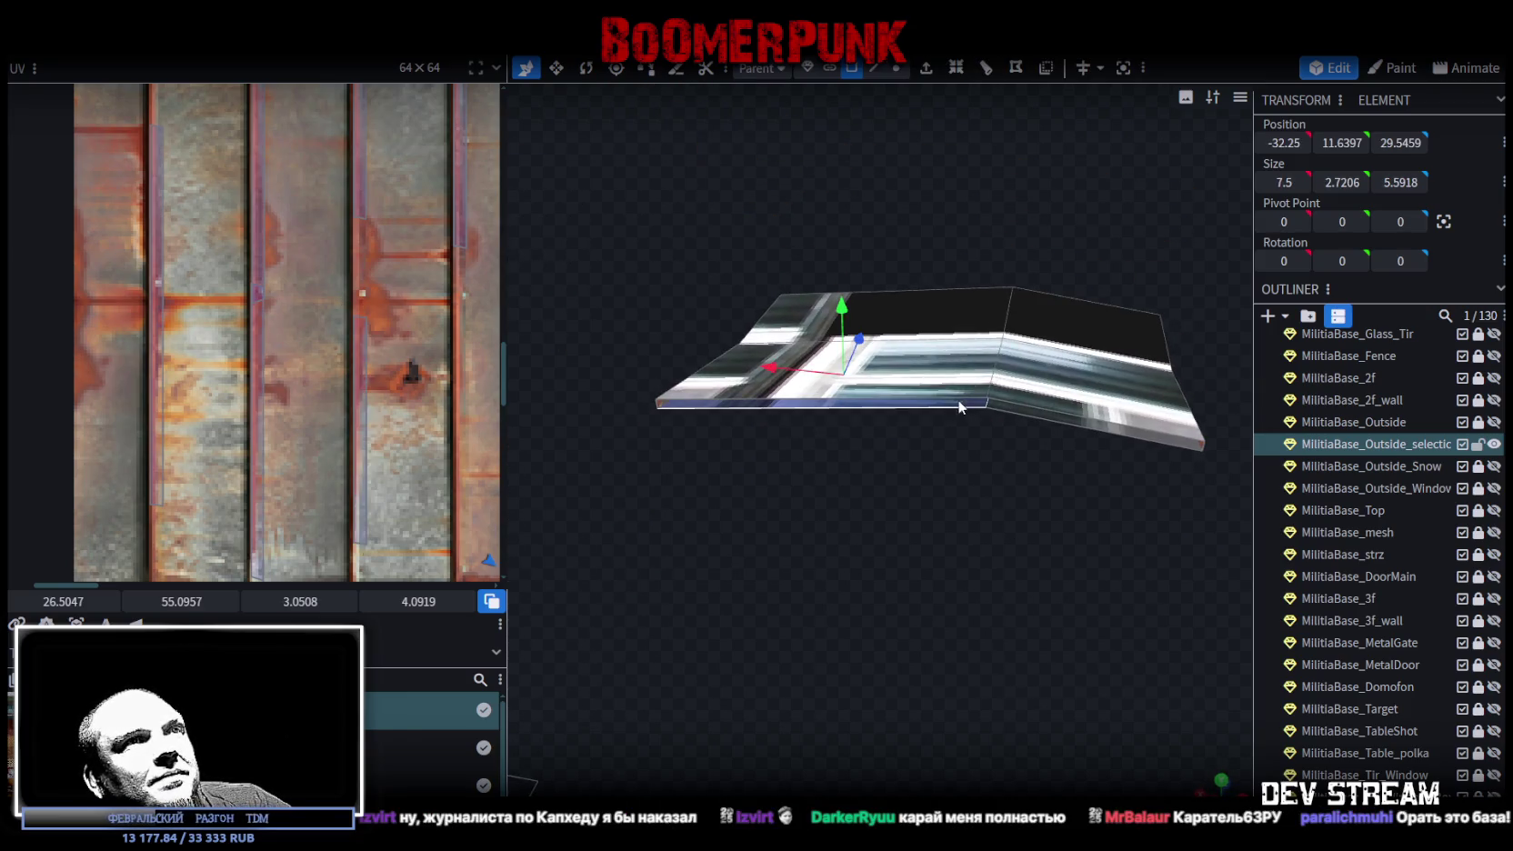
- Select all of the awning's sloped top faces
{"action": "scroll", "coordinate": [282, 360], "scroll_direction": "down", "scroll_amount": 5}
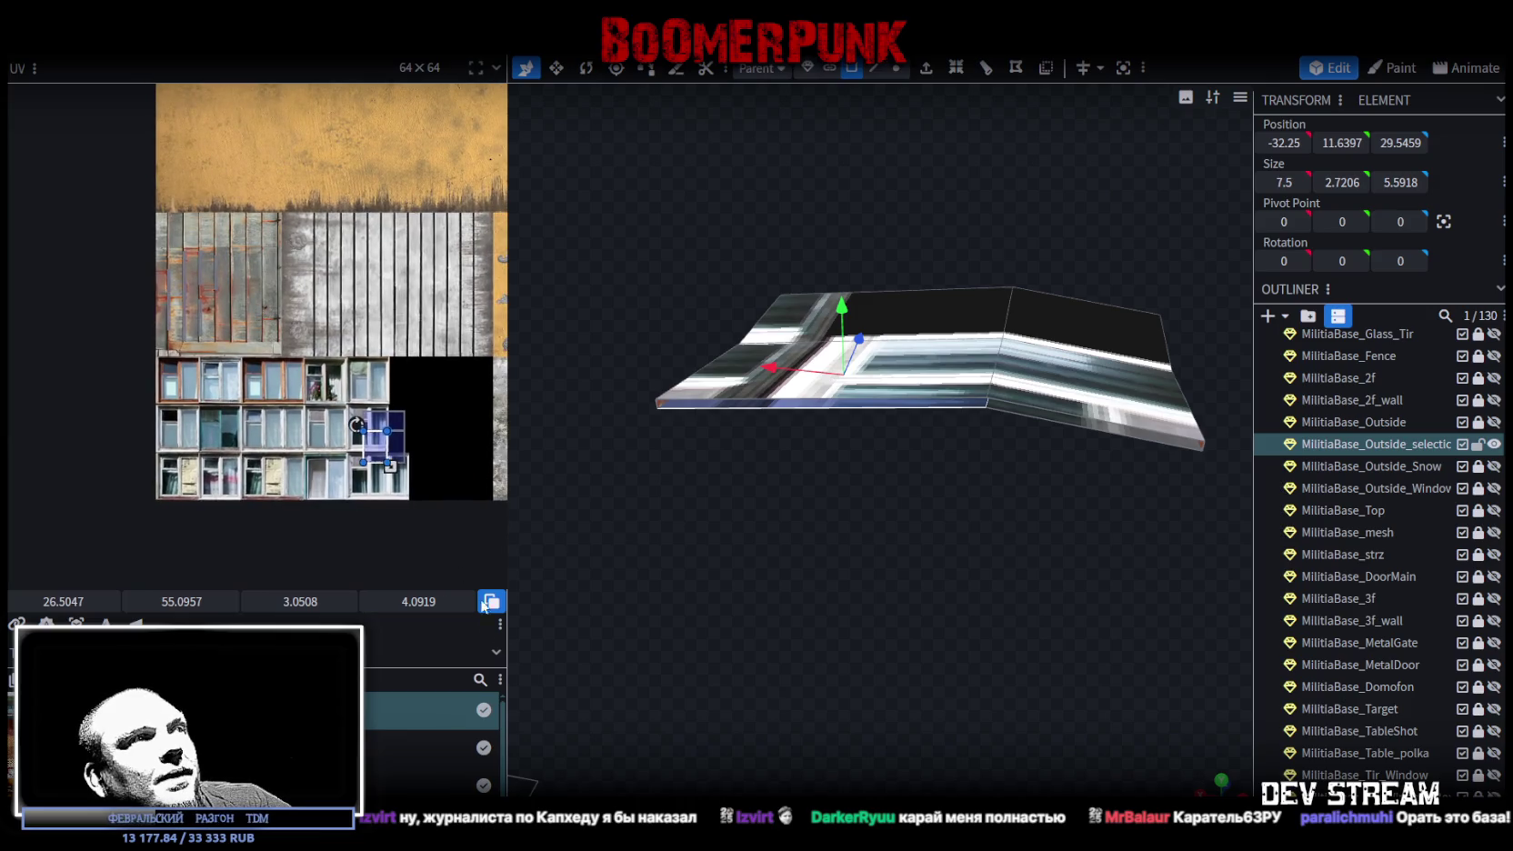
{"action": "mouse_move", "coordinate": [963, 545]}
{"action": "left_mouse_down"}
{"action": "mouse_move", "coordinate": [989, 533]}
{"action": "mouse_move", "coordinate": [959, 496]}
{"action": "mouse_move", "coordinate": [962, 526]}
{"action": "mouse_move", "coordinate": [1157, 511]}
{"action": "mouse_move", "coordinate": [1114, 448]}
{"action": "mouse_move", "coordinate": [712, 472]}
{"action": "mouse_move", "coordinate": [768, 339]}
{"action": "left_mouse_up"}
{"action": "left_click", "coordinate": [780, 334]}
{"action": "left_click", "coordinate": [937, 369], "text": "shift"}
{"action": "left_click", "coordinate": [875, 446], "text": "shift"}
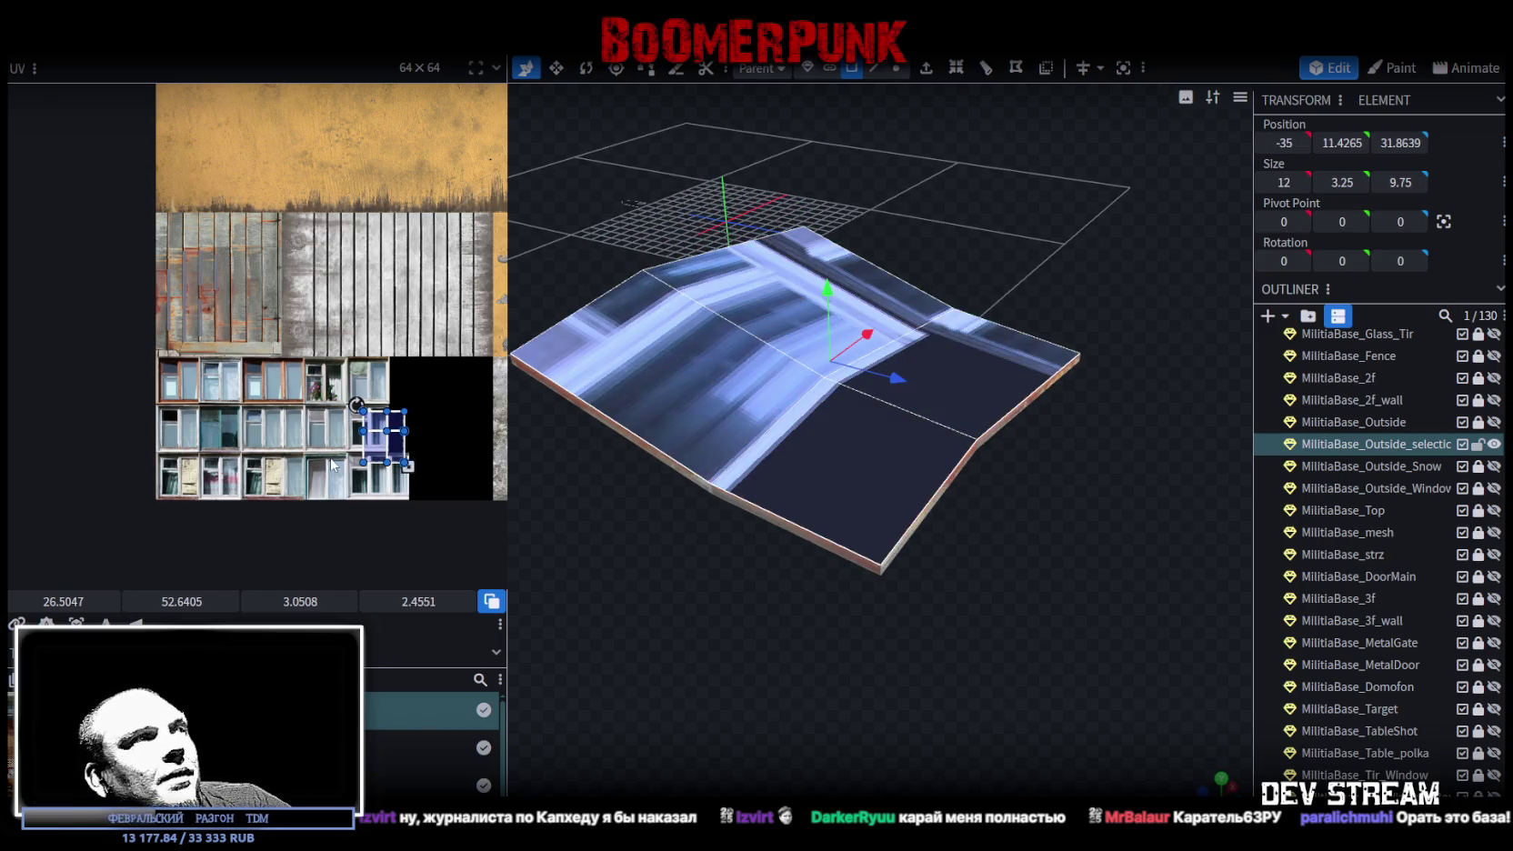
- Rotate the top faces' UV onto corrugated metal at 5.368, 31.7832, sized 2.2687 × 4.0919
{"action": "scroll", "coordinate": [331, 465], "scroll_direction": "up", "scroll_amount": 3}
{"action": "left_click_drag", "start_coordinate": [418, 498], "coordinate": [367, 457]}
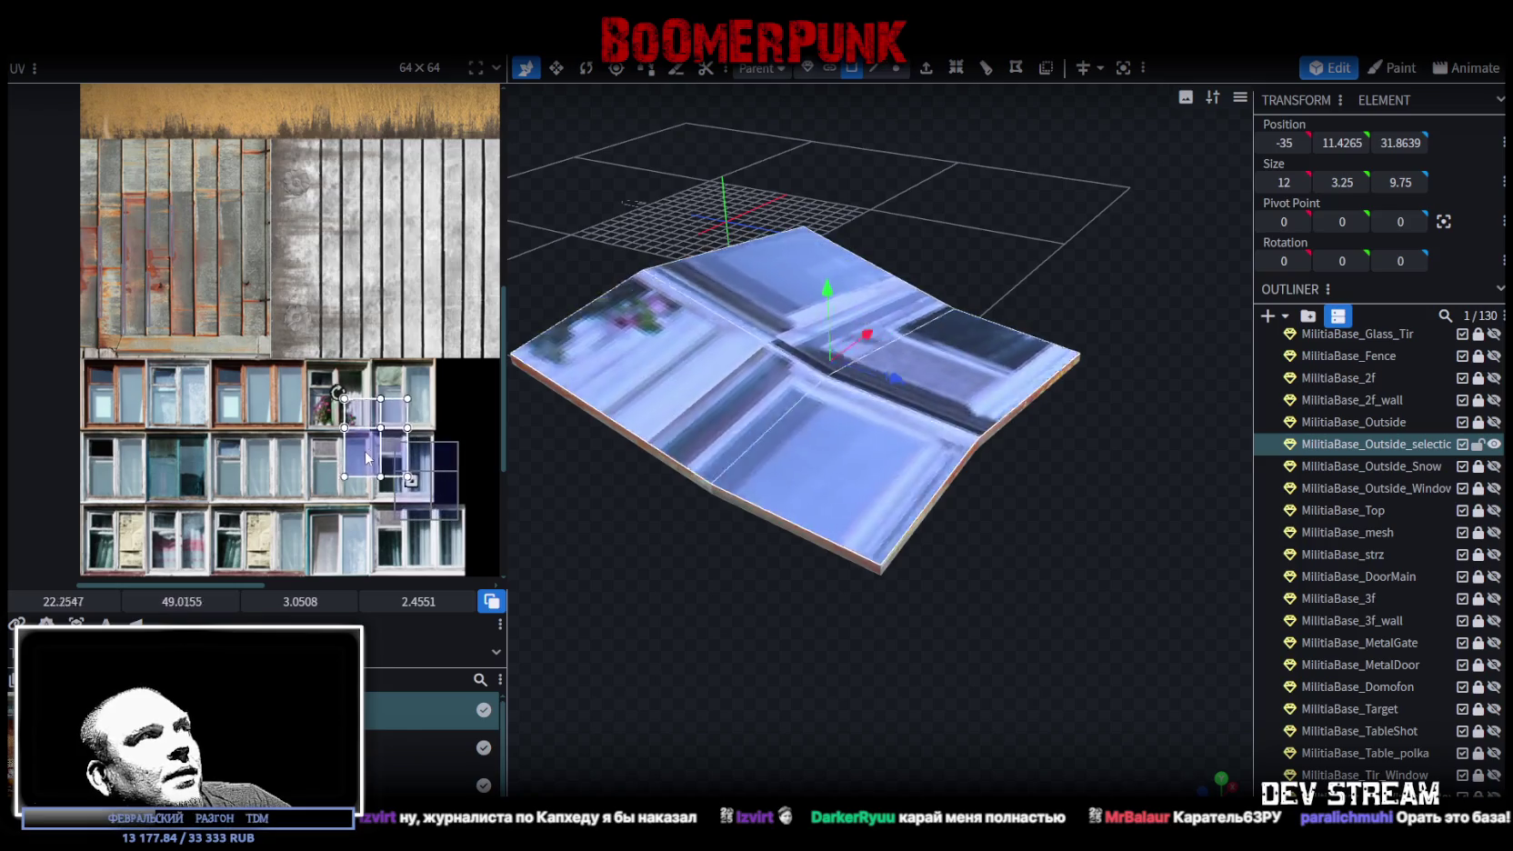
{"action": "right_click", "coordinate": [367, 458]}
{"action": "left_click", "coordinate": [423, 665]}
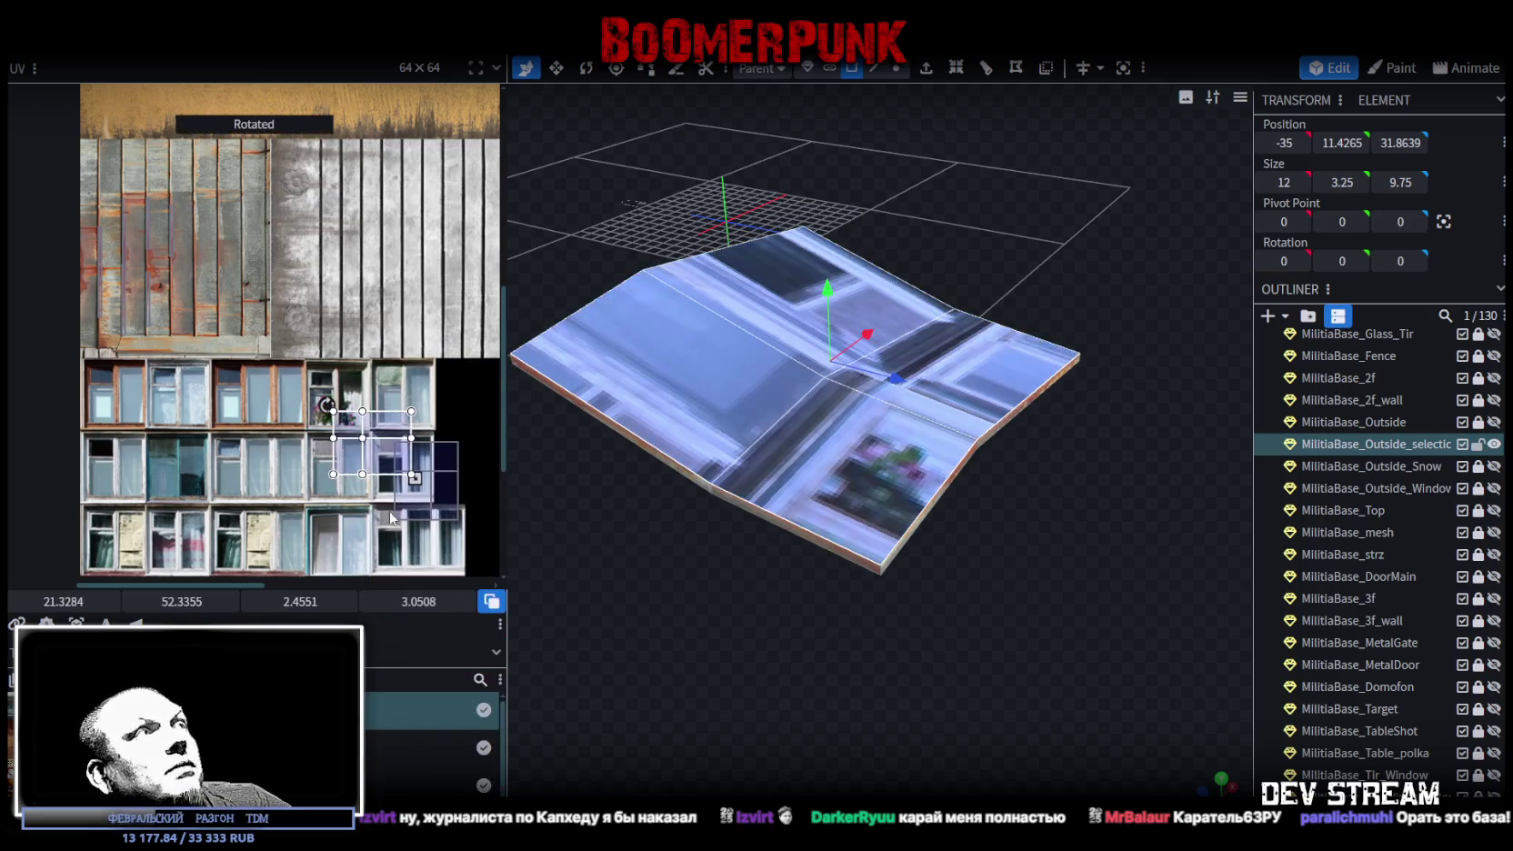
{"action": "mouse_move", "coordinate": [911, 587]}
{"action": "left_mouse_down"}
{"action": "mouse_move", "coordinate": [1143, 629]}
{"action": "mouse_move", "coordinate": [1181, 667]}
{"action": "mouse_move", "coordinate": [1045, 384]}
{"action": "mouse_move", "coordinate": [1048, 357]}
{"action": "left_mouse_up"}
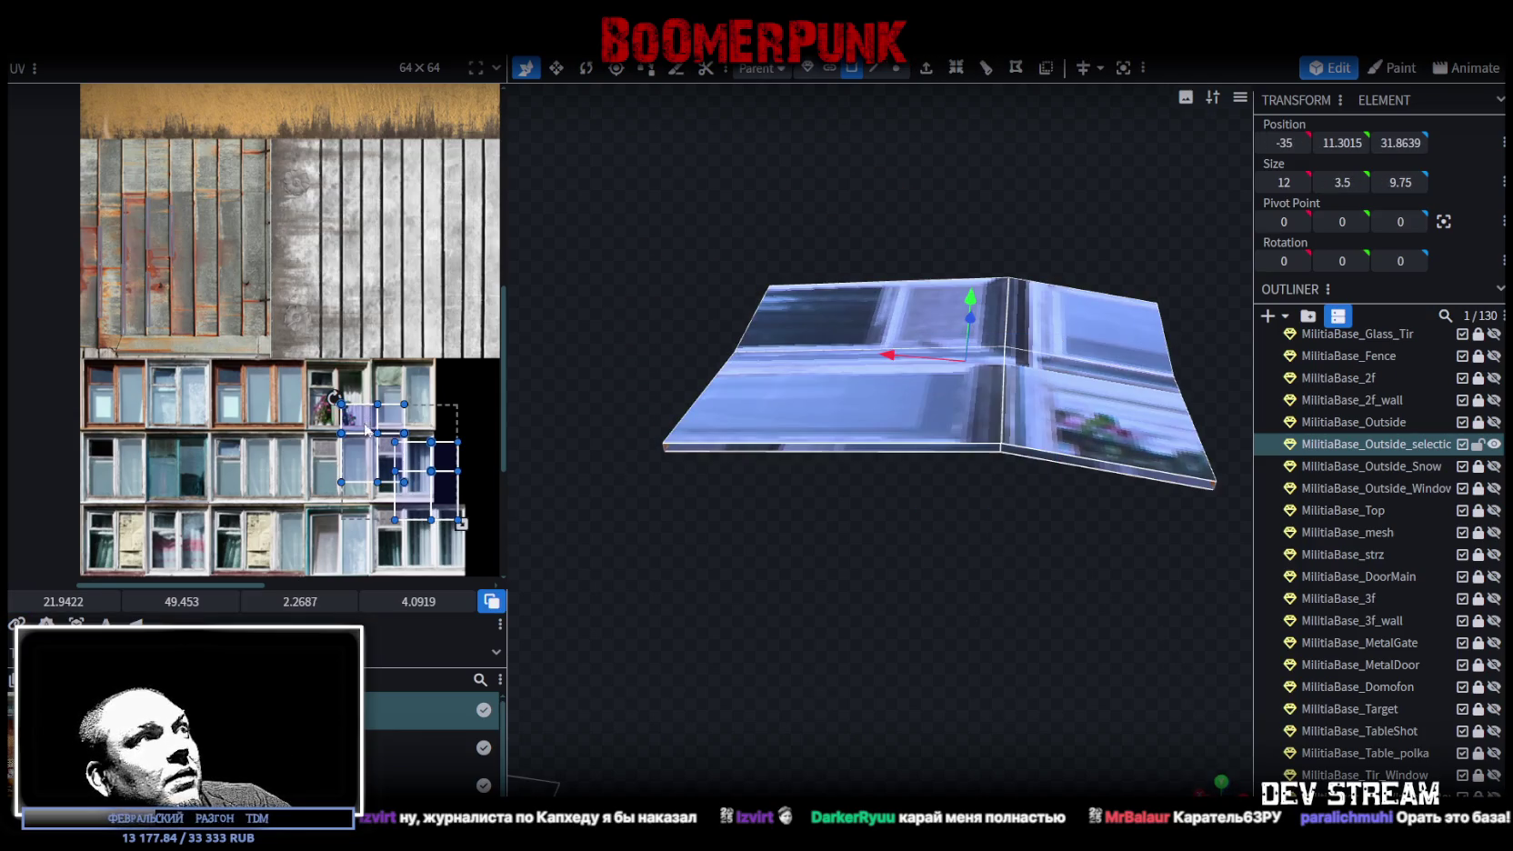
{"action": "key", "text": "ctrl+z"}
{"action": "mouse_move", "coordinate": [851, 585]}
{"action": "left_mouse_down"}
{"action": "mouse_move", "coordinate": [1084, 362]}
{"action": "mouse_move", "coordinate": [1090, 330]}
{"action": "left_mouse_up"}
{"action": "key", "text": "ctrl+y"}
{"action": "left_click_drag", "start_coordinate": [413, 441], "coordinate": [339, 395]}
{"action": "mouse_move", "coordinate": [711, 573]}
{"action": "left_mouse_down"}
{"action": "mouse_move", "coordinate": [850, 580]}
{"action": "mouse_move", "coordinate": [637, 582]}
{"action": "left_mouse_up"}
{"action": "mouse_move", "coordinate": [368, 448]}
{"action": "left_mouse_down"}
{"action": "mouse_move", "coordinate": [406, 499]}
{"action": "mouse_move", "coordinate": [170, 280]}
{"action": "left_mouse_up"}
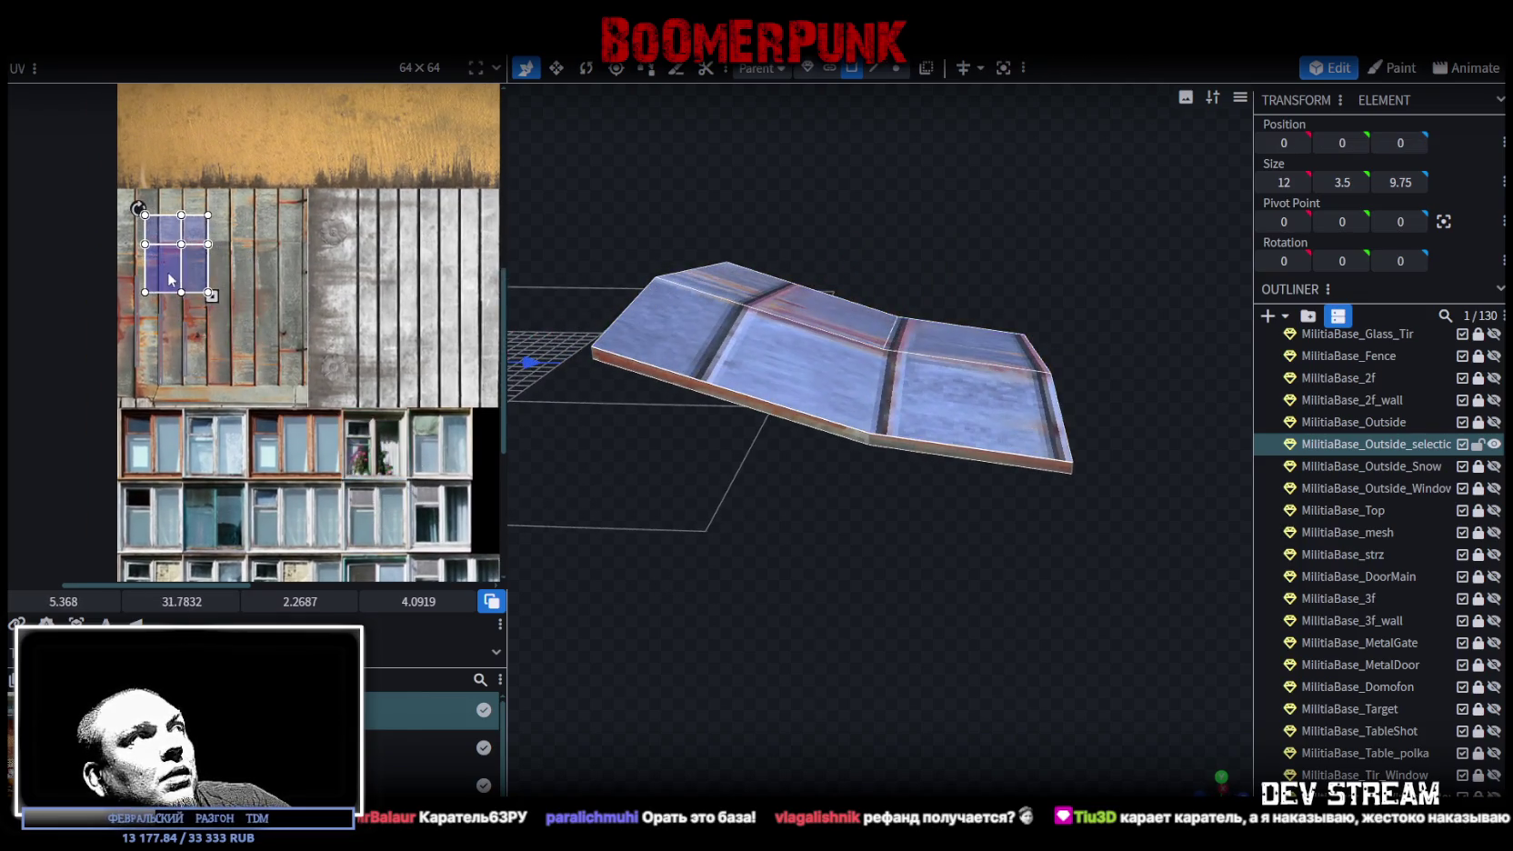
- Move the roof's UV island onto the metal panels and stretch it over more of them
{"action": "scroll", "coordinate": [69, 170], "scroll_direction": "up", "scroll_amount": 10}
{"action": "left_click_drag", "start_coordinate": [279, 444], "coordinate": [184, 201]}
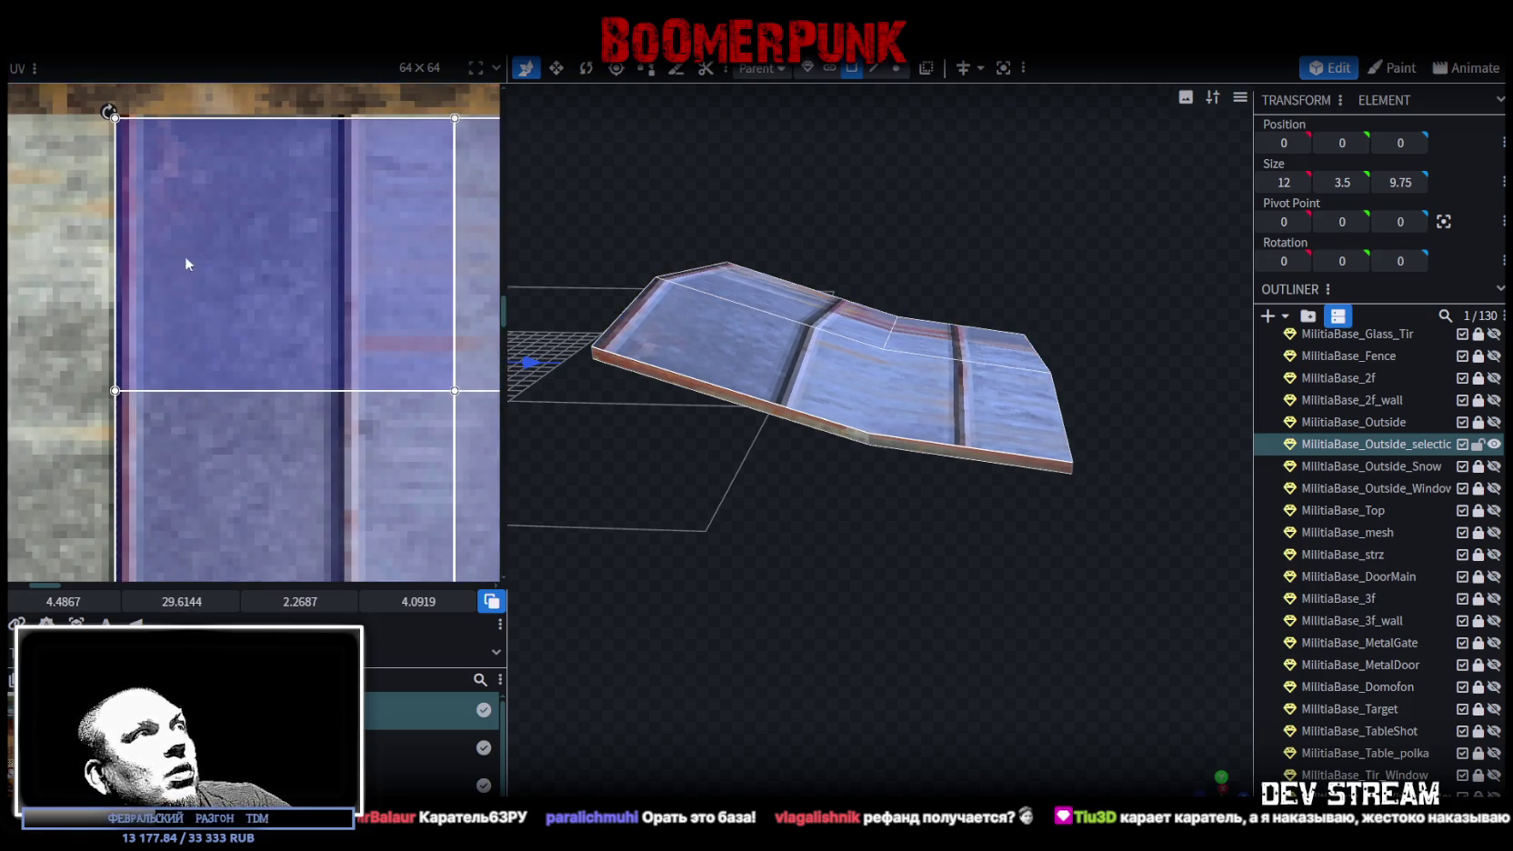
{"action": "scroll", "coordinate": [184, 241], "scroll_direction": "down", "scroll_amount": 5}
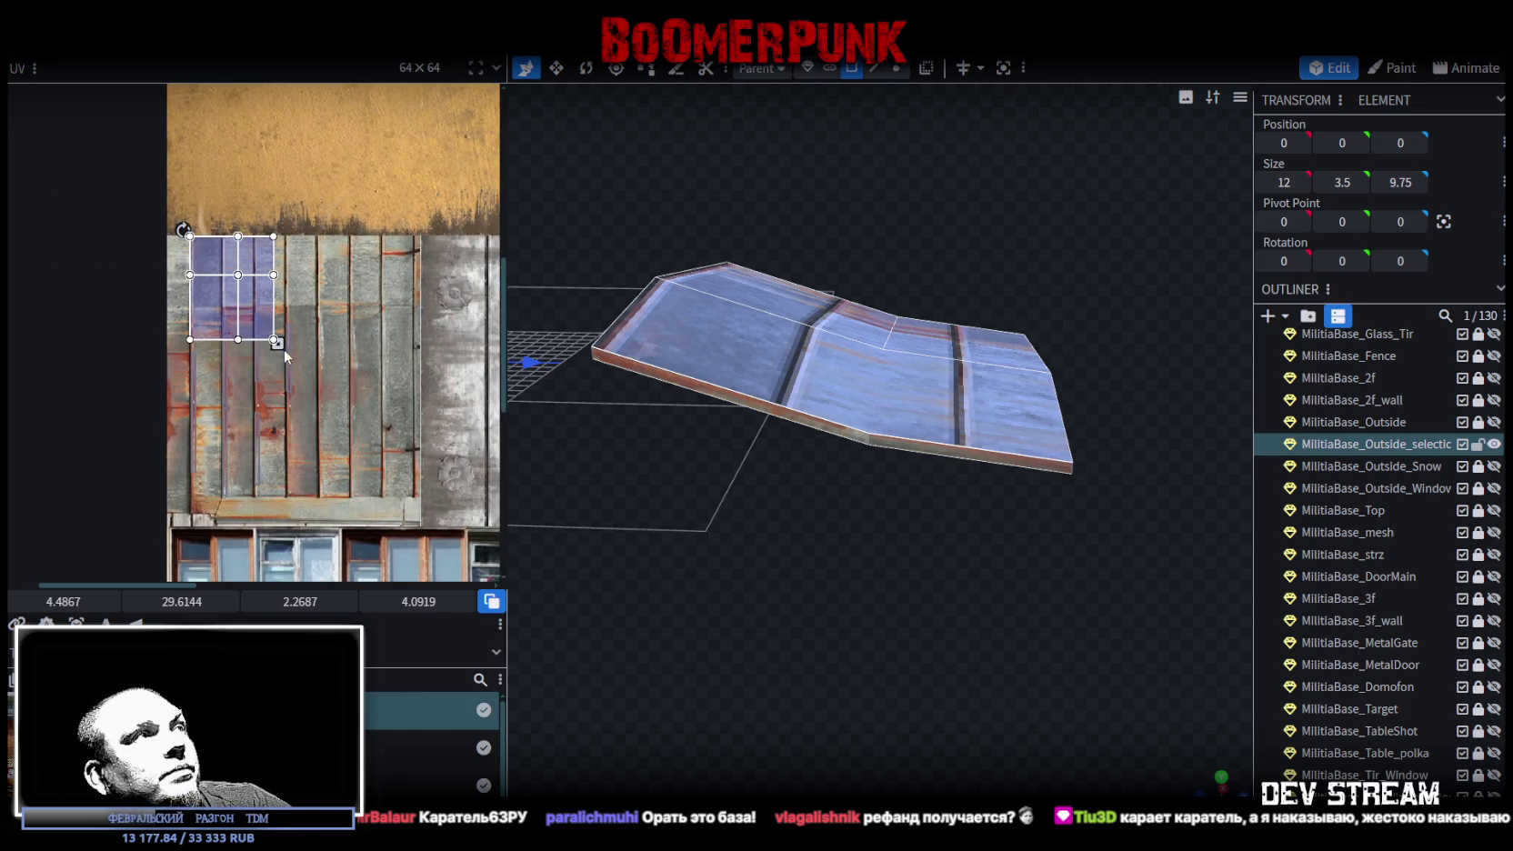
{"action": "left_click_drag", "start_coordinate": [276, 343], "coordinate": [423, 517]}
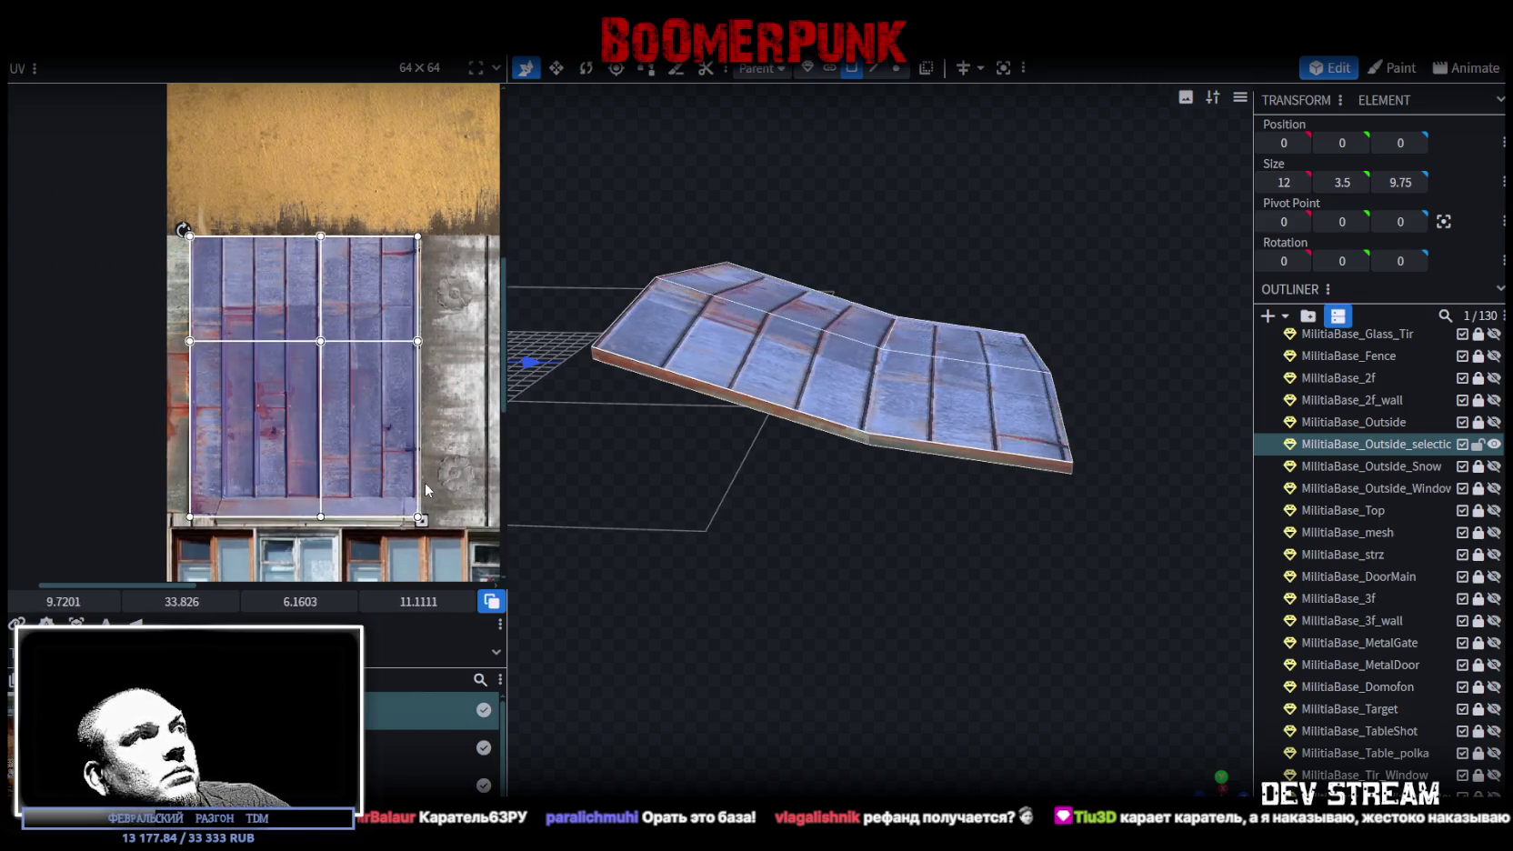
{"action": "mouse_move", "coordinate": [953, 609]}
{"action": "left_mouse_down"}
{"action": "mouse_move", "coordinate": [785, 673]}
{"action": "mouse_move", "coordinate": [565, 599]}
{"action": "left_mouse_up"}
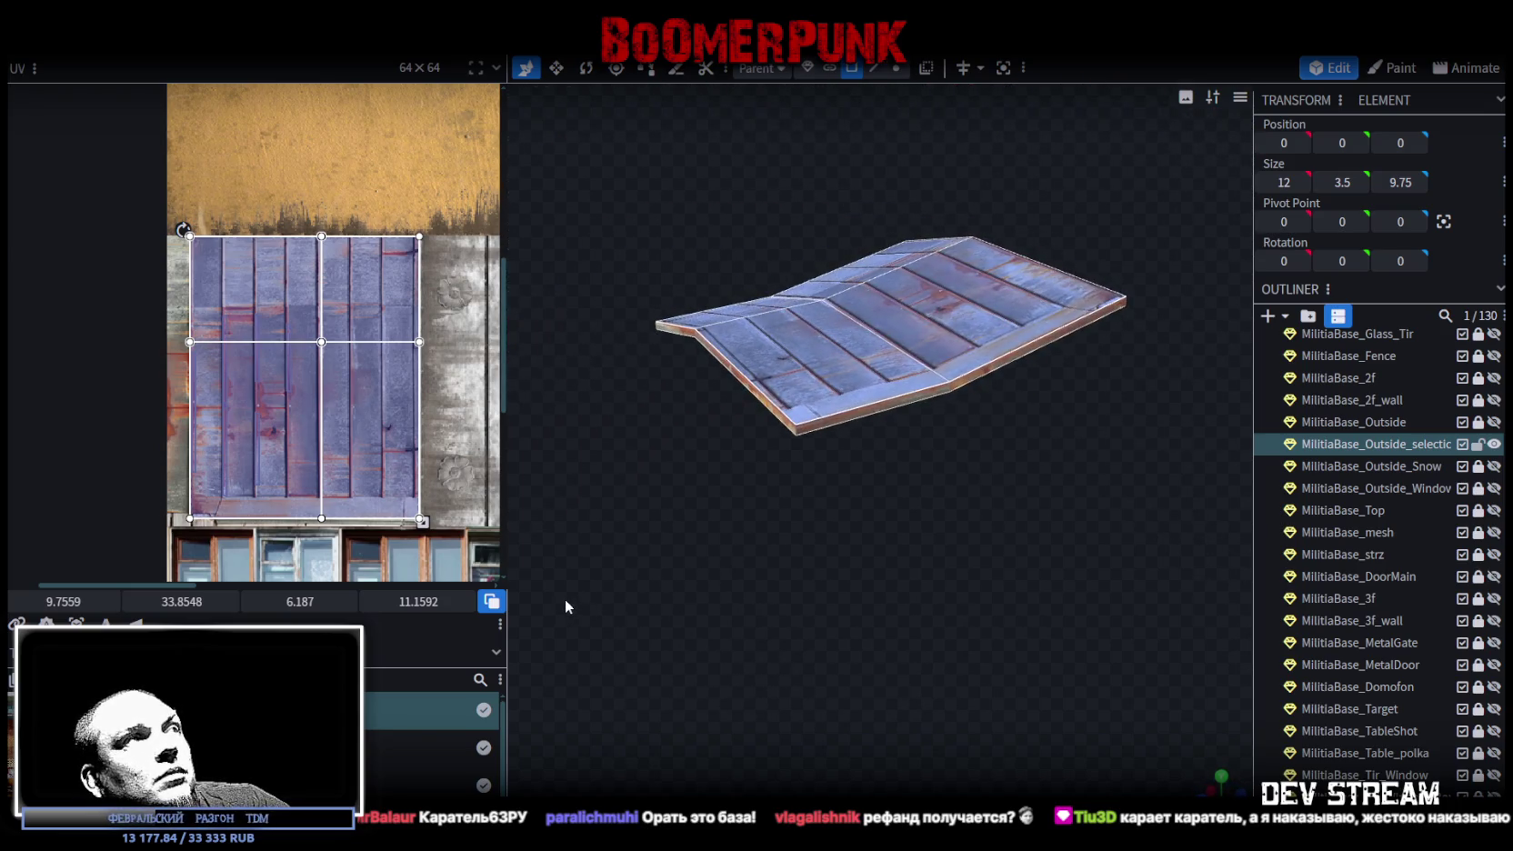
{"action": "scroll", "coordinate": [391, 518], "scroll_direction": "up", "scroll_amount": 5}
{"action": "left_click_drag", "start_coordinate": [419, 458], "coordinate": [423, 487]}
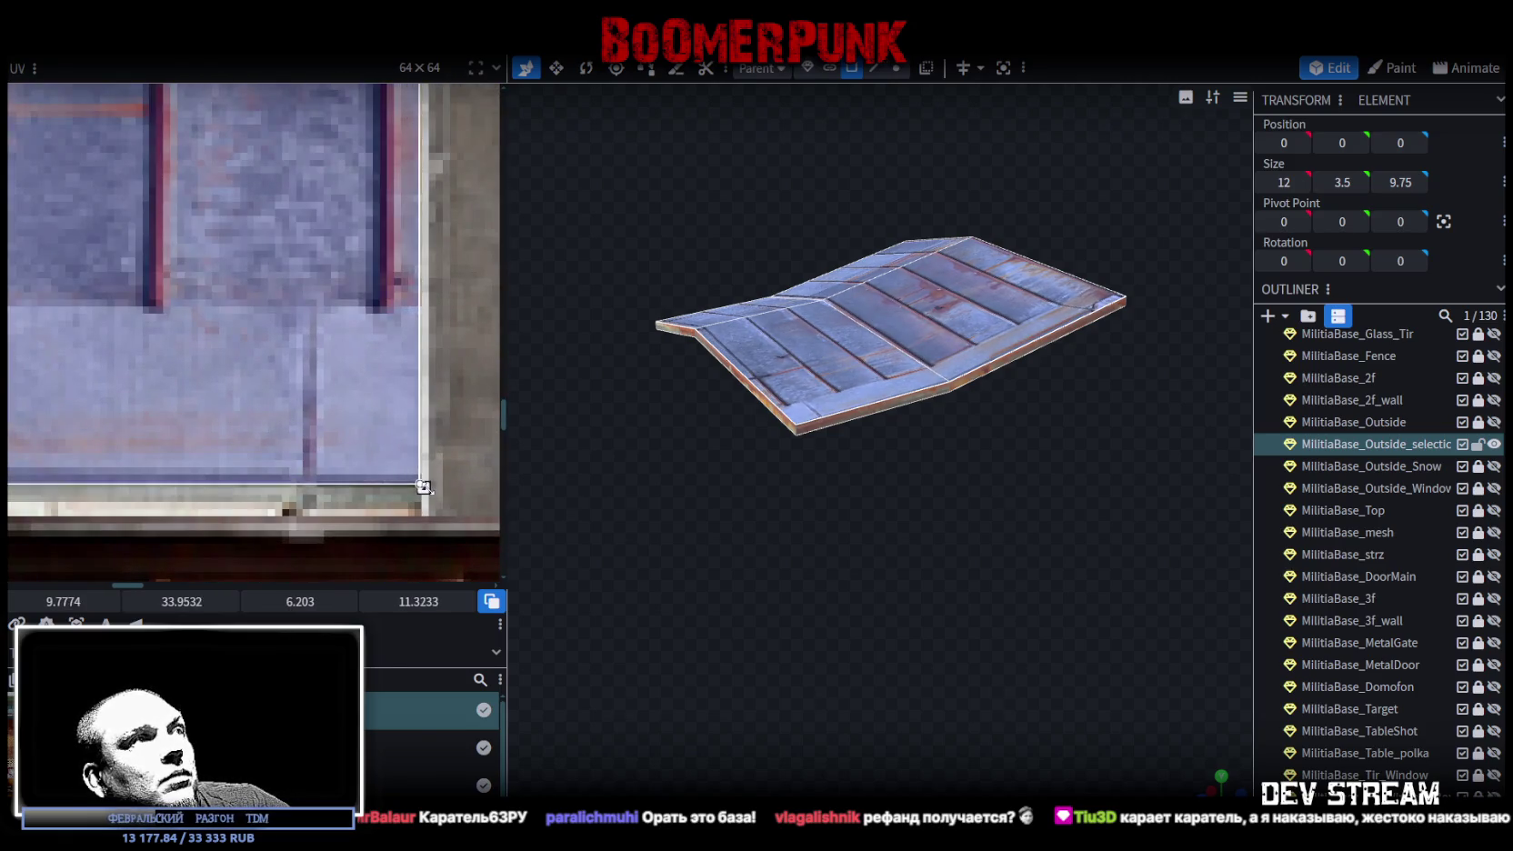
{"action": "mouse_move", "coordinate": [816, 513]}
{"action": "left_mouse_down"}
{"action": "mouse_move", "coordinate": [826, 558]}
{"action": "mouse_move", "coordinate": [949, 510]}
{"action": "mouse_move", "coordinate": [949, 483]}
{"action": "mouse_move", "coordinate": [929, 464]}
{"action": "mouse_move", "coordinate": [804, 541]}
{"action": "mouse_move", "coordinate": [606, 548]}
{"action": "mouse_move", "coordinate": [680, 531]}
{"action": "mouse_move", "coordinate": [909, 543]}
{"action": "left_mouse_up"}
{"action": "scroll", "coordinate": [299, 369], "scroll_direction": "down", "scroll_amount": 4}
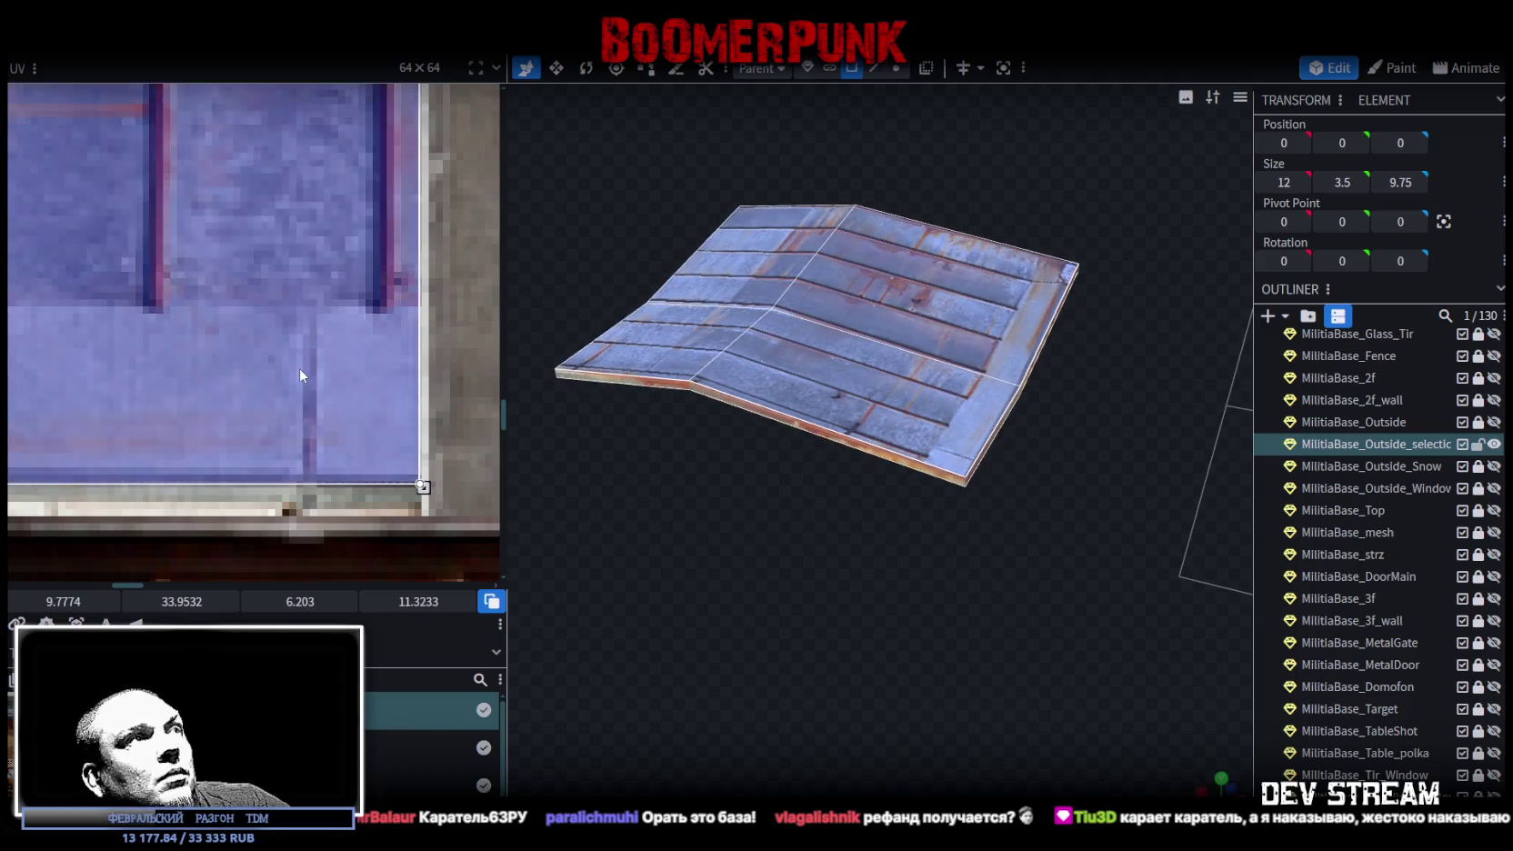
{"action": "scroll", "coordinate": [295, 426], "scroll_direction": "down", "scroll_amount": 4}
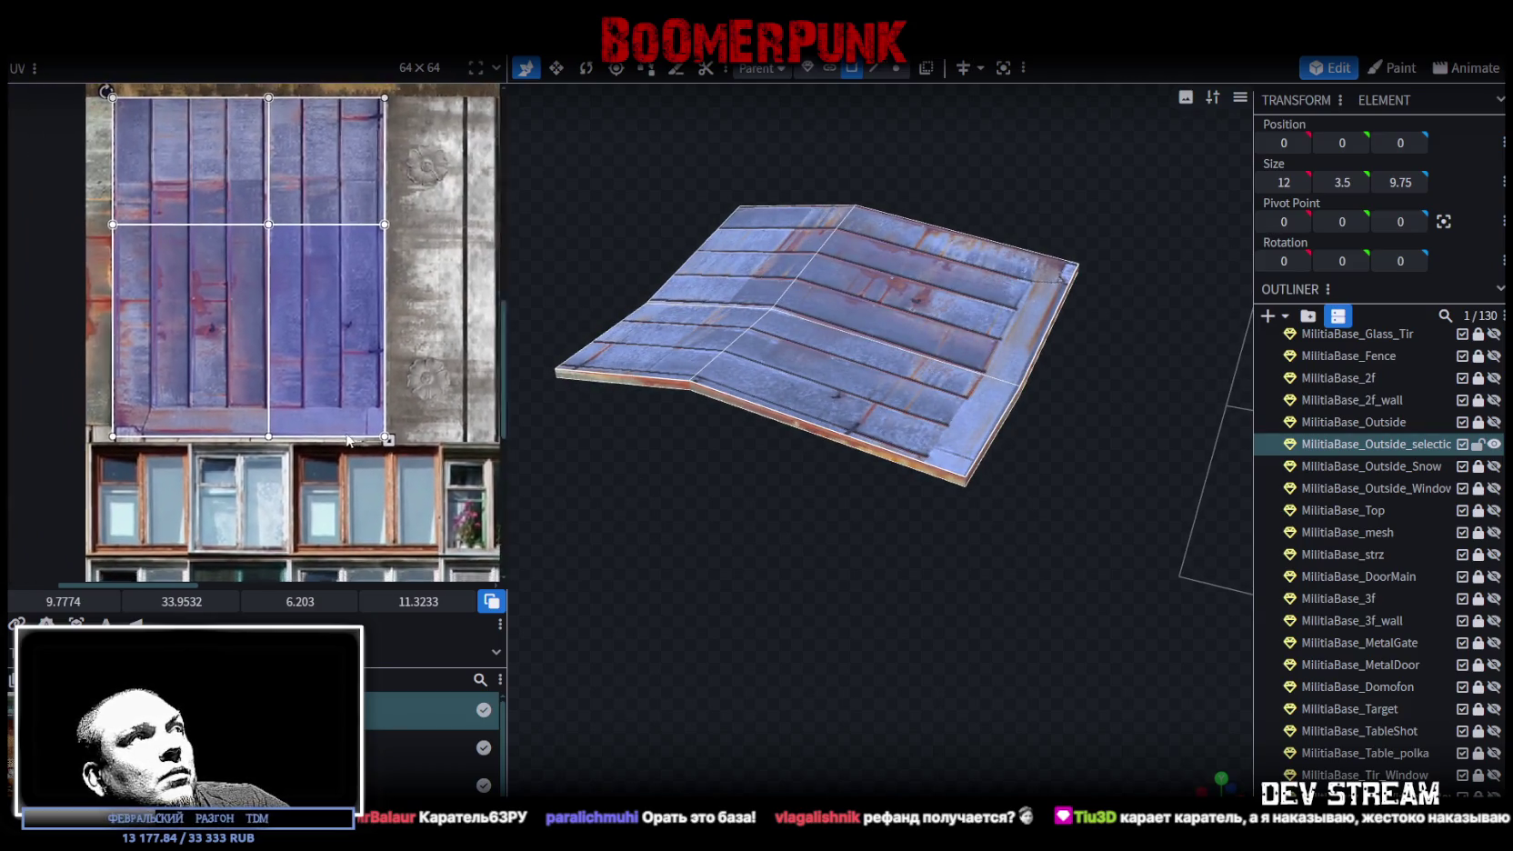
- Rotate and flip the roof UV island so seams run across the slopes, ending at 8.881, 38.9747, 11.3233 × 6.203
{"action": "right_click", "coordinate": [314, 361]}
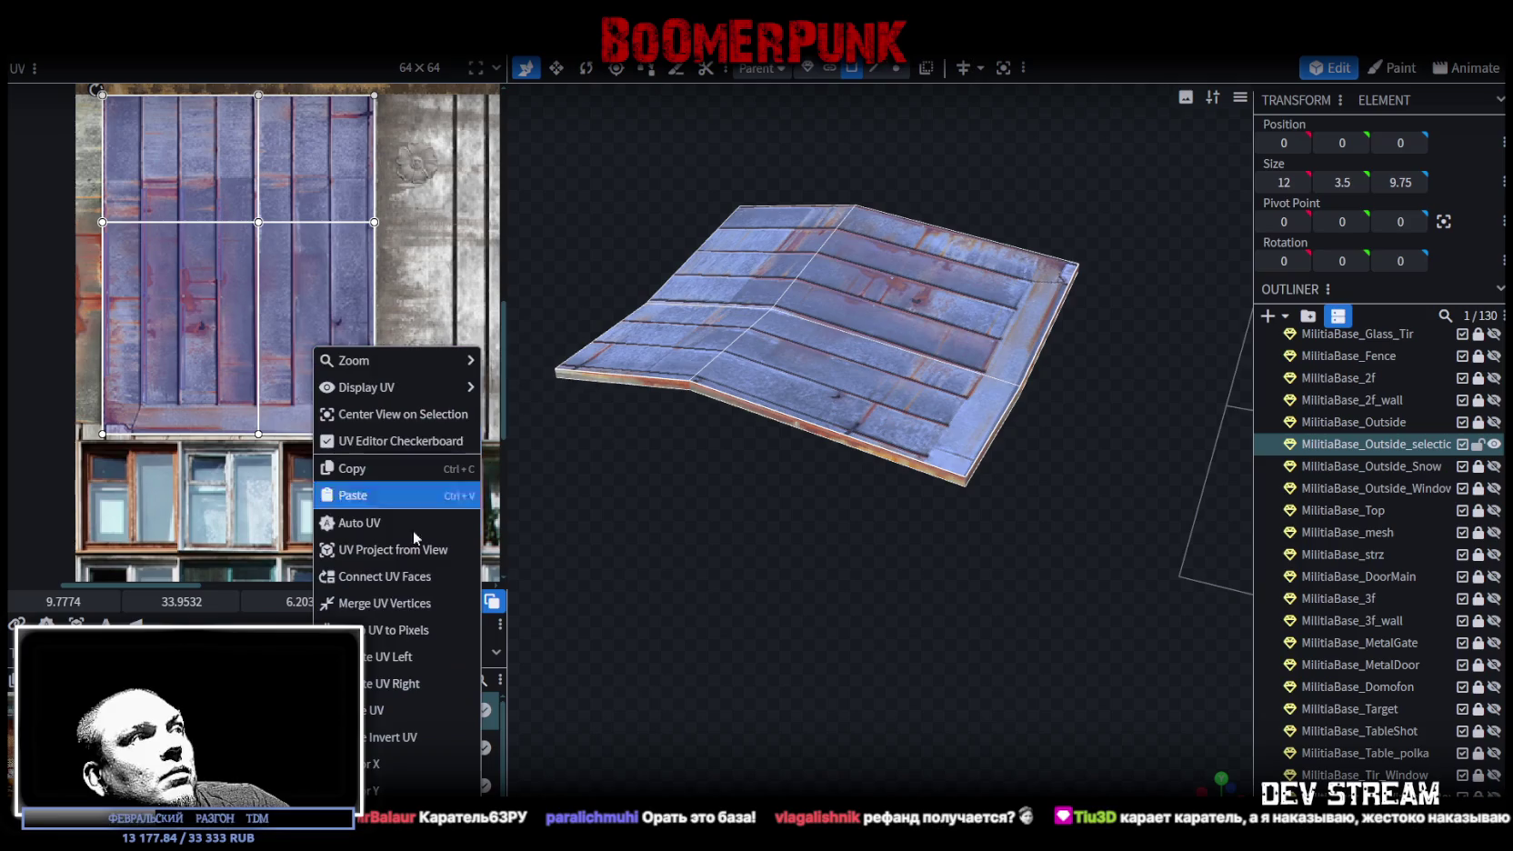
{"action": "left_click", "coordinate": [366, 659]}
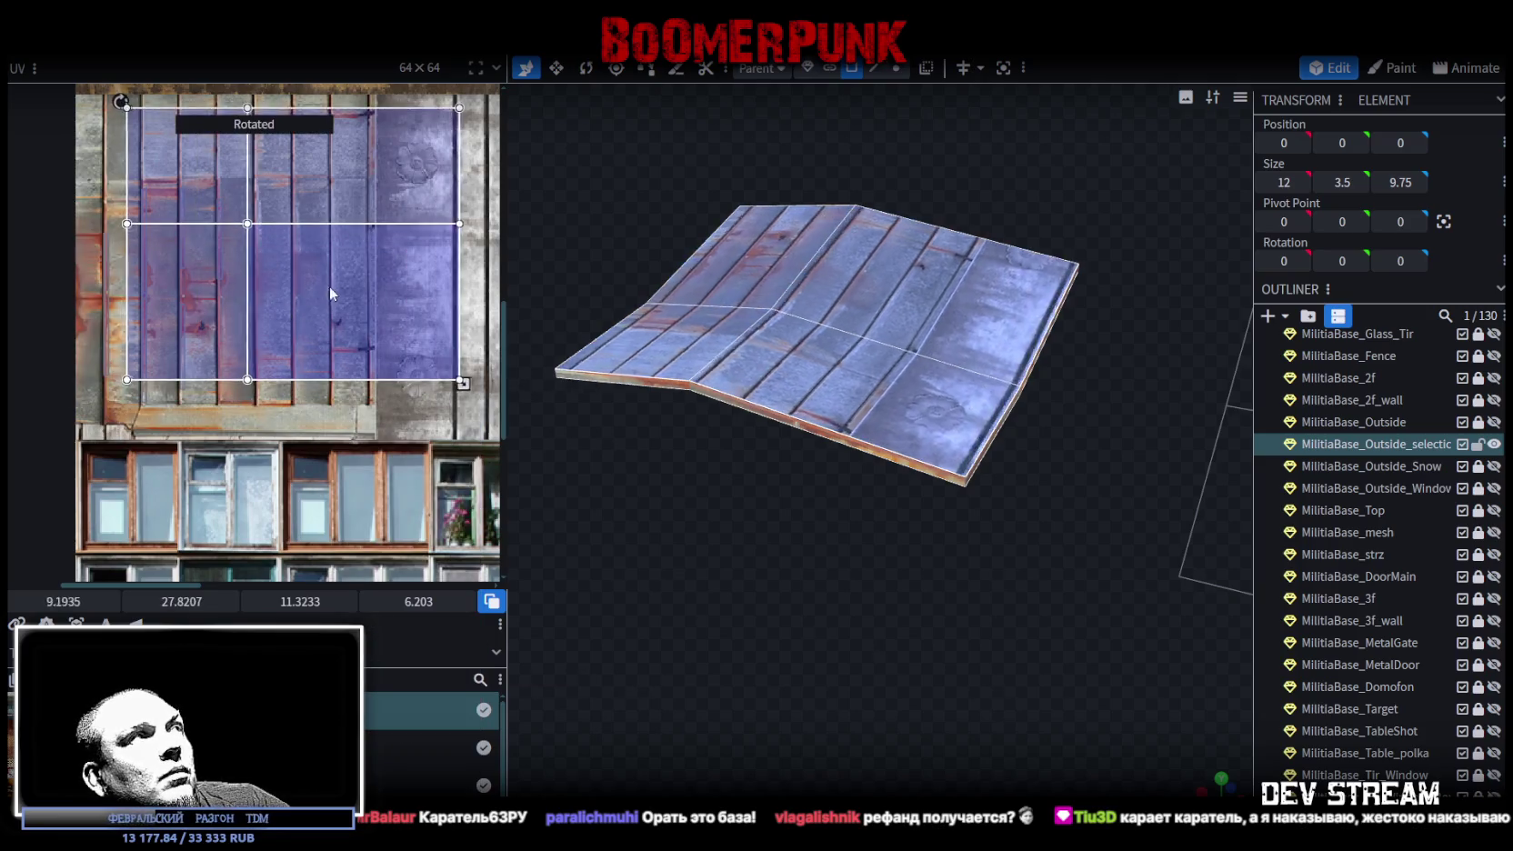
{"action": "left_click_drag", "start_coordinate": [308, 278], "coordinate": [307, 274]}
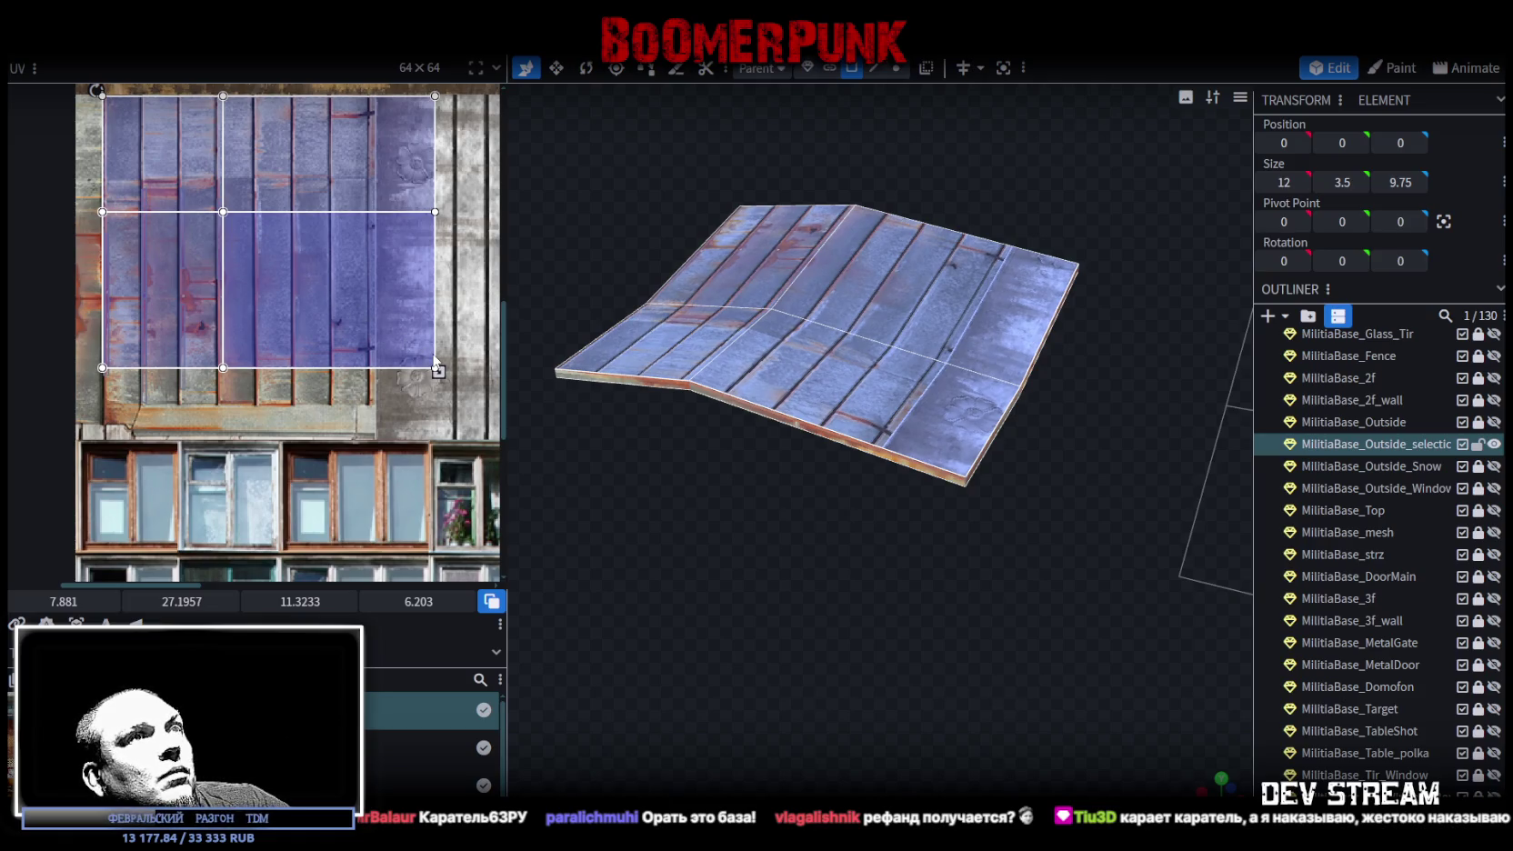
{"action": "mouse_move", "coordinate": [744, 515]}
{"action": "left_mouse_down"}
{"action": "mouse_move", "coordinate": [816, 449]}
{"action": "mouse_move", "coordinate": [709, 466]}
{"action": "mouse_move", "coordinate": [714, 514]}
{"action": "left_mouse_up"}
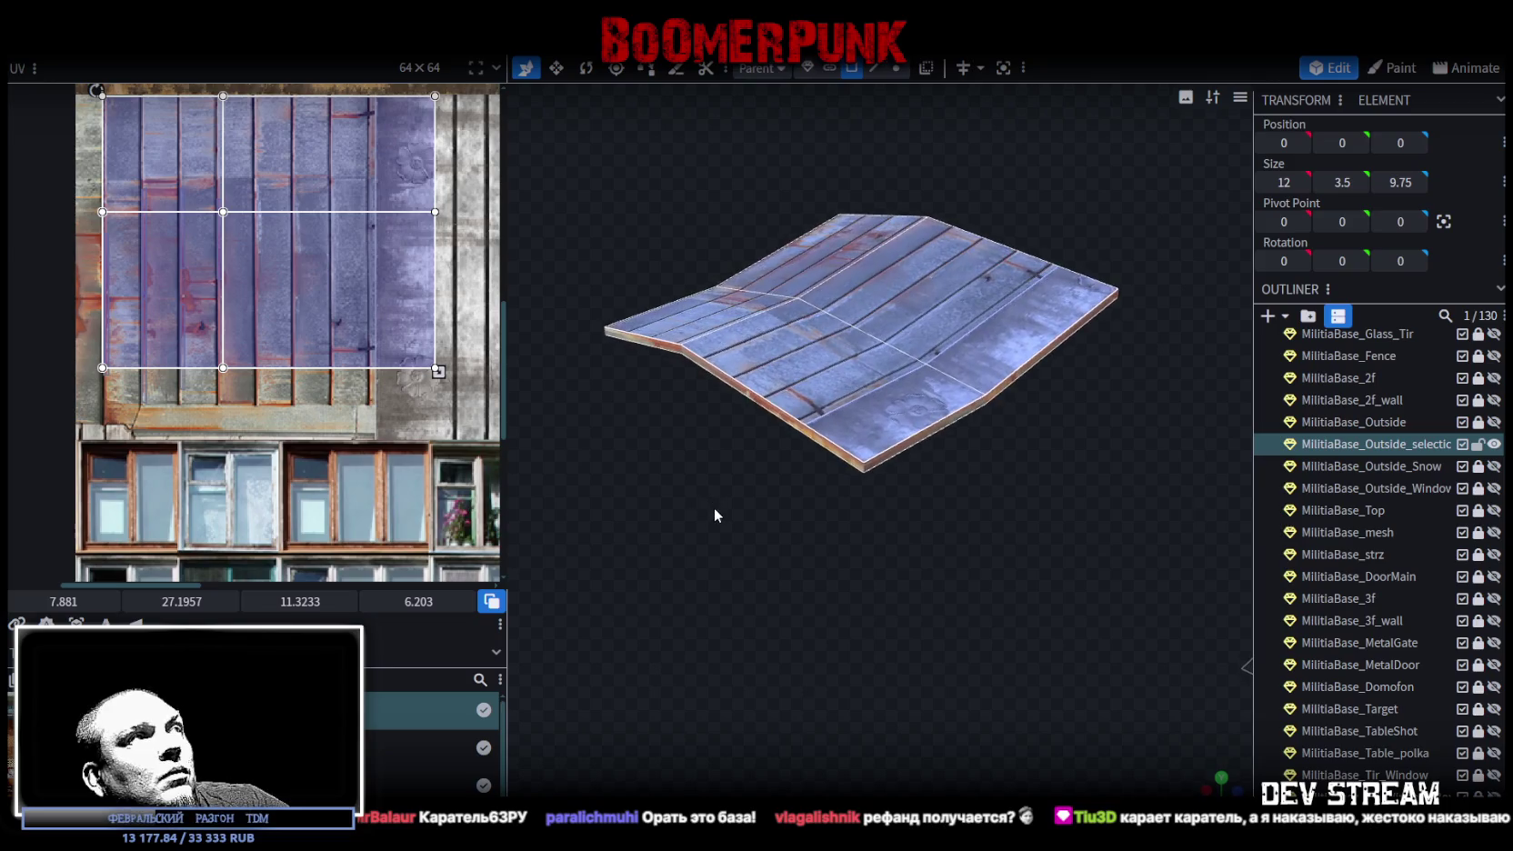
{"action": "key", "text": "r"}
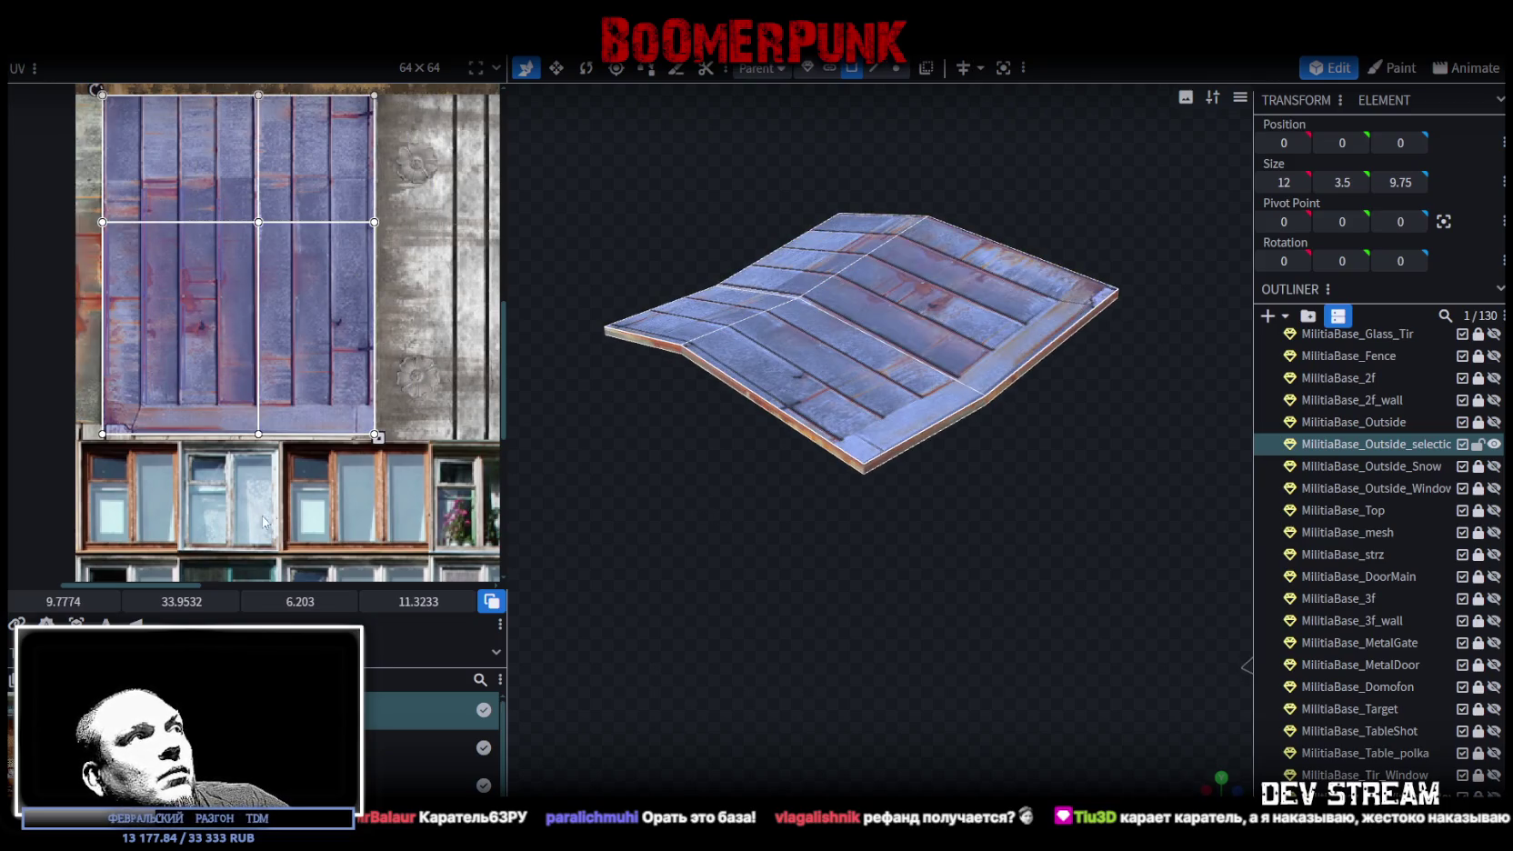
{"action": "left_click", "coordinate": [135, 622]}
{"action": "mouse_move", "coordinate": [718, 555]}
{"action": "left_mouse_down"}
{"action": "mouse_move", "coordinate": [753, 560]}
{"action": "mouse_move", "coordinate": [808, 519]}
{"action": "mouse_move", "coordinate": [764, 527]}
{"action": "left_mouse_up"}
{"action": "scroll", "coordinate": [273, 341], "scroll_direction": "down", "scroll_amount": 4}
{"action": "mouse_move", "coordinate": [251, 310]}
{"action": "left_mouse_down"}
{"action": "mouse_move", "coordinate": [310, 303]}
{"action": "mouse_move", "coordinate": [252, 309]}
{"action": "left_mouse_up"}
{"action": "right_click", "coordinate": [213, 295]}
{"action": "left_click", "coordinate": [345, 634]}
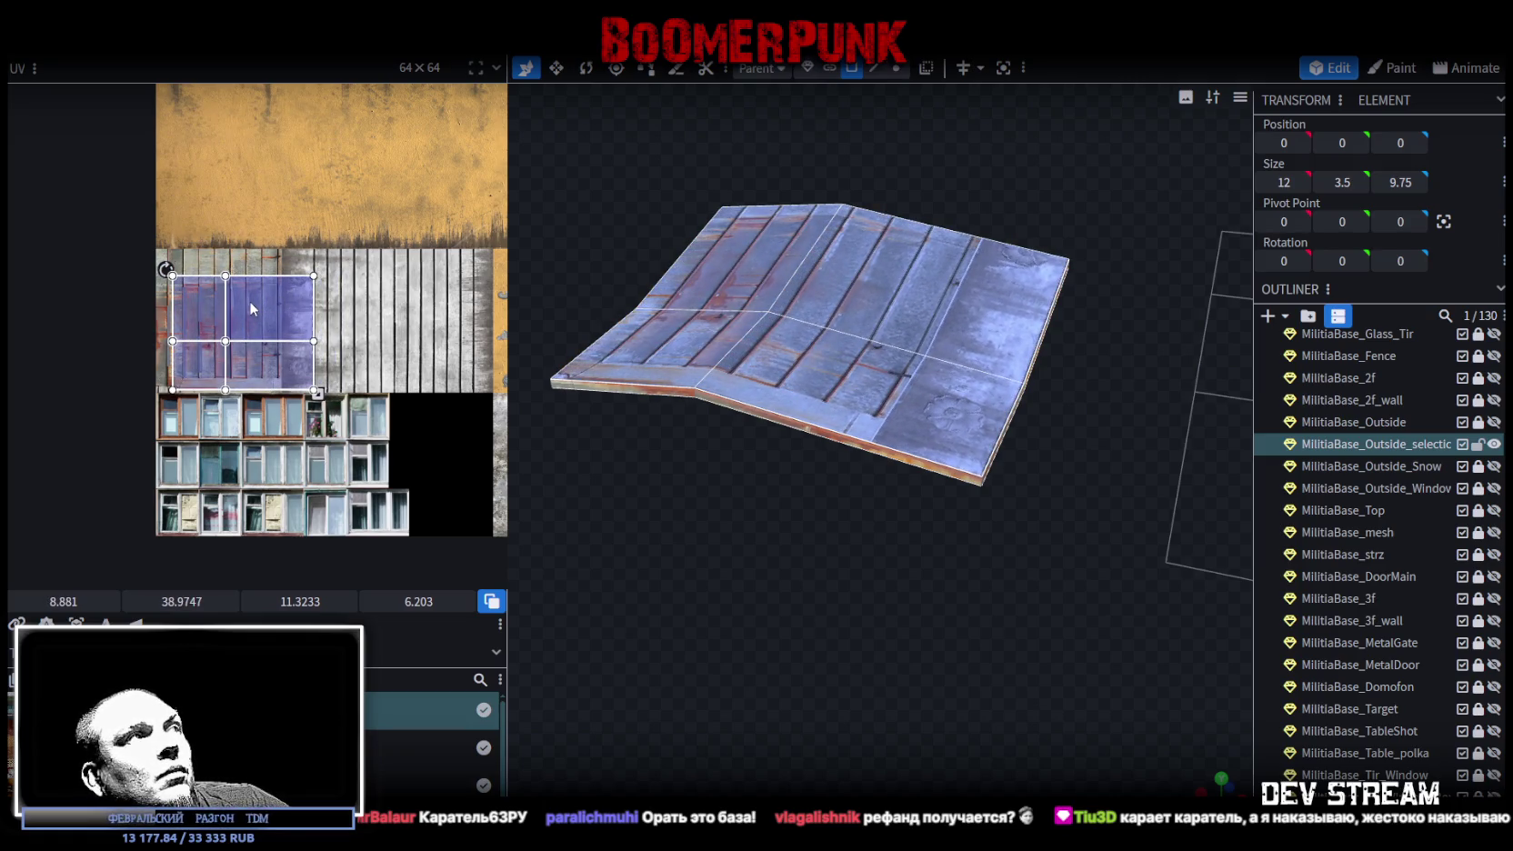
- Move the roof's UV island onto the metal panel at 6.781, 27.1644 and resize it to 8.8233 × 7.7143
{"action": "mouse_move", "coordinate": [243, 331]}
{"action": "left_mouse_down"}
{"action": "mouse_move", "coordinate": [238, 268]}
{"action": "mouse_move", "coordinate": [264, 227]}
{"action": "left_mouse_up"}
{"action": "scroll", "coordinate": [252, 237], "scroll_direction": "up", "scroll_amount": 6}
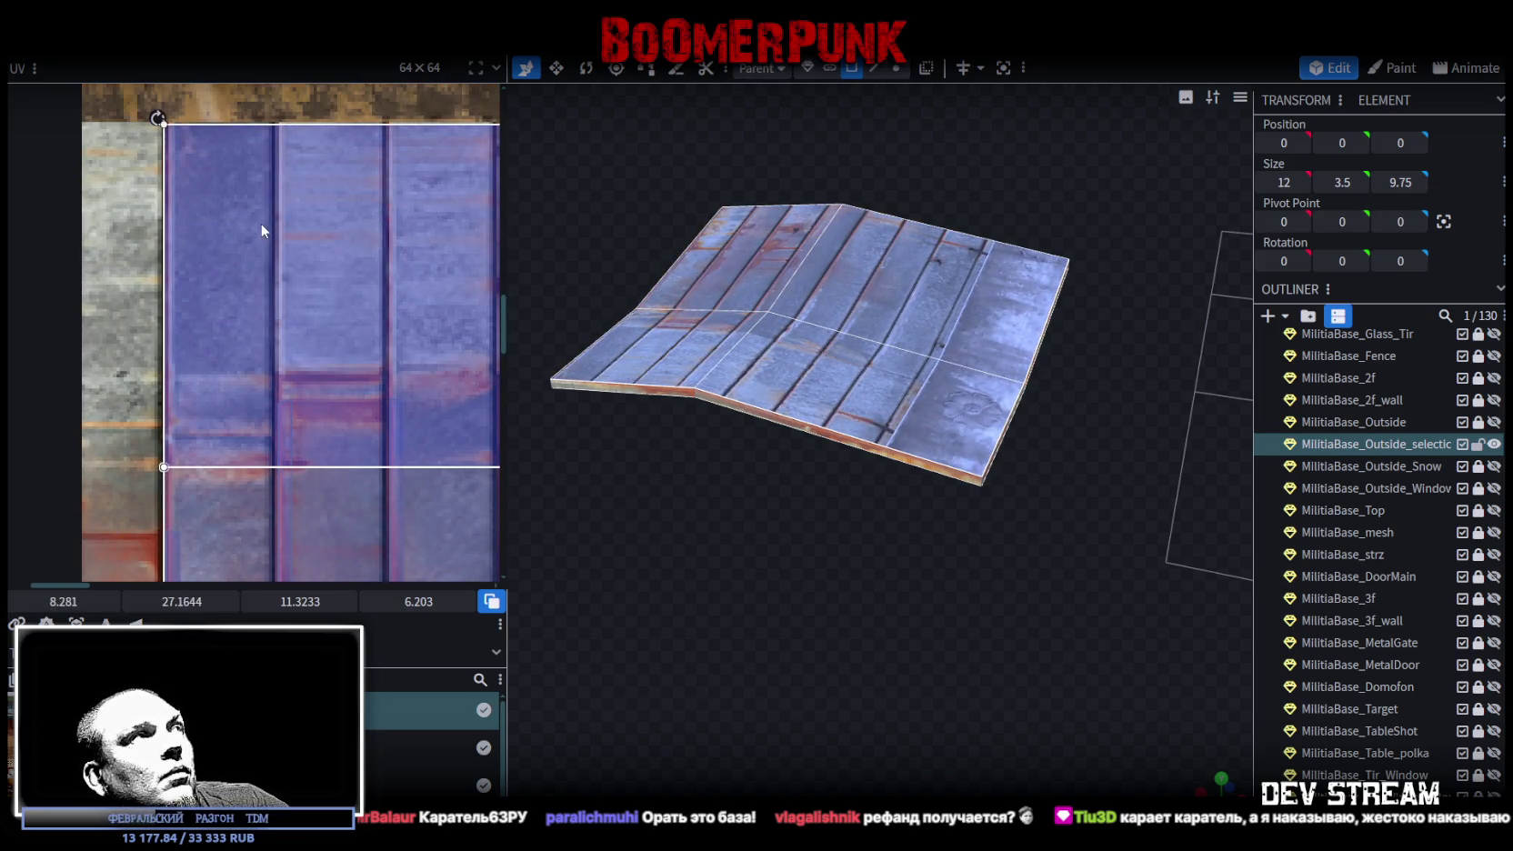
{"action": "scroll", "coordinate": [293, 426], "scroll_direction": "down", "scroll_amount": 6}
{"action": "scroll", "coordinate": [333, 506], "scroll_direction": "up", "scroll_amount": 6}
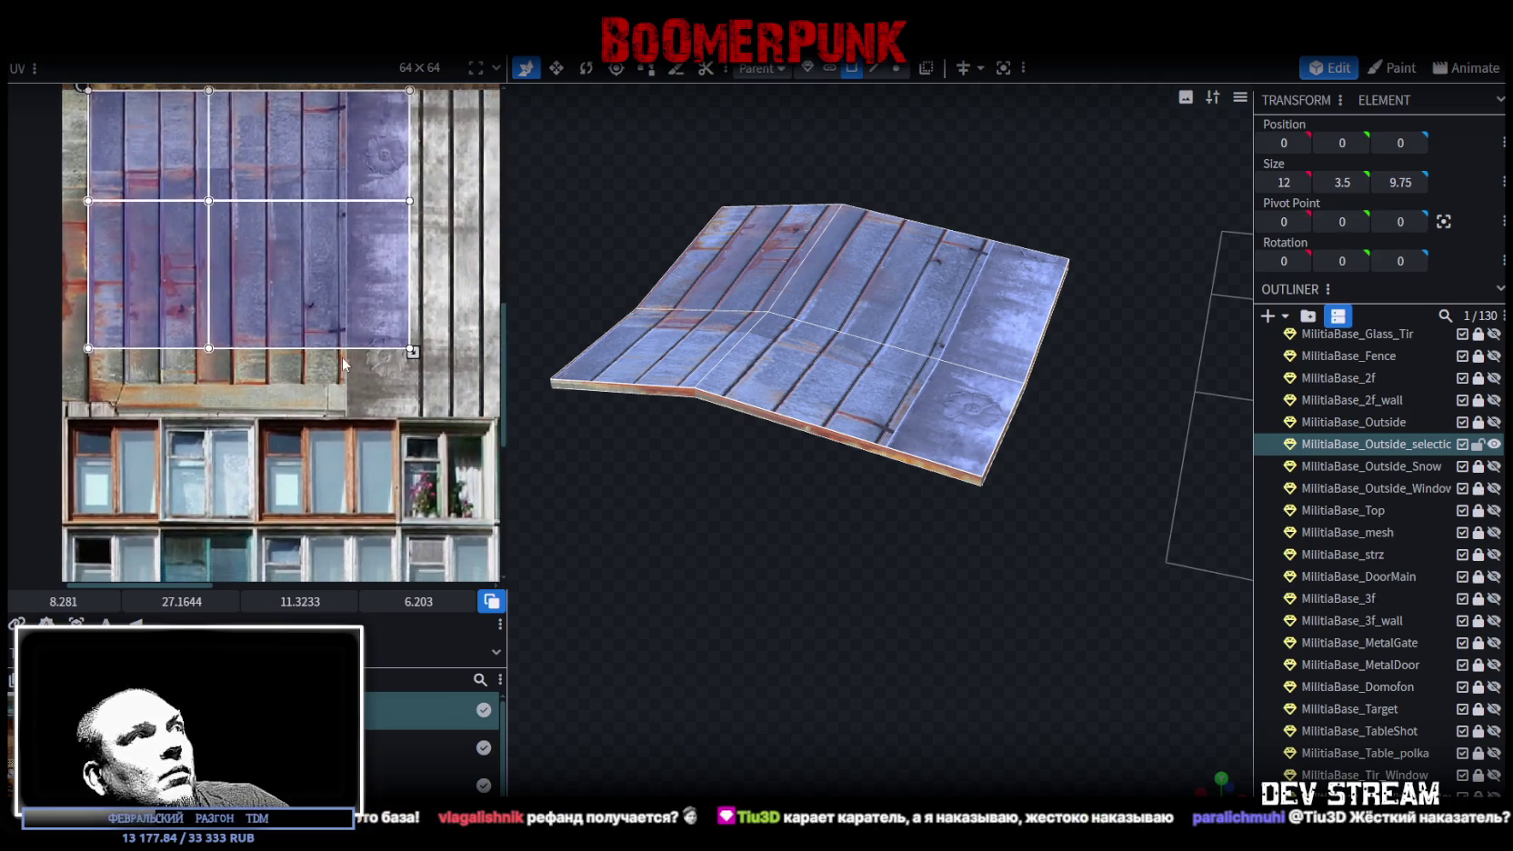
{"action": "left_click_drag", "start_coordinate": [397, 330], "coordinate": [210, 497]}
{"action": "scroll", "coordinate": [210, 496], "scroll_direction": "down", "scroll_amount": 3}
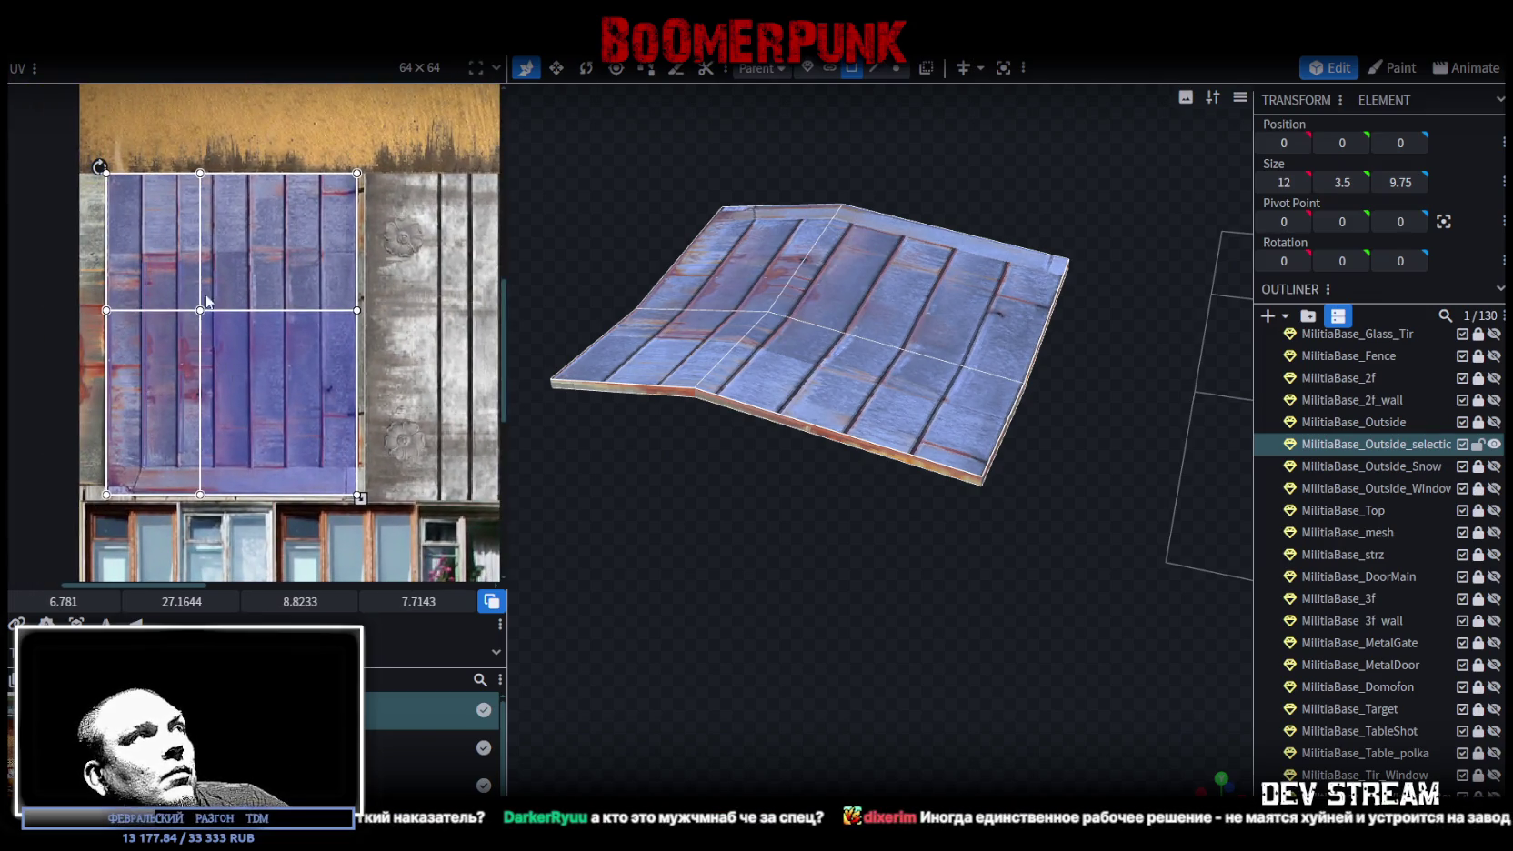
- Select the roof ridge's vertical edge in the UV layout
{"action": "left_click", "coordinate": [216, 420]}
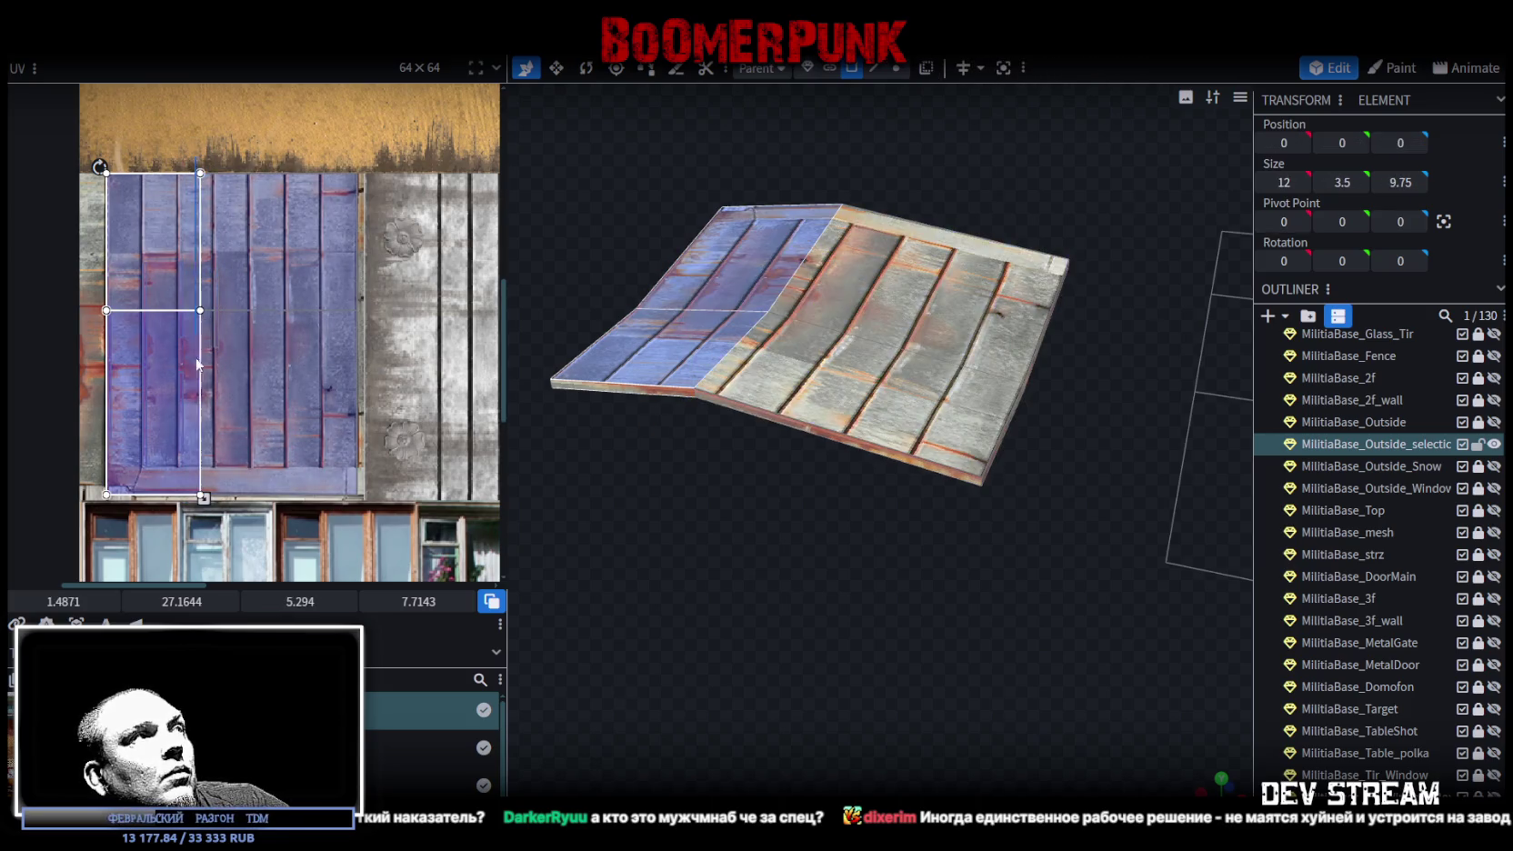
{"action": "left_click", "coordinate": [197, 495]}
{"action": "scroll", "coordinate": [197, 495], "scroll_direction": "up", "scroll_amount": 5}
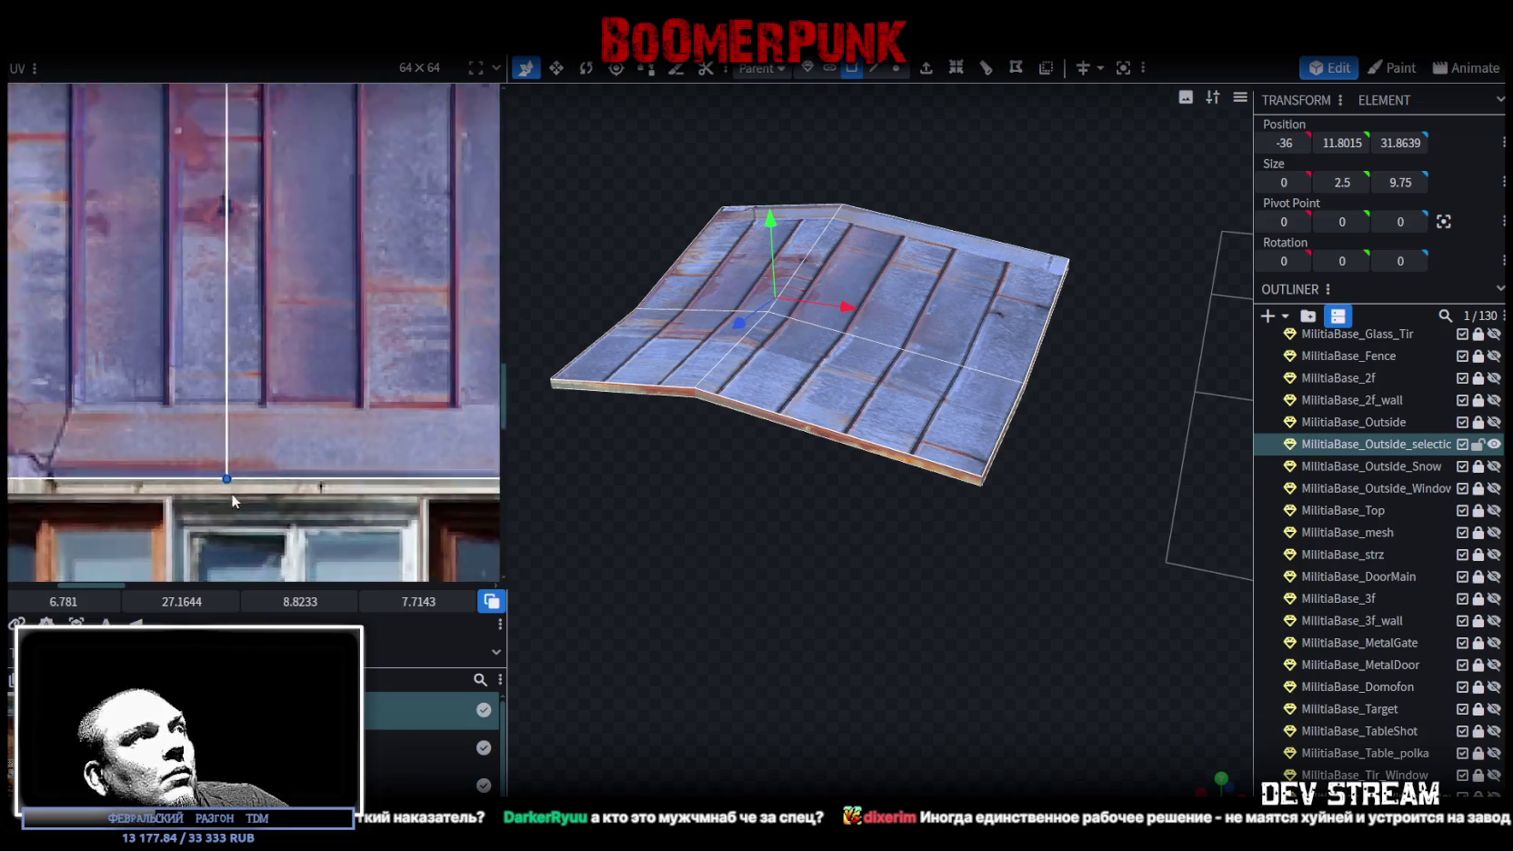
- Slide the ridge's UV edge to the right to line up the texture seam
{"action": "left_click_drag", "start_coordinate": [223, 460], "coordinate": [285, 460]}
{"action": "left_click_drag", "start_coordinate": [691, 545], "coordinate": [836, 465]}
{"action": "mouse_move", "coordinate": [999, 512]}
{"action": "left_mouse_down"}
{"action": "mouse_move", "coordinate": [846, 602]}
{"action": "mouse_move", "coordinate": [822, 568]}
{"action": "mouse_move", "coordinate": [813, 607]}
{"action": "mouse_move", "coordinate": [807, 565]}
{"action": "left_mouse_up"}
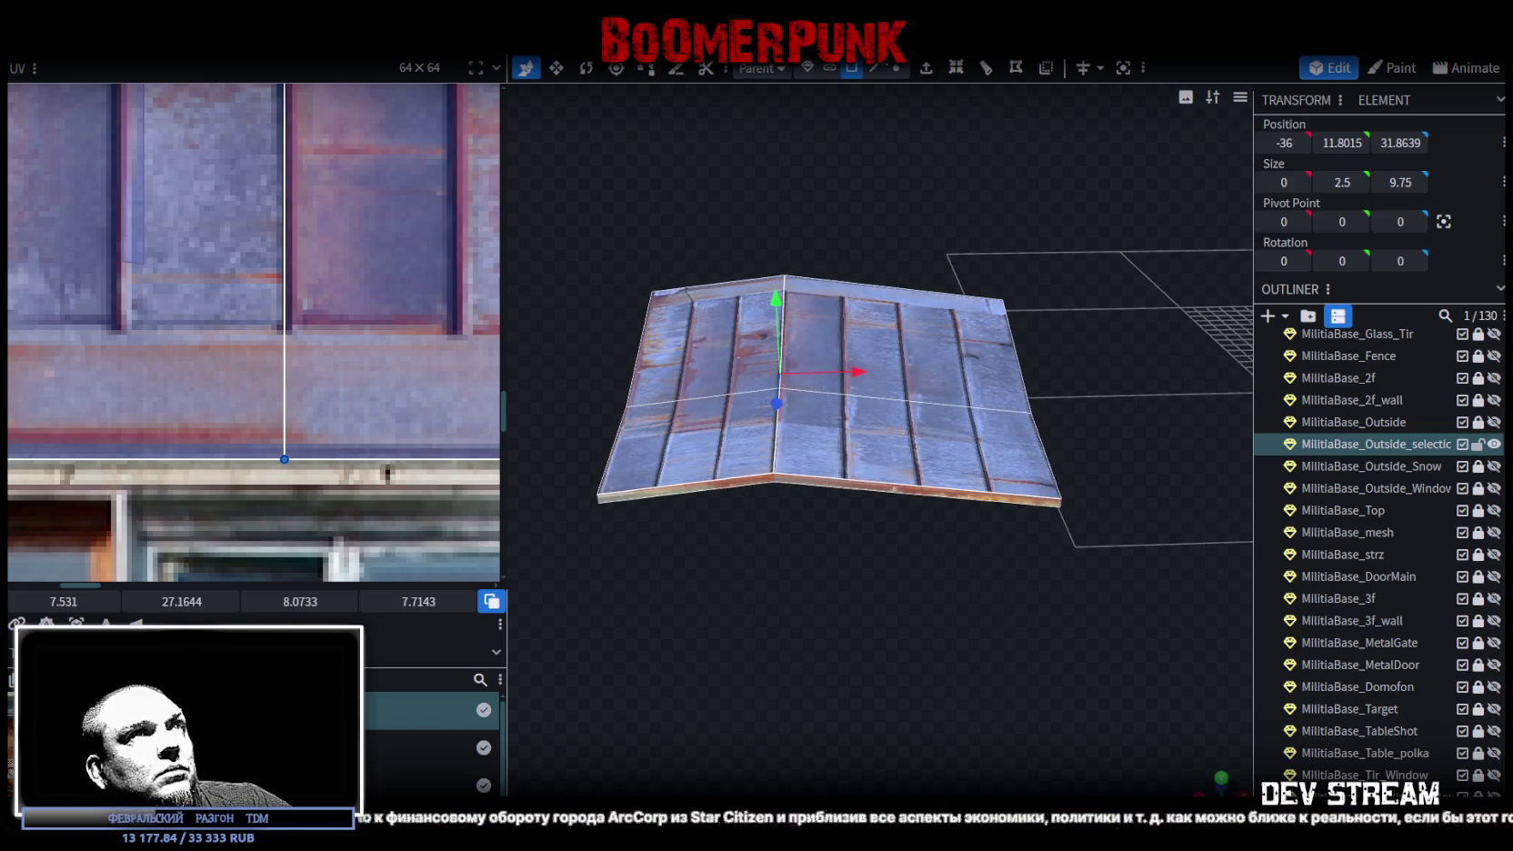
- Shift the roof ridge vertices 0.5 along X and save Build0Tutor.bbmodel
{"action": "left_click", "coordinate": [895, 67]}
{"action": "left_click_drag", "start_coordinate": [762, 226], "coordinate": [811, 532]}
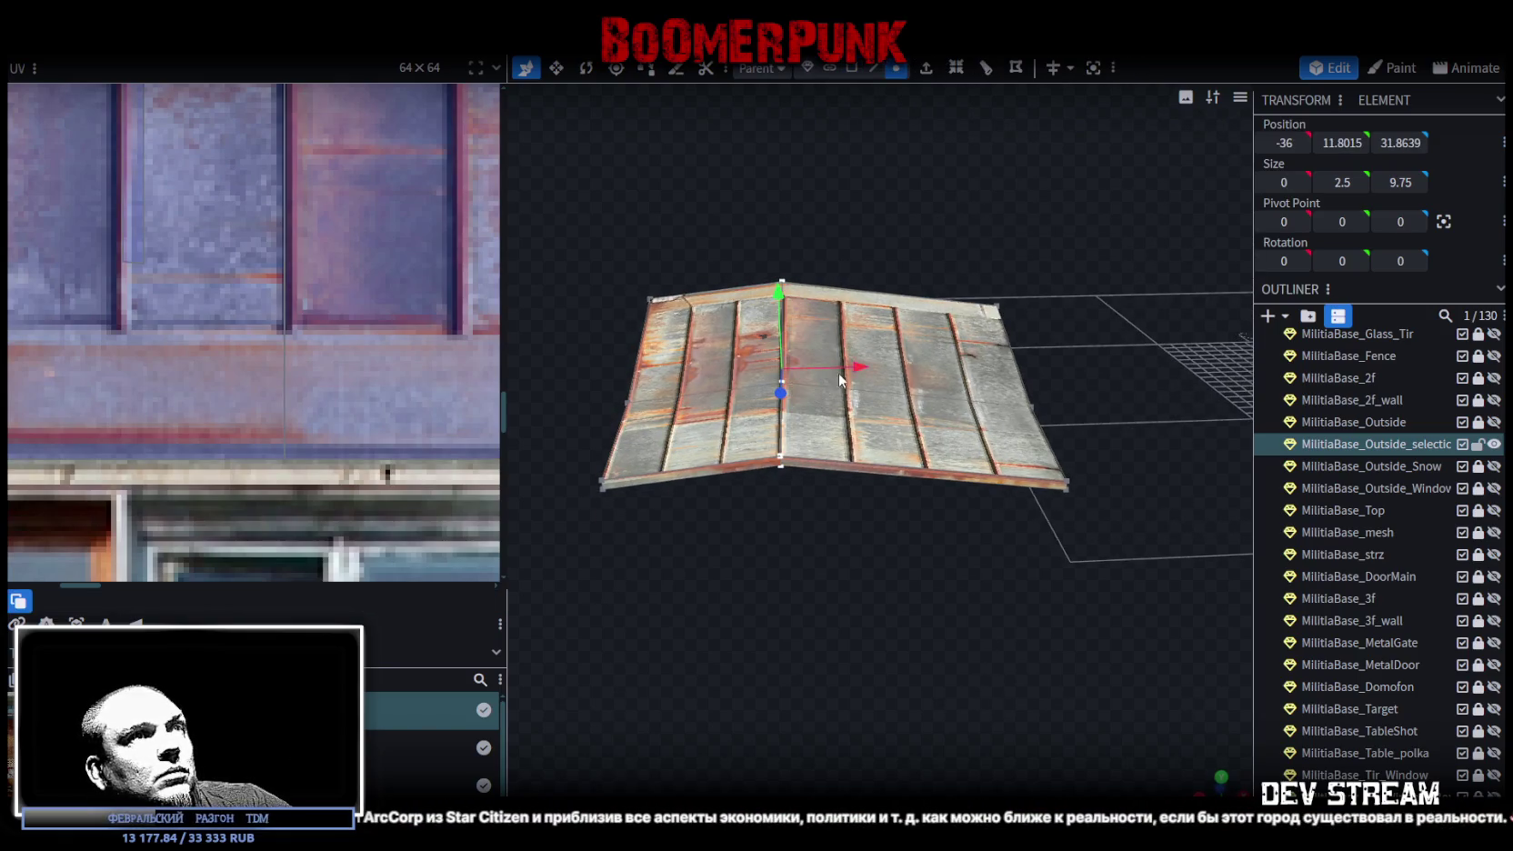
{"action": "left_click_drag", "start_coordinate": [854, 367], "coordinate": [871, 371]}
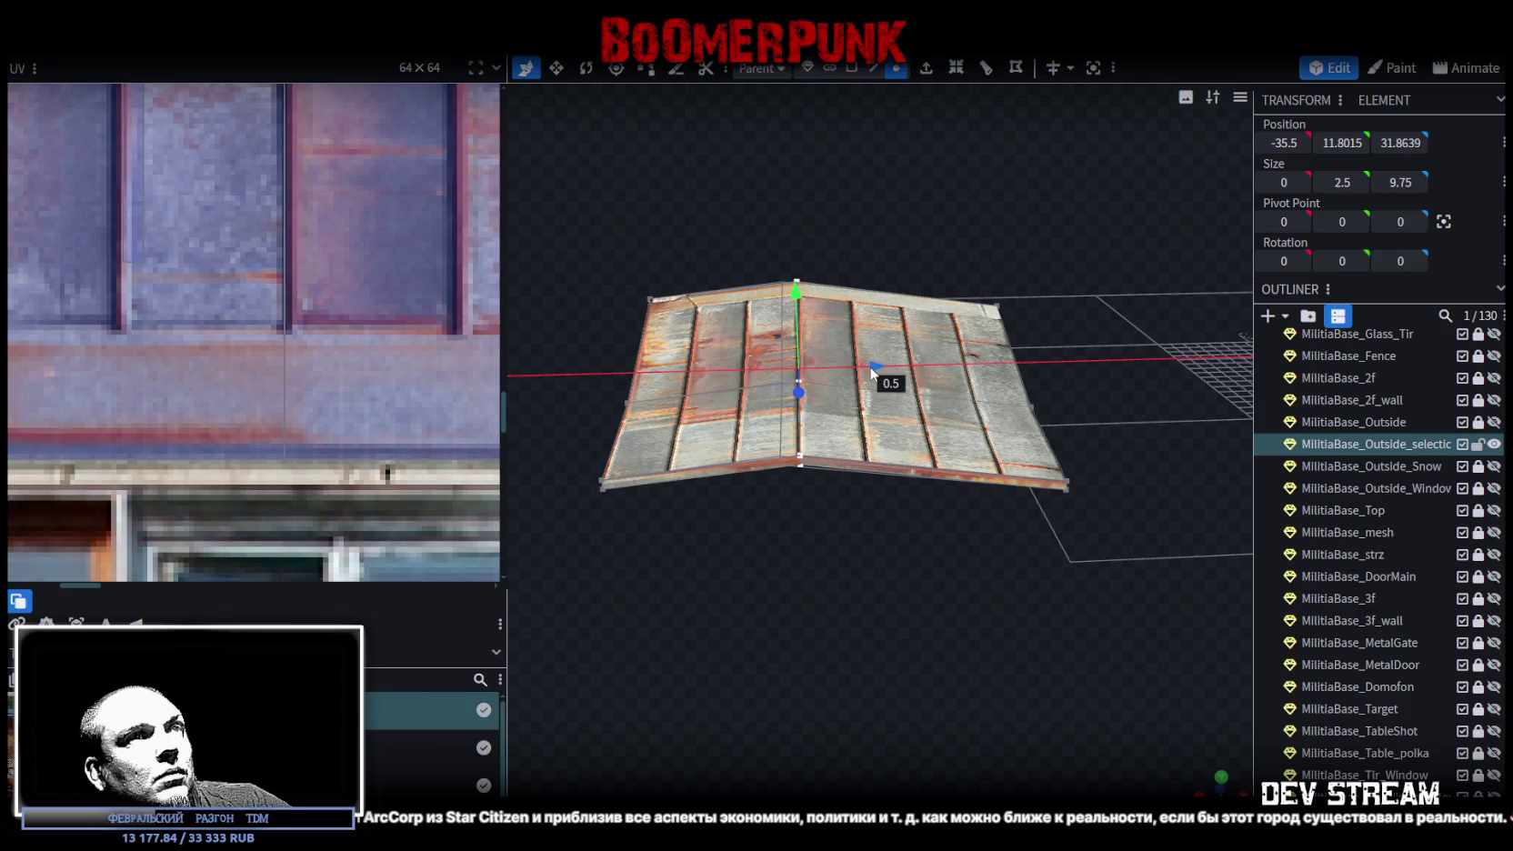
{"action": "mouse_move", "coordinate": [850, 558]}
{"action": "left_mouse_down"}
{"action": "mouse_move", "coordinate": [643, 524]}
{"action": "mouse_move", "coordinate": [631, 555]}
{"action": "mouse_move", "coordinate": [865, 567]}
{"action": "mouse_move", "coordinate": [836, 502]}
{"action": "mouse_move", "coordinate": [516, 511]}
{"action": "mouse_move", "coordinate": [716, 562]}
{"action": "mouse_move", "coordinate": [894, 579]}
{"action": "mouse_move", "coordinate": [786, 595]}
{"action": "left_mouse_up"}
{"action": "key", "text": "ctrl+s"}
{"action": "left_click_drag", "start_coordinate": [903, 579], "coordinate": [896, 525]}
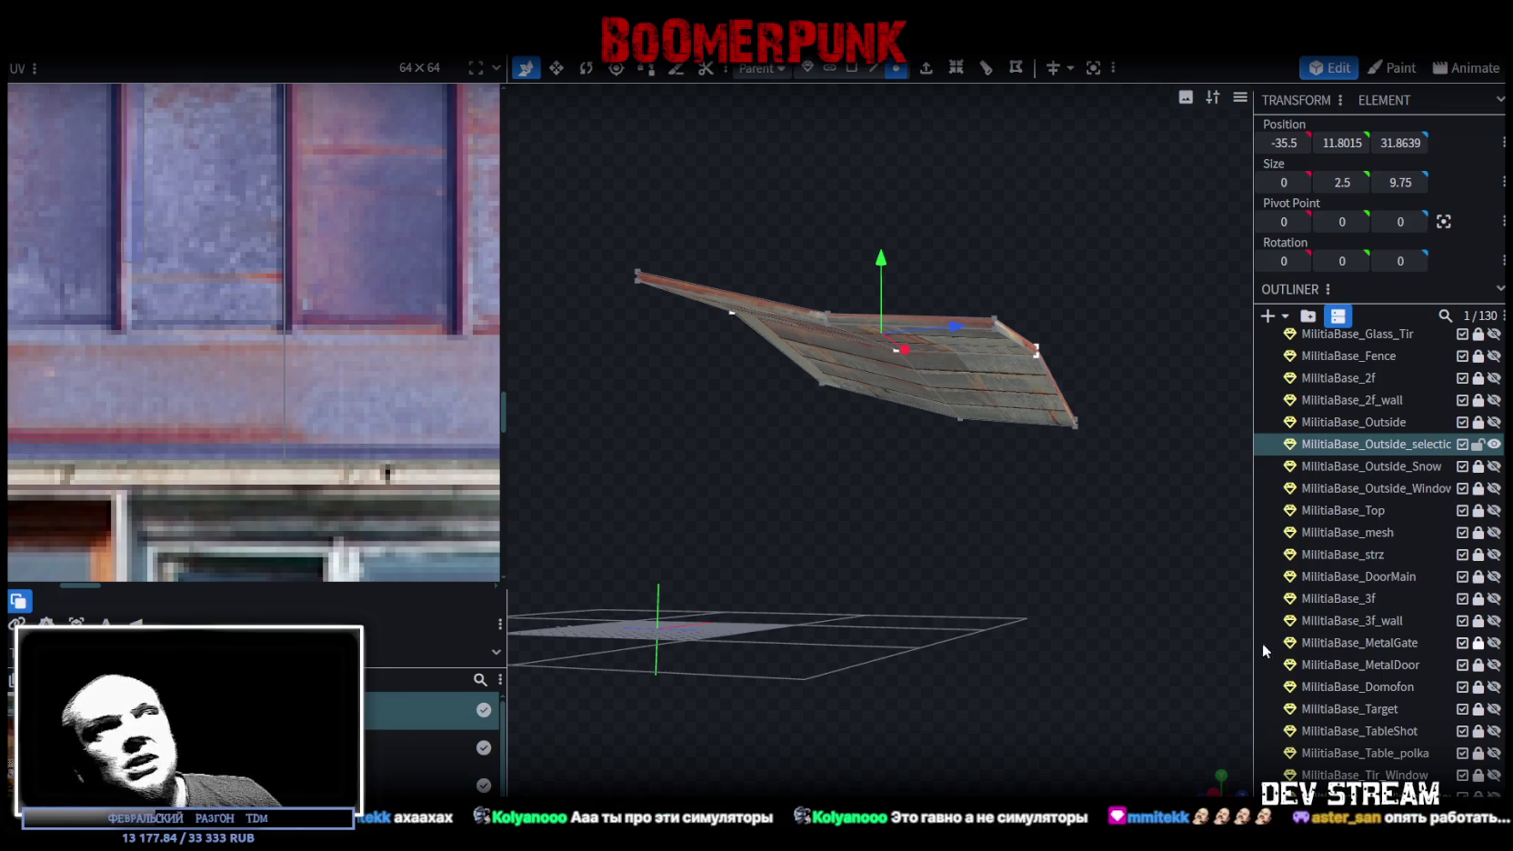
- Nudge a roof edge point 0.2 then 0.1 along X, and the right-edge point 0.1 along X
{"action": "mouse_move", "coordinate": [922, 583]}
{"action": "left_mouse_down"}
{"action": "mouse_move", "coordinate": [992, 556]}
{"action": "mouse_move", "coordinate": [1051, 698]}
{"action": "mouse_move", "coordinate": [893, 738]}
{"action": "mouse_move", "coordinate": [1064, 714]}
{"action": "mouse_move", "coordinate": [969, 666]}
{"action": "mouse_move", "coordinate": [889, 389]}
{"action": "left_mouse_up"}
{"action": "scroll", "coordinate": [1035, 709], "scroll_direction": "down", "scroll_amount": 2}
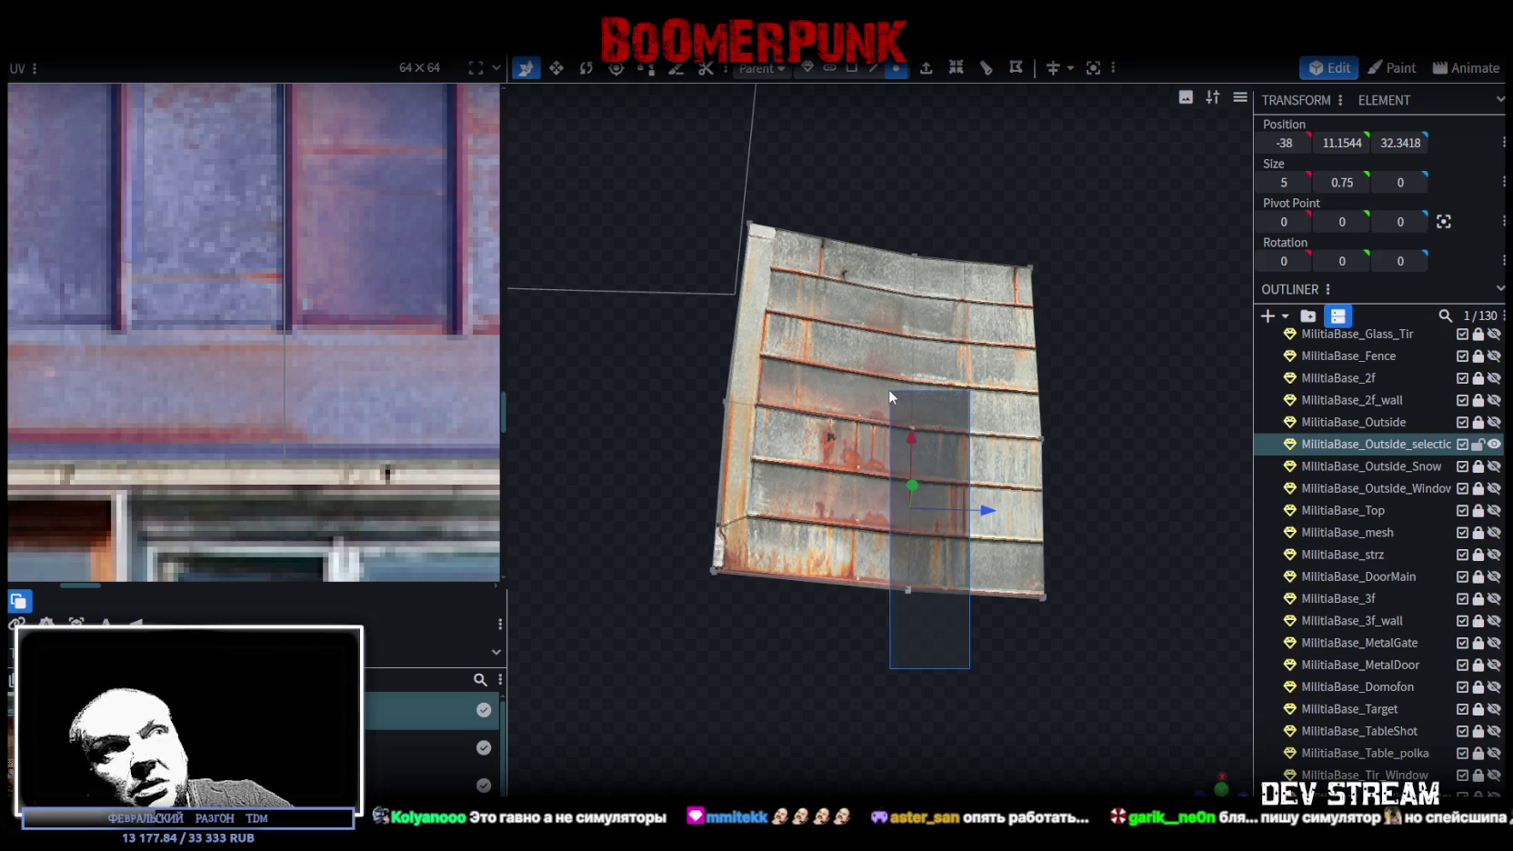
{"action": "mouse_move", "coordinate": [979, 672]}
{"action": "left_mouse_down"}
{"action": "mouse_move", "coordinate": [886, 464]}
{"action": "mouse_move", "coordinate": [868, 456]}
{"action": "mouse_move", "coordinate": [880, 457]}
{"action": "left_mouse_up"}
{"action": "mouse_move", "coordinate": [897, 540]}
{"action": "left_mouse_down"}
{"action": "mouse_move", "coordinate": [950, 644]}
{"action": "mouse_move", "coordinate": [920, 646]}
{"action": "mouse_move", "coordinate": [934, 545]}
{"action": "mouse_move", "coordinate": [969, 622]}
{"action": "mouse_move", "coordinate": [1080, 631]}
{"action": "mouse_move", "coordinate": [1138, 593]}
{"action": "left_mouse_up"}
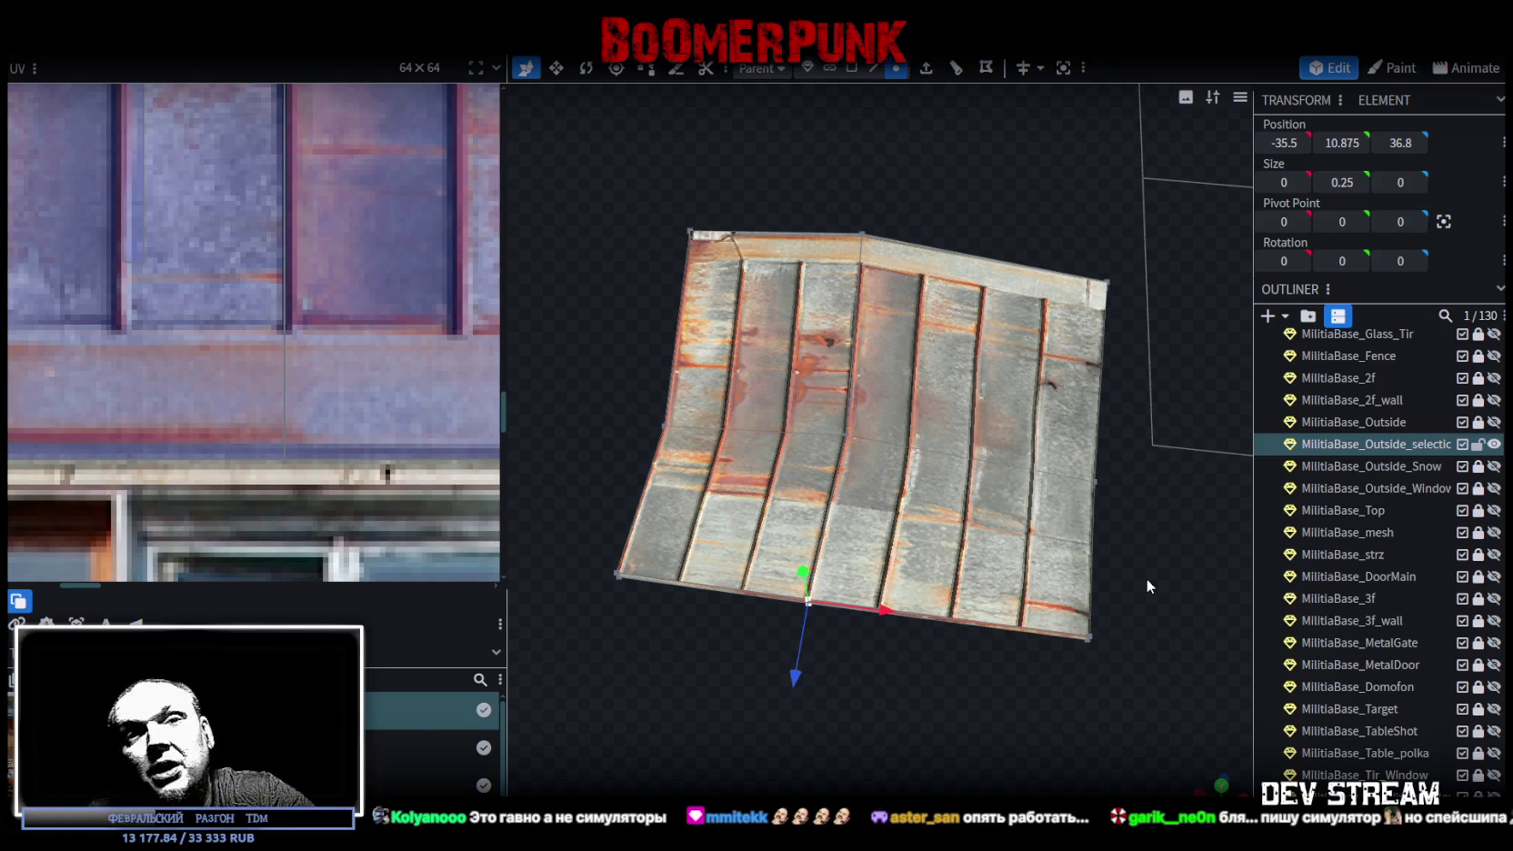
{"action": "mouse_move", "coordinate": [1174, 537]}
{"action": "left_mouse_down"}
{"action": "mouse_move", "coordinate": [1112, 549]}
{"action": "mouse_move", "coordinate": [1127, 569]}
{"action": "left_mouse_up"}
{"action": "left_click", "coordinate": [983, 590]}
{"action": "mouse_move", "coordinate": [1126, 697]}
{"action": "left_mouse_down"}
{"action": "mouse_move", "coordinate": [998, 482]}
{"action": "mouse_move", "coordinate": [981, 621]}
{"action": "mouse_move", "coordinate": [895, 559]}
{"action": "mouse_move", "coordinate": [913, 557]}
{"action": "left_mouse_up"}
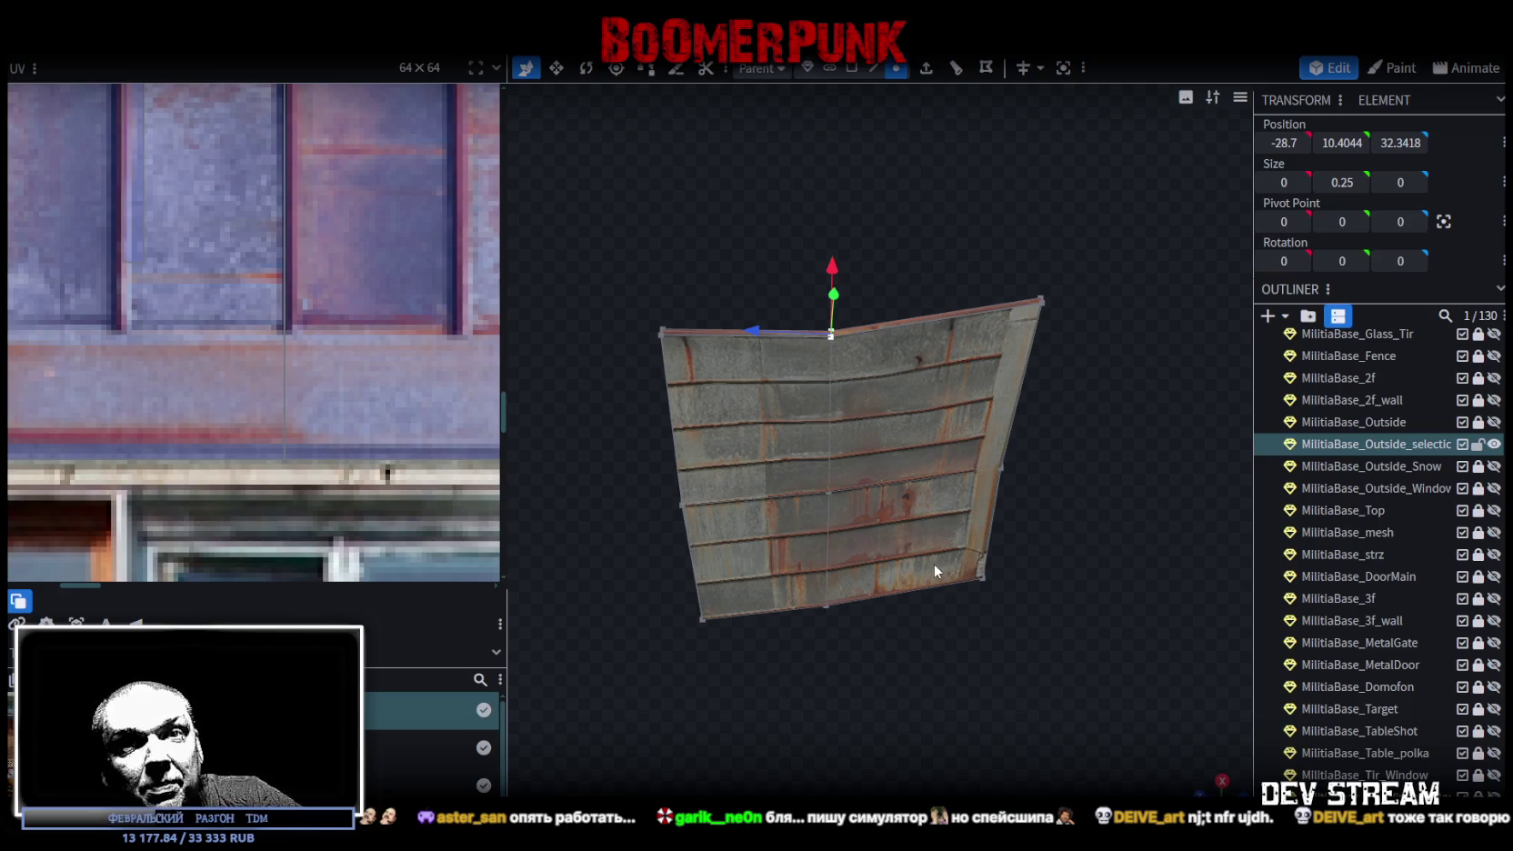
{"action": "mouse_move", "coordinate": [949, 665]}
{"action": "left_mouse_down"}
{"action": "mouse_move", "coordinate": [982, 763]}
{"action": "mouse_move", "coordinate": [1019, 779]}
{"action": "mouse_move", "coordinate": [1036, 751]}
{"action": "mouse_move", "coordinate": [949, 777]}
{"action": "mouse_move", "coordinate": [992, 730]}
{"action": "mouse_move", "coordinate": [970, 724]}
{"action": "left_mouse_up"}
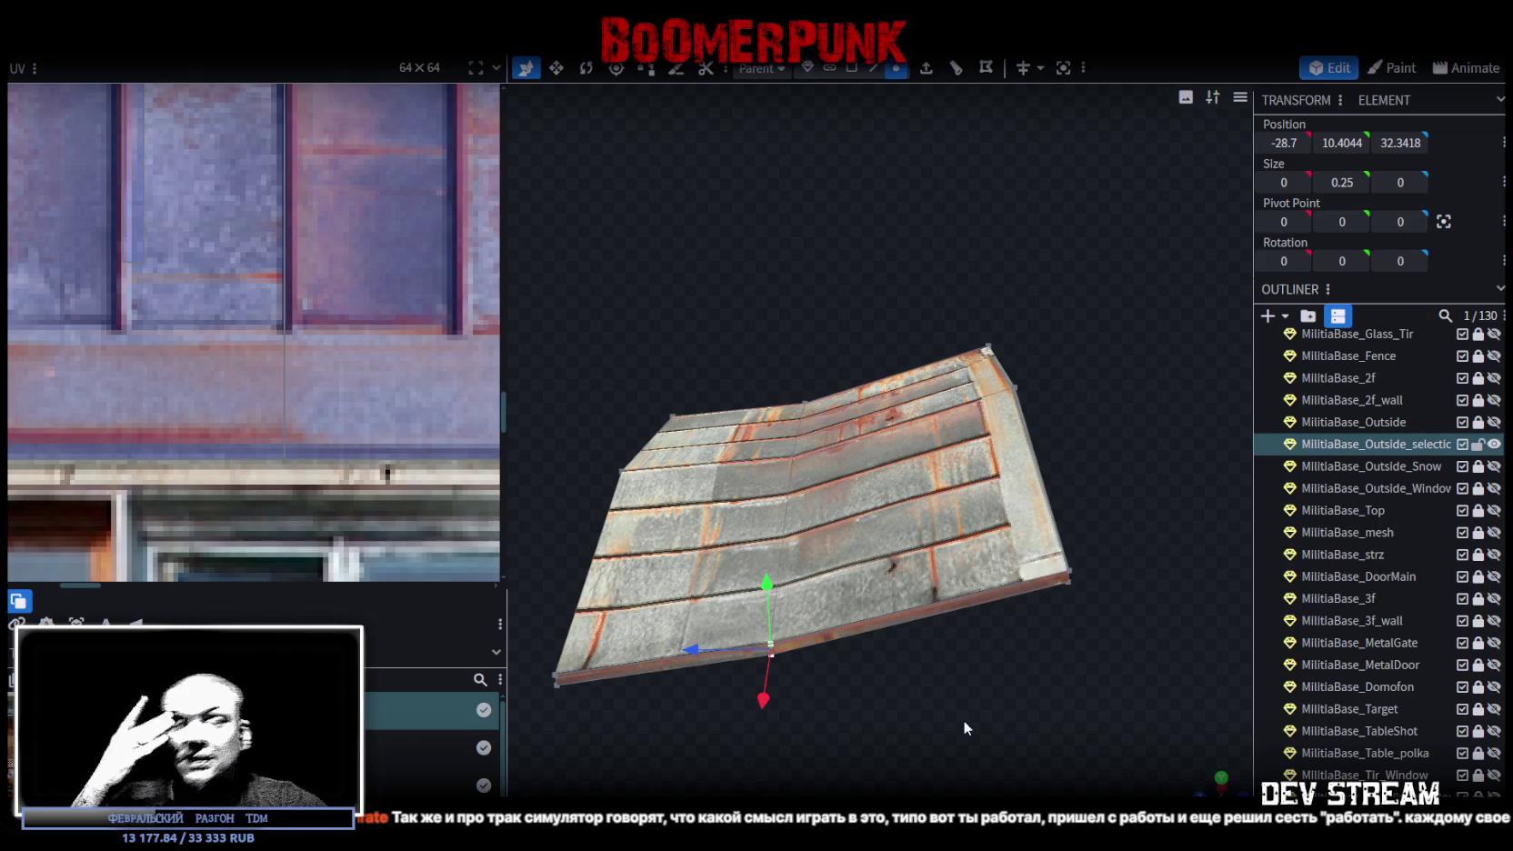
- Inspect the awning roof from low and high angles, then select its front edge in Edge mode
{"action": "mouse_move", "coordinate": [1044, 674]}
{"action": "left_mouse_down"}
{"action": "mouse_move", "coordinate": [1021, 612]}
{"action": "mouse_move", "coordinate": [998, 633]}
{"action": "left_mouse_up"}
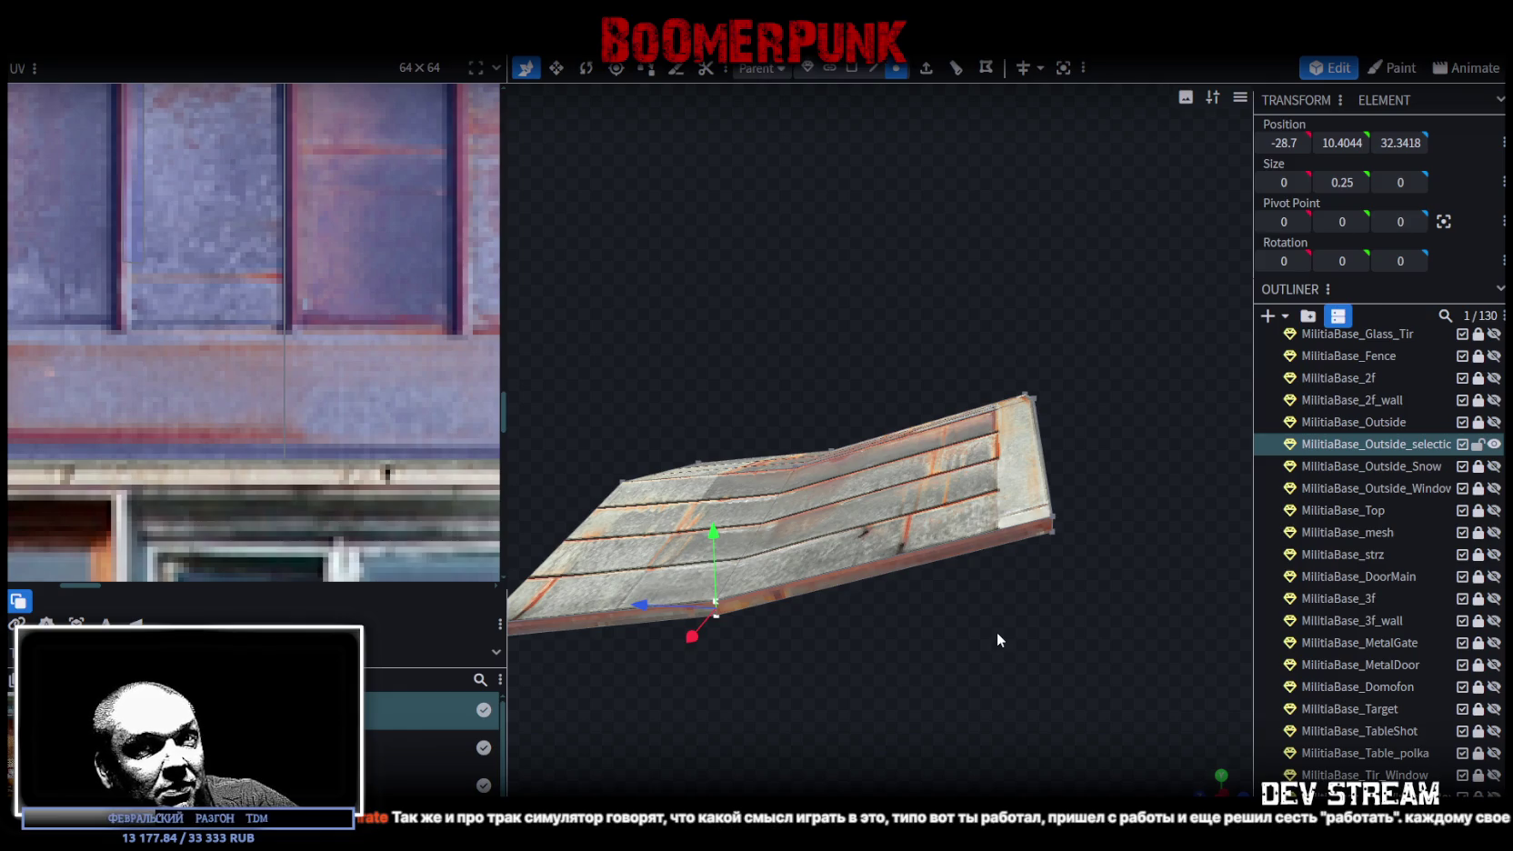
{"action": "mouse_move", "coordinate": [997, 632]}
{"action": "left_mouse_down"}
{"action": "mouse_move", "coordinate": [1019, 604]}
{"action": "mouse_move", "coordinate": [912, 632]}
{"action": "mouse_move", "coordinate": [887, 615]}
{"action": "mouse_move", "coordinate": [1091, 627]}
{"action": "mouse_move", "coordinate": [1091, 681]}
{"action": "mouse_move", "coordinate": [1135, 631]}
{"action": "mouse_move", "coordinate": [694, 677]}
{"action": "mouse_move", "coordinate": [762, 639]}
{"action": "mouse_move", "coordinate": [767, 679]}
{"action": "left_mouse_up"}
{"action": "left_click", "coordinate": [874, 68]}
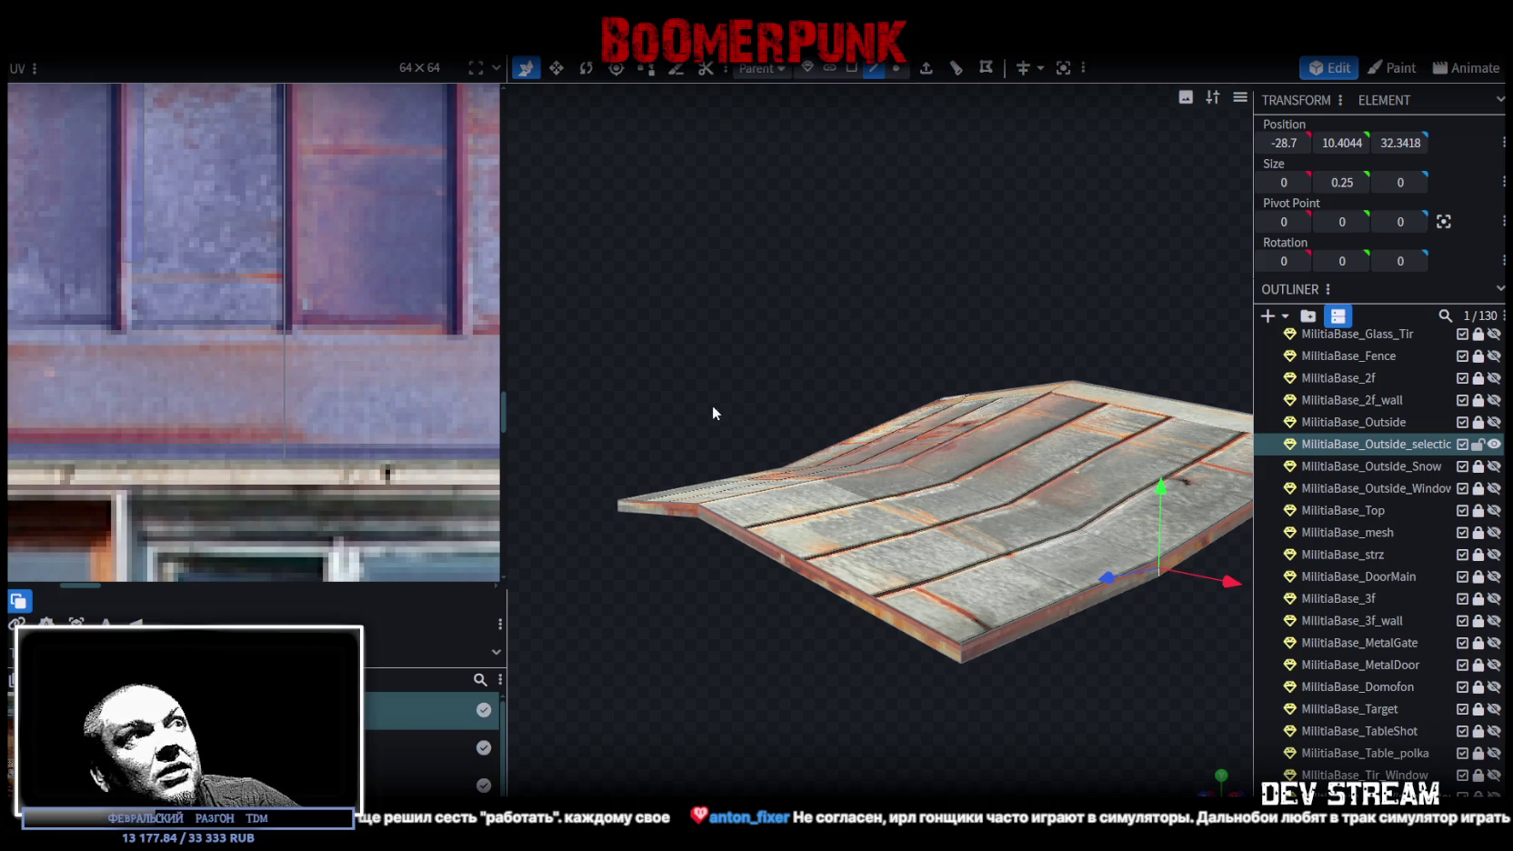
{"action": "left_click", "coordinate": [674, 507]}
{"action": "left_click", "coordinate": [801, 563]}
- Push the roof's front edge out along Z and its right side edge outward along X
{"action": "mouse_move", "coordinate": [661, 550]}
{"action": "left_mouse_down"}
{"action": "mouse_move", "coordinate": [646, 541]}
{"action": "mouse_move", "coordinate": [751, 631]}
{"action": "mouse_move", "coordinate": [859, 617]}
{"action": "mouse_move", "coordinate": [1047, 516]}
{"action": "left_mouse_up"}
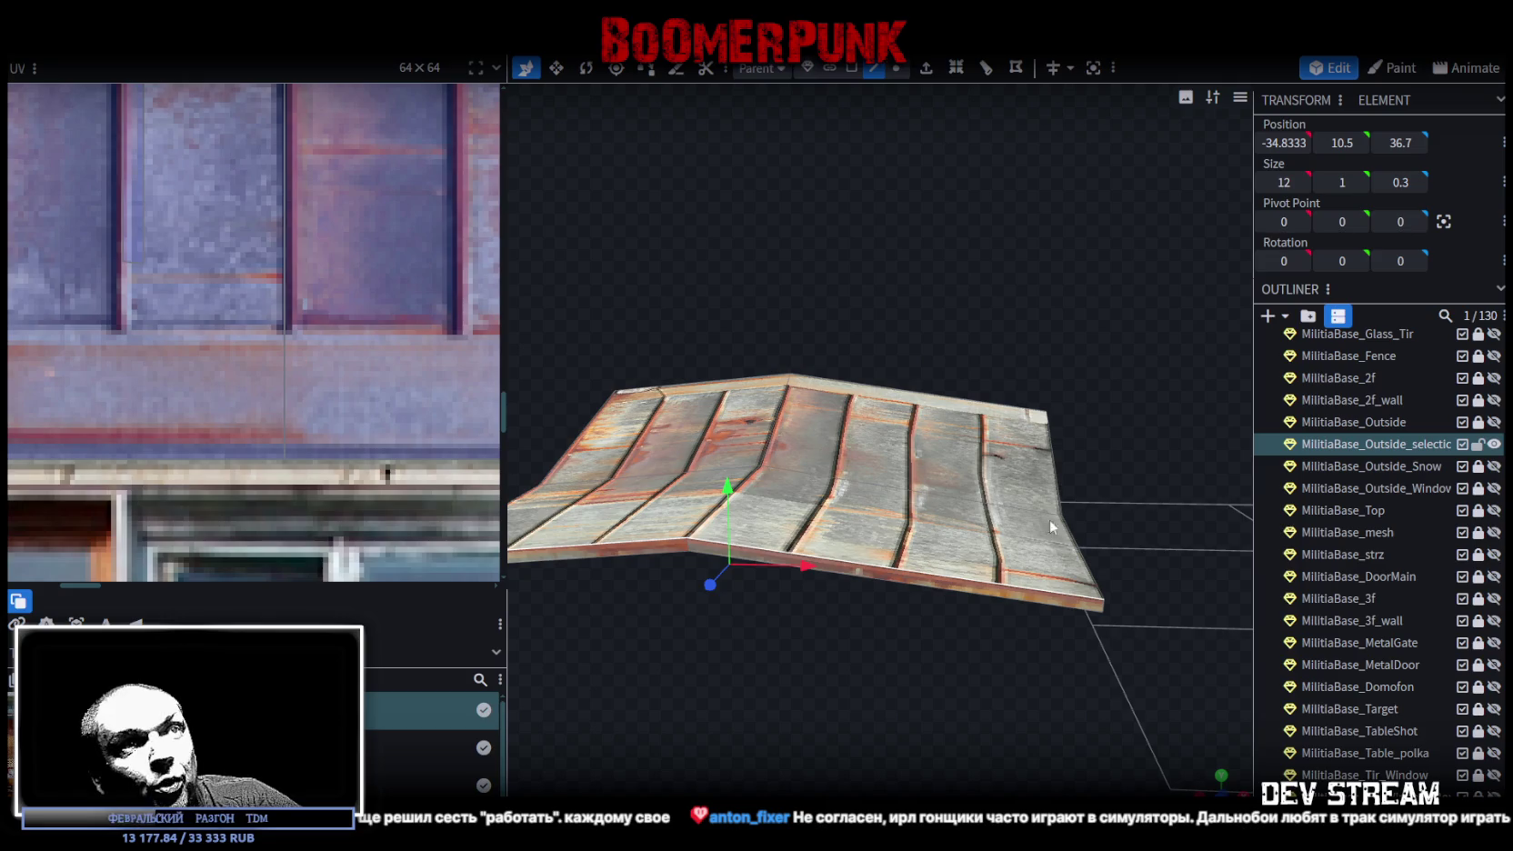
{"action": "left_click", "coordinate": [1073, 549]}
{"action": "left_click_drag", "start_coordinate": [1140, 553], "coordinate": [1157, 556]}
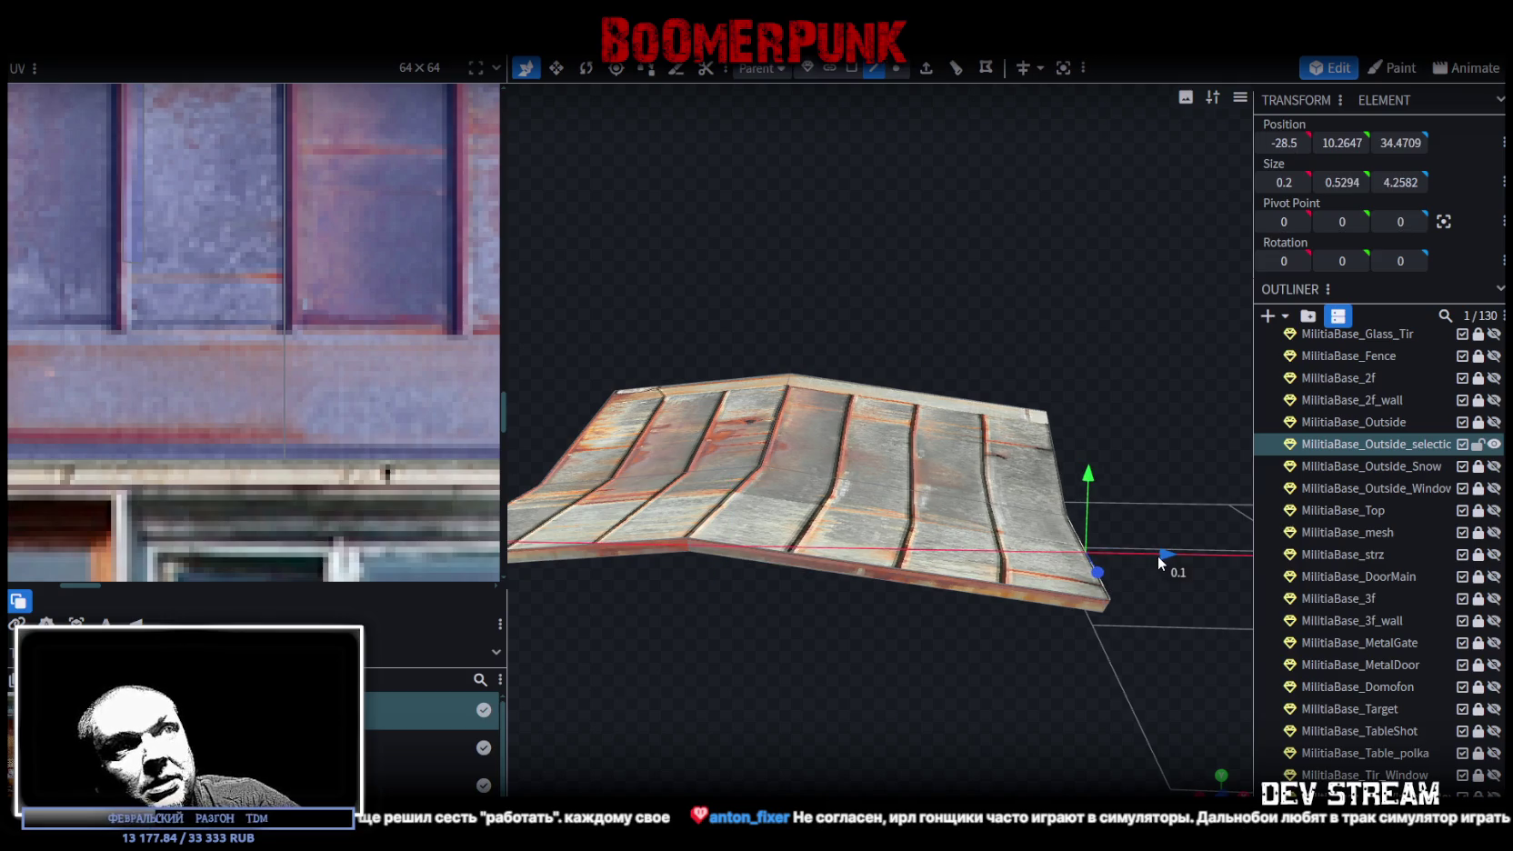
{"action": "mouse_move", "coordinate": [808, 666]}
{"action": "left_mouse_down"}
{"action": "mouse_move", "coordinate": [1079, 641]}
{"action": "mouse_move", "coordinate": [938, 531]}
{"action": "mouse_move", "coordinate": [956, 496]}
{"action": "mouse_move", "coordinate": [1091, 624]}
{"action": "mouse_move", "coordinate": [1070, 617]}
{"action": "left_mouse_up"}
{"action": "left_click", "coordinate": [917, 524]}
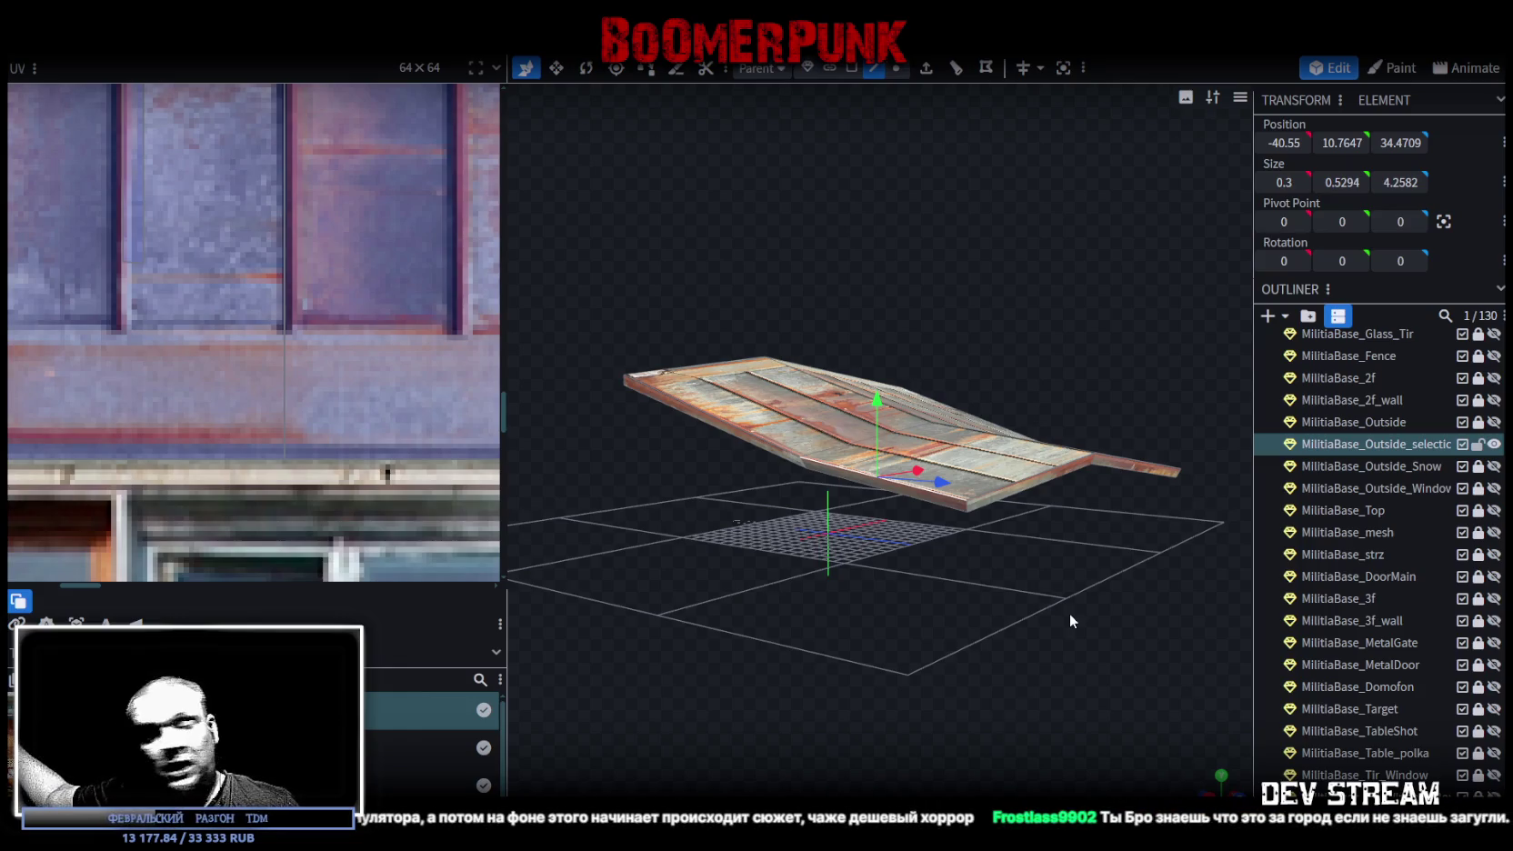
{"action": "mouse_move", "coordinate": [859, 540]}
{"action": "left_mouse_down"}
{"action": "mouse_move", "coordinate": [934, 630]}
{"action": "mouse_move", "coordinate": [887, 639]}
{"action": "left_mouse_up"}
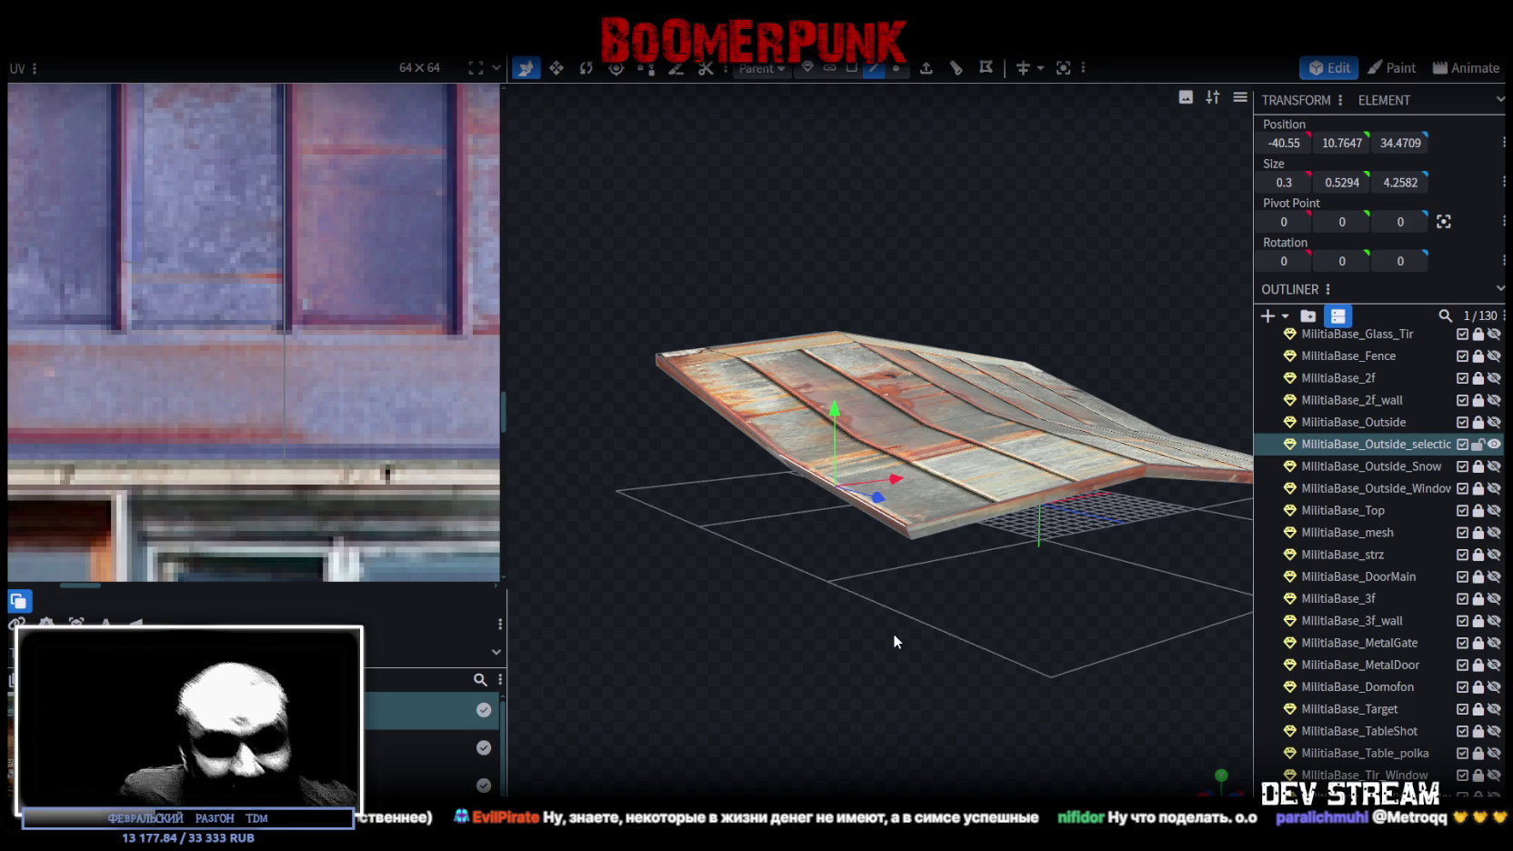
- Zoom around the reshaped awning roof, then bring the YouTube Hearthstone video to the front
{"action": "scroll", "coordinate": [893, 632], "scroll_direction": "up", "scroll_amount": 1}
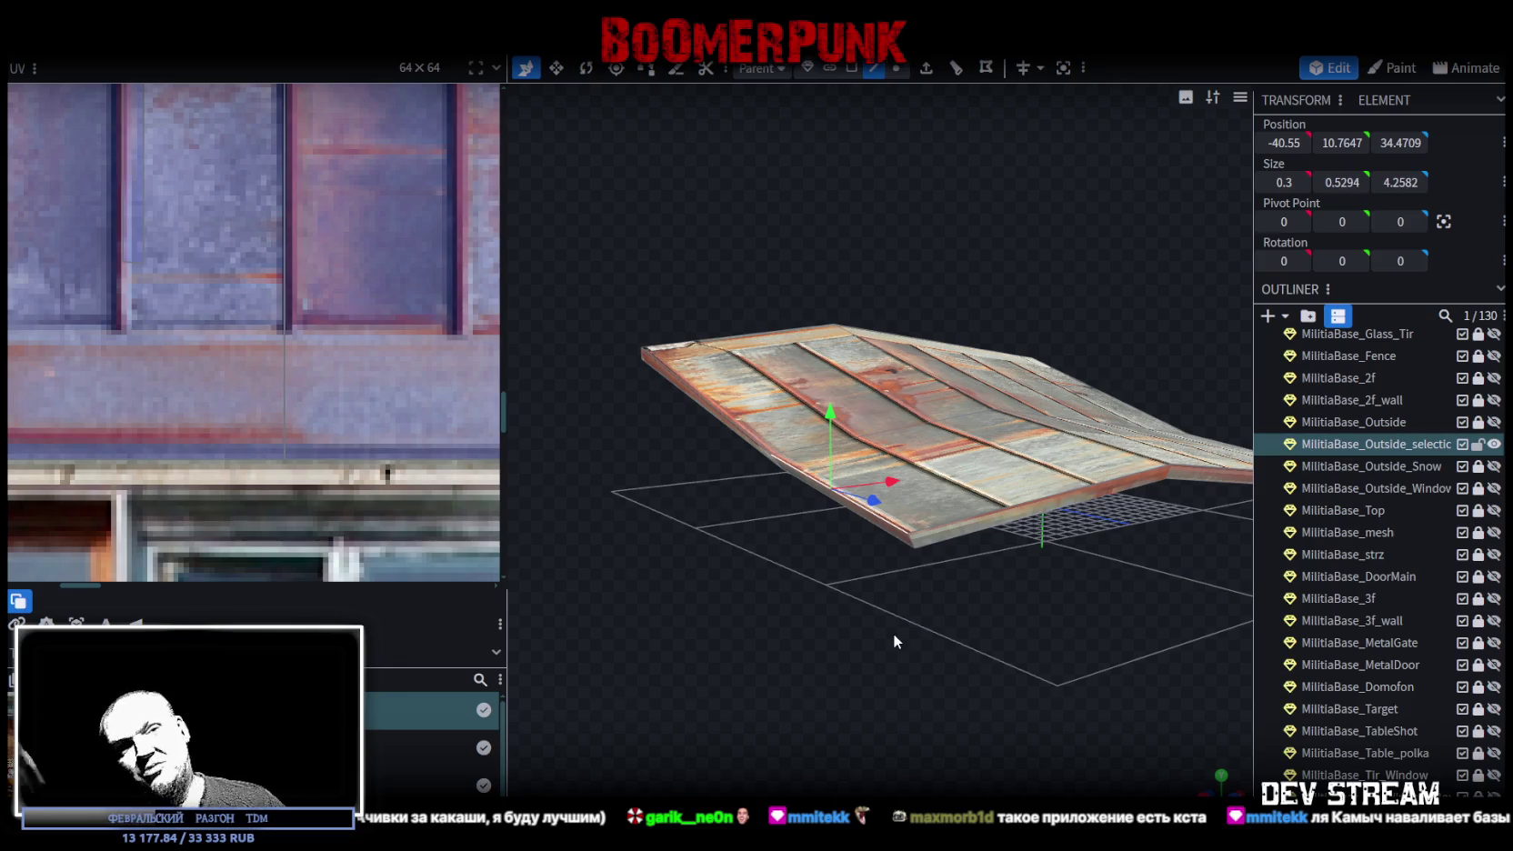
{"action": "scroll", "coordinate": [960, 730], "scroll_direction": "down", "scroll_amount": 1}
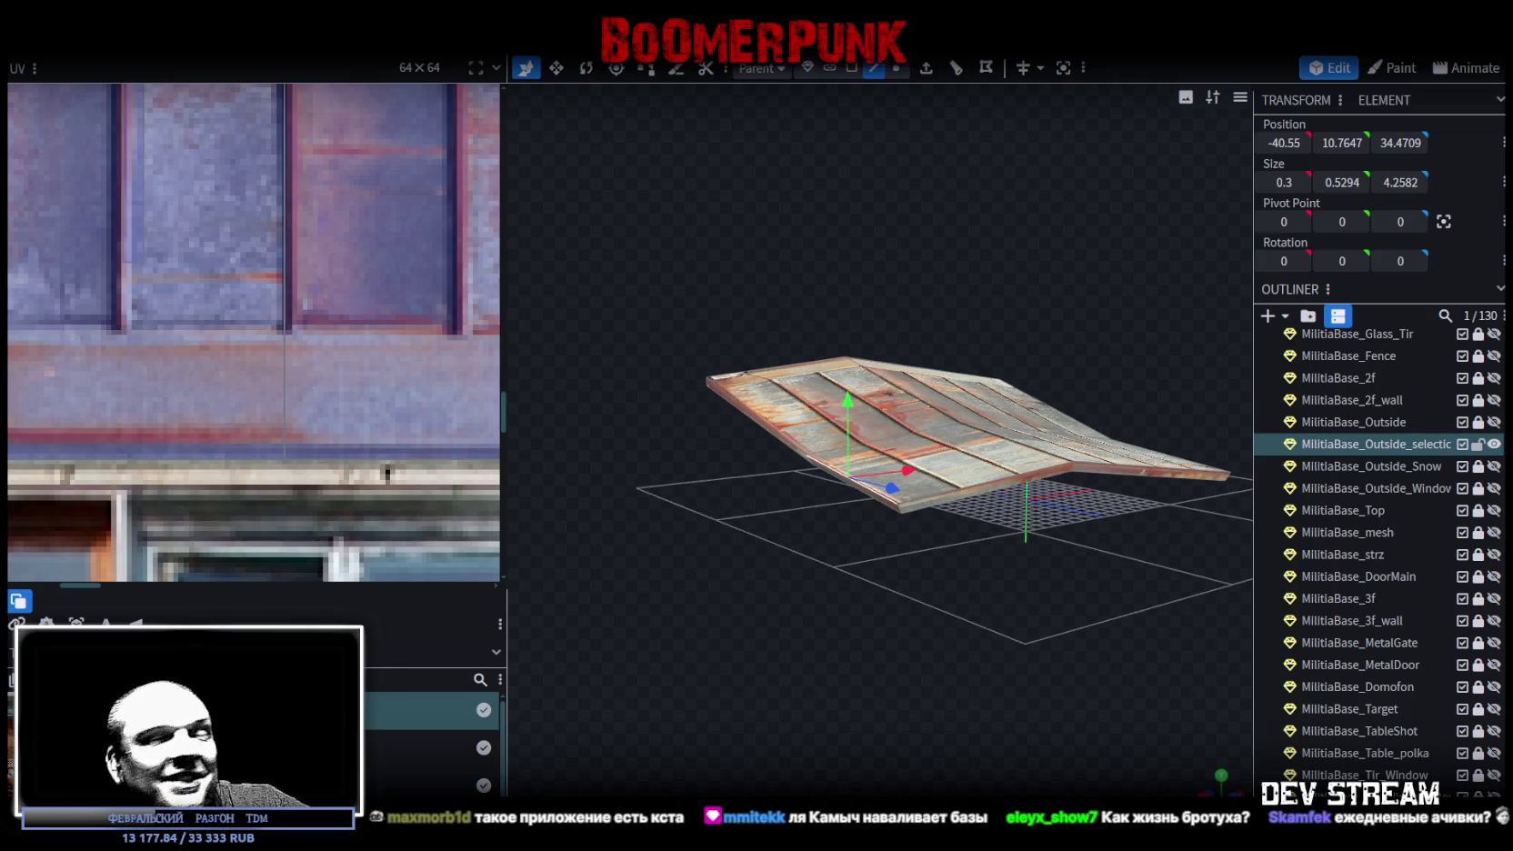
{"action": "scroll", "coordinate": [1098, 714], "scroll_direction": "down", "scroll_amount": 1}
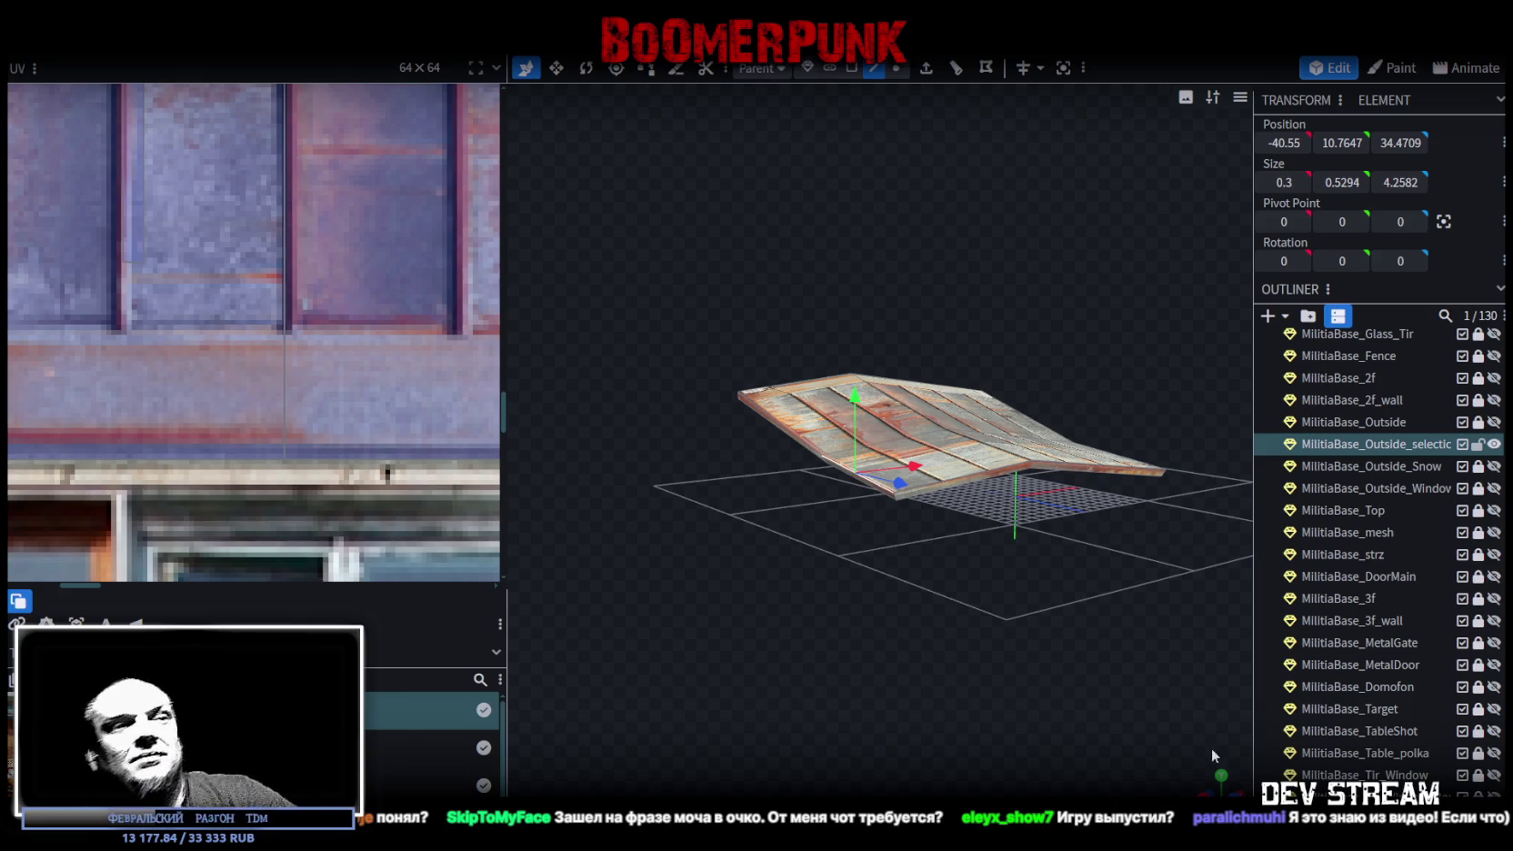
{"action": "key", "text": "alt+Tab"}
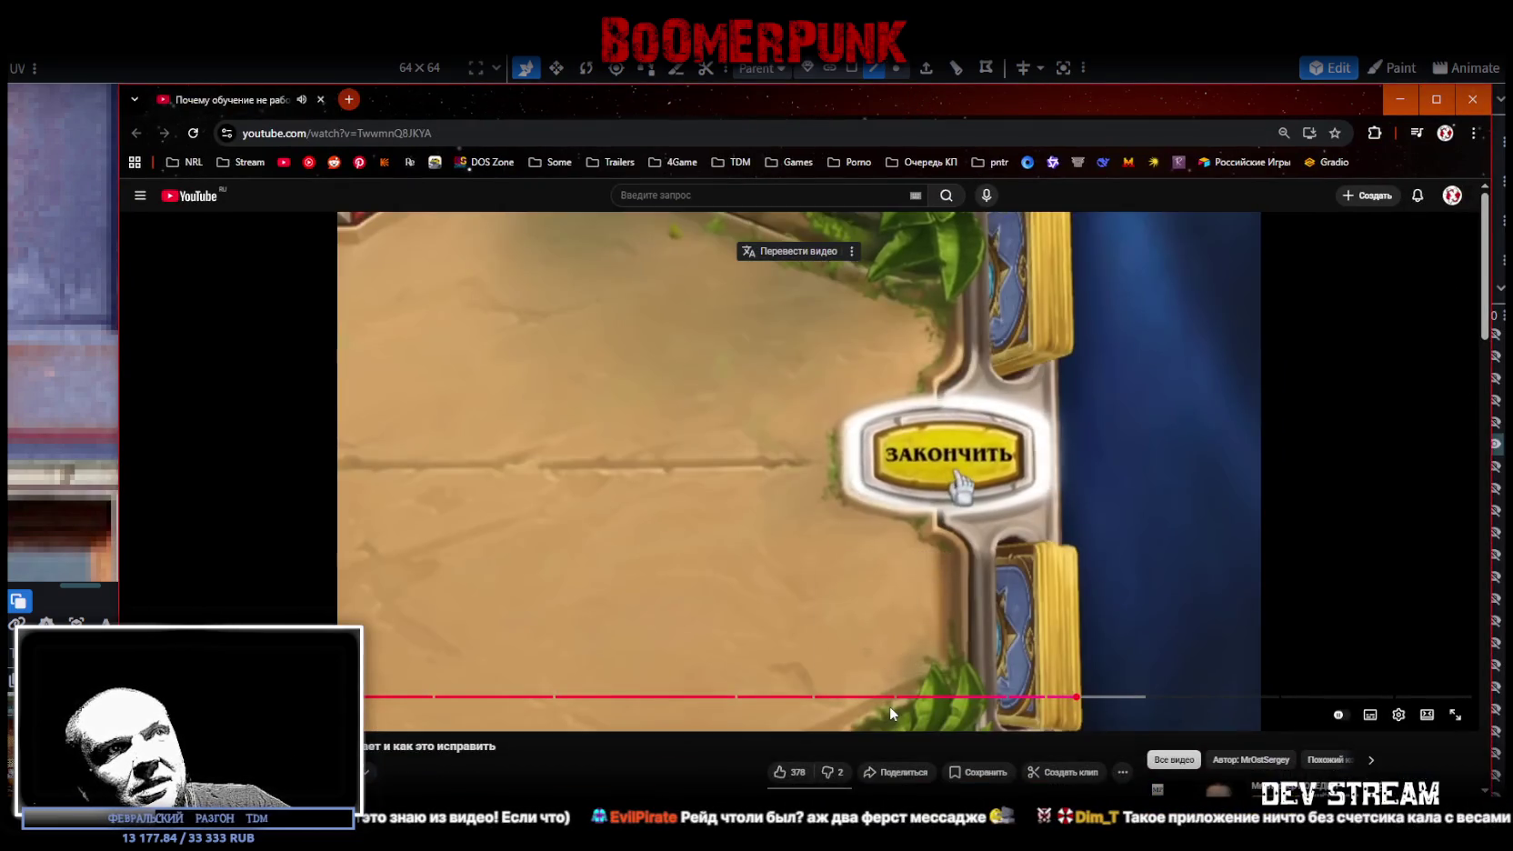
- Seek the Hearthstone tutorial to a later moment and minimize the browser
{"action": "left_click", "coordinate": [883, 698]}
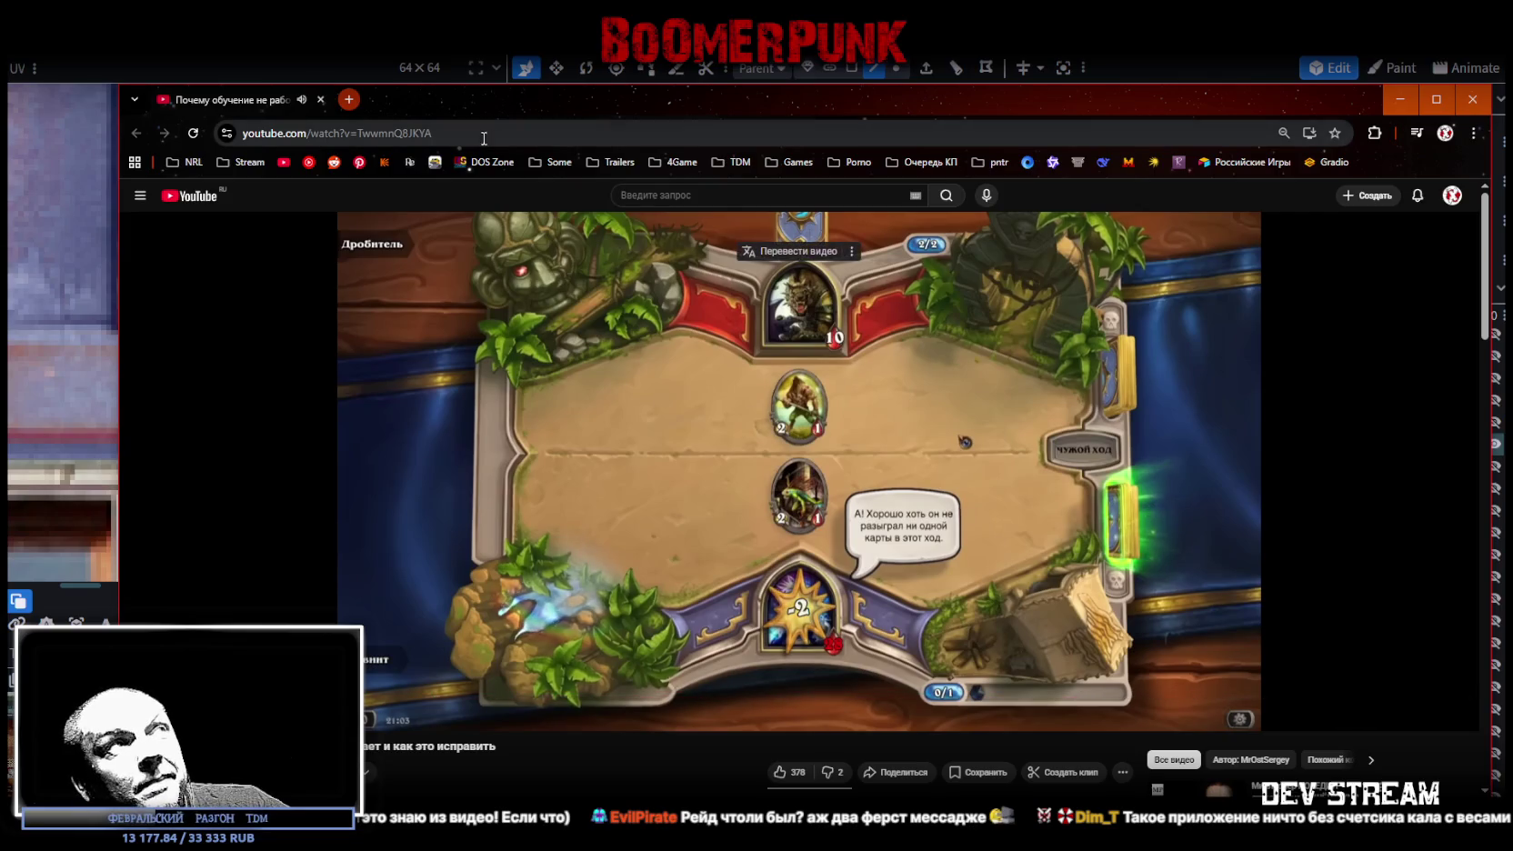
{"action": "key", "text": "super+Down"}
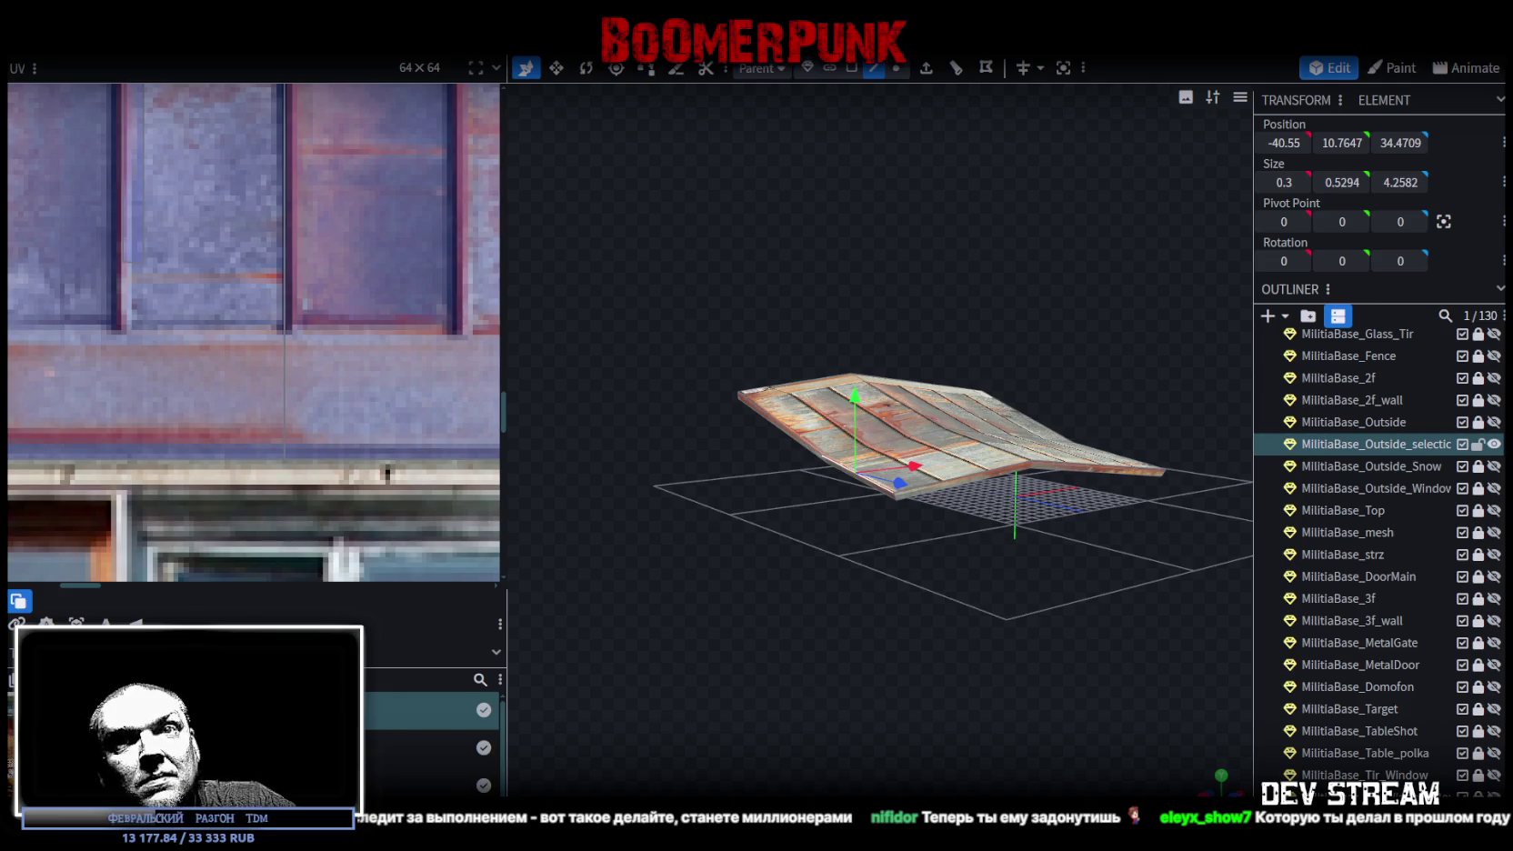
- Save Build0Tutor.bbmodel, check a door close-up in Unity, then return to view the roof
{"action": "mouse_move", "coordinate": [1025, 620]}
{"action": "left_mouse_down"}
{"action": "mouse_move", "coordinate": [962, 658]}
{"action": "mouse_move", "coordinate": [899, 637]}
{"action": "left_mouse_up"}
{"action": "key", "text": "ctrl+s"}
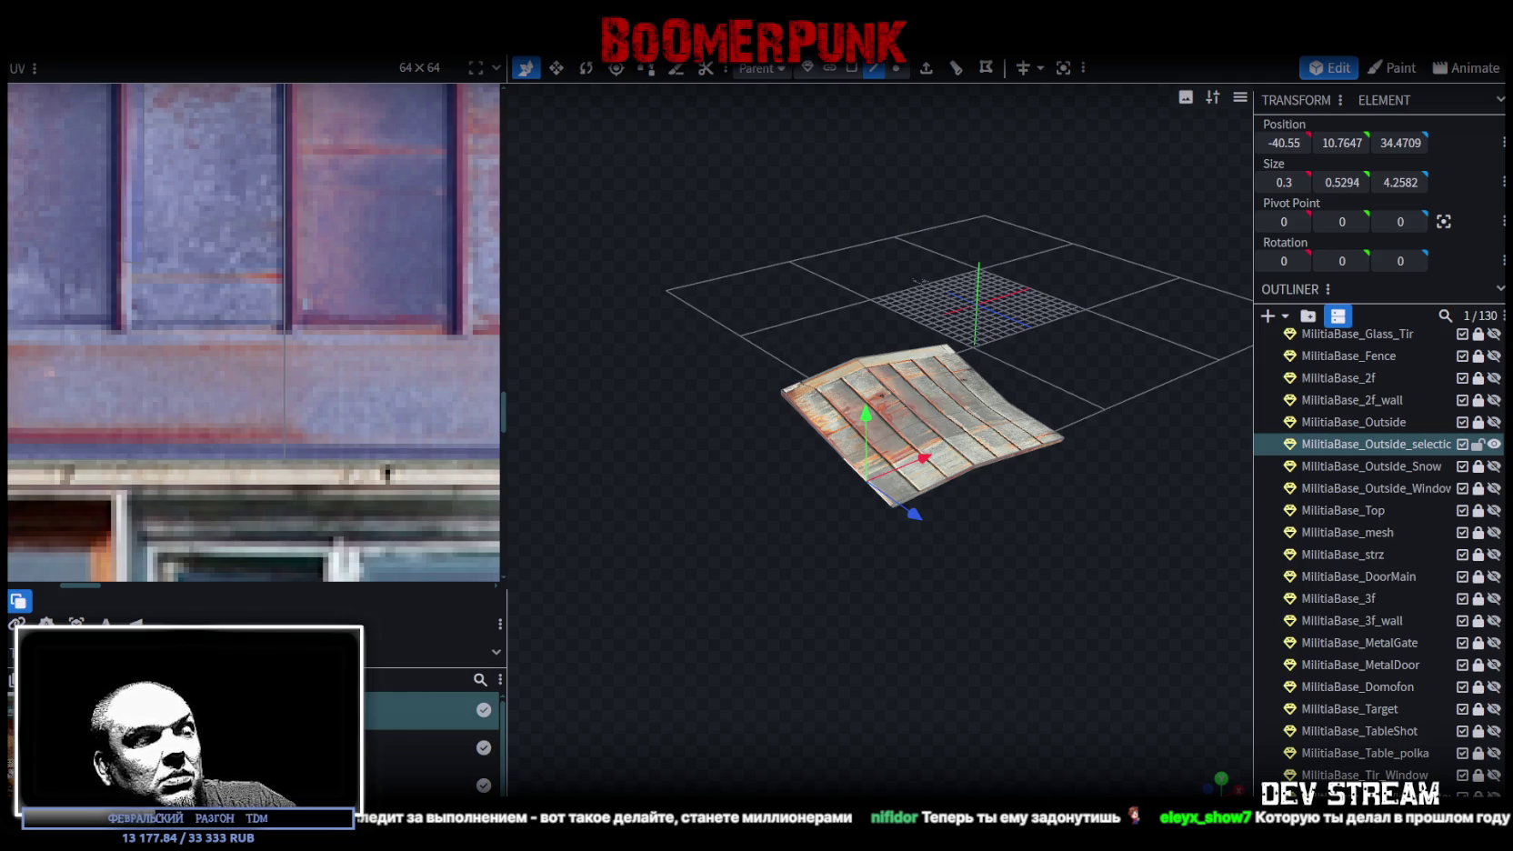
{"action": "key", "text": "alt+Tab"}
{"action": "mouse_move", "coordinate": [820, 373]}
{"action": "left_mouse_down"}
{"action": "mouse_move", "coordinate": [567, 393]}
{"action": "mouse_move", "coordinate": [915, 515]}
{"action": "mouse_move", "coordinate": [1141, 354]}
{"action": "mouse_move", "coordinate": [373, 390]}
{"action": "mouse_move", "coordinate": [624, 429]}
{"action": "mouse_move", "coordinate": [760, 400]}
{"action": "left_mouse_up"}
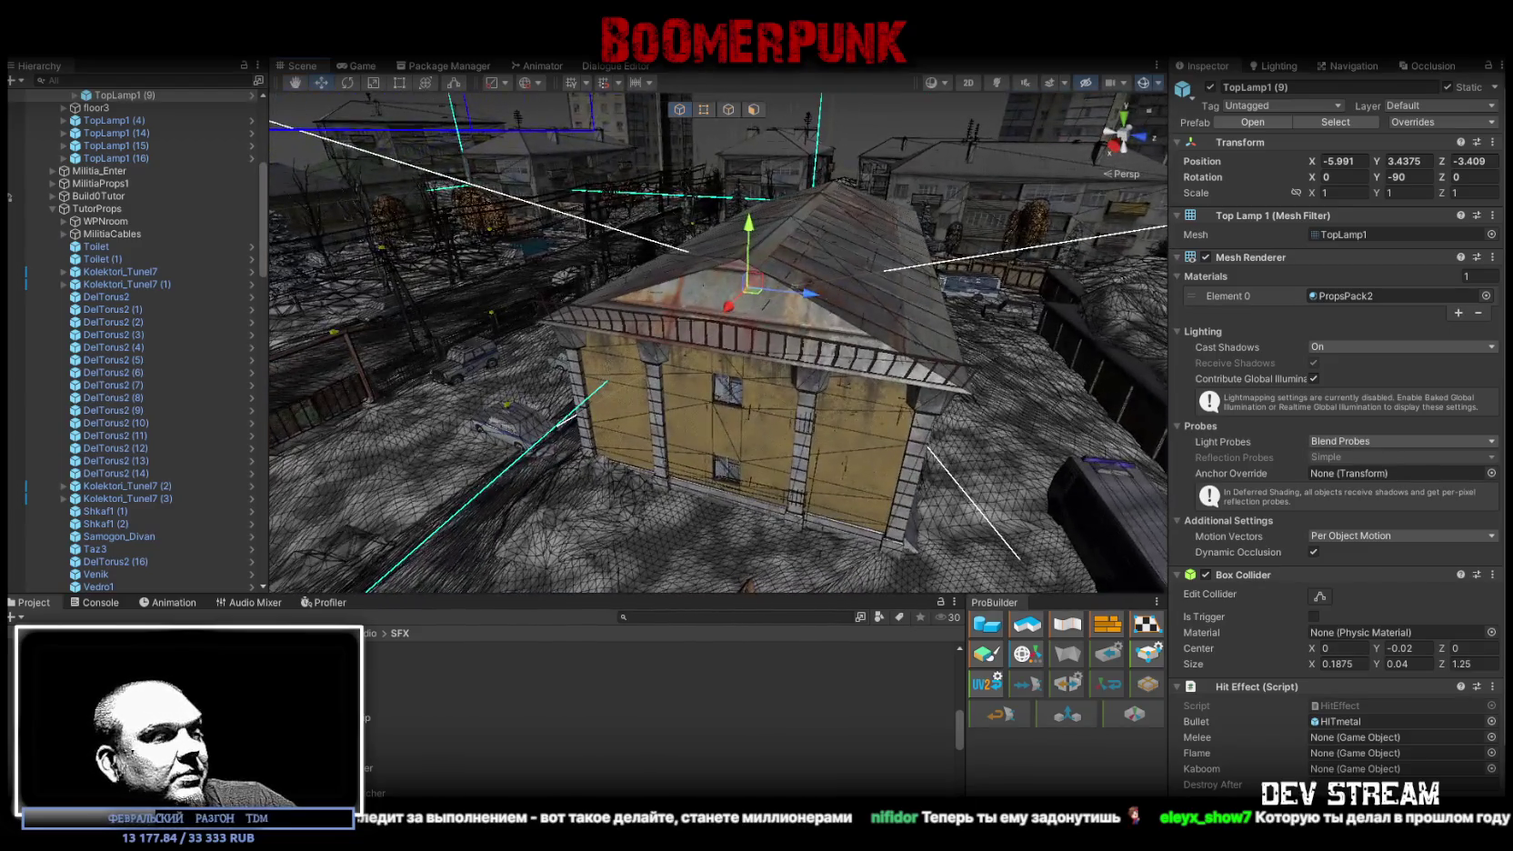
{"action": "key", "text": "alt+Tab"}
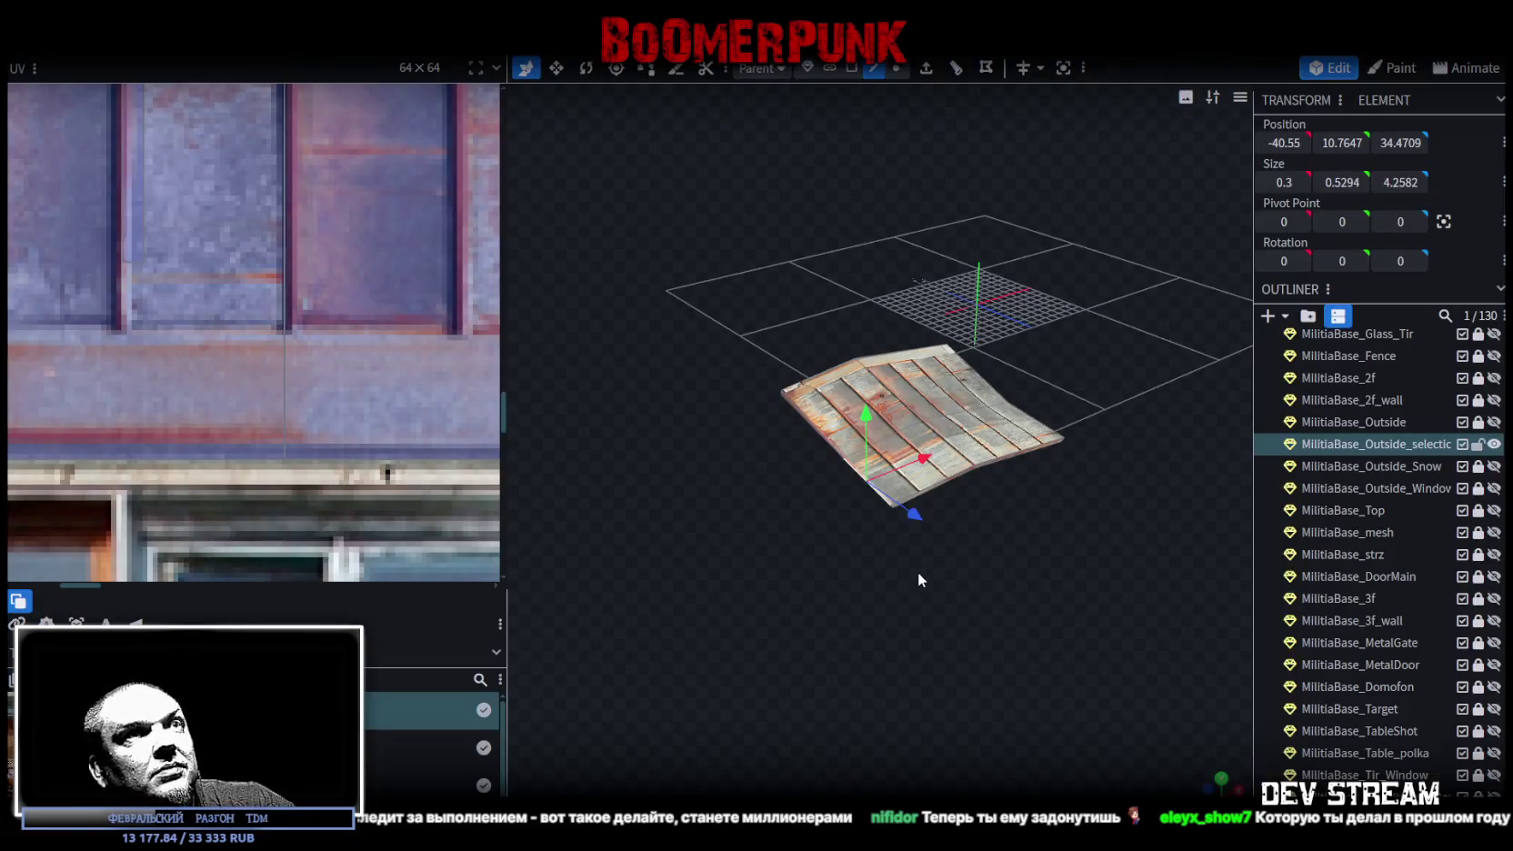
{"action": "left_click_drag", "start_coordinate": [919, 579], "coordinate": [950, 677]}
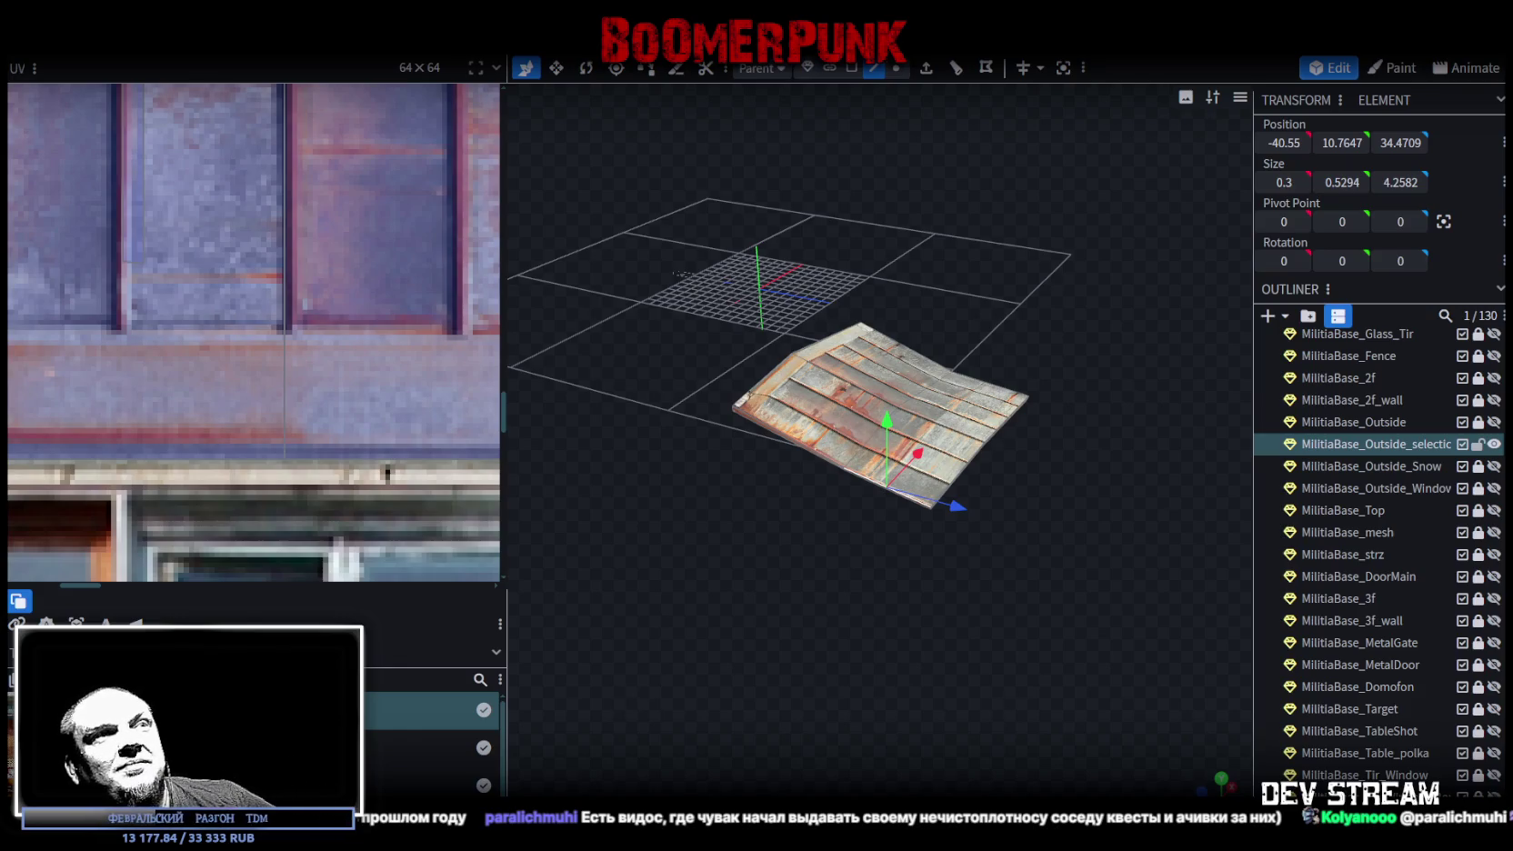
{"action": "mouse_move", "coordinate": [1019, 664]}
{"action": "left_mouse_down"}
{"action": "mouse_move", "coordinate": [978, 620]}
{"action": "mouse_move", "coordinate": [1011, 572]}
{"action": "mouse_move", "coordinate": [968, 564]}
{"action": "mouse_move", "coordinate": [1019, 546]}
{"action": "left_mouse_up"}
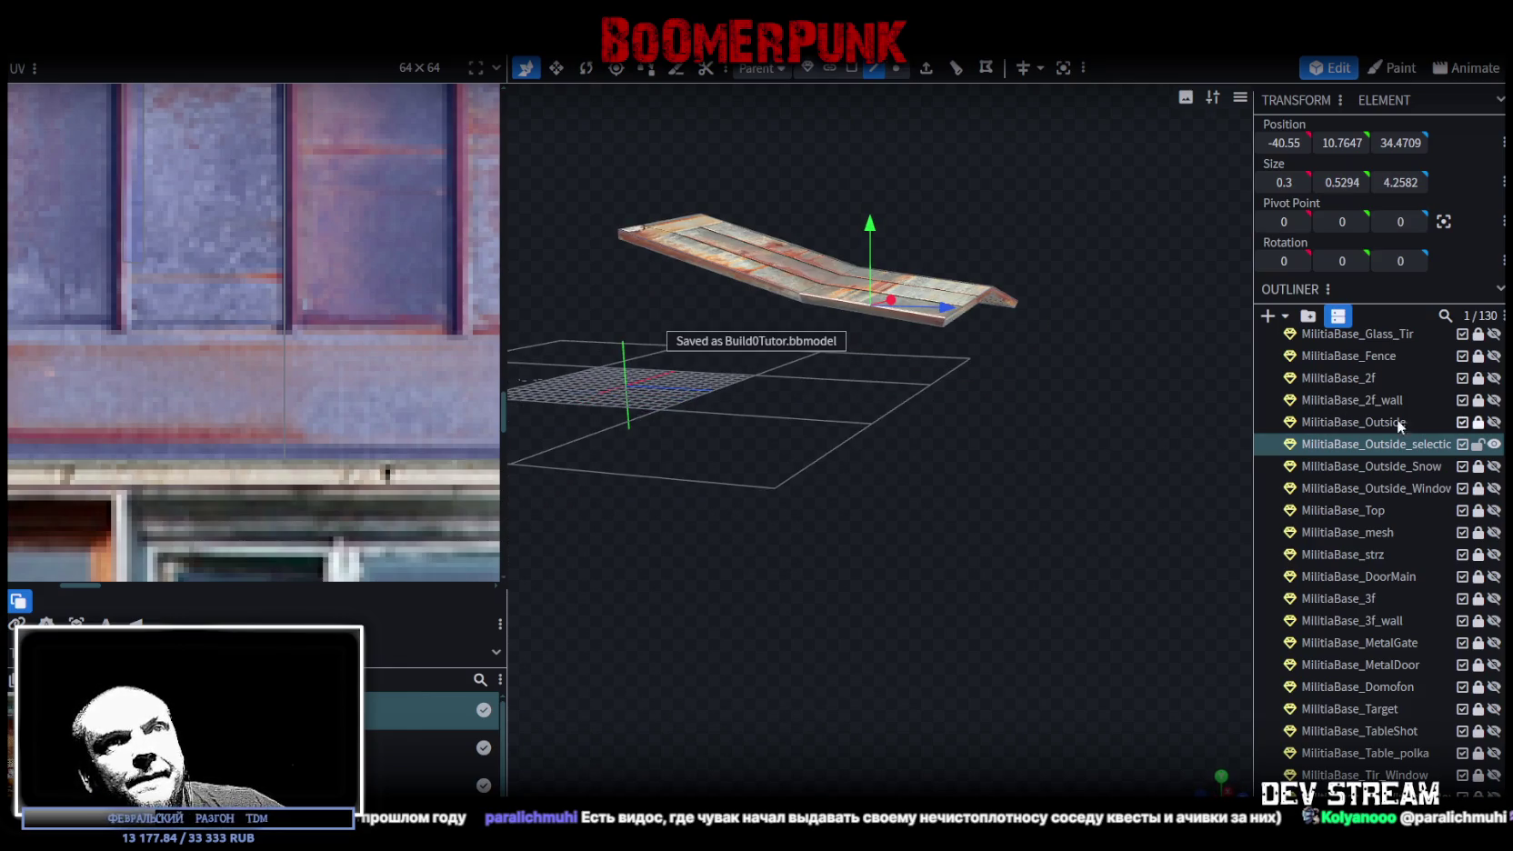
- Show MilitiaBase_Outside, zoom to the balcony, switch to Face selection and unlock the mesh
{"action": "left_click", "coordinate": [1493, 422]}
{"action": "scroll", "coordinate": [1036, 559], "scroll_direction": "down", "scroll_amount": 5}
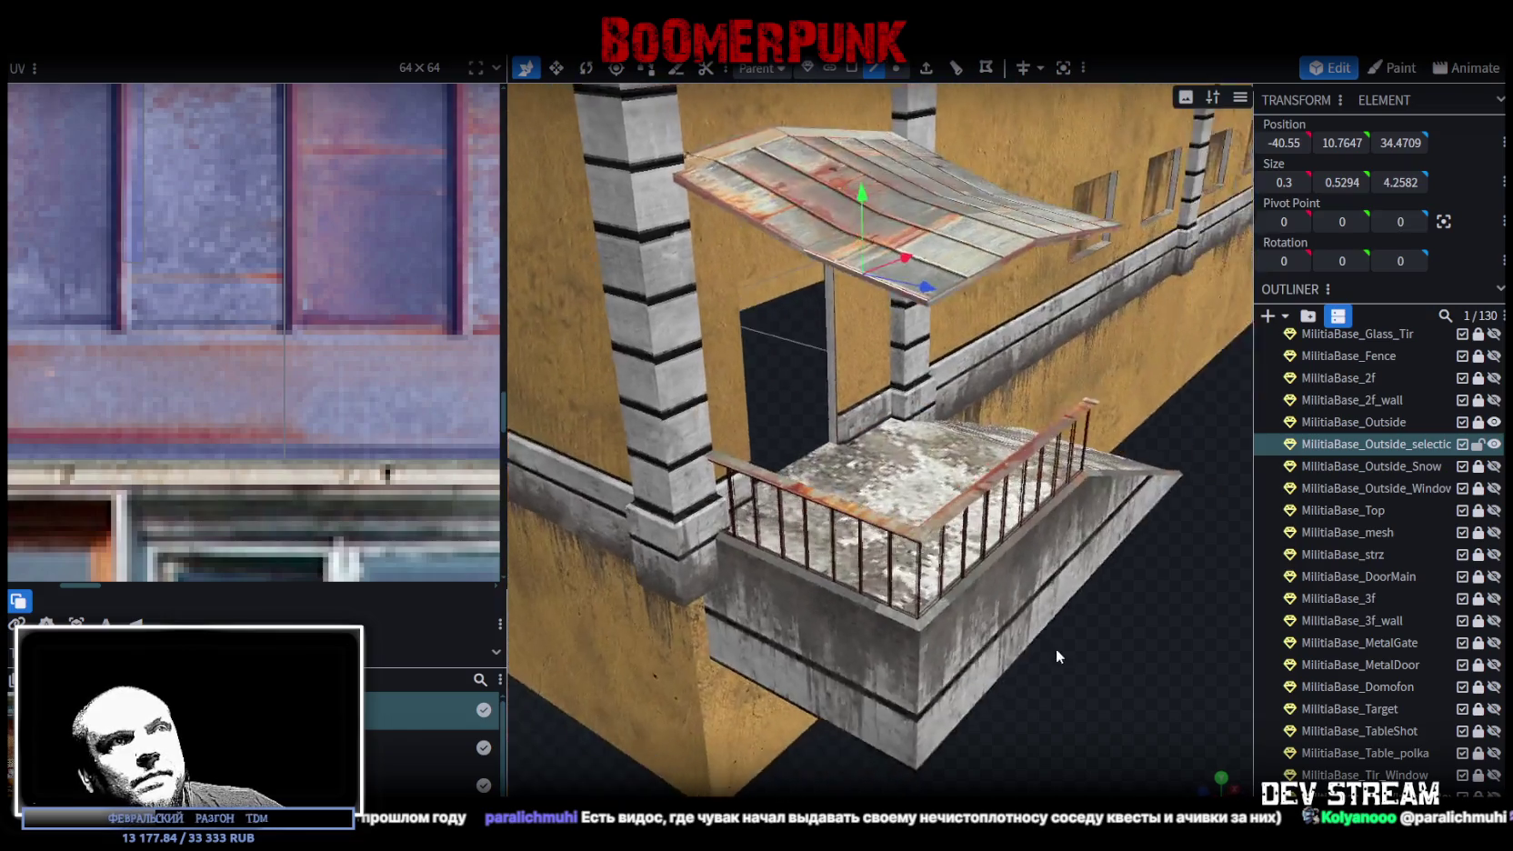
{"action": "left_click_drag", "start_coordinate": [1055, 647], "coordinate": [1016, 571]}
{"action": "left_click", "coordinate": [851, 68]}
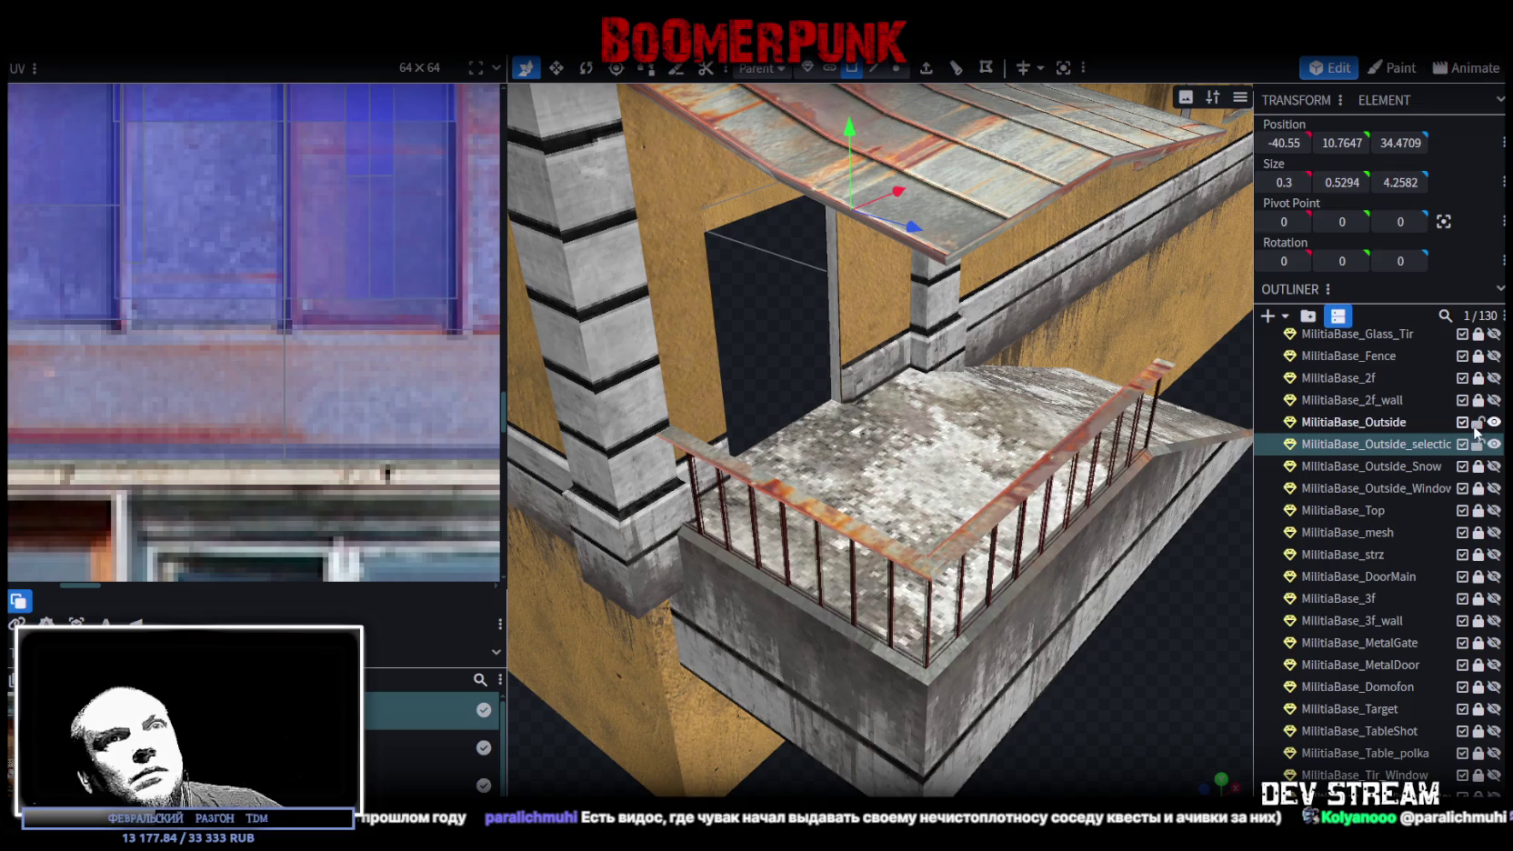
{"action": "left_click", "coordinate": [1478, 422]}
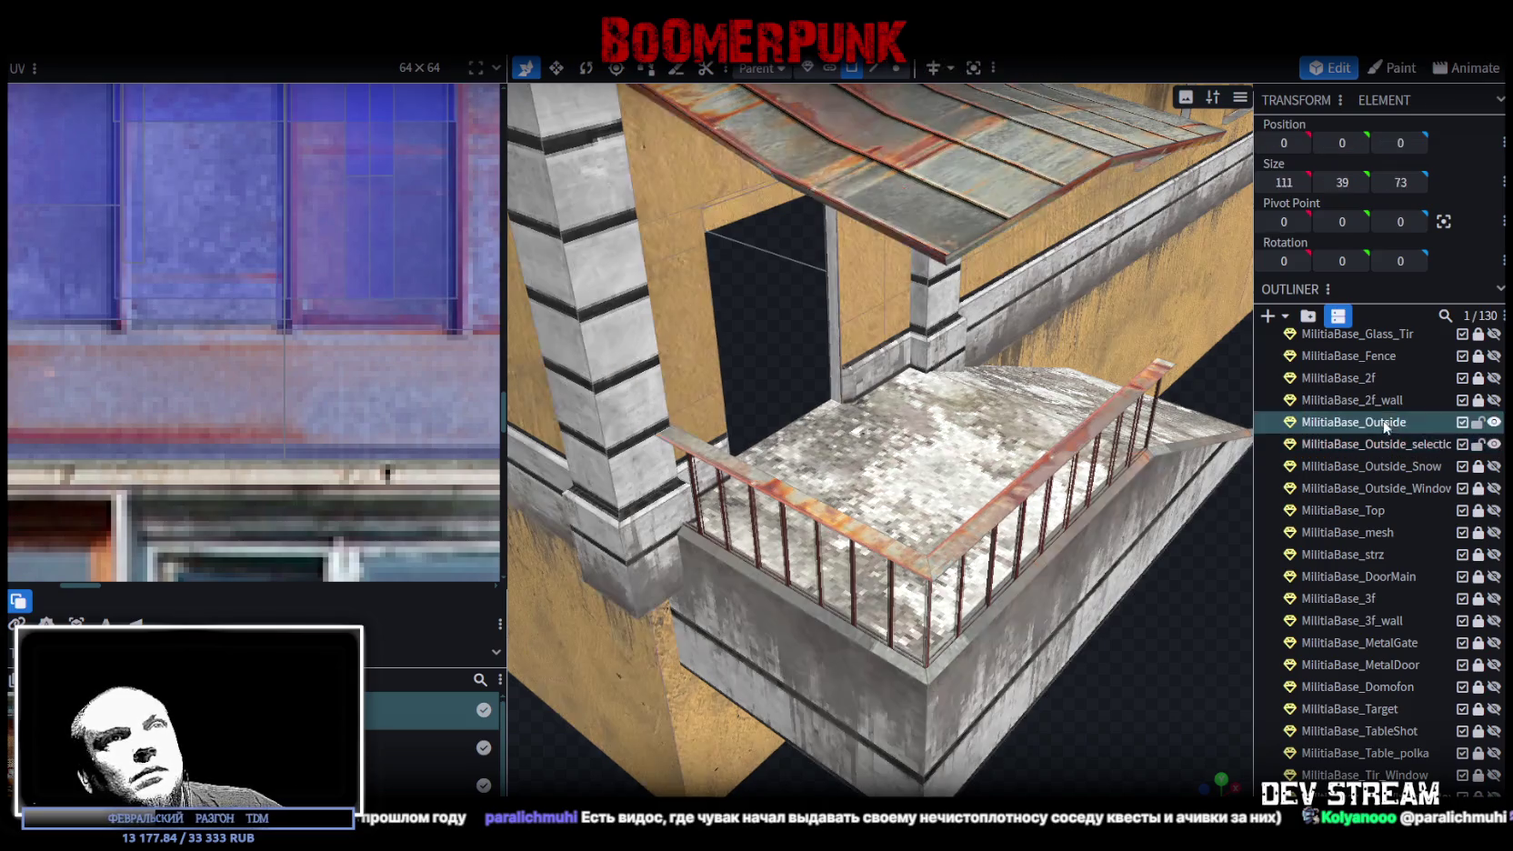
- Copy the railing's top face, paste it as a mesh selection, and slide it 5 units along X
{"action": "left_click", "coordinate": [970, 543]}
{"action": "mouse_move", "coordinate": [1026, 591]}
{"action": "left_mouse_down"}
{"action": "mouse_move", "coordinate": [1092, 665]}
{"action": "mouse_move", "coordinate": [1021, 675]}
{"action": "mouse_move", "coordinate": [997, 560]}
{"action": "left_mouse_up"}
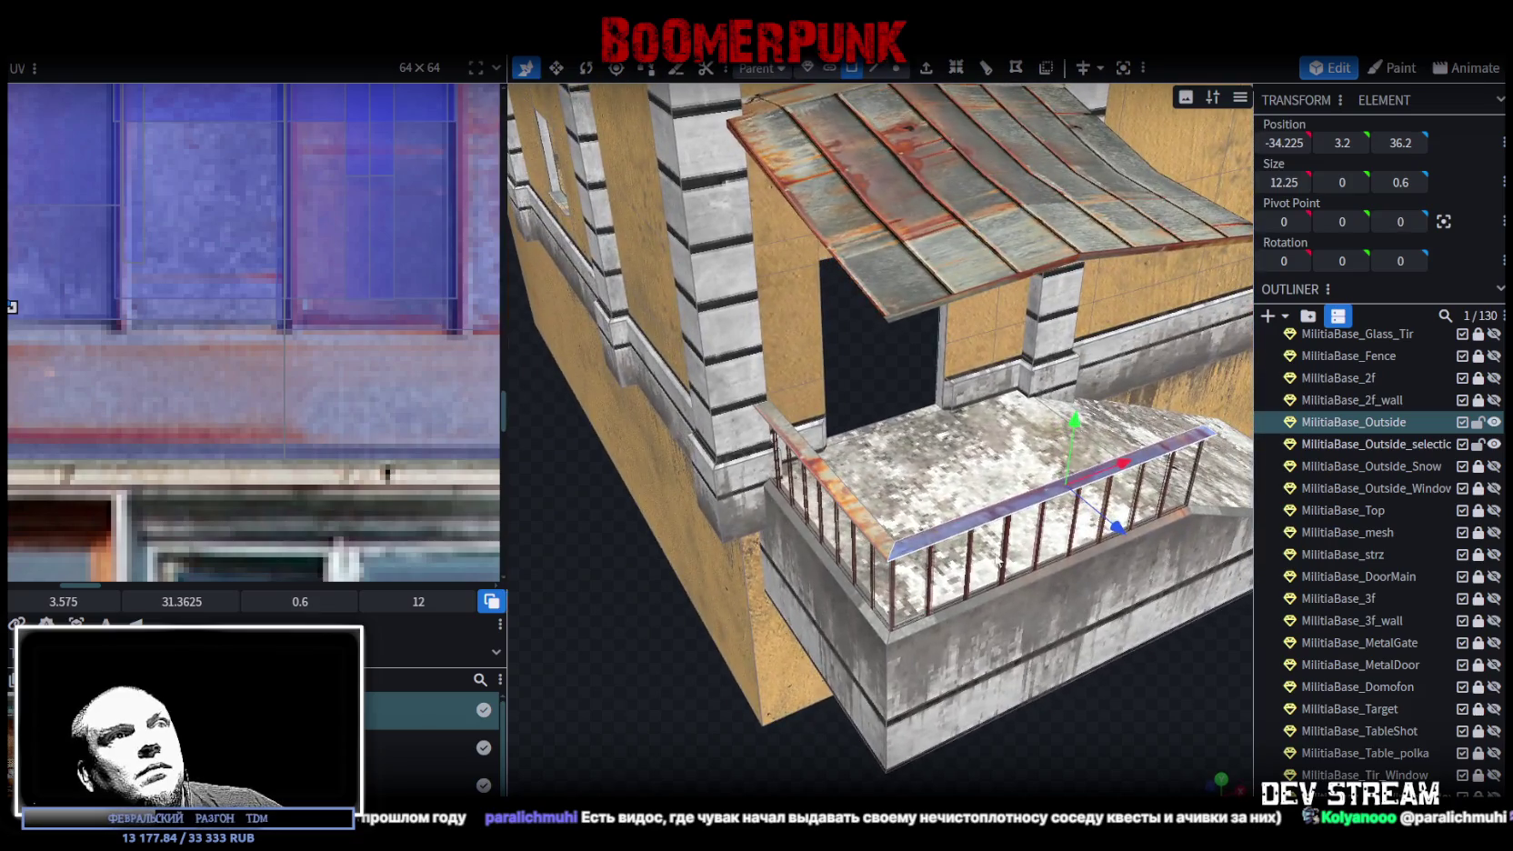
{"action": "right_click", "coordinate": [963, 535]}
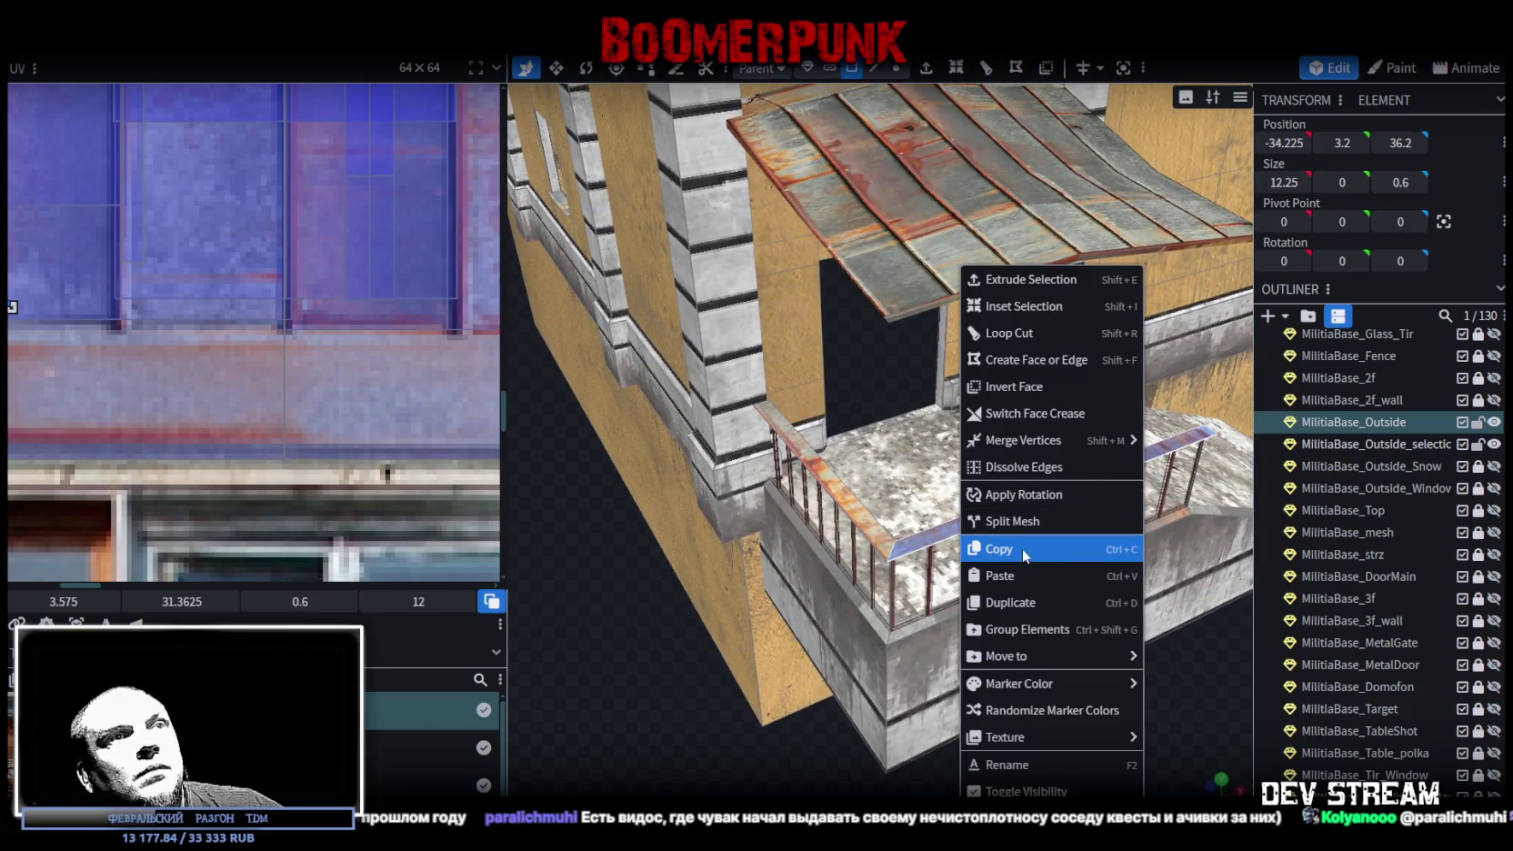
{"action": "left_click", "coordinate": [1025, 556]}
{"action": "right_click", "coordinate": [965, 532]}
{"action": "left_click", "coordinate": [1045, 587]}
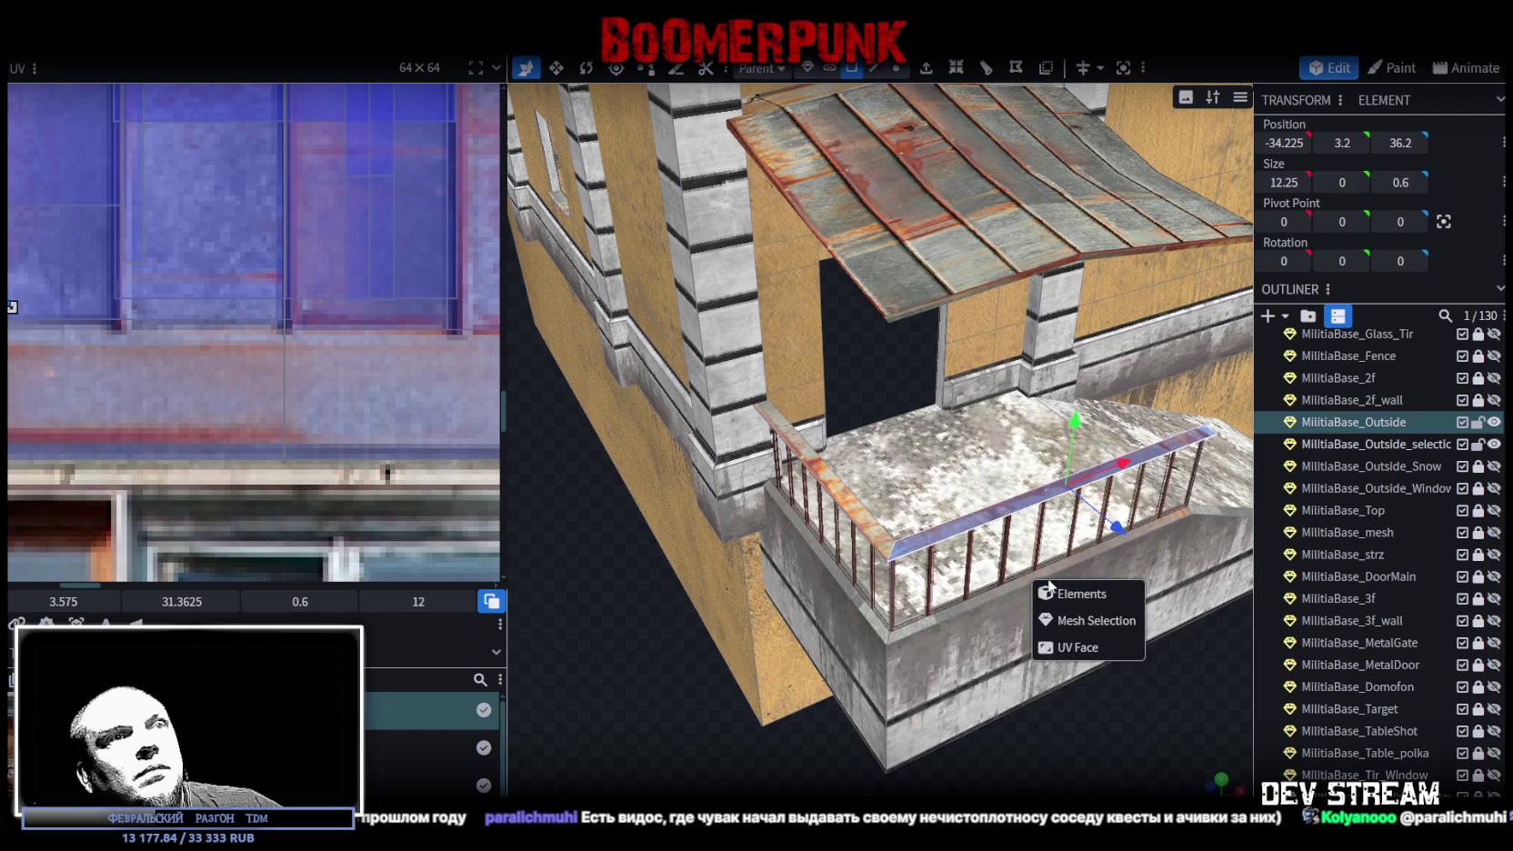
{"action": "left_click", "coordinate": [1094, 619]}
{"action": "mouse_move", "coordinate": [1128, 473]}
{"action": "left_mouse_down"}
{"action": "mouse_move", "coordinate": [732, 632]}
{"action": "mouse_move", "coordinate": [852, 707]}
{"action": "mouse_move", "coordinate": [841, 672]}
{"action": "left_mouse_up"}
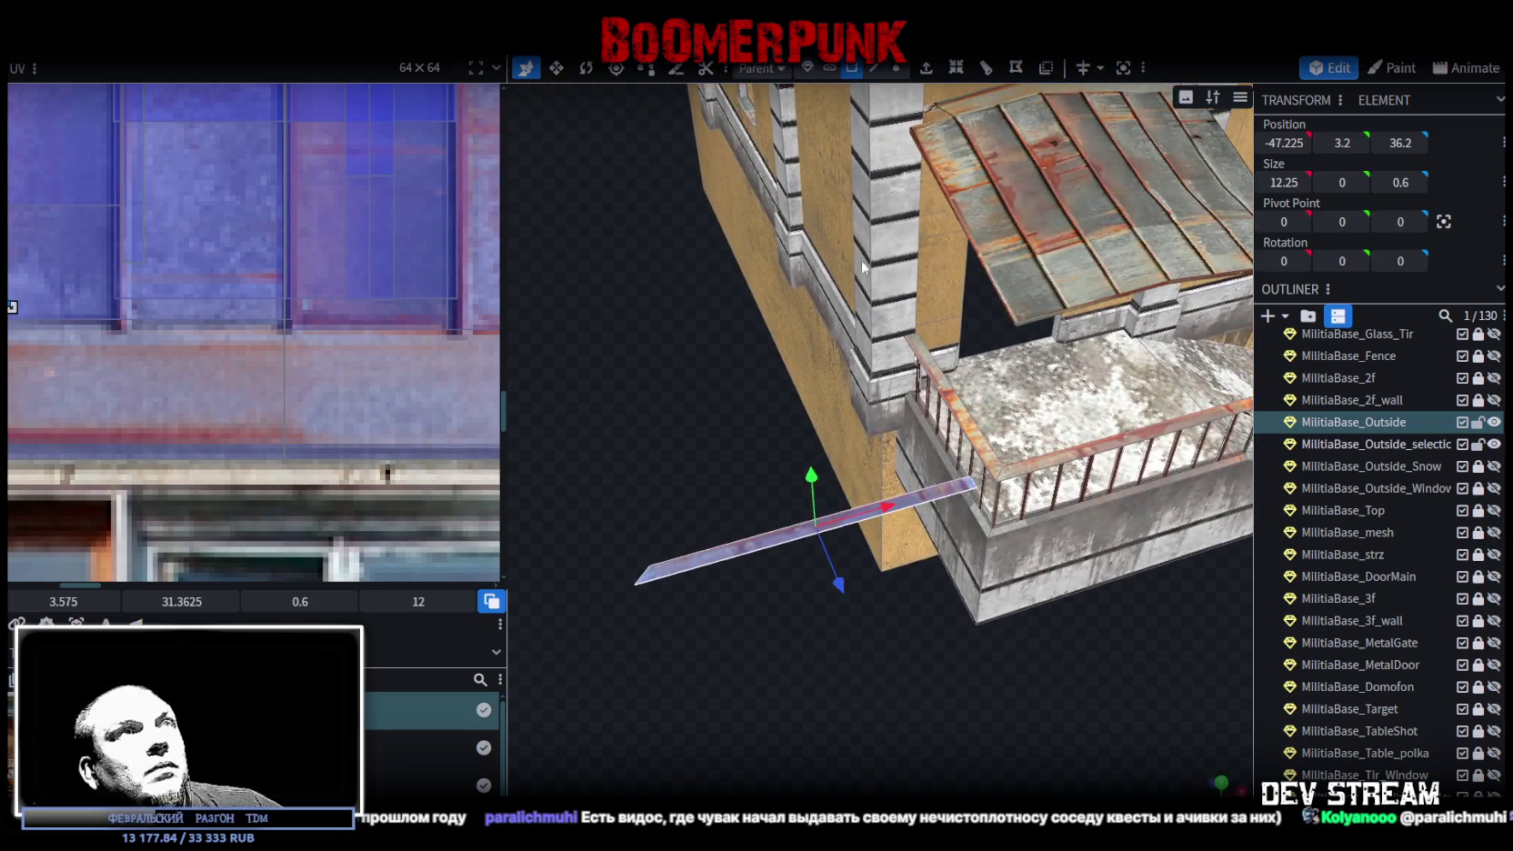
- Narrow the pasted strip by moving its end vertices to X -51 against the balcony
{"action": "left_click", "coordinate": [896, 69]}
{"action": "left_click_drag", "start_coordinate": [602, 520], "coordinate": [643, 625]}
{"action": "left_click_drag", "start_coordinate": [709, 552], "coordinate": [801, 529]}
{"action": "left_click", "coordinate": [1283, 143]}
{"action": "type", "text": "-51"}
{"action": "key", "text": "Return"}
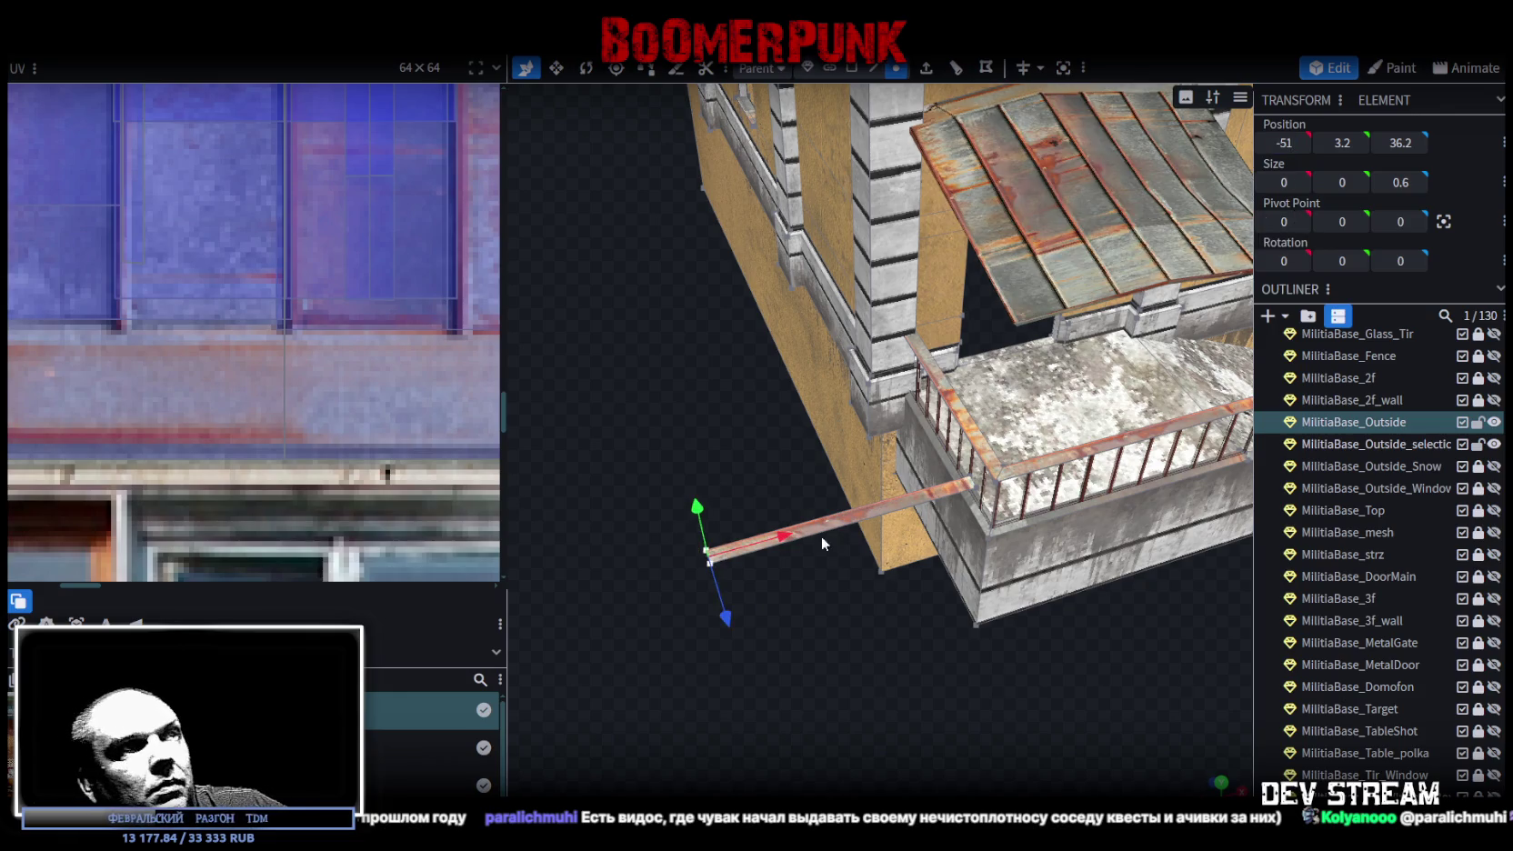
{"action": "left_click_drag", "start_coordinate": [791, 529], "coordinate": [1009, 475]}
- Select two vertices of the new piece and move them together along X
{"action": "mouse_move", "coordinate": [818, 618]}
{"action": "left_mouse_down"}
{"action": "mouse_move", "coordinate": [768, 650]}
{"action": "mouse_move", "coordinate": [757, 680]}
{"action": "mouse_move", "coordinate": [791, 669]}
{"action": "mouse_move", "coordinate": [696, 668]}
{"action": "mouse_move", "coordinate": [779, 581]}
{"action": "mouse_move", "coordinate": [927, 586]}
{"action": "left_mouse_up"}
{"action": "left_click", "coordinate": [938, 581]}
{"action": "left_click", "coordinate": [818, 607], "text": "shift"}
{"action": "key", "text": "v"}
{"action": "left_click_drag", "start_coordinate": [818, 613], "coordinate": [734, 632]}
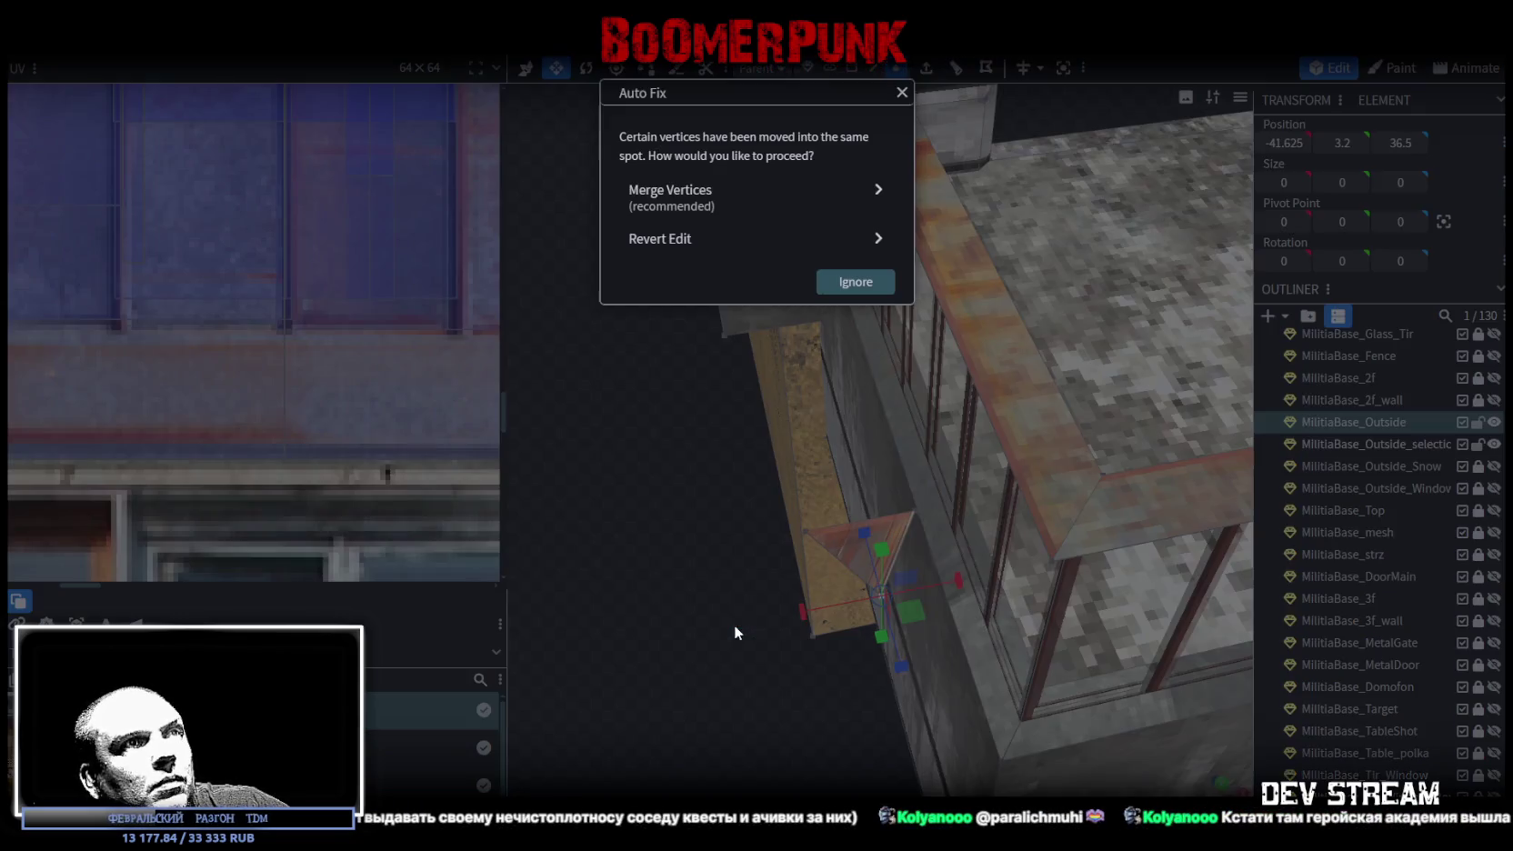
- Merge the overlapping vertices and shrink the small triangle face at the balcony corner
{"action": "left_click", "coordinate": [746, 196]}
{"action": "left_click_drag", "start_coordinate": [663, 458], "coordinate": [914, 168]}
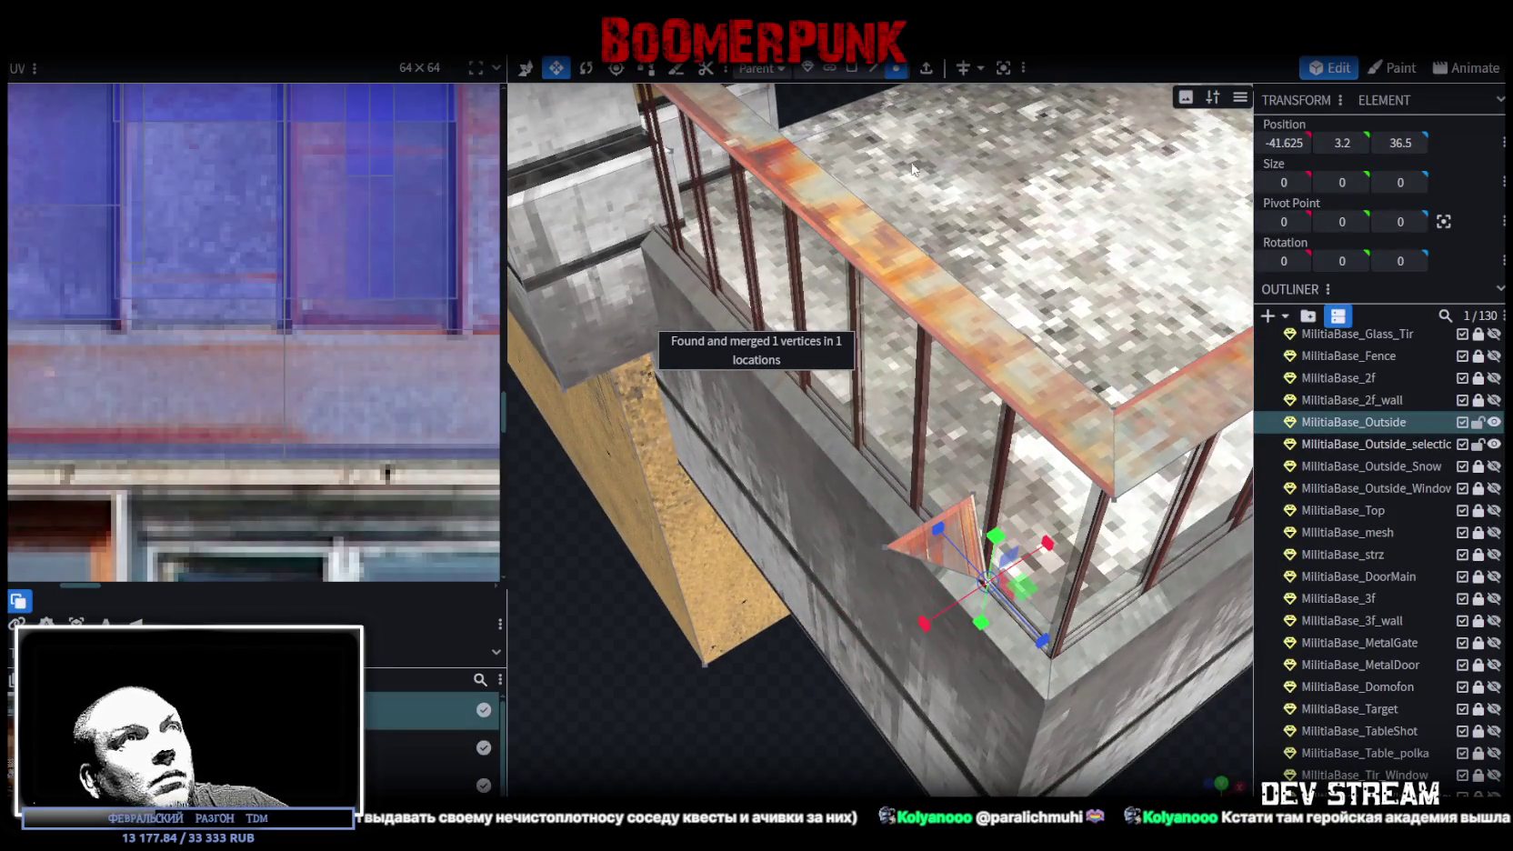
{"action": "left_click", "coordinate": [919, 551]}
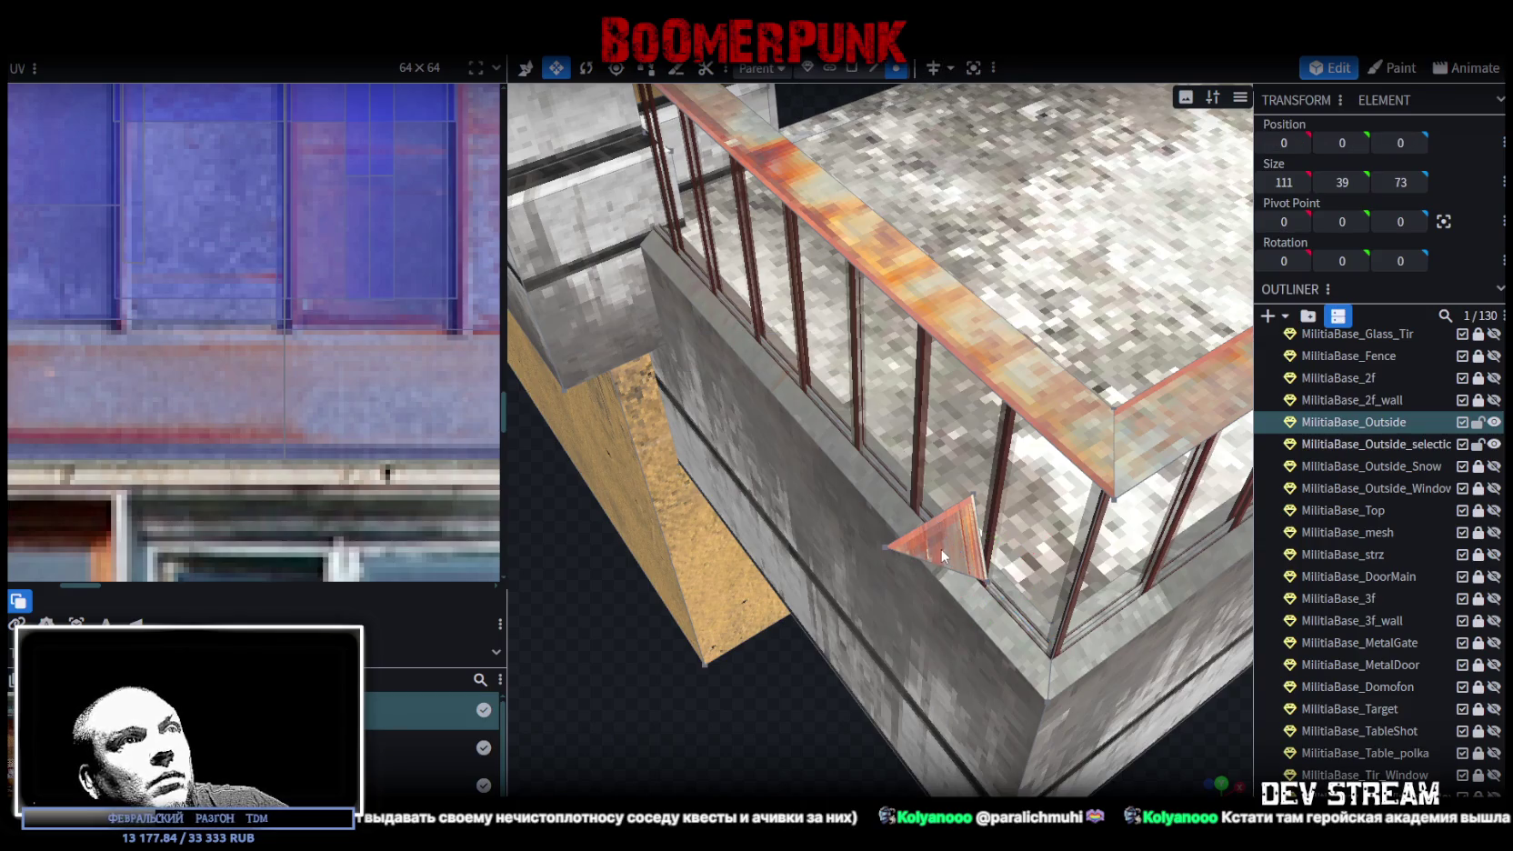
{"action": "left_click", "coordinate": [851, 68]}
{"action": "left_click", "coordinate": [950, 536]}
{"action": "mouse_move", "coordinate": [981, 542]}
{"action": "left_mouse_down"}
{"action": "mouse_move", "coordinate": [982, 564]}
{"action": "mouse_move", "coordinate": [966, 566]}
{"action": "left_mouse_up"}
{"action": "mouse_move", "coordinate": [1018, 520]}
{"action": "left_mouse_down"}
{"action": "mouse_move", "coordinate": [996, 516]}
{"action": "mouse_move", "coordinate": [1005, 538]}
{"action": "mouse_move", "coordinate": [1036, 515]}
{"action": "mouse_move", "coordinate": [846, 634]}
{"action": "mouse_move", "coordinate": [849, 680]}
{"action": "mouse_move", "coordinate": [830, 691]}
{"action": "mouse_move", "coordinate": [1108, 629]}
{"action": "mouse_move", "coordinate": [1087, 635]}
{"action": "left_mouse_up"}
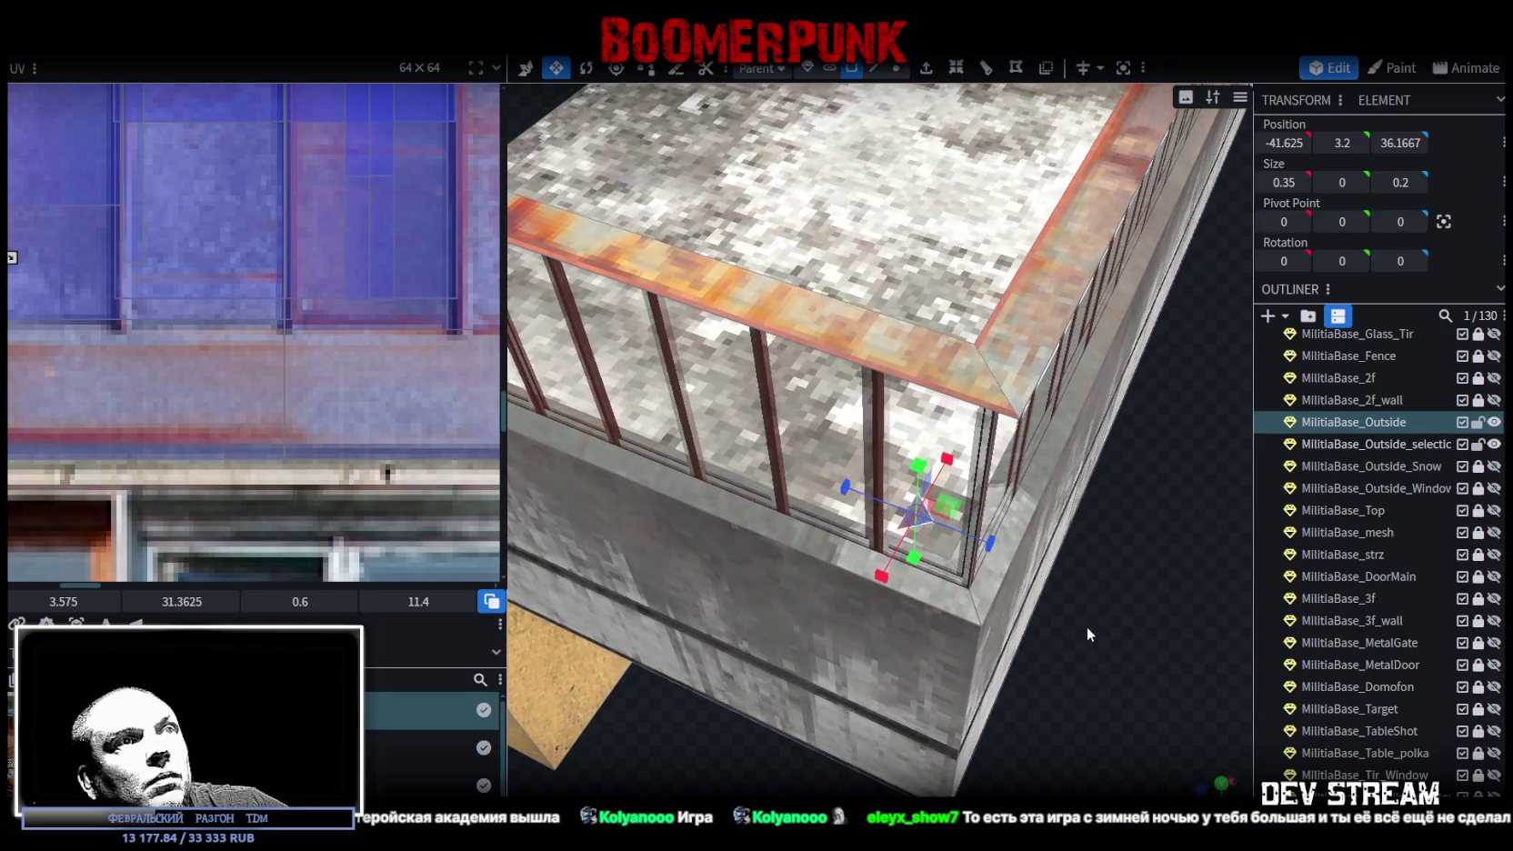
- Rotate the small piece about 32 degrees and lower it to Y 0.5
{"action": "key", "text": "r"}
{"action": "mouse_move", "coordinate": [942, 557]}
{"action": "left_mouse_down"}
{"action": "mouse_move", "coordinate": [936, 568]}
{"action": "mouse_move", "coordinate": [1009, 568]}
{"action": "mouse_move", "coordinate": [960, 564]}
{"action": "mouse_move", "coordinate": [1093, 543]}
{"action": "mouse_move", "coordinate": [1011, 523]}
{"action": "mouse_move", "coordinate": [509, 537]}
{"action": "mouse_move", "coordinate": [739, 403]}
{"action": "mouse_move", "coordinate": [995, 348]}
{"action": "mouse_move", "coordinate": [1091, 380]}
{"action": "mouse_move", "coordinate": [992, 356]}
{"action": "mouse_move", "coordinate": [1169, 356]}
{"action": "mouse_move", "coordinate": [981, 347]}
{"action": "left_mouse_up"}
{"action": "key", "text": "v"}
{"action": "left_click_drag", "start_coordinate": [916, 295], "coordinate": [962, 530]}
- Reselect the small flat piece and split it off into its own mesh
{"action": "left_click_drag", "start_coordinate": [654, 485], "coordinate": [664, 307]}
{"action": "left_click", "coordinate": [667, 304]}
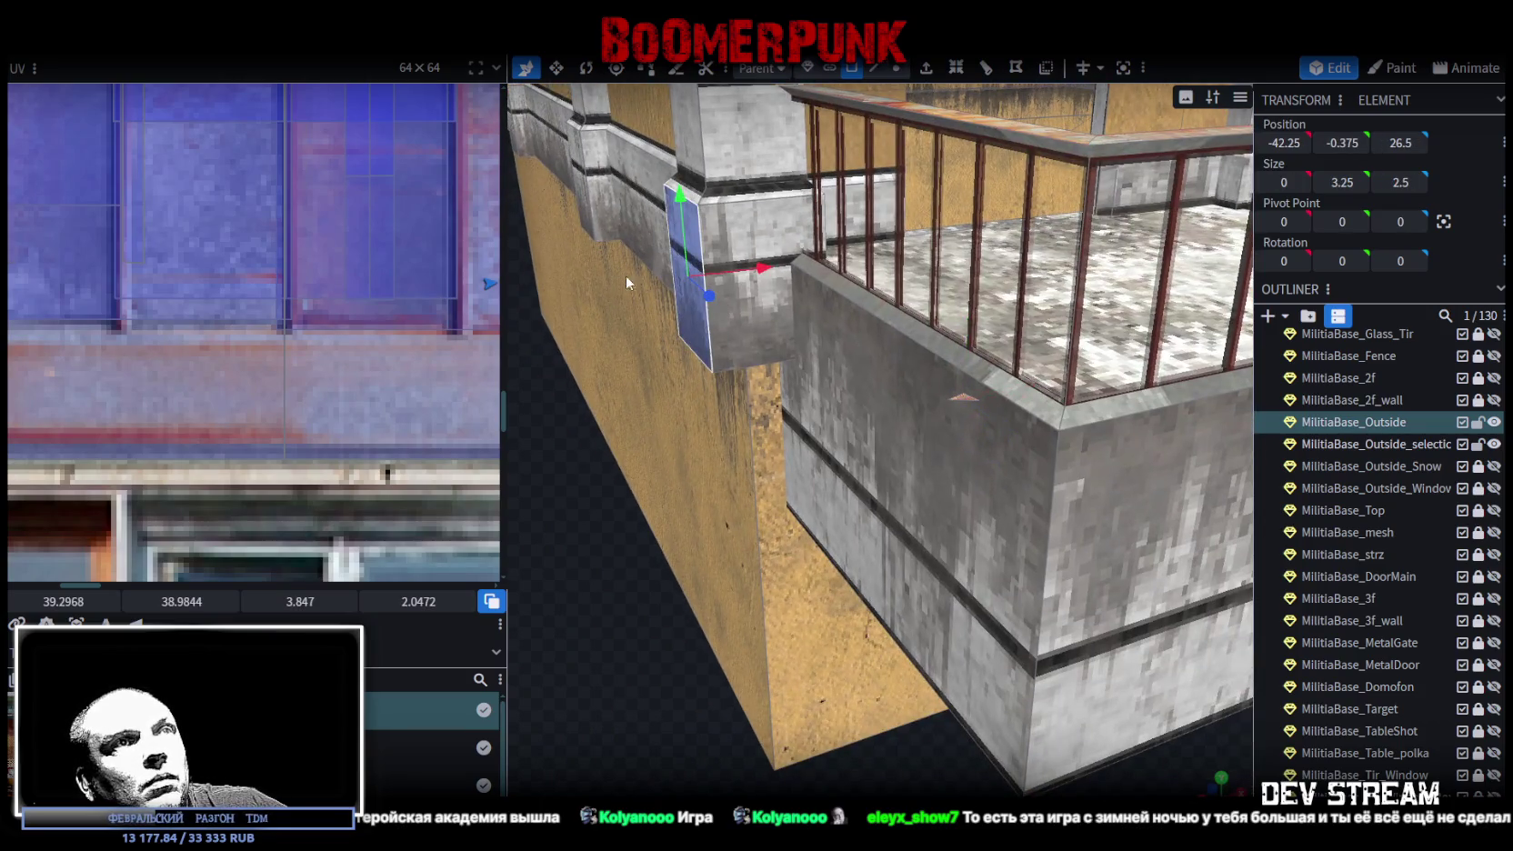
{"action": "left_click", "coordinate": [953, 397]}
{"action": "left_click_drag", "start_coordinate": [959, 400], "coordinate": [691, 596]}
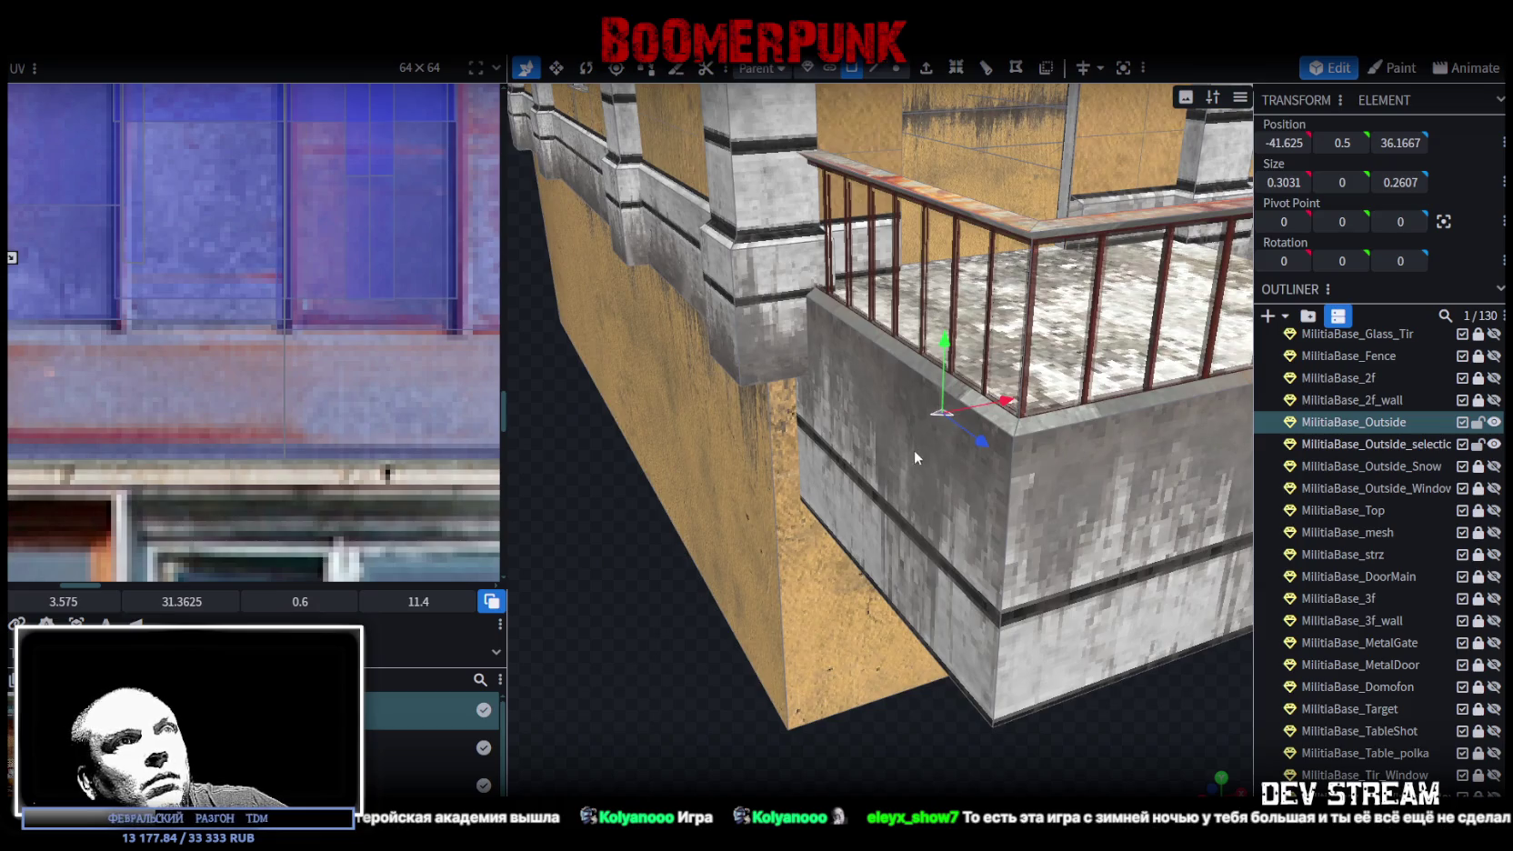
{"action": "right_click", "coordinate": [940, 411]}
{"action": "left_click", "coordinate": [982, 520]}
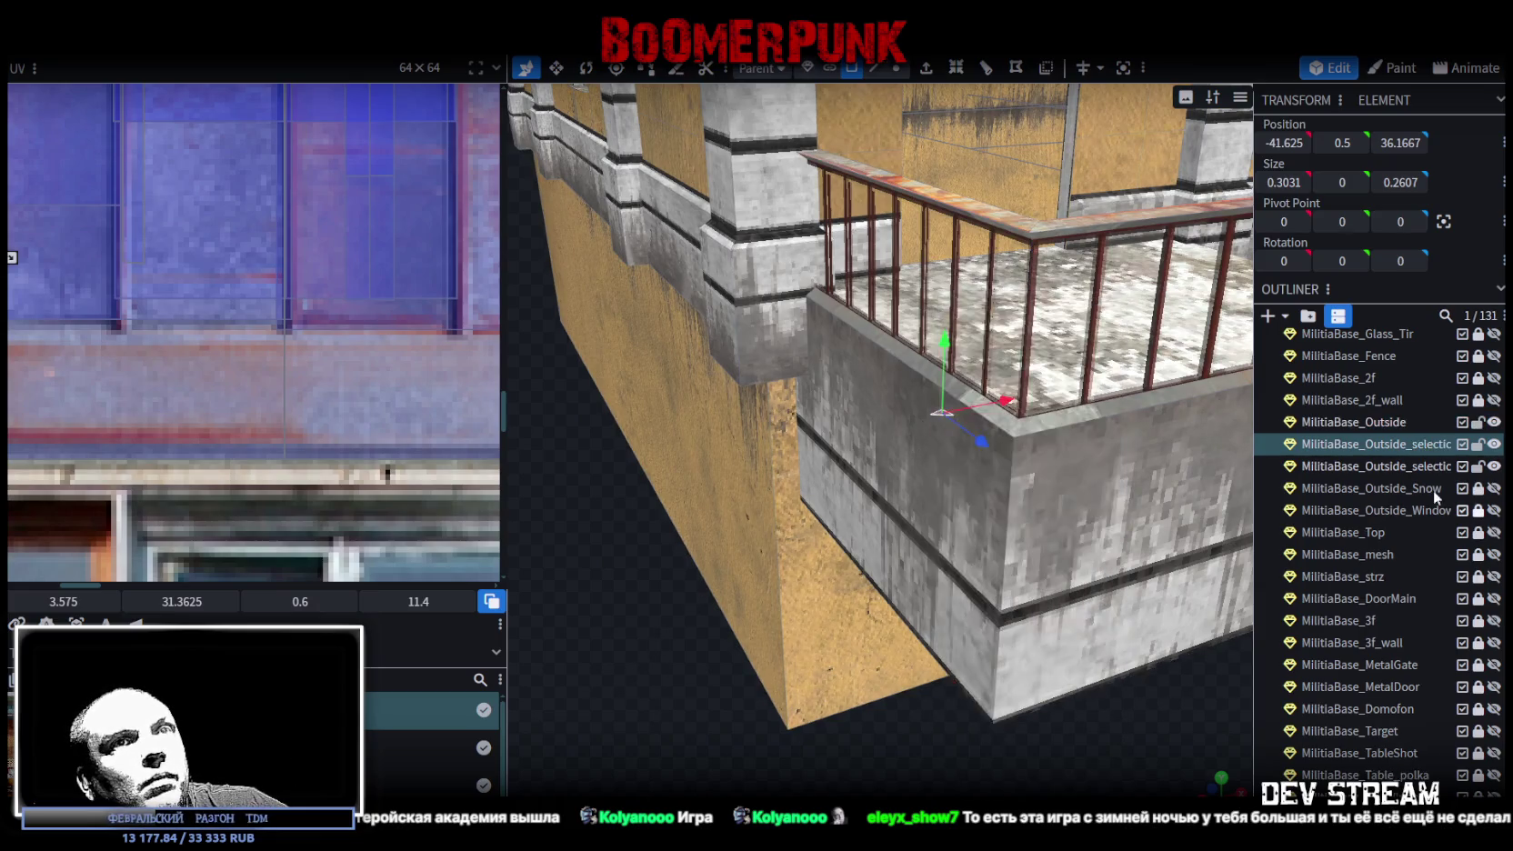
- Lock MilitiaBase_Outside and position the new piece at the balcony railing corner
{"action": "left_click", "coordinate": [1482, 423]}
{"action": "mouse_move", "coordinate": [1046, 741]}
{"action": "left_mouse_down"}
{"action": "mouse_move", "coordinate": [1026, 757]}
{"action": "mouse_move", "coordinate": [932, 756]}
{"action": "mouse_move", "coordinate": [1043, 729]}
{"action": "mouse_move", "coordinate": [1034, 695]}
{"action": "left_mouse_up"}
{"action": "left_click_drag", "start_coordinate": [752, 397], "coordinate": [743, 418]}
{"action": "mouse_move", "coordinate": [818, 484]}
{"action": "left_mouse_down"}
{"action": "mouse_move", "coordinate": [989, 492]}
{"action": "mouse_move", "coordinate": [955, 491]}
{"action": "left_mouse_up"}
{"action": "mouse_move", "coordinate": [639, 396]}
{"action": "left_mouse_down"}
{"action": "mouse_move", "coordinate": [729, 501]}
{"action": "mouse_move", "coordinate": [822, 575]}
{"action": "mouse_move", "coordinate": [887, 382]}
{"action": "left_mouse_up"}
- Extrude the piece upward and stretch it toward the awning
{"action": "left_click", "coordinate": [956, 68]}
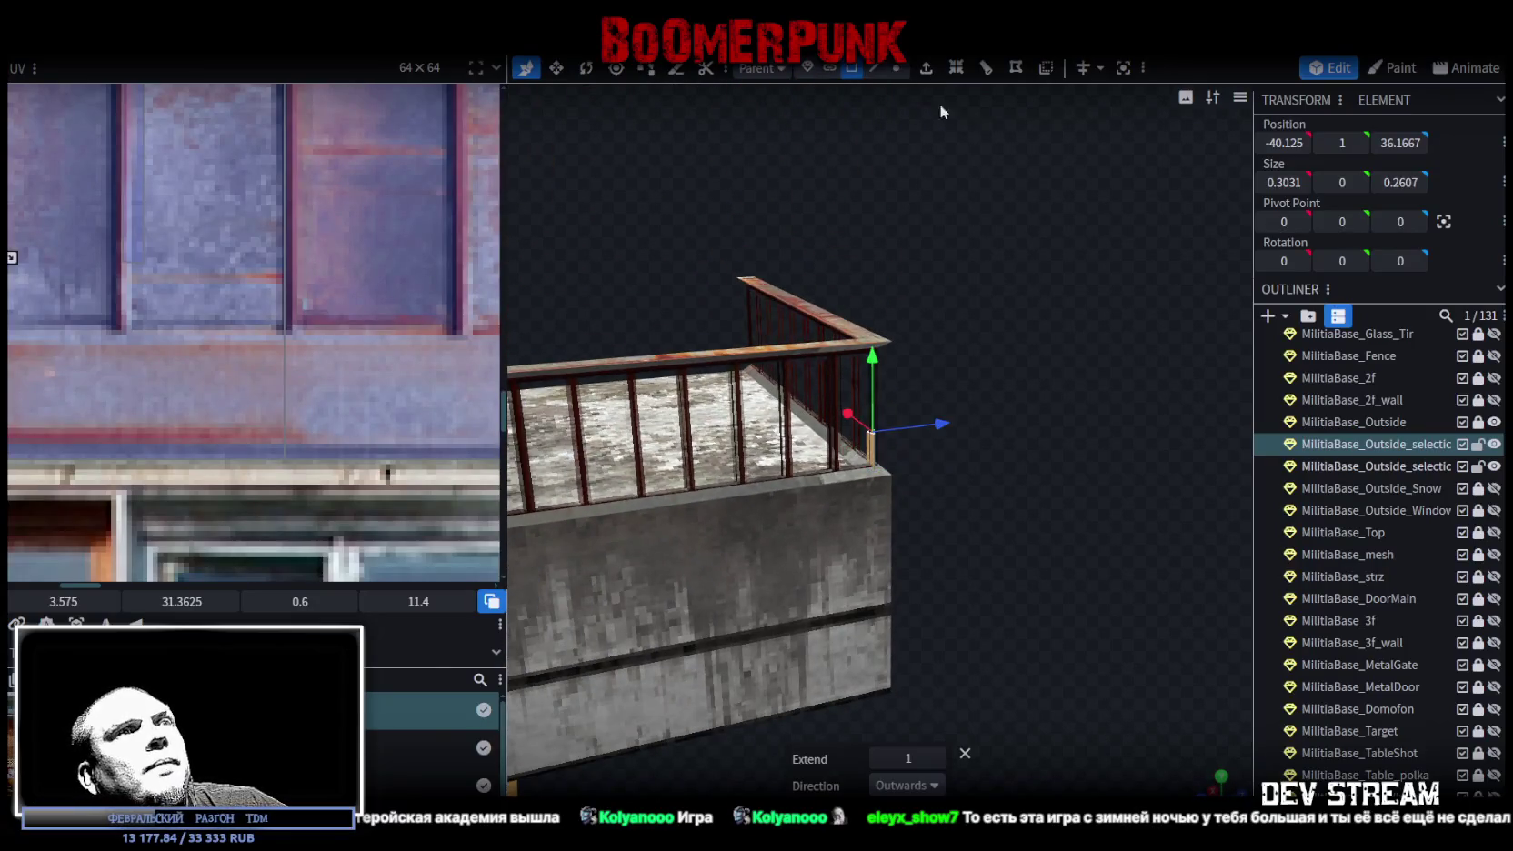
{"action": "left_click_drag", "start_coordinate": [941, 107], "coordinate": [1046, 399]}
{"action": "left_click_drag", "start_coordinate": [884, 470], "coordinate": [912, 304]}
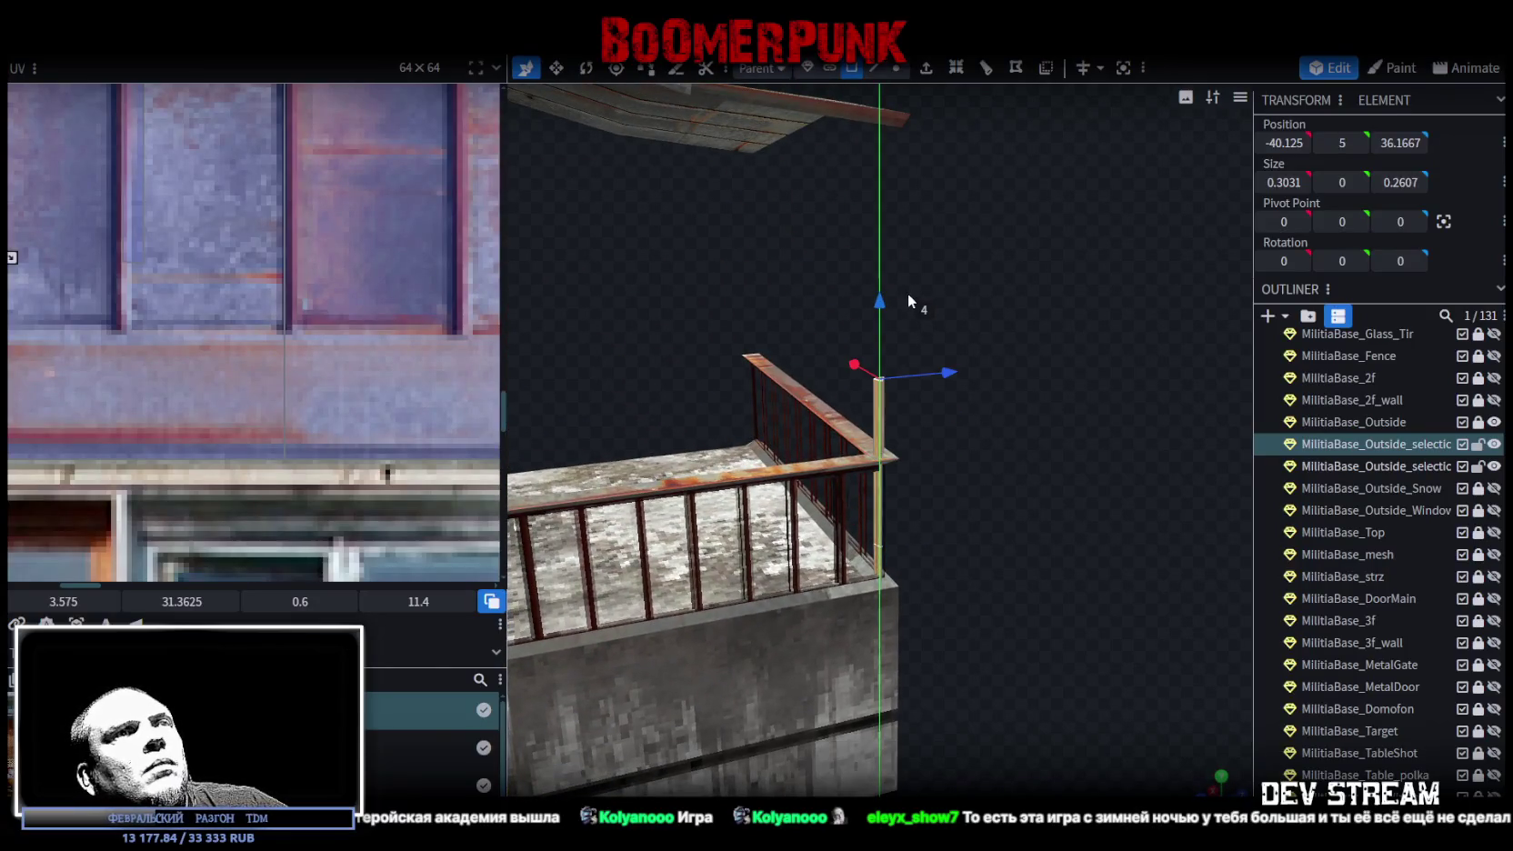
{"action": "mouse_move", "coordinate": [1049, 340]}
{"action": "left_mouse_down"}
{"action": "mouse_move", "coordinate": [1021, 349]}
{"action": "mouse_move", "coordinate": [1045, 386]}
{"action": "left_mouse_up"}
{"action": "left_click_drag", "start_coordinate": [884, 368], "coordinate": [903, 129]}
{"action": "mouse_move", "coordinate": [977, 225]}
{"action": "left_mouse_down"}
{"action": "mouse_move", "coordinate": [866, 330]}
{"action": "mouse_move", "coordinate": [876, 528]}
{"action": "mouse_move", "coordinate": [626, 376]}
{"action": "left_mouse_up"}
{"action": "scroll", "coordinate": [619, 369], "scroll_direction": "up", "scroll_amount": 3}
- Make the post top meet the awning and extend its base to the balcony, 10.4 tall
{"action": "left_click_drag", "start_coordinate": [764, 207], "coordinate": [764, 186]}
{"action": "mouse_move", "coordinate": [709, 382]}
{"action": "left_mouse_down"}
{"action": "mouse_move", "coordinate": [667, 437]}
{"action": "mouse_move", "coordinate": [896, 532]}
{"action": "mouse_move", "coordinate": [1157, 465]}
{"action": "left_mouse_up"}
{"action": "mouse_move", "coordinate": [973, 441]}
{"action": "left_mouse_down"}
{"action": "mouse_move", "coordinate": [1029, 497]}
{"action": "mouse_move", "coordinate": [833, 546]}
{"action": "mouse_move", "coordinate": [981, 476]}
{"action": "mouse_move", "coordinate": [913, 499]}
{"action": "mouse_move", "coordinate": [733, 496]}
{"action": "mouse_move", "coordinate": [984, 424]}
{"action": "mouse_move", "coordinate": [681, 407]}
{"action": "left_mouse_up"}
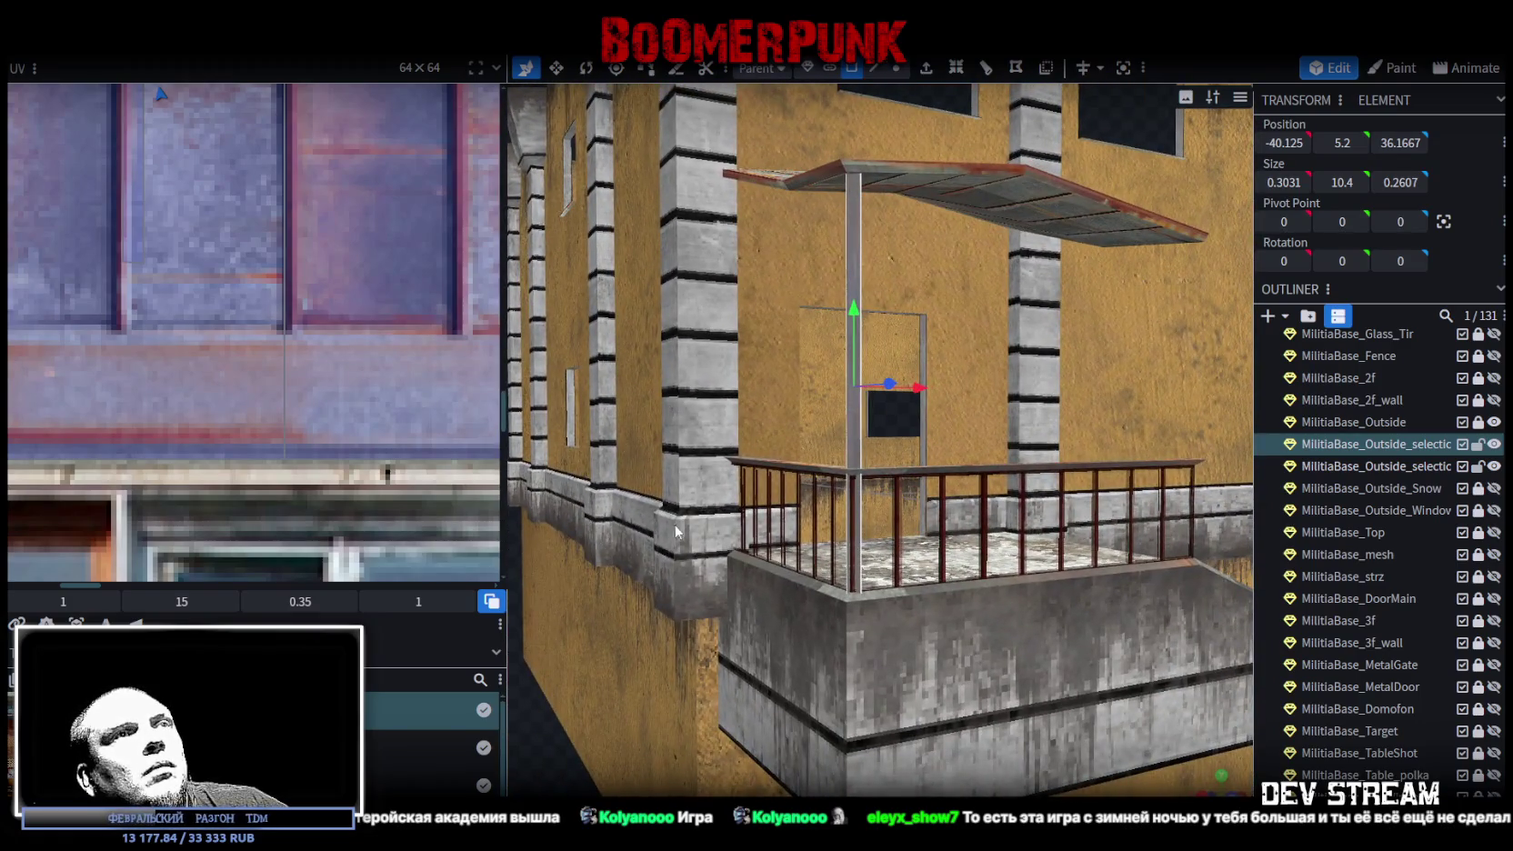
{"action": "left_click_drag", "start_coordinate": [675, 532], "coordinate": [685, 520]}
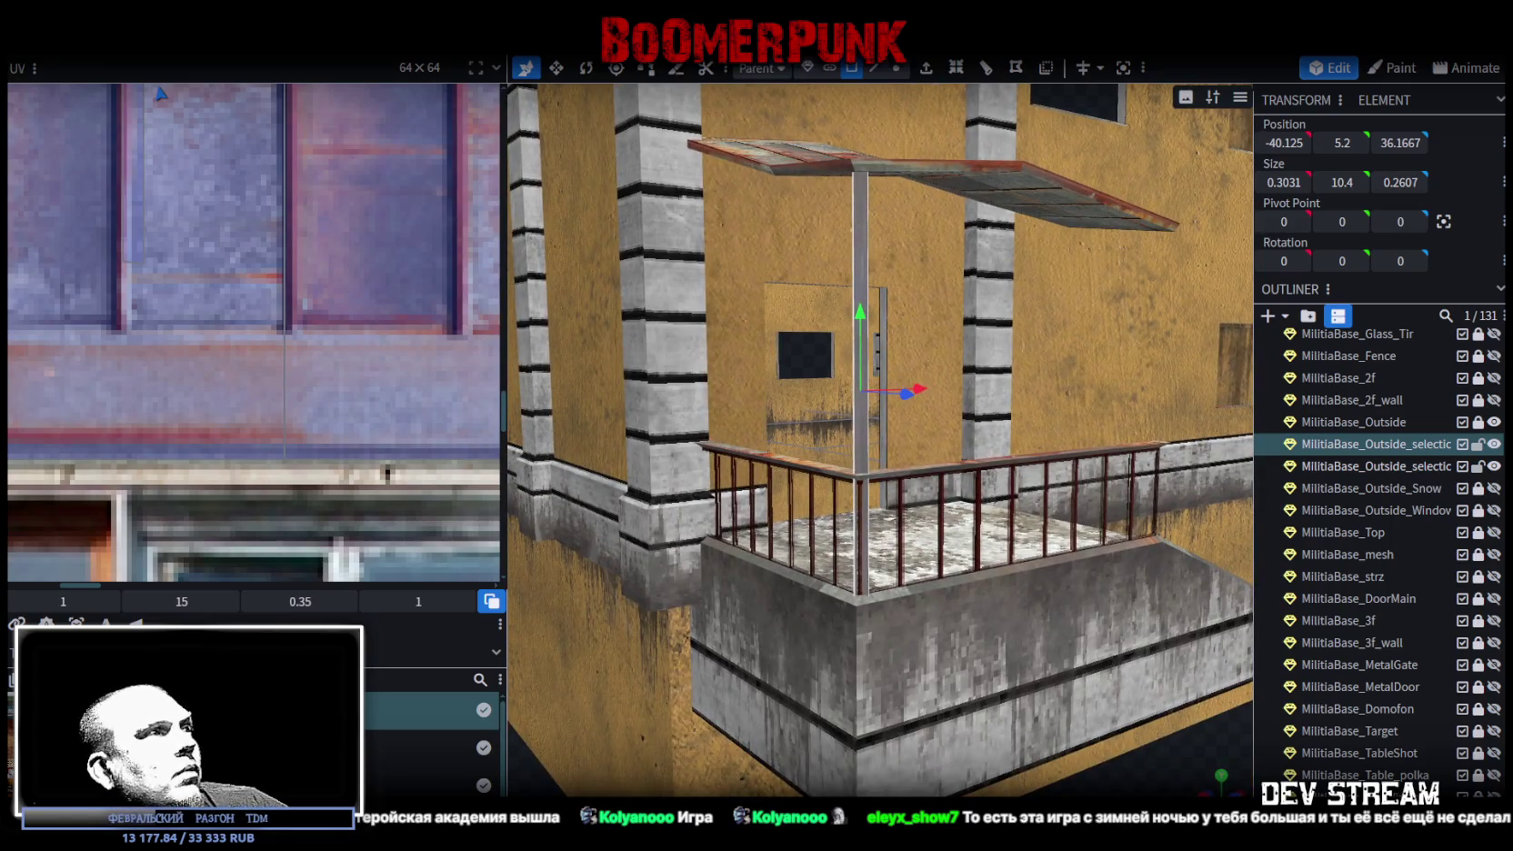
{"action": "scroll", "coordinate": [314, 307], "scroll_direction": "down", "scroll_amount": 8}
{"action": "scroll", "coordinate": [319, 359], "scroll_direction": "up", "scroll_amount": 5}
{"action": "mouse_move", "coordinate": [341, 328]}
{"action": "left_mouse_down"}
{"action": "mouse_move", "coordinate": [413, 187]}
{"action": "mouse_move", "coordinate": [382, 287]}
{"action": "mouse_move", "coordinate": [413, 393]}
{"action": "mouse_move", "coordinate": [401, 313]}
{"action": "mouse_move", "coordinate": [328, 283]}
{"action": "mouse_move", "coordinate": [376, 291]}
{"action": "left_mouse_up"}
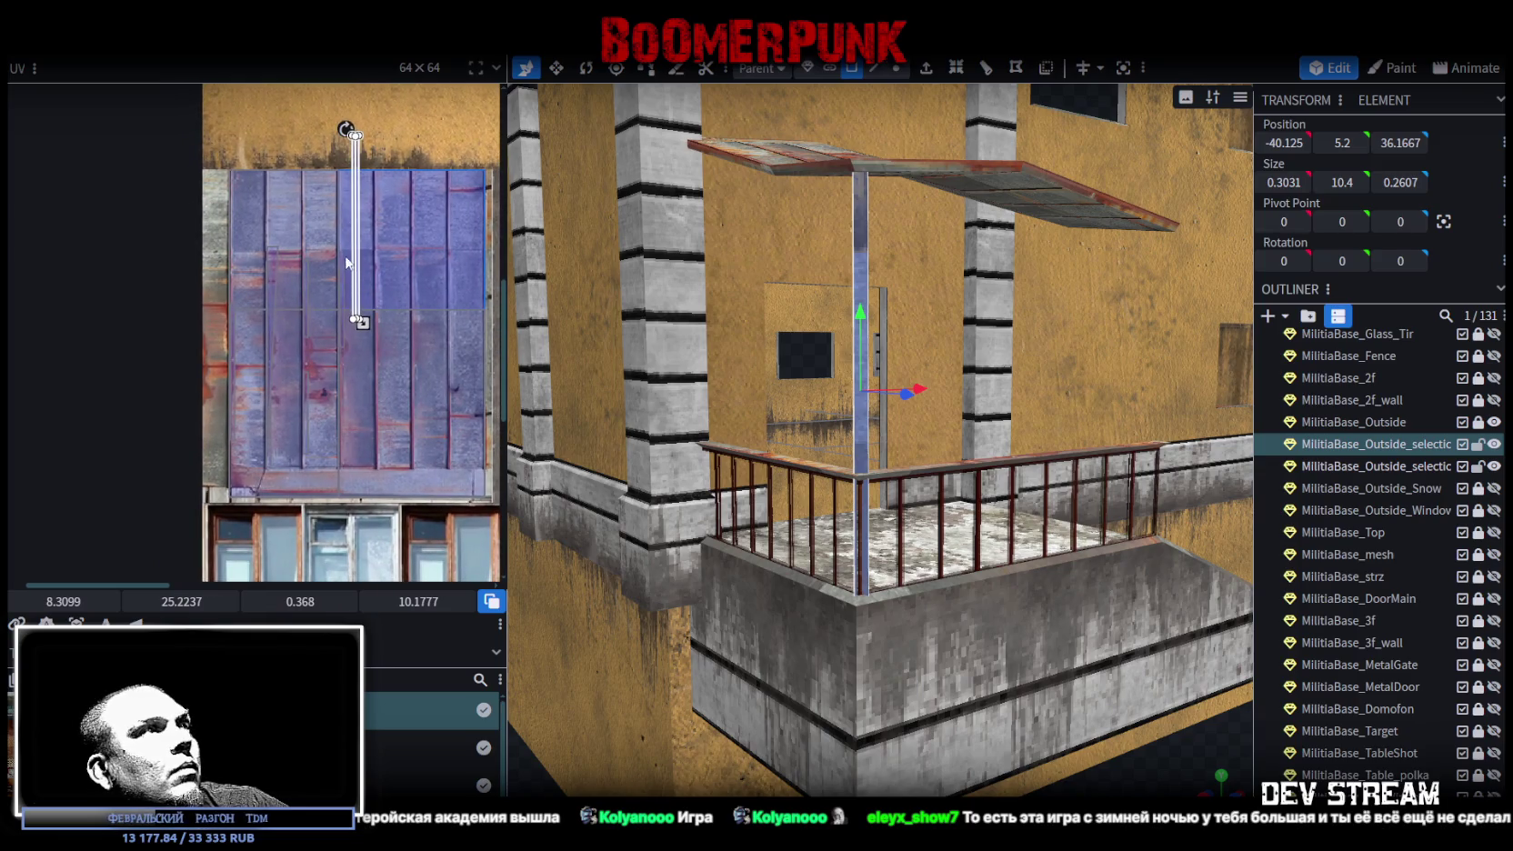
{"action": "scroll", "coordinate": [364, 296], "scroll_direction": "up", "scroll_amount": 3}
{"action": "mouse_move", "coordinate": [360, 297]}
{"action": "left_mouse_down"}
{"action": "mouse_move", "coordinate": [277, 185]}
{"action": "mouse_move", "coordinate": [370, 367]}
{"action": "mouse_move", "coordinate": [348, 264]}
{"action": "mouse_move", "coordinate": [335, 280]}
{"action": "left_mouse_up"}
{"action": "scroll", "coordinate": [346, 273], "scroll_direction": "down", "scroll_amount": 5}
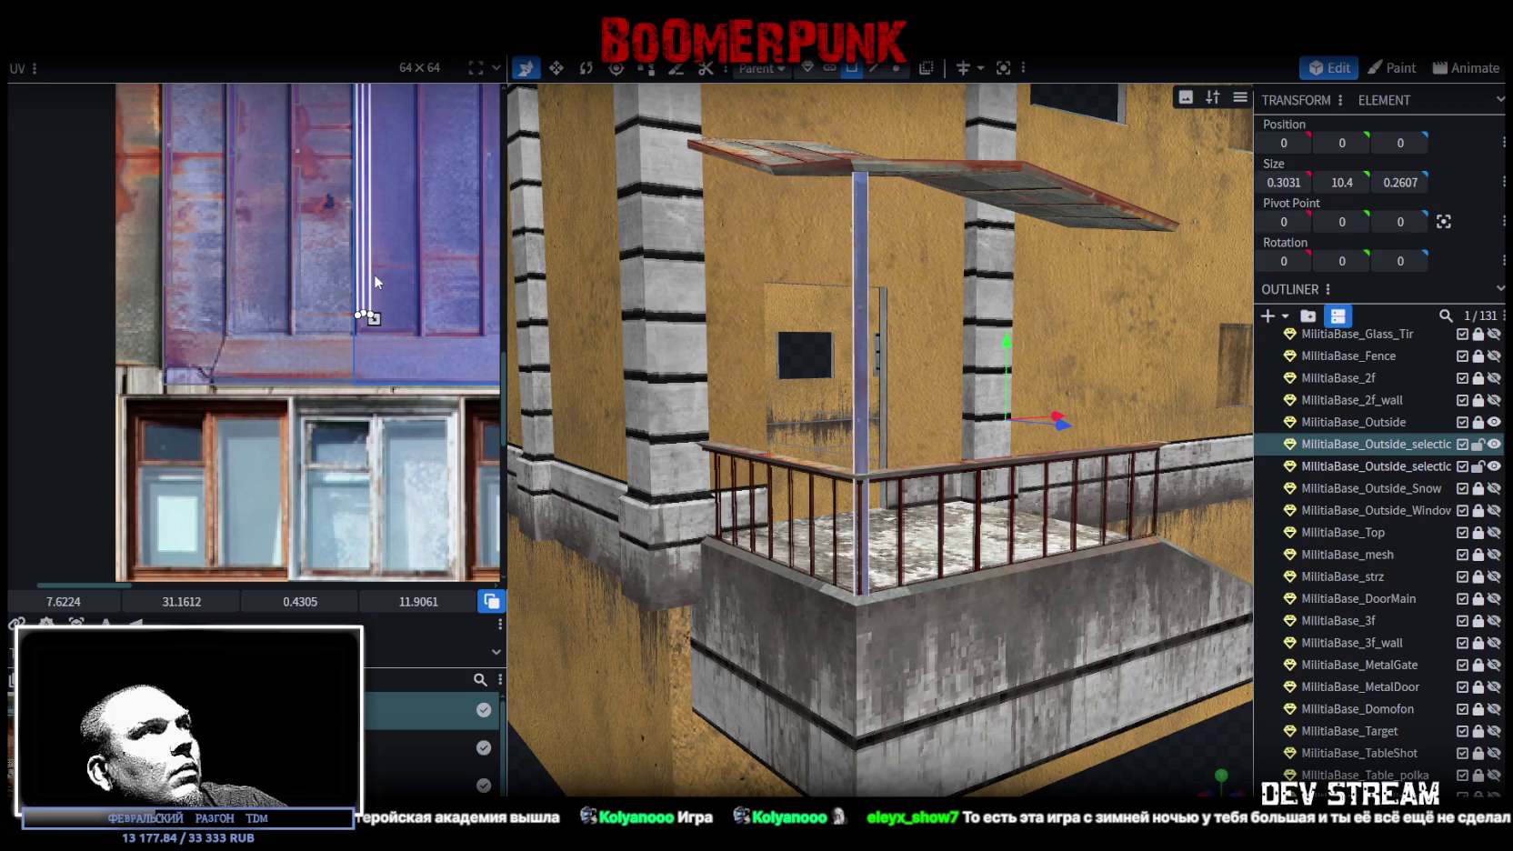
{"action": "mouse_move", "coordinate": [368, 318]}
{"action": "left_mouse_down"}
{"action": "mouse_move", "coordinate": [382, 329]}
{"action": "mouse_move", "coordinate": [379, 402]}
{"action": "left_mouse_up"}
{"action": "scroll", "coordinate": [382, 329], "scroll_direction": "up", "scroll_amount": 5}
{"action": "scroll", "coordinate": [837, 440], "scroll_direction": "down", "scroll_amount": 4}
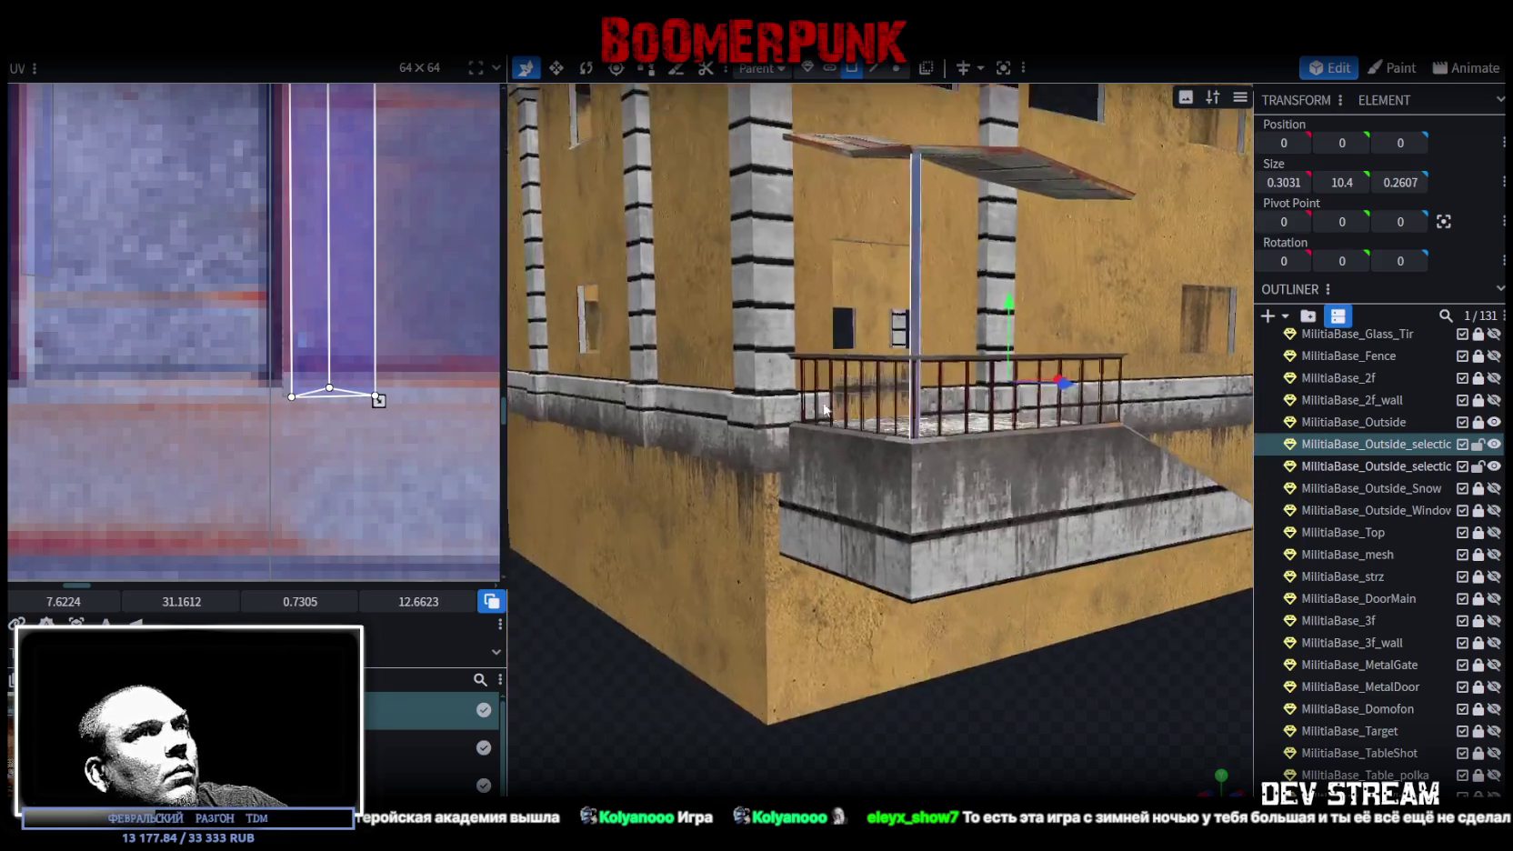
{"action": "scroll", "coordinate": [837, 440], "scroll_direction": "up", "scroll_amount": 2}
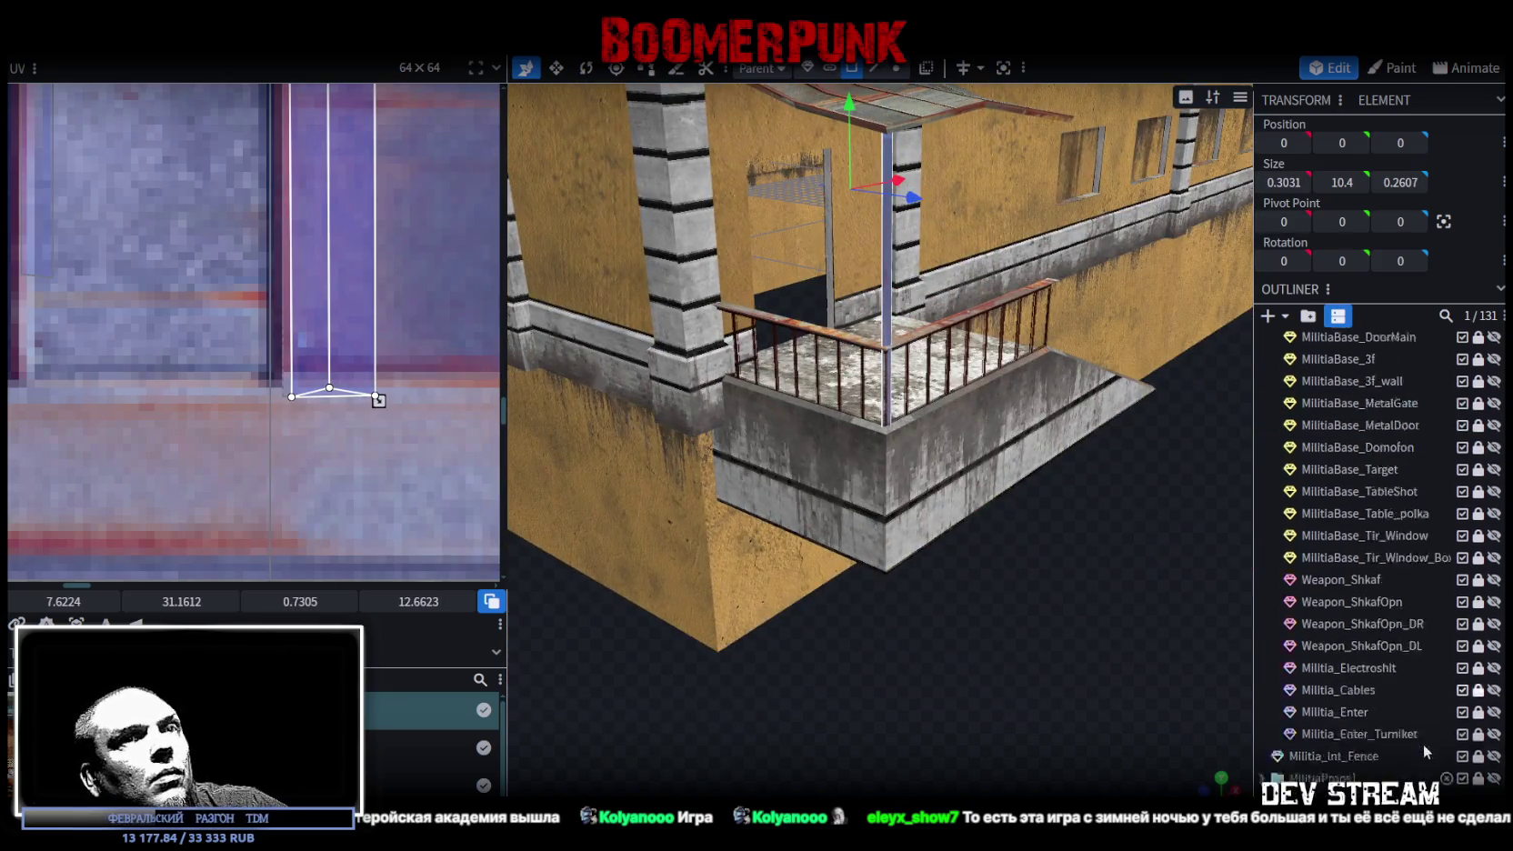
{"action": "scroll", "coordinate": [1423, 743], "scroll_direction": "down", "scroll_amount": 5}
{"action": "left_click", "coordinate": [1166, 583]}
- Select the awning post and pick its vertical edge in edge selection mode
{"action": "mouse_move", "coordinate": [1166, 583]}
{"action": "left_mouse_down"}
{"action": "mouse_move", "coordinate": [984, 670]}
{"action": "mouse_move", "coordinate": [1102, 656]}
{"action": "mouse_move", "coordinate": [1000, 400]}
{"action": "left_mouse_up"}
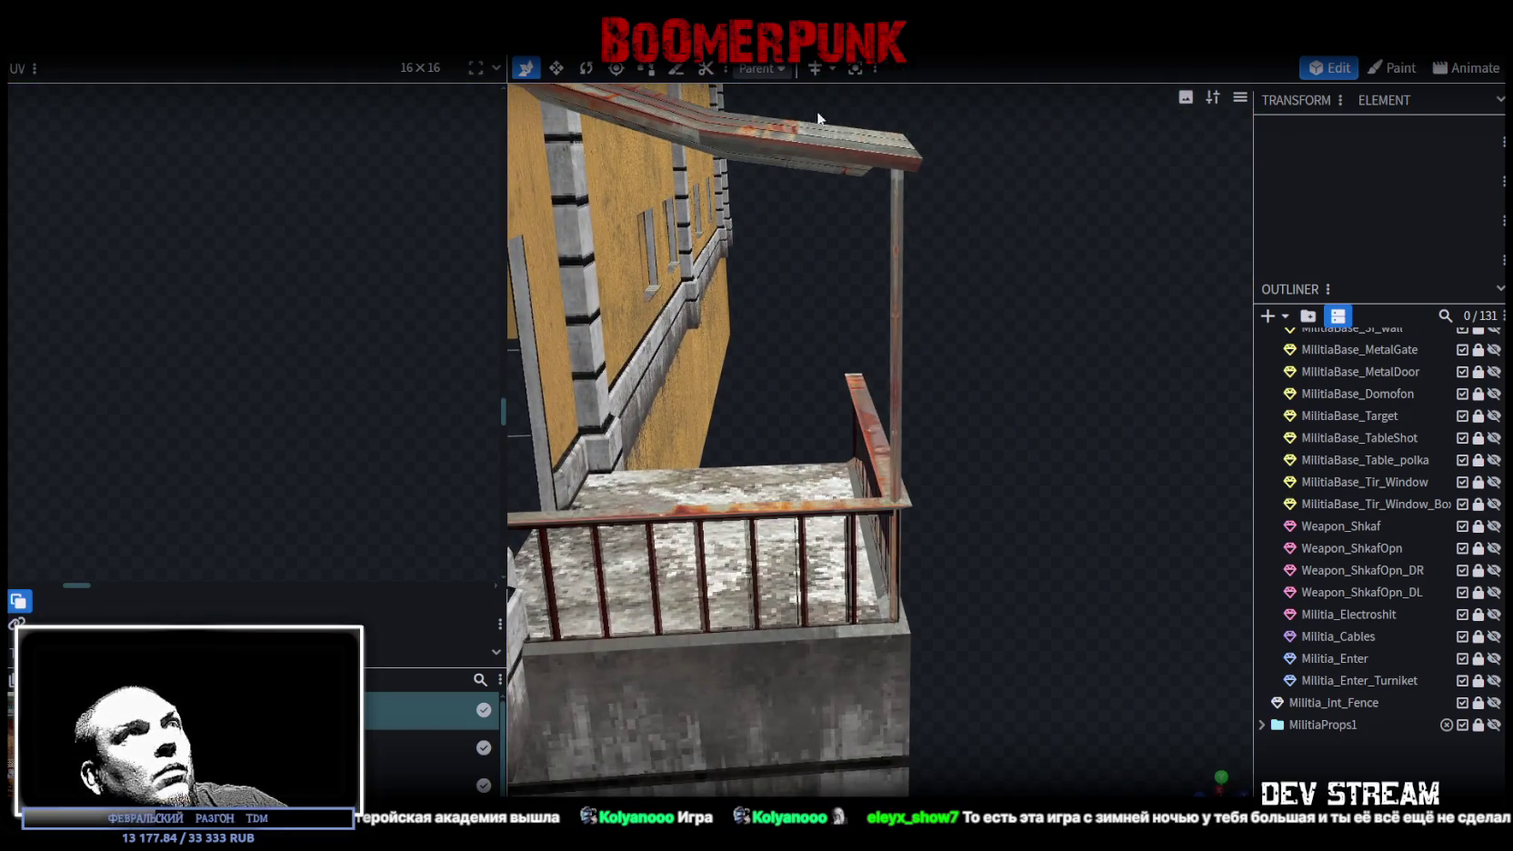
{"action": "mouse_move", "coordinate": [864, 182]}
{"action": "left_mouse_down"}
{"action": "mouse_move", "coordinate": [1016, 345]}
{"action": "mouse_move", "coordinate": [1061, 369]}
{"action": "mouse_move", "coordinate": [1041, 373]}
{"action": "mouse_move", "coordinate": [880, 168]}
{"action": "left_mouse_up"}
{"action": "scroll", "coordinate": [1036, 356], "scroll_direction": "up", "scroll_amount": 2}
{"action": "left_click", "coordinate": [974, 236]}
{"action": "mouse_move", "coordinate": [981, 255]}
{"action": "left_mouse_down"}
{"action": "mouse_move", "coordinate": [1016, 290]}
{"action": "mouse_move", "coordinate": [945, 182]}
{"action": "left_mouse_up"}
{"action": "left_click", "coordinate": [873, 67]}
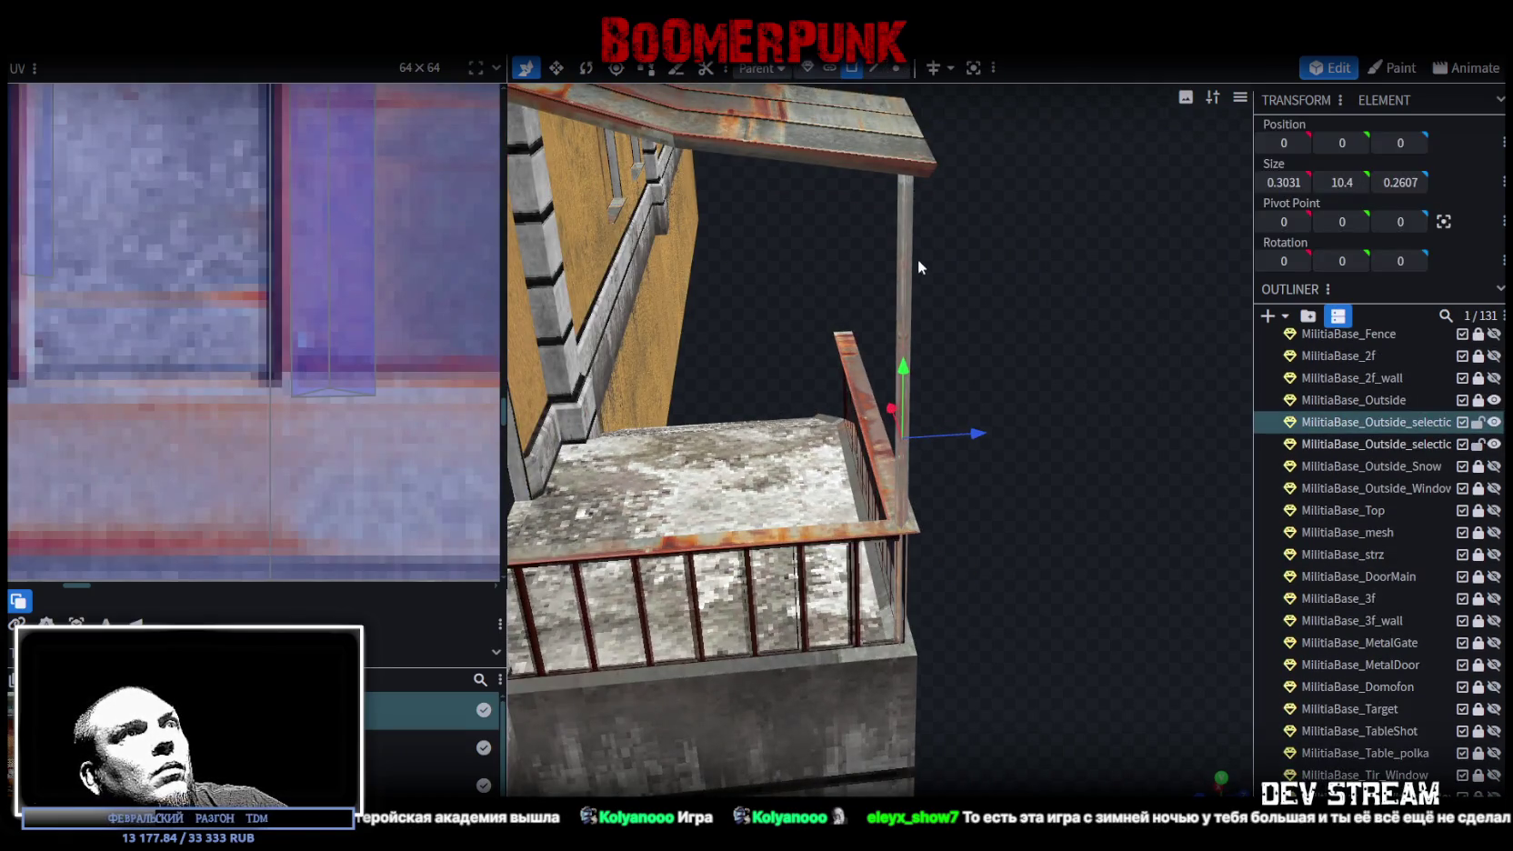
{"action": "left_click", "coordinate": [907, 312]}
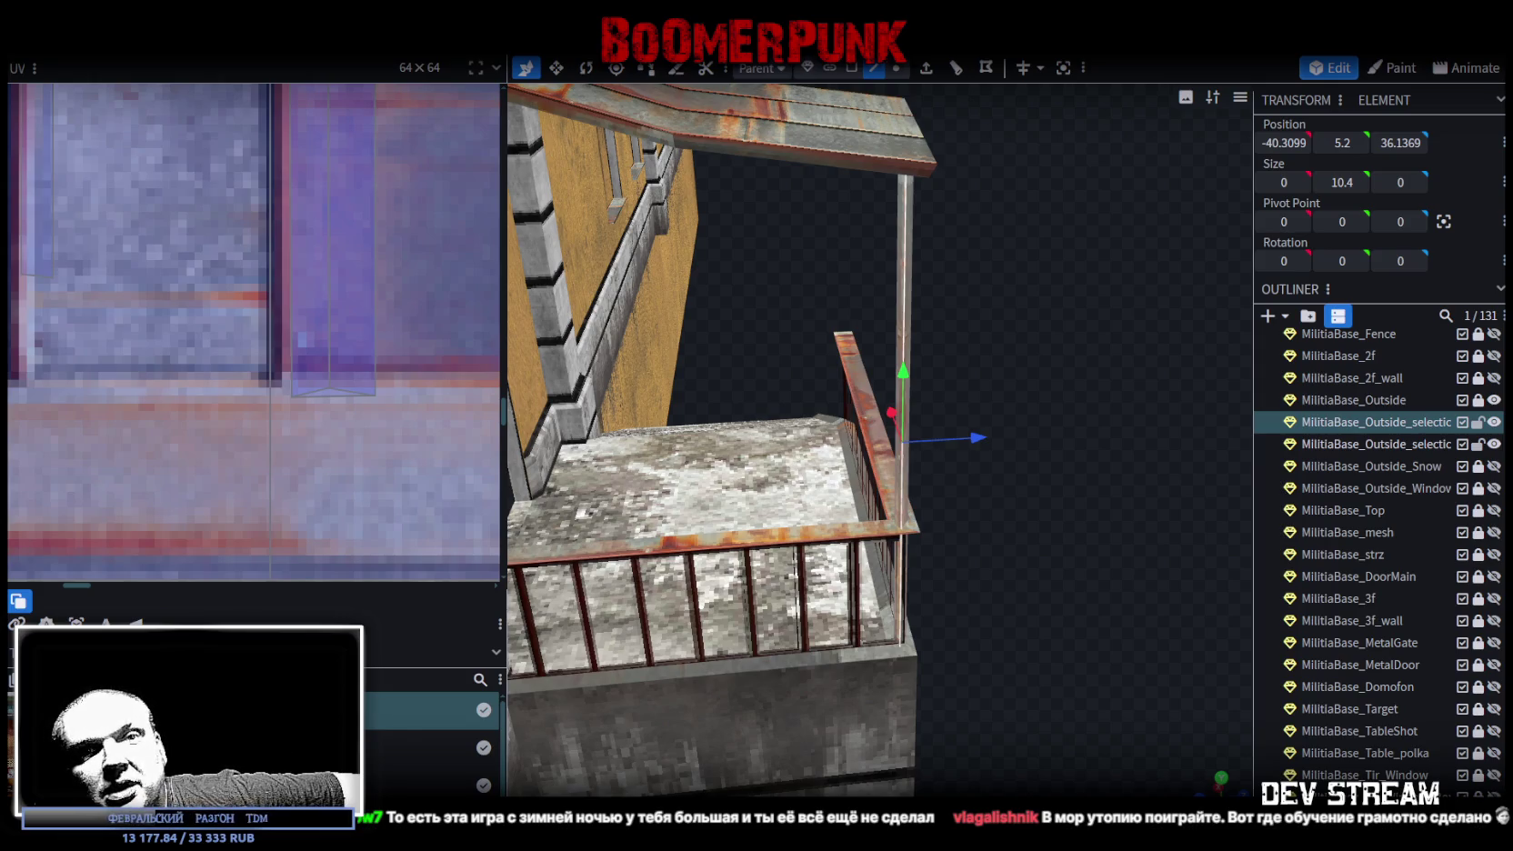
{"action": "scroll", "coordinate": [1364, 546], "scroll_direction": "down", "scroll_amount": 2}
{"action": "mouse_move", "coordinate": [1108, 461]}
{"action": "left_mouse_down"}
{"action": "mouse_move", "coordinate": [1049, 493]}
{"action": "mouse_move", "coordinate": [1117, 504]}
{"action": "mouse_move", "coordinate": [1074, 478]}
{"action": "mouse_move", "coordinate": [966, 511]}
{"action": "mouse_move", "coordinate": [983, 457]}
{"action": "mouse_move", "coordinate": [1075, 481]}
{"action": "mouse_move", "coordinate": [1072, 504]}
{"action": "mouse_move", "coordinate": [1108, 523]}
{"action": "mouse_move", "coordinate": [1083, 255]}
{"action": "mouse_move", "coordinate": [1063, 466]}
{"action": "left_mouse_up"}
- Add two loop cuts across the awning post, sliding them lower
{"action": "key", "text": "ctrl+r"}
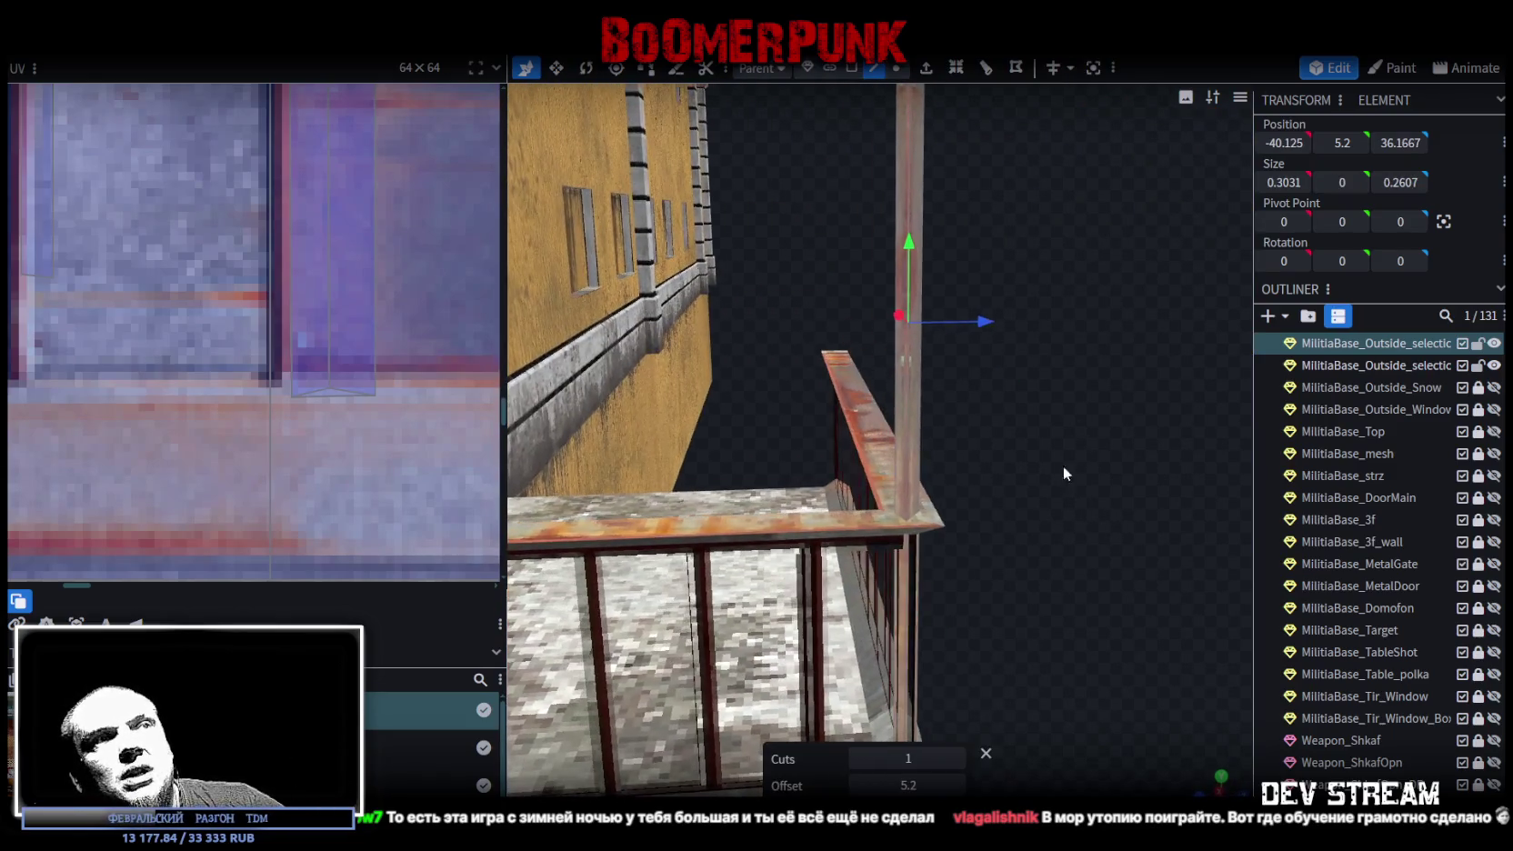
{"action": "mouse_move", "coordinate": [859, 788]}
{"action": "left_mouse_down"}
{"action": "mouse_move", "coordinate": [937, 719]}
{"action": "mouse_move", "coordinate": [999, 543]}
{"action": "left_mouse_up"}
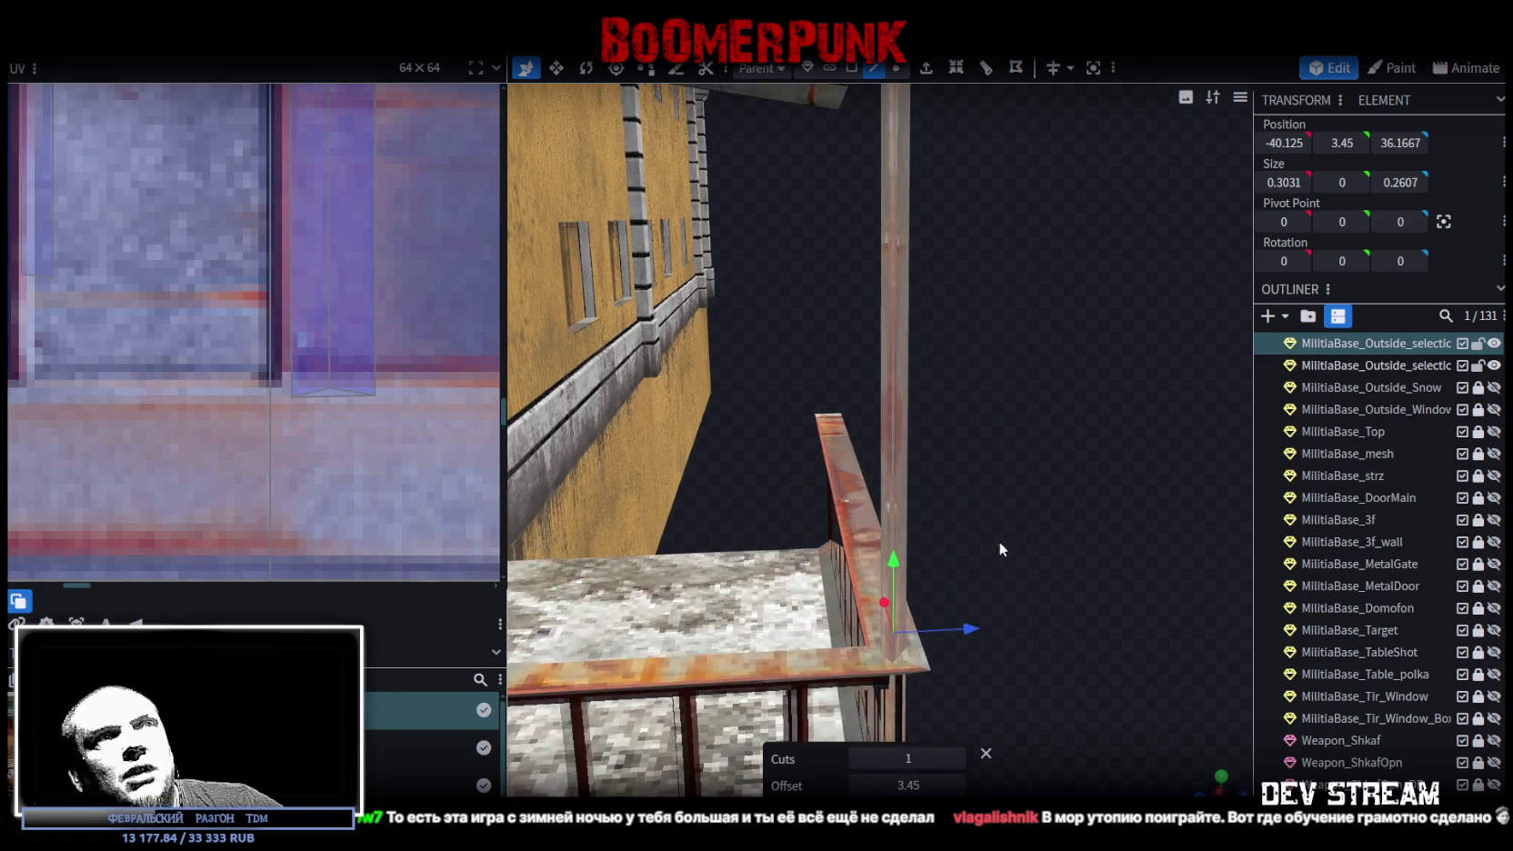
{"action": "left_click", "coordinate": [895, 360]}
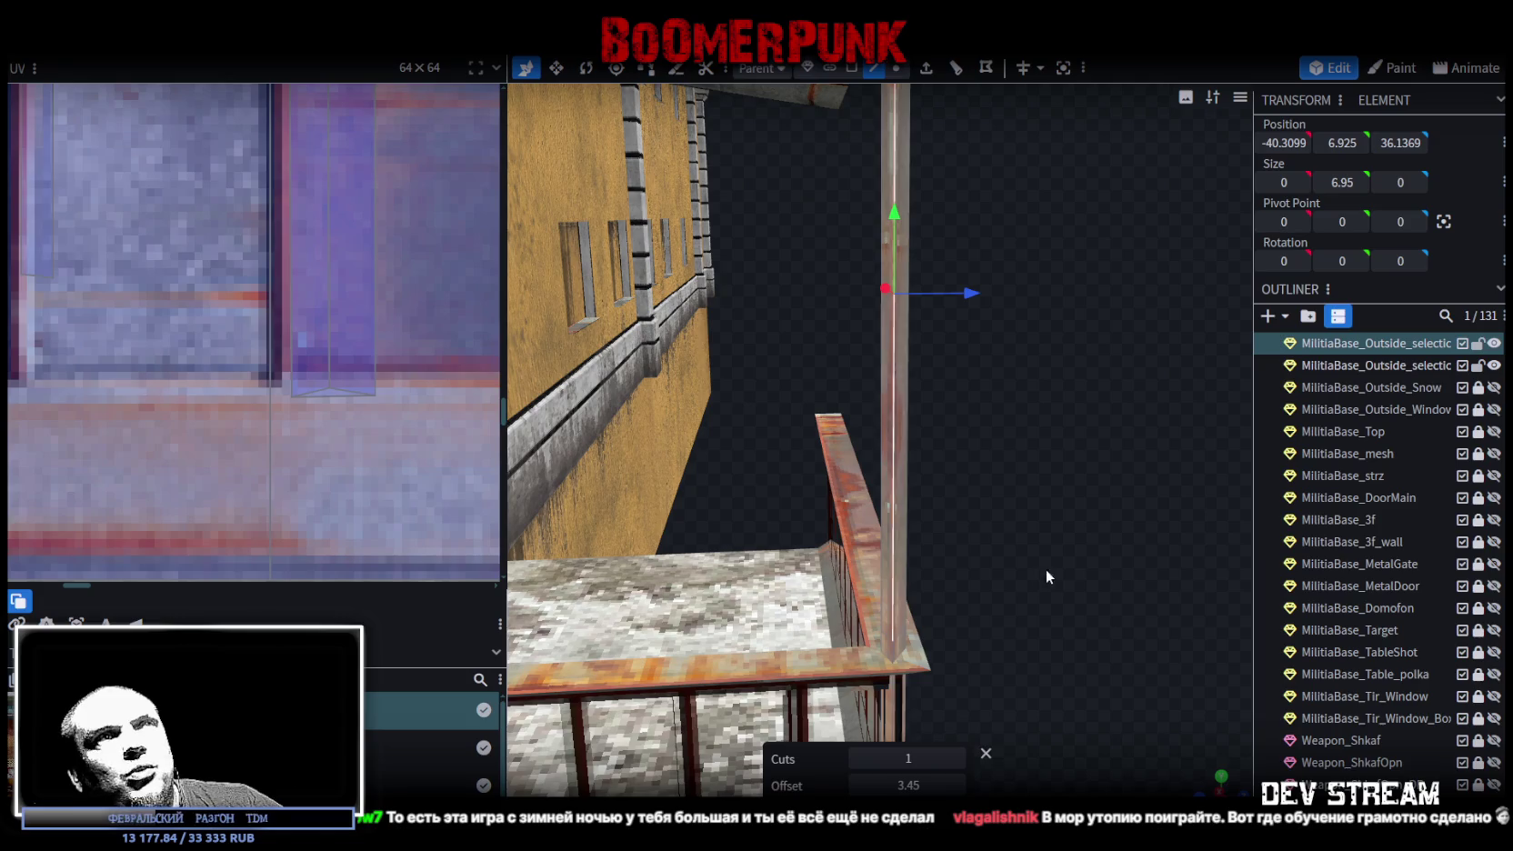
{"action": "left_click", "coordinate": [960, 74]}
{"action": "left_click", "coordinate": [958, 758]}
{"action": "mouse_move", "coordinate": [977, 741]}
{"action": "left_mouse_down"}
{"action": "mouse_move", "coordinate": [1034, 550]}
{"action": "mouse_move", "coordinate": [997, 391]}
{"action": "left_mouse_up"}
- Shift the vertices at the post's upper cut along depth and sideways
{"action": "left_click", "coordinate": [895, 69]}
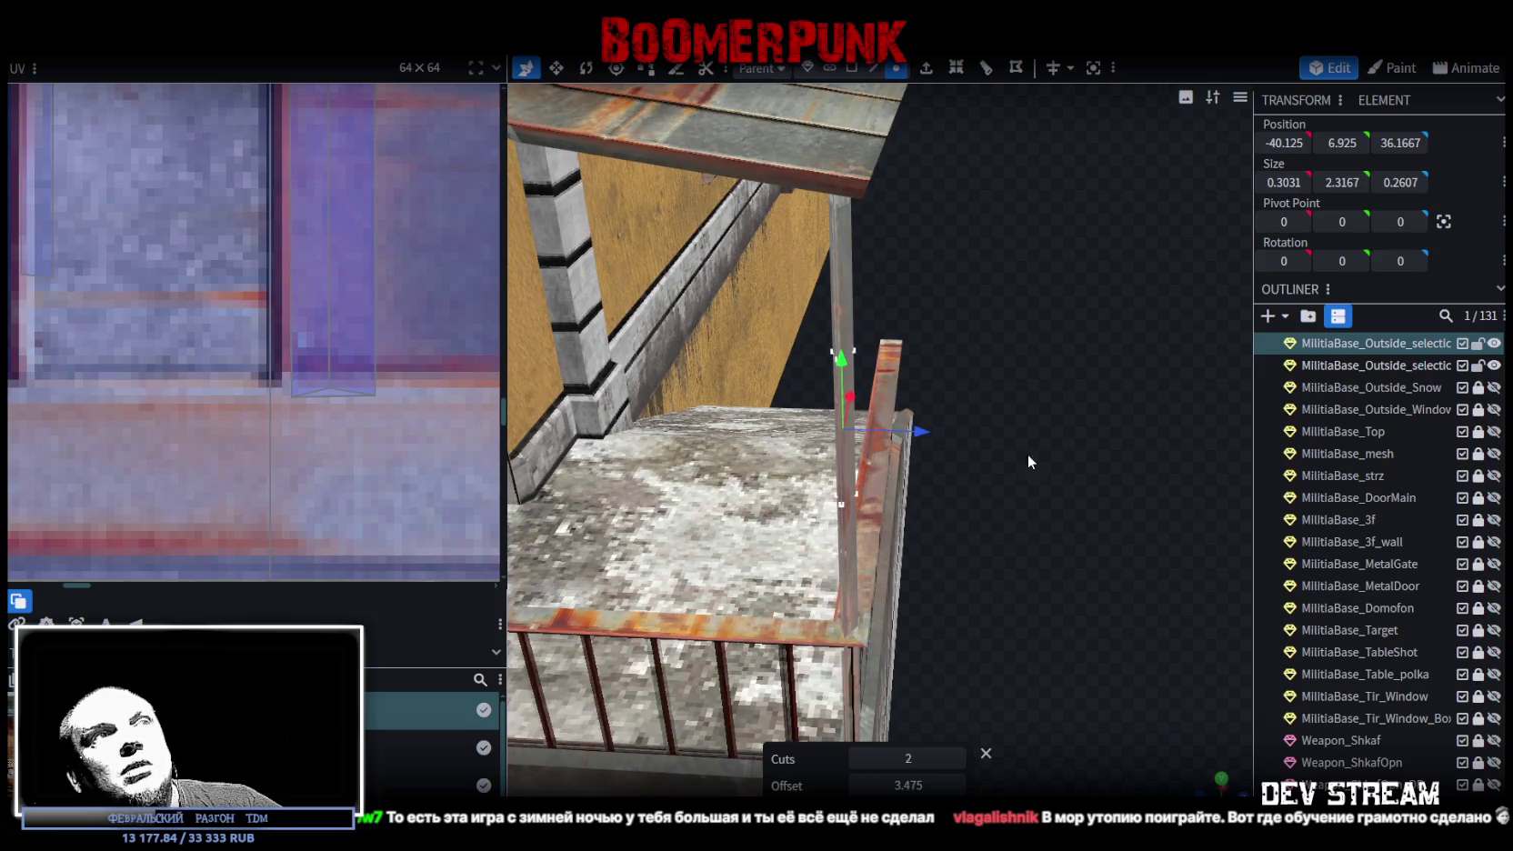
{"action": "left_click_drag", "start_coordinate": [1021, 452], "coordinate": [1126, 394]}
{"action": "left_click_drag", "start_coordinate": [1085, 168], "coordinate": [930, 275]}
{"action": "left_click_drag", "start_coordinate": [1106, 354], "coordinate": [1048, 438]}
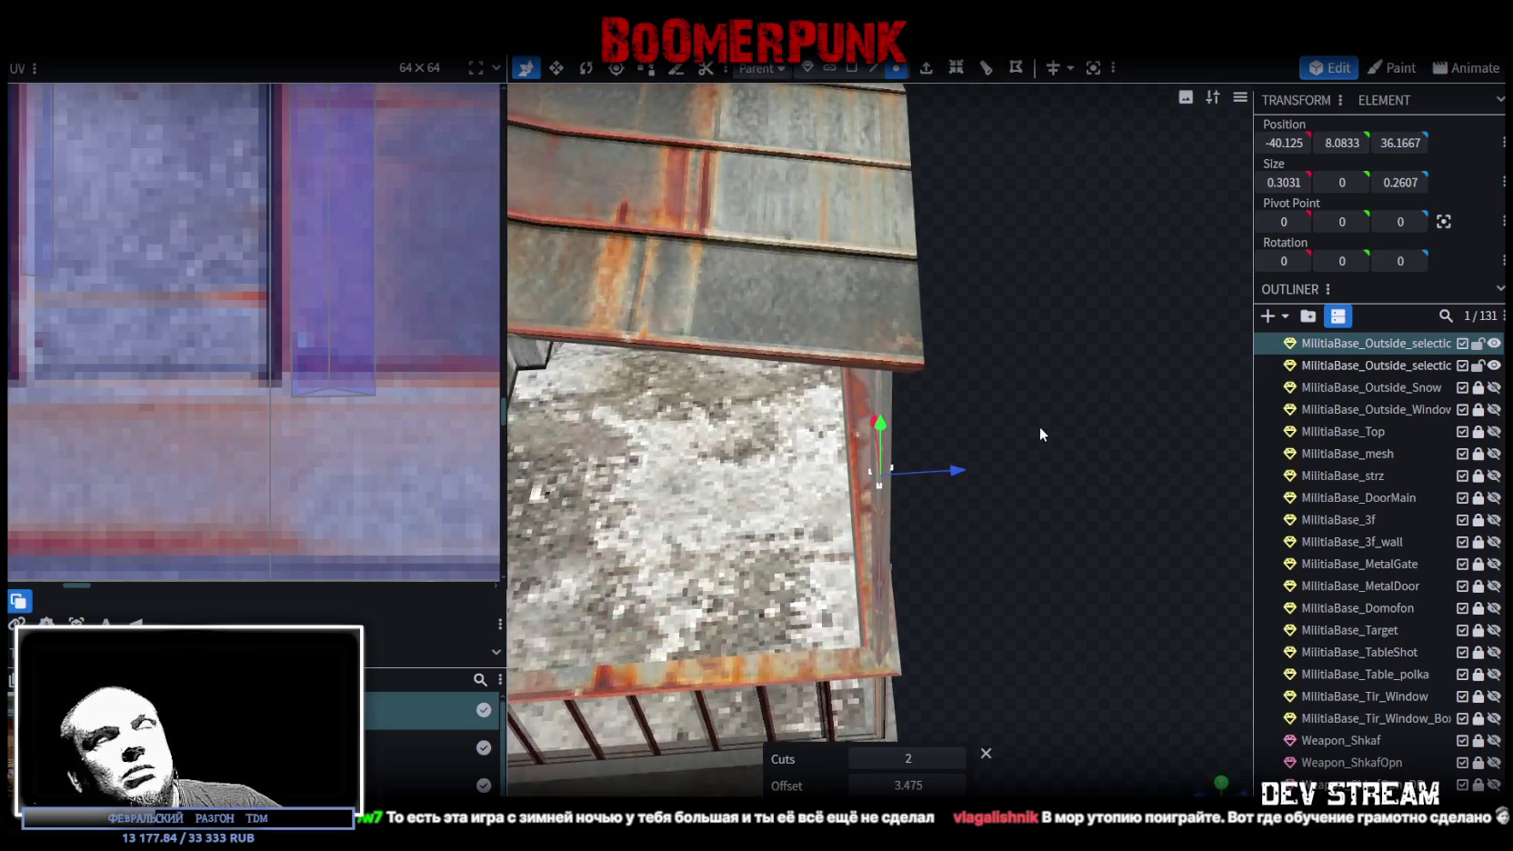
{"action": "left_click_drag", "start_coordinate": [959, 471], "coordinate": [982, 485]}
{"action": "mouse_move", "coordinate": [1088, 527]}
{"action": "left_mouse_down"}
{"action": "mouse_move", "coordinate": [873, 411]}
{"action": "mouse_move", "coordinate": [885, 378]}
{"action": "left_mouse_up"}
{"action": "mouse_move", "coordinate": [676, 628]}
{"action": "left_mouse_down"}
{"action": "mouse_move", "coordinate": [1000, 579]}
{"action": "mouse_move", "coordinate": [1000, 437]}
{"action": "mouse_move", "coordinate": [931, 469]}
{"action": "mouse_move", "coordinate": [1045, 473]}
{"action": "mouse_move", "coordinate": [981, 491]}
{"action": "mouse_move", "coordinate": [1016, 507]}
{"action": "left_mouse_up"}
- Move the lower vertex loop sideways so the post bends slightly, checking from the side view
{"action": "left_click", "coordinate": [958, 495]}
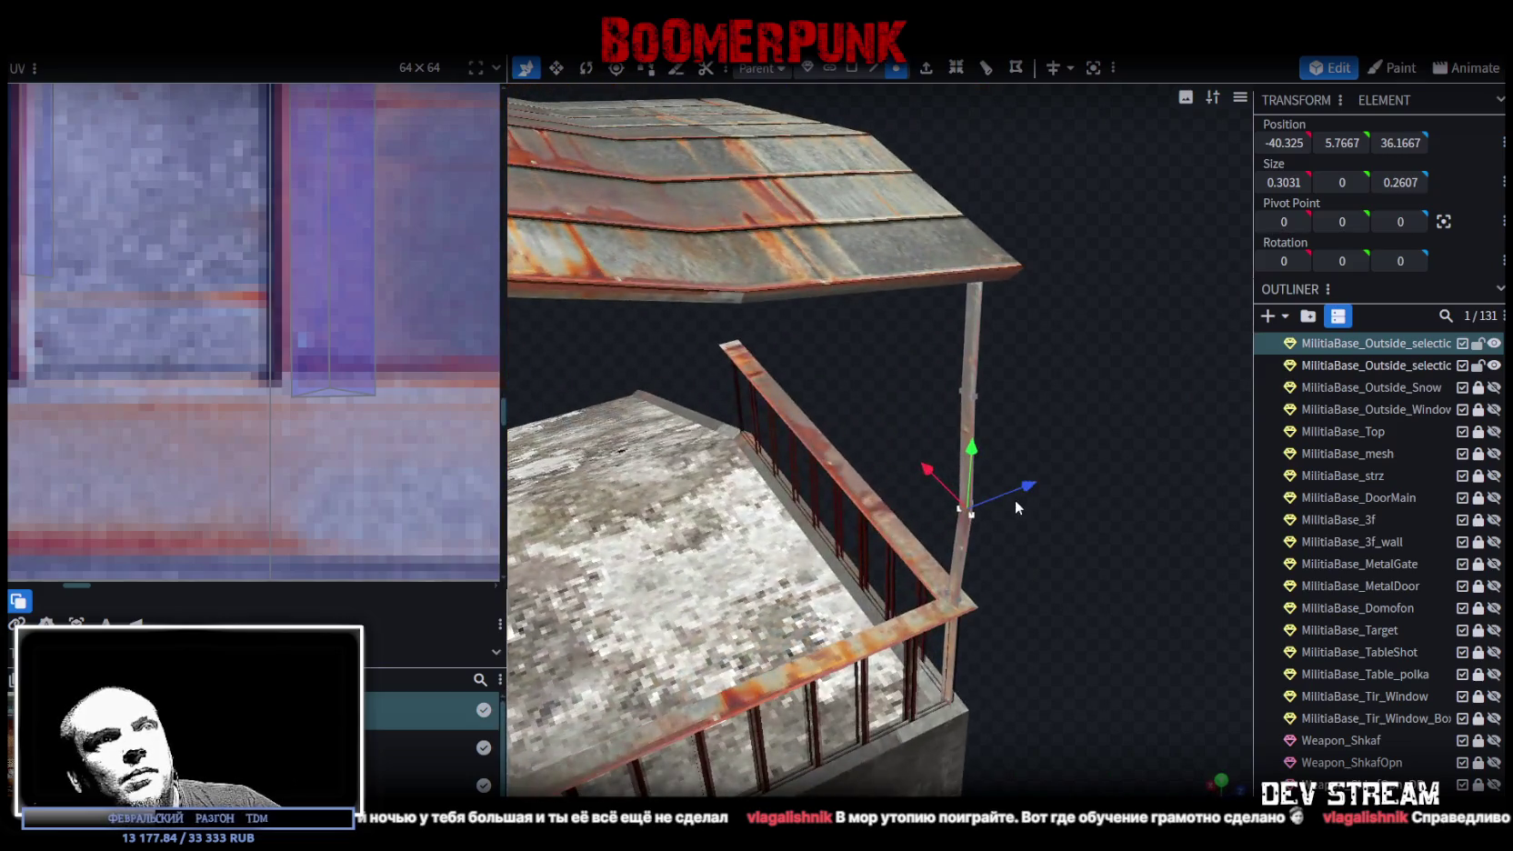
{"action": "mouse_move", "coordinate": [919, 475]}
{"action": "left_mouse_down"}
{"action": "mouse_move", "coordinate": [910, 465]}
{"action": "mouse_move", "coordinate": [1030, 473]}
{"action": "mouse_move", "coordinate": [847, 504]}
{"action": "mouse_move", "coordinate": [877, 481]}
{"action": "left_mouse_up"}
{"action": "mouse_move", "coordinate": [733, 655]}
{"action": "left_mouse_down"}
{"action": "mouse_move", "coordinate": [1117, 755]}
{"action": "mouse_move", "coordinate": [1051, 712]}
{"action": "mouse_move", "coordinate": [1100, 634]}
{"action": "left_mouse_up"}
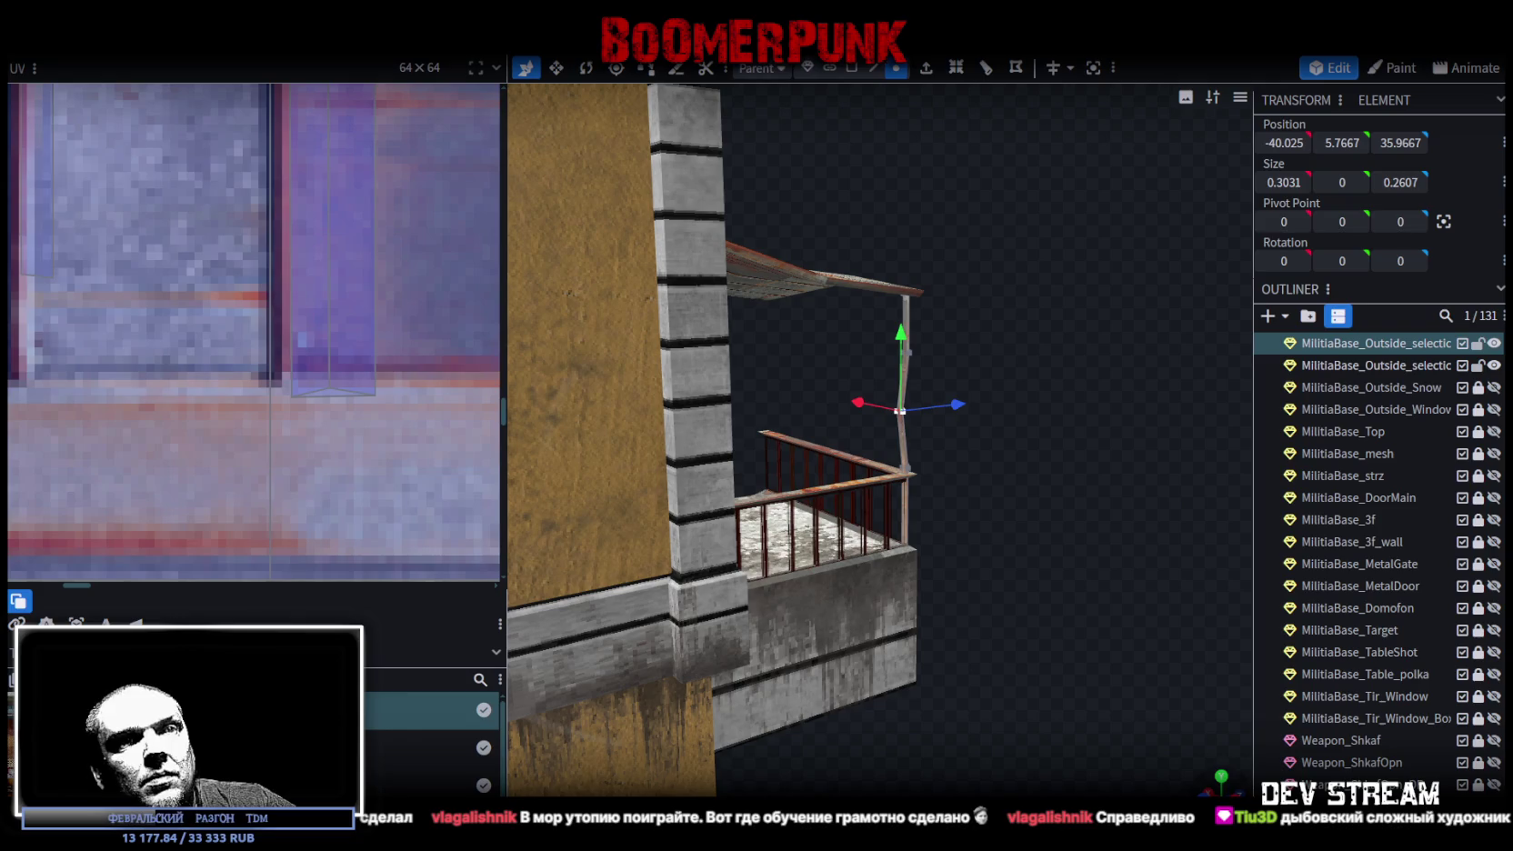
{"action": "key", "text": "KP_3"}
{"action": "scroll", "coordinate": [1050, 655], "scroll_direction": "down", "scroll_amount": 3}
{"action": "scroll", "coordinate": [1054, 609], "scroll_direction": "up", "scroll_amount": 4}
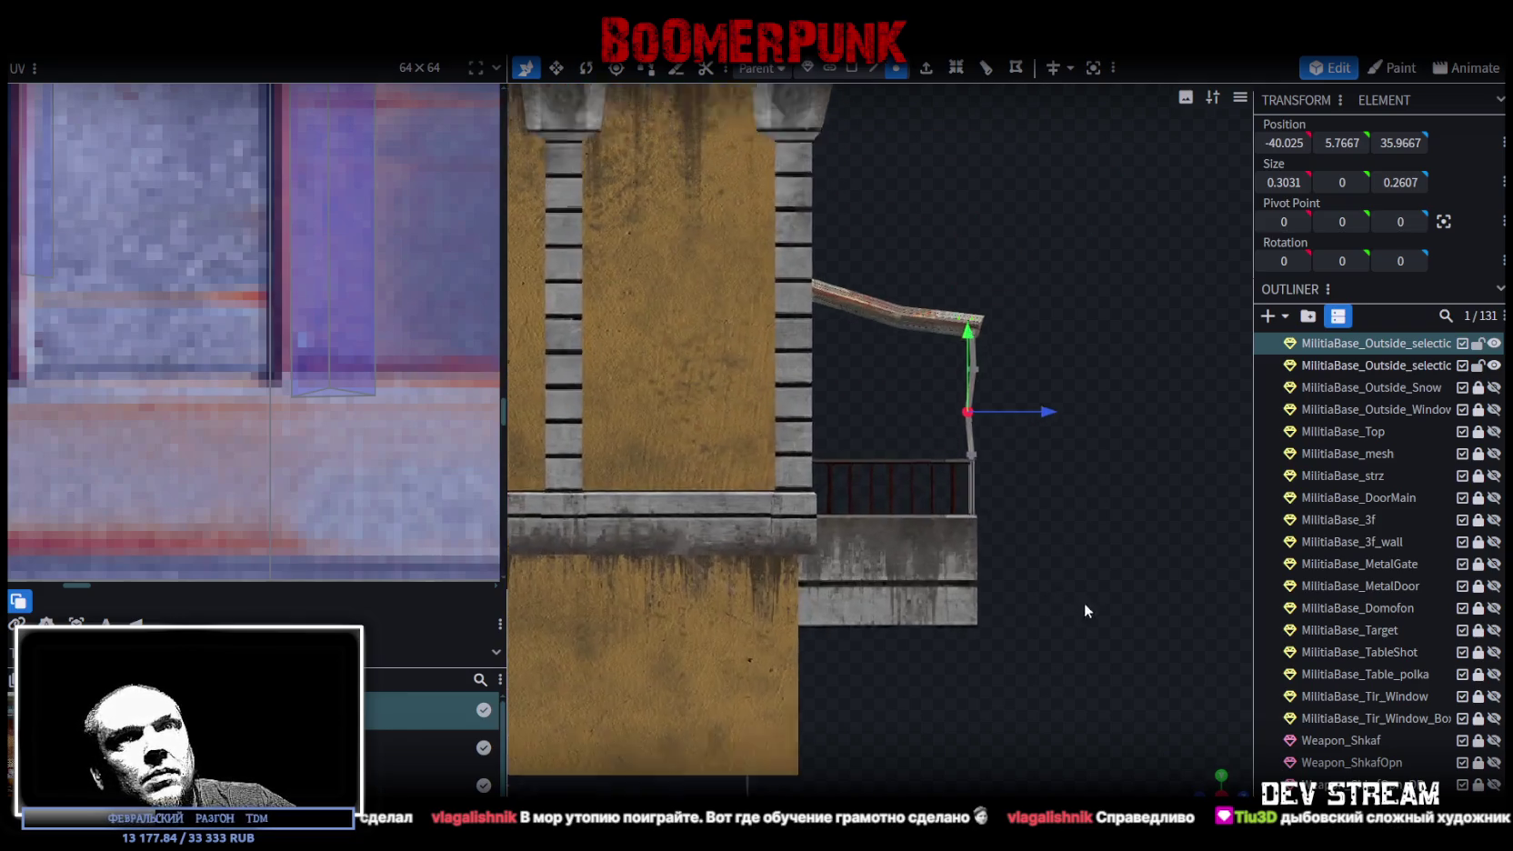
{"action": "left_click", "coordinate": [852, 68]}
{"action": "mouse_move", "coordinate": [1065, 421]}
{"action": "left_mouse_down"}
{"action": "mouse_move", "coordinate": [1136, 508]}
{"action": "mouse_move", "coordinate": [707, 626]}
{"action": "left_mouse_up"}
- Copy the post's faces and paste them into the current mesh
{"action": "right_click", "coordinate": [708, 625]}
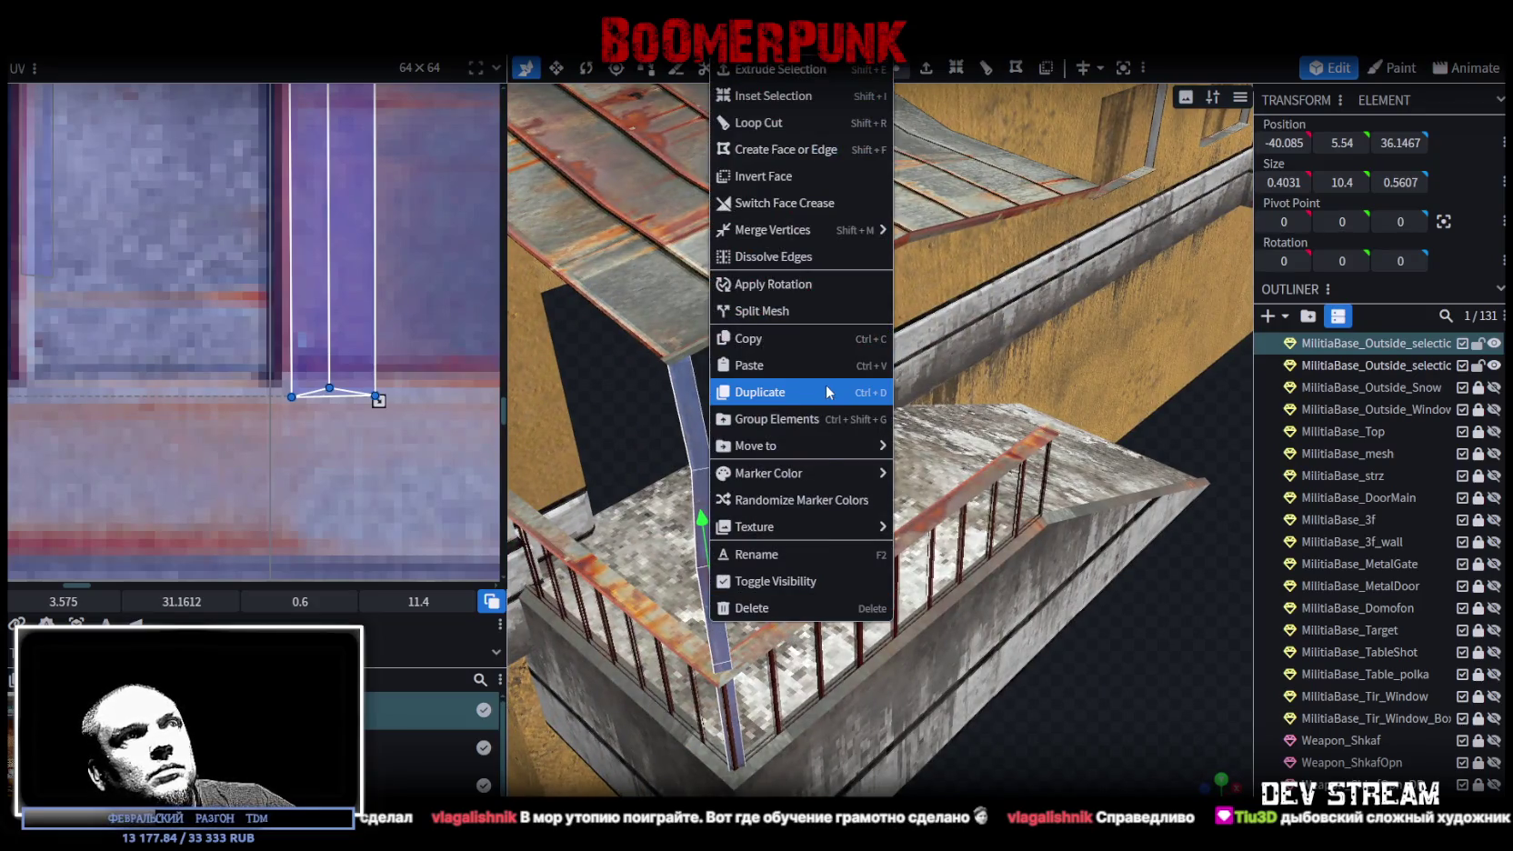
{"action": "left_click", "coordinate": [777, 341]}
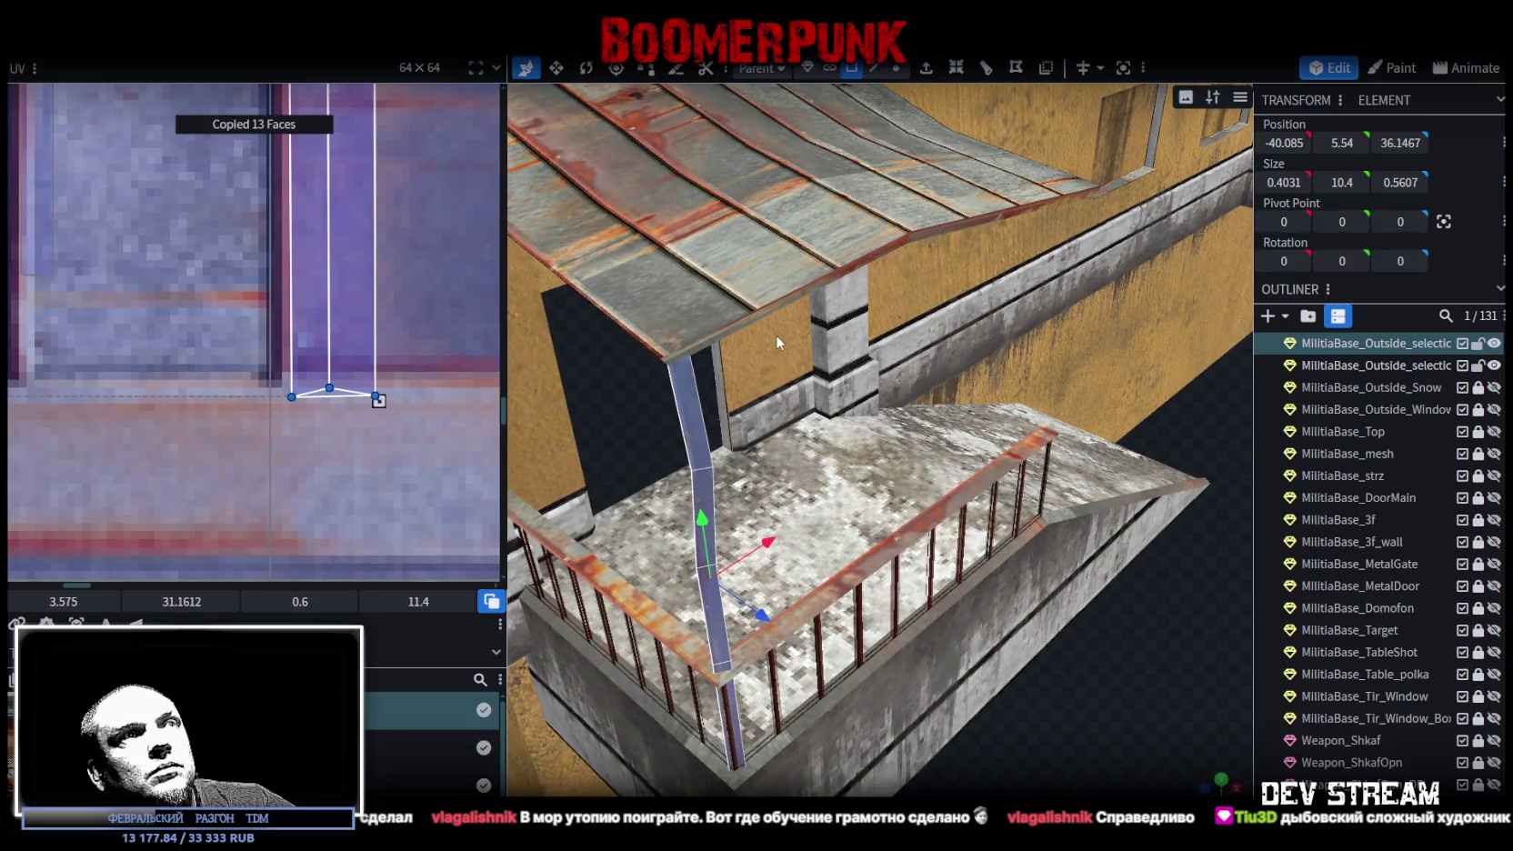
{"action": "right_click", "coordinate": [708, 481]}
{"action": "left_click", "coordinate": [758, 576]}
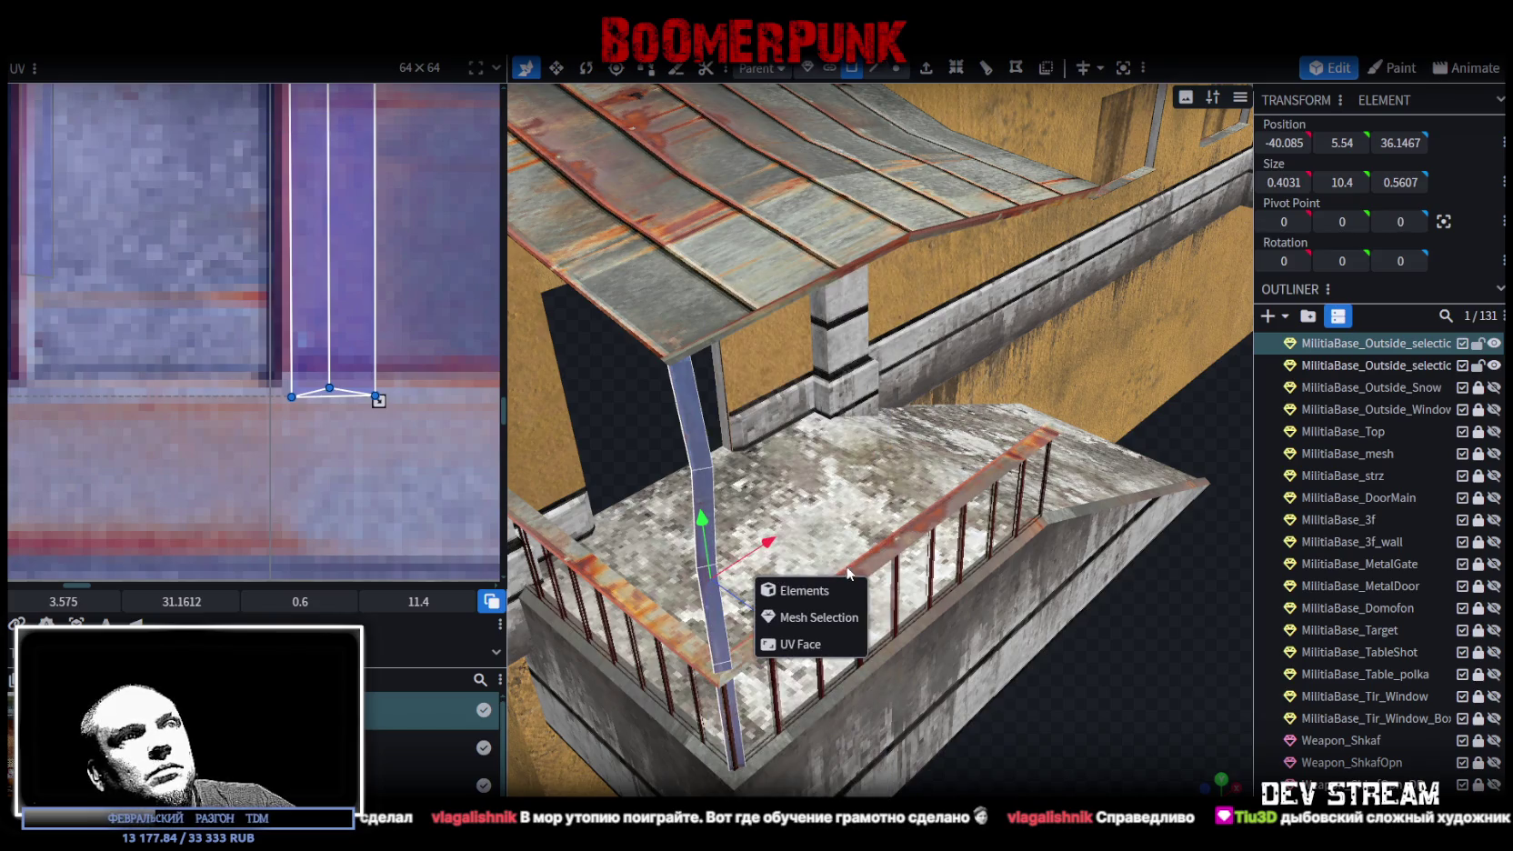
{"action": "left_click", "coordinate": [819, 620]}
- Slide the pasted post over to the balcony's other front corner
{"action": "left_click_drag", "start_coordinate": [768, 550], "coordinate": [1179, 377]}
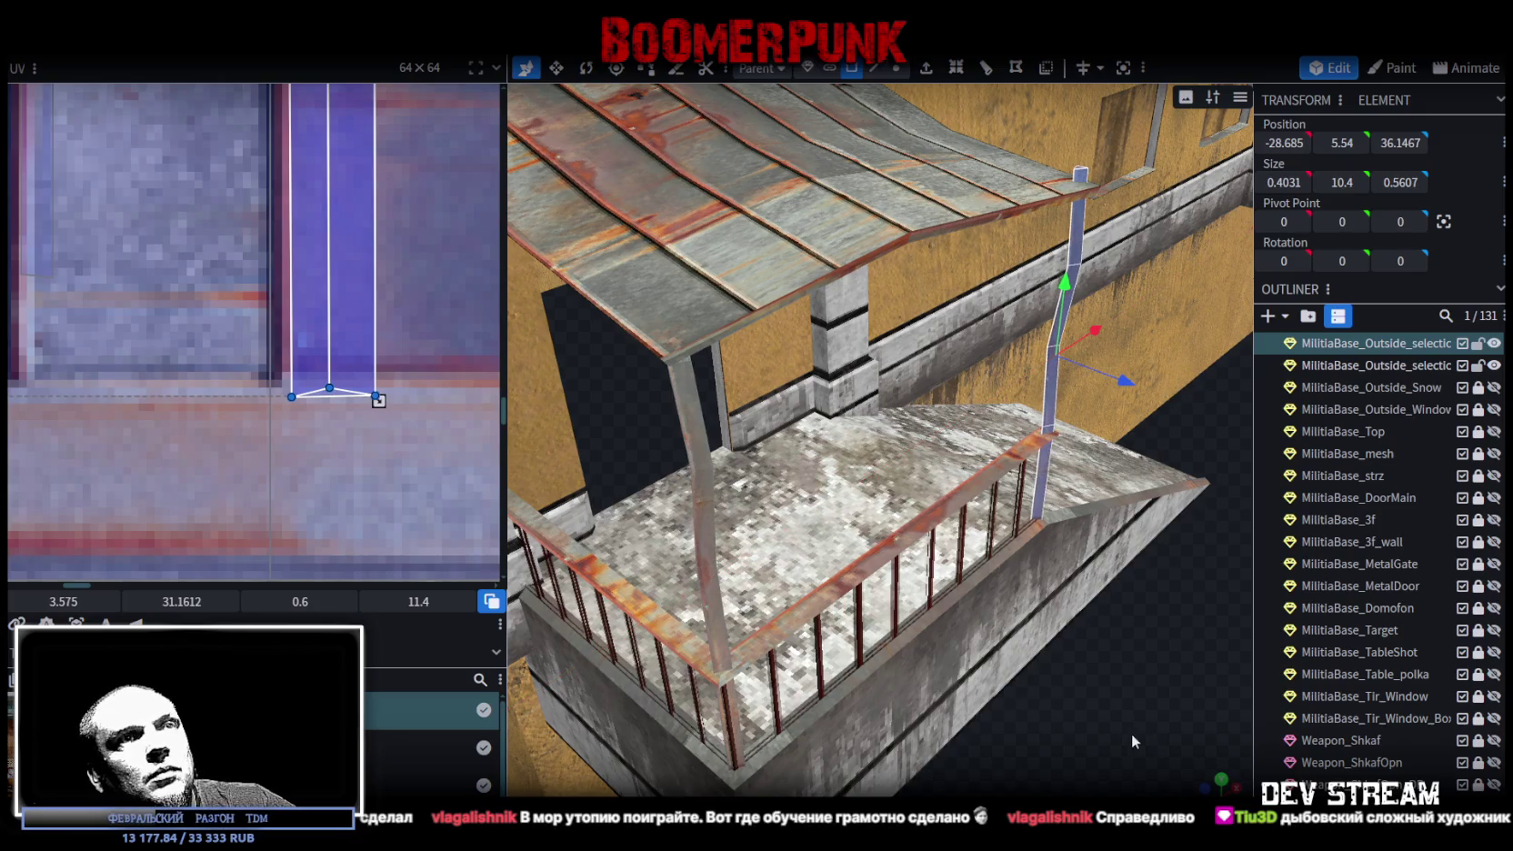
{"action": "scroll", "coordinate": [993, 695], "scroll_direction": "up", "scroll_amount": 5}
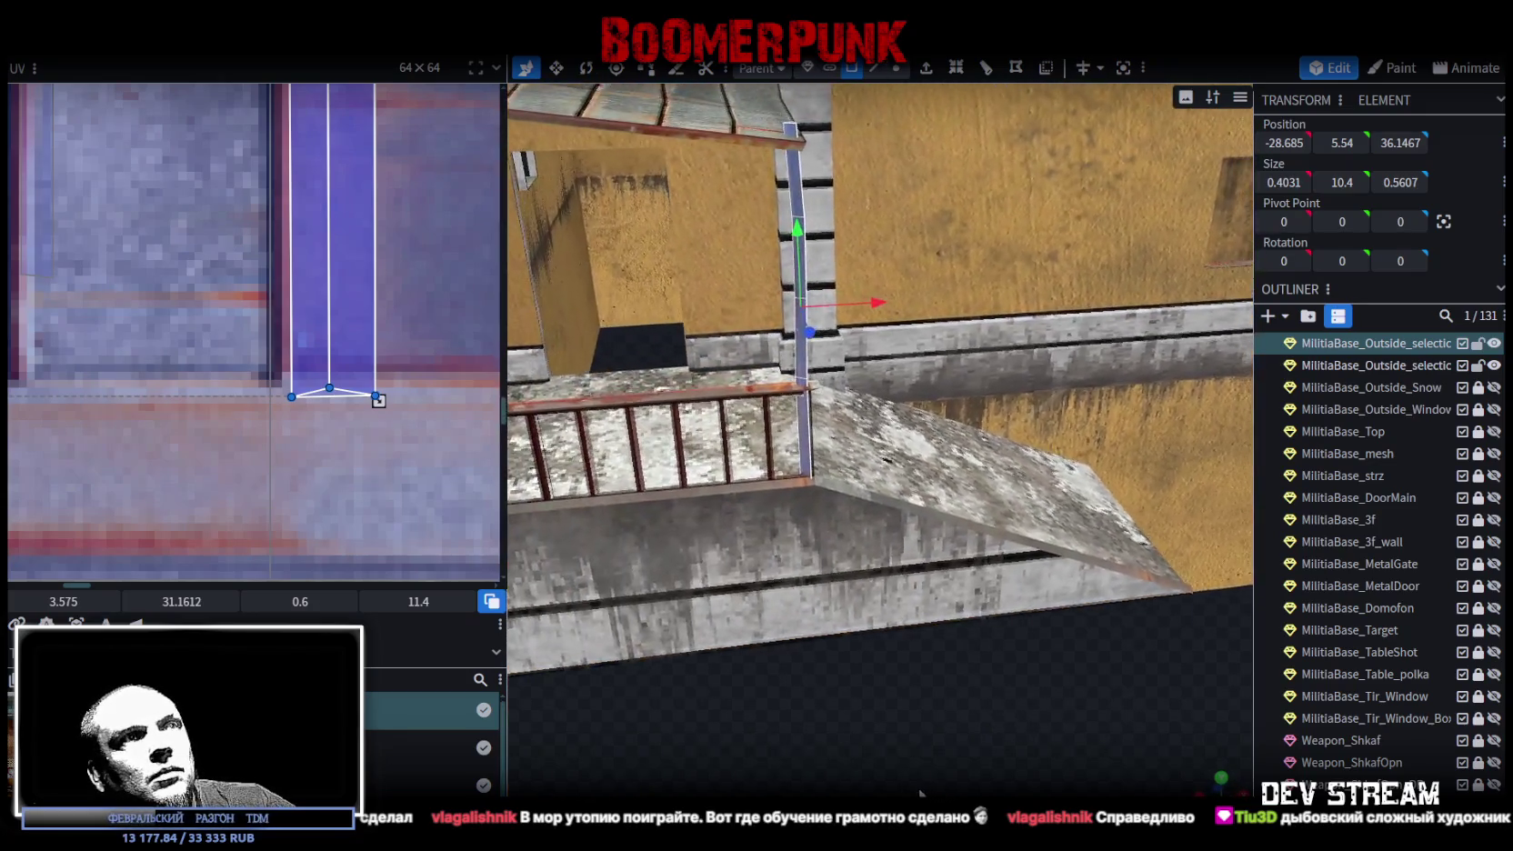
{"action": "scroll", "coordinate": [924, 373], "scroll_direction": "up", "scroll_amount": 4}
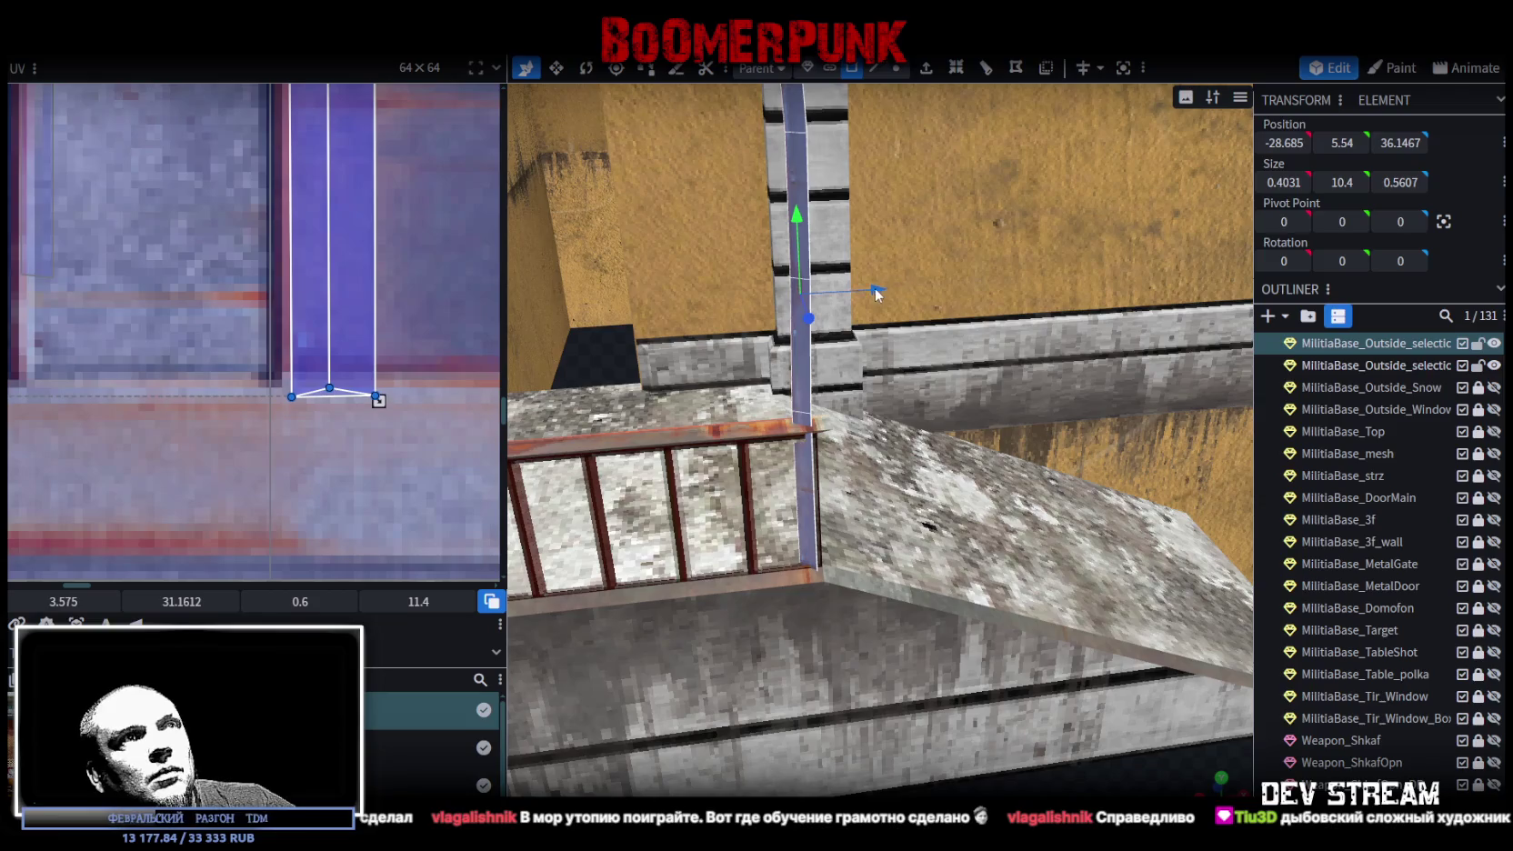
{"action": "left_click_drag", "start_coordinate": [878, 292], "coordinate": [895, 300]}
{"action": "mouse_move", "coordinate": [891, 640]}
{"action": "left_mouse_down"}
{"action": "mouse_move", "coordinate": [904, 679]}
{"action": "mouse_move", "coordinate": [649, 699]}
{"action": "mouse_move", "coordinate": [855, 725]}
{"action": "mouse_move", "coordinate": [895, 689]}
{"action": "left_mouse_up"}
{"action": "scroll", "coordinate": [855, 724], "scroll_direction": "up", "scroll_amount": 5}
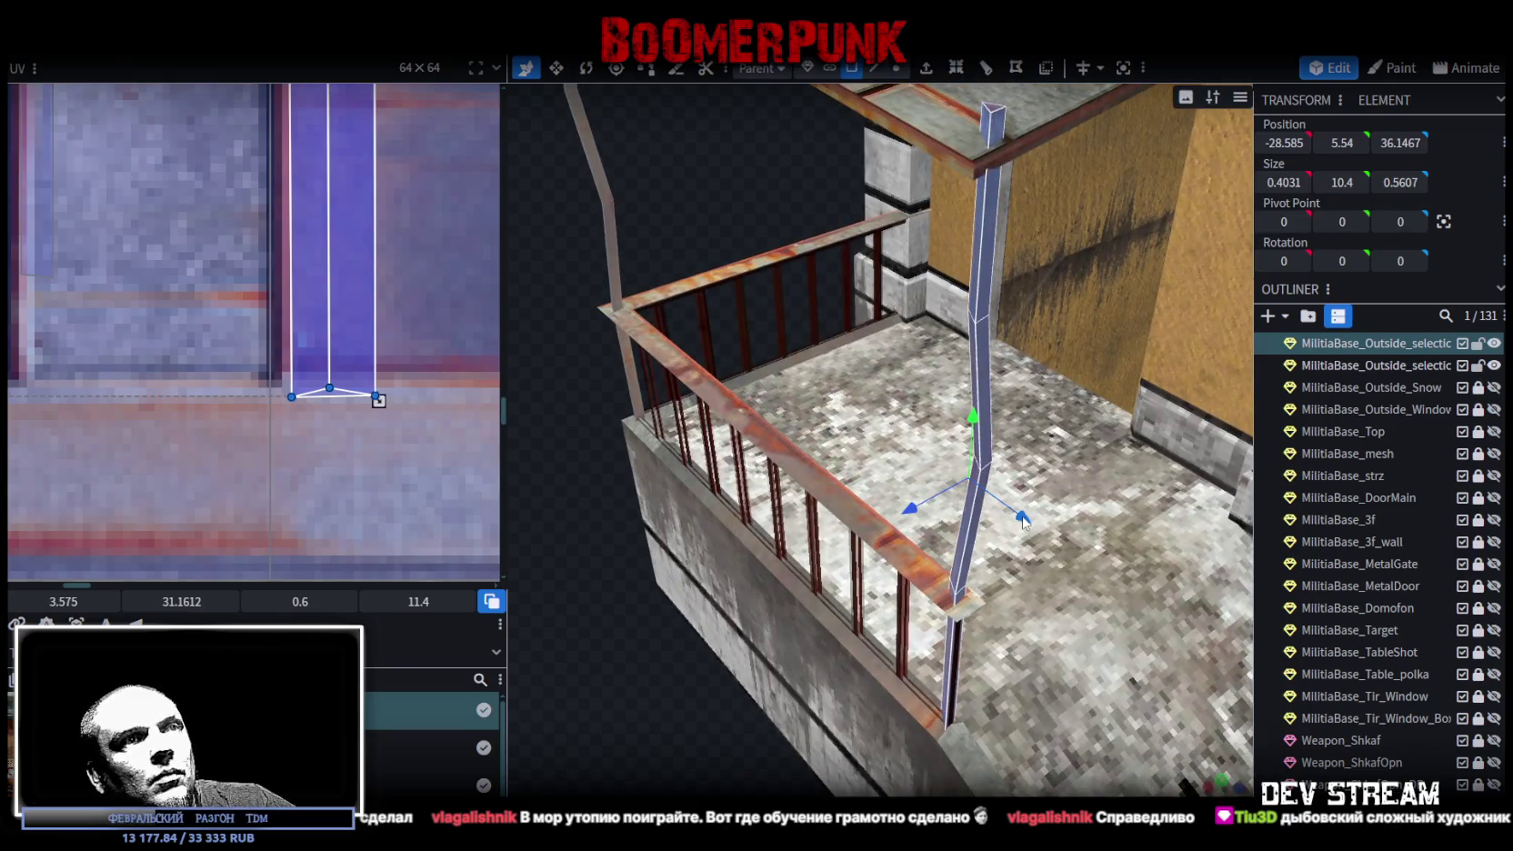
{"action": "mouse_move", "coordinate": [1024, 526]}
{"action": "left_mouse_down"}
{"action": "mouse_move", "coordinate": [873, 659]}
{"action": "mouse_move", "coordinate": [773, 702]}
{"action": "mouse_move", "coordinate": [818, 700]}
{"action": "left_mouse_up"}
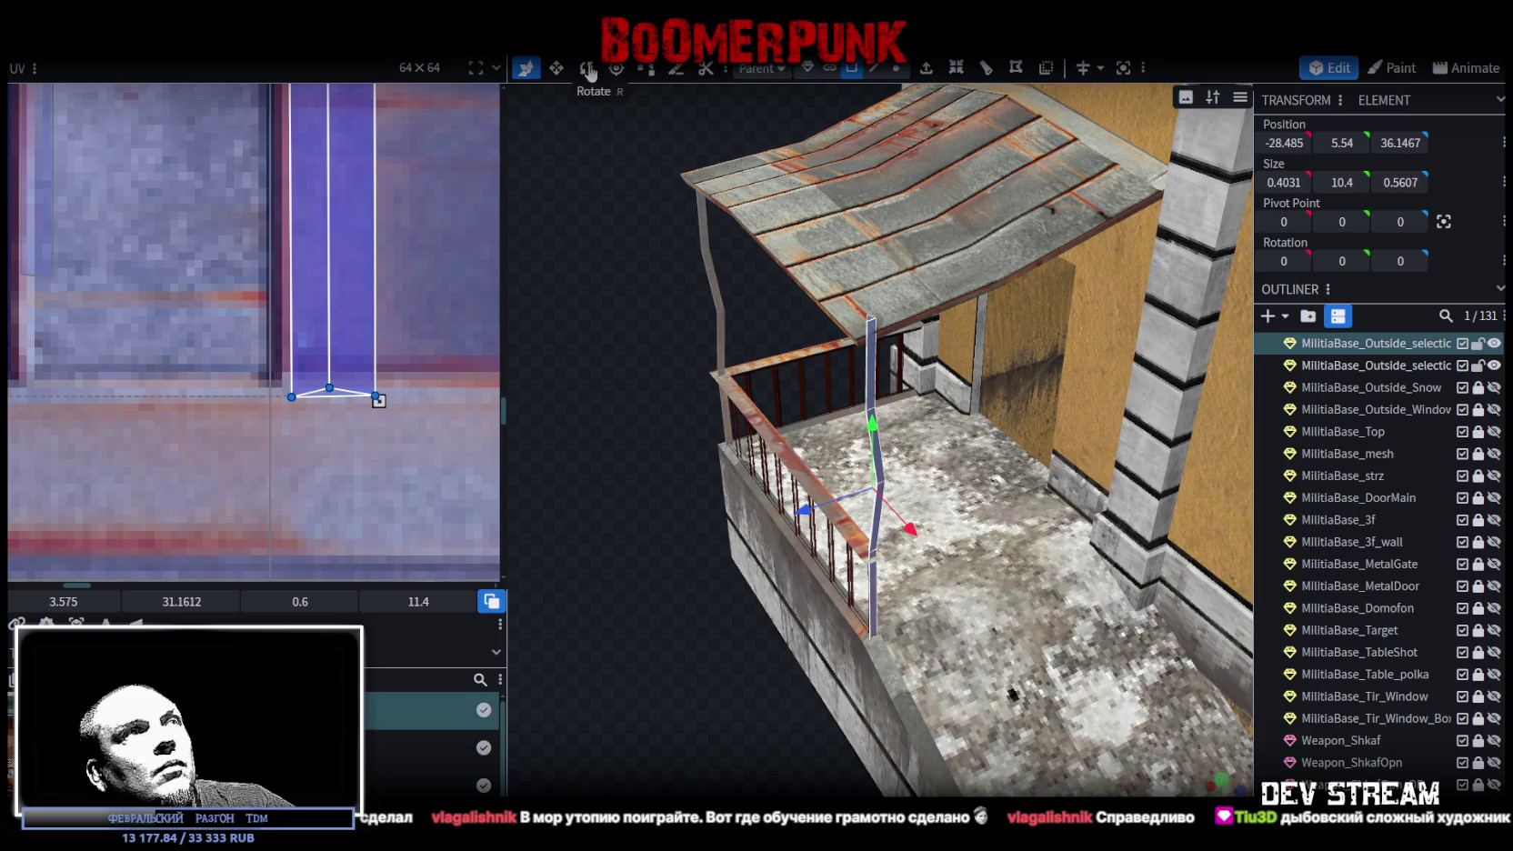
- Rotate the new post about its vertical axis to fit under the awning
{"action": "left_click", "coordinate": [587, 68]}
{"action": "scroll", "coordinate": [878, 582], "scroll_direction": "up", "scroll_amount": 3}
{"action": "mouse_move", "coordinate": [877, 582]}
{"action": "left_mouse_down"}
{"action": "mouse_move", "coordinate": [989, 588]}
{"action": "mouse_move", "coordinate": [1223, 547]}
{"action": "left_mouse_up"}
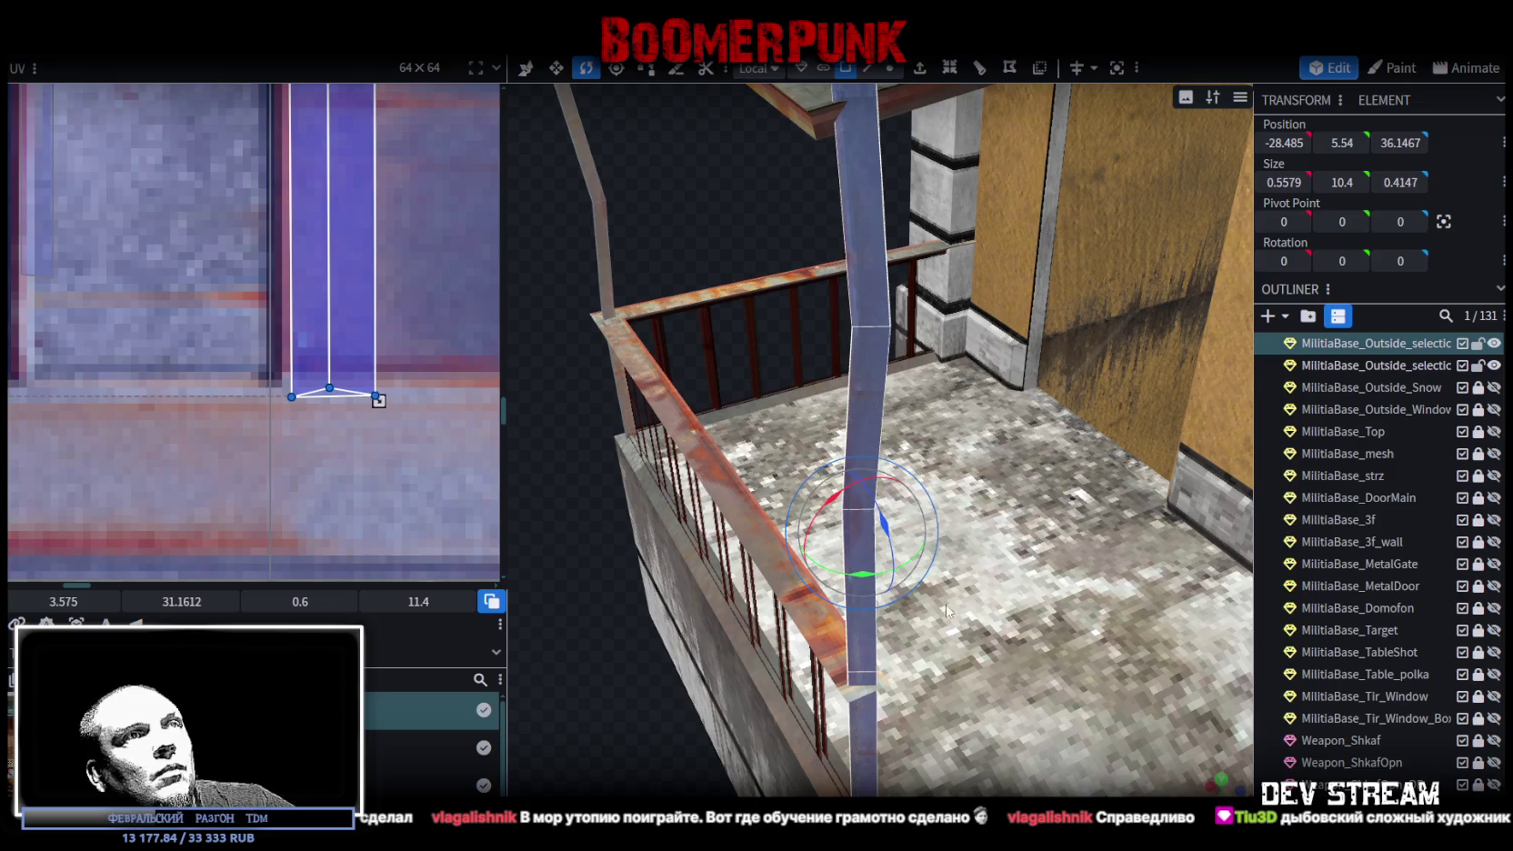
{"action": "scroll", "coordinate": [749, 618], "scroll_direction": "down", "scroll_amount": 3}
{"action": "mouse_move", "coordinate": [749, 618]}
{"action": "left_mouse_down"}
{"action": "mouse_move", "coordinate": [833, 625]}
{"action": "mouse_move", "coordinate": [966, 774]}
{"action": "left_mouse_up"}
{"action": "scroll", "coordinate": [832, 625], "scroll_direction": "up", "scroll_amount": 3}
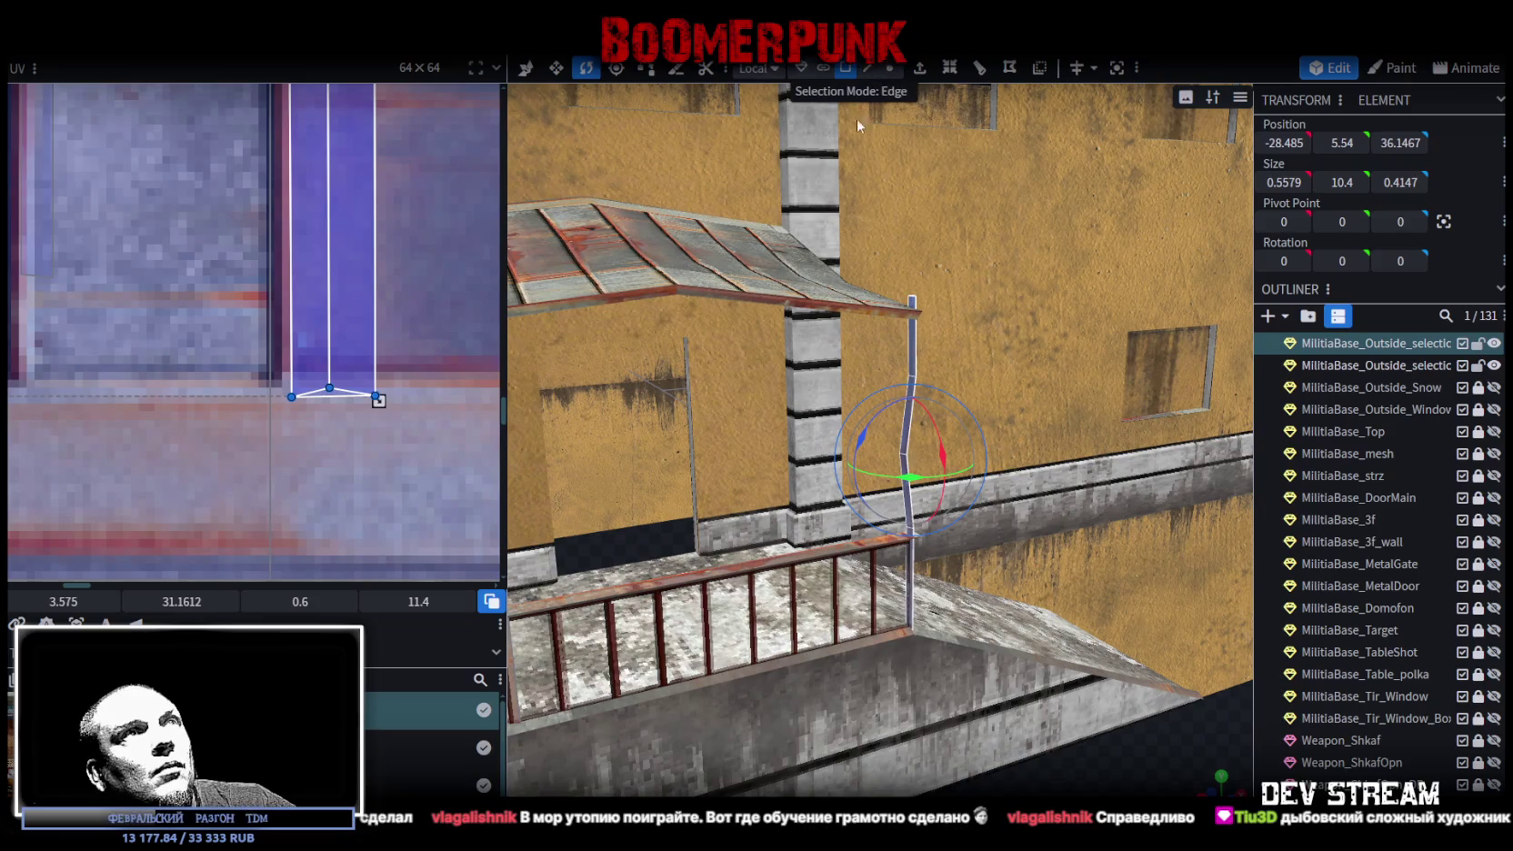
{"action": "scroll", "coordinate": [1045, 409], "scroll_direction": "down", "scroll_amount": 3}
{"action": "left_click_drag", "start_coordinate": [1046, 409], "coordinate": [1111, 520]}
{"action": "scroll", "coordinate": [1065, 384], "scroll_direction": "up", "scroll_amount": 3}
{"action": "left_click_drag", "start_coordinate": [1065, 383], "coordinate": [1125, 404]}
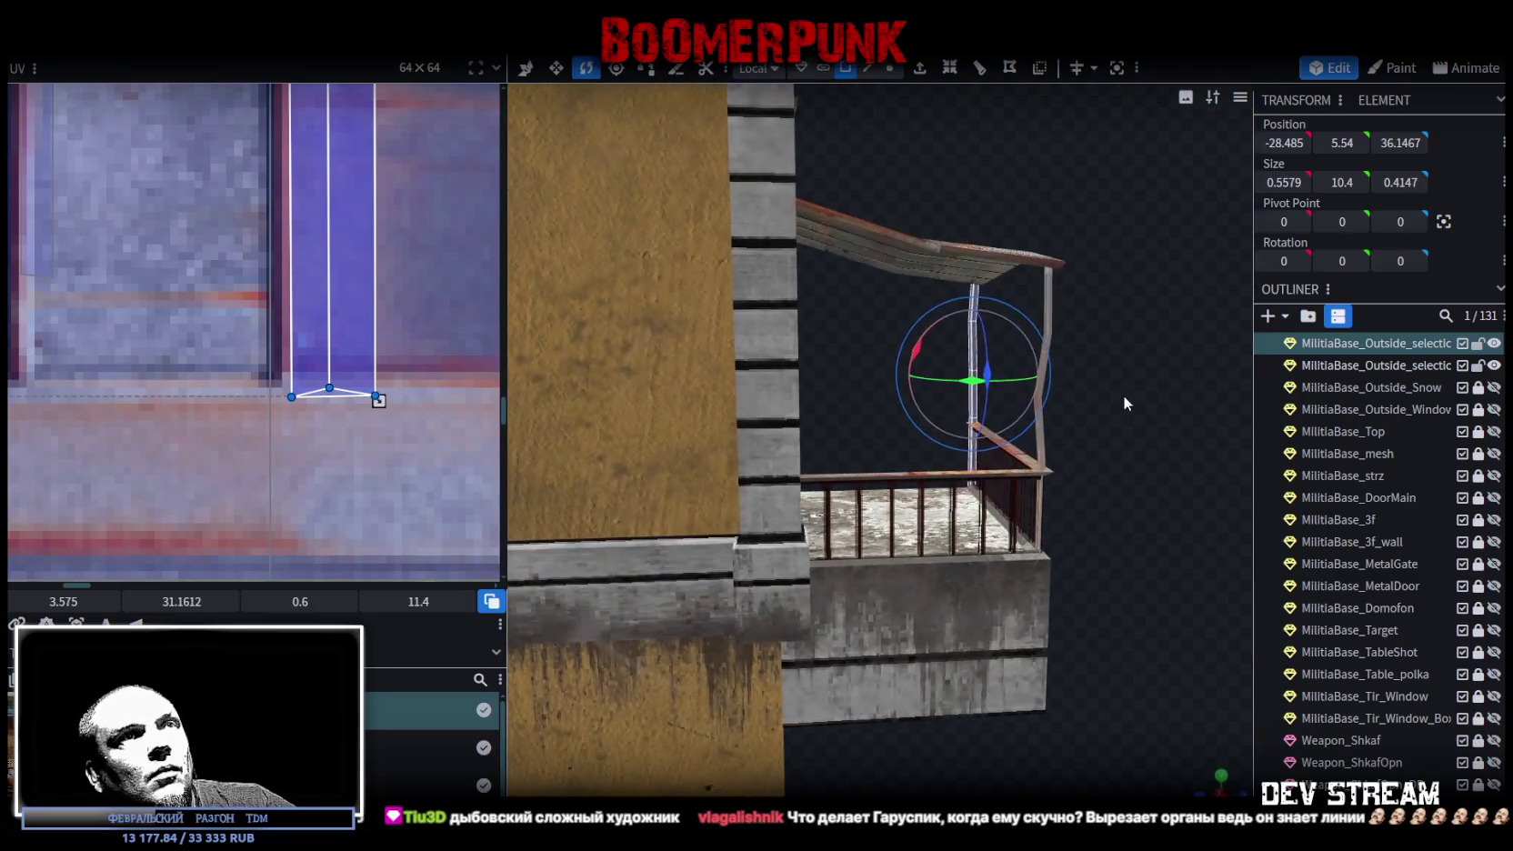
- Shift the new post's upper section so its top sits at -28.6155, 8.8417, 36.1336
{"action": "left_click", "coordinate": [948, 298]}
{"action": "mouse_move", "coordinate": [1172, 430]}
{"action": "left_mouse_down"}
{"action": "mouse_move", "coordinate": [956, 628]}
{"action": "mouse_move", "coordinate": [928, 675]}
{"action": "left_mouse_up"}
{"action": "key", "text": "v"}
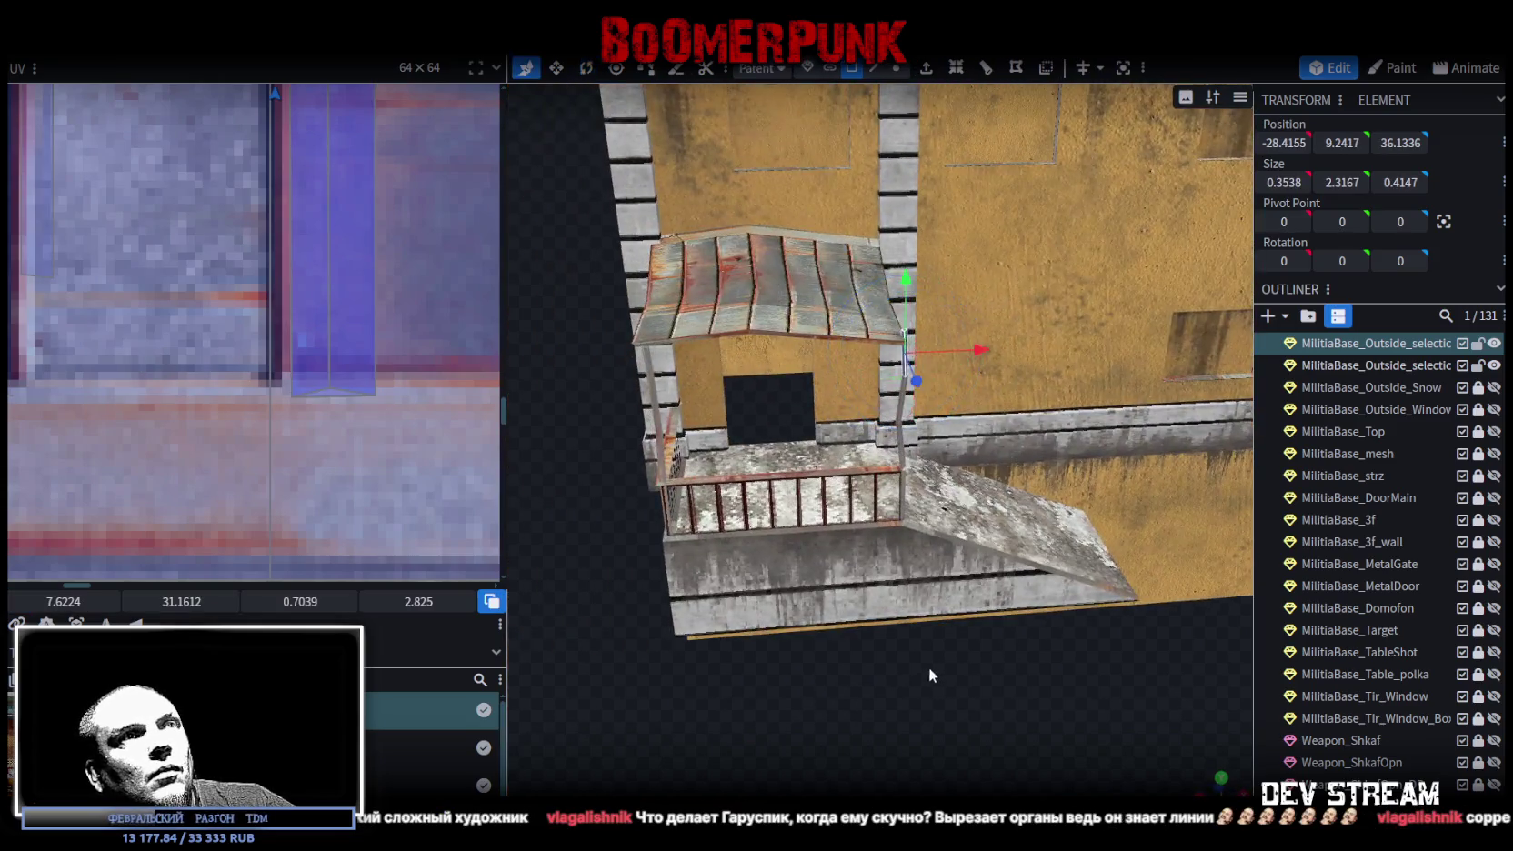
{"action": "scroll", "coordinate": [928, 676], "scroll_direction": "up", "scroll_amount": 5}
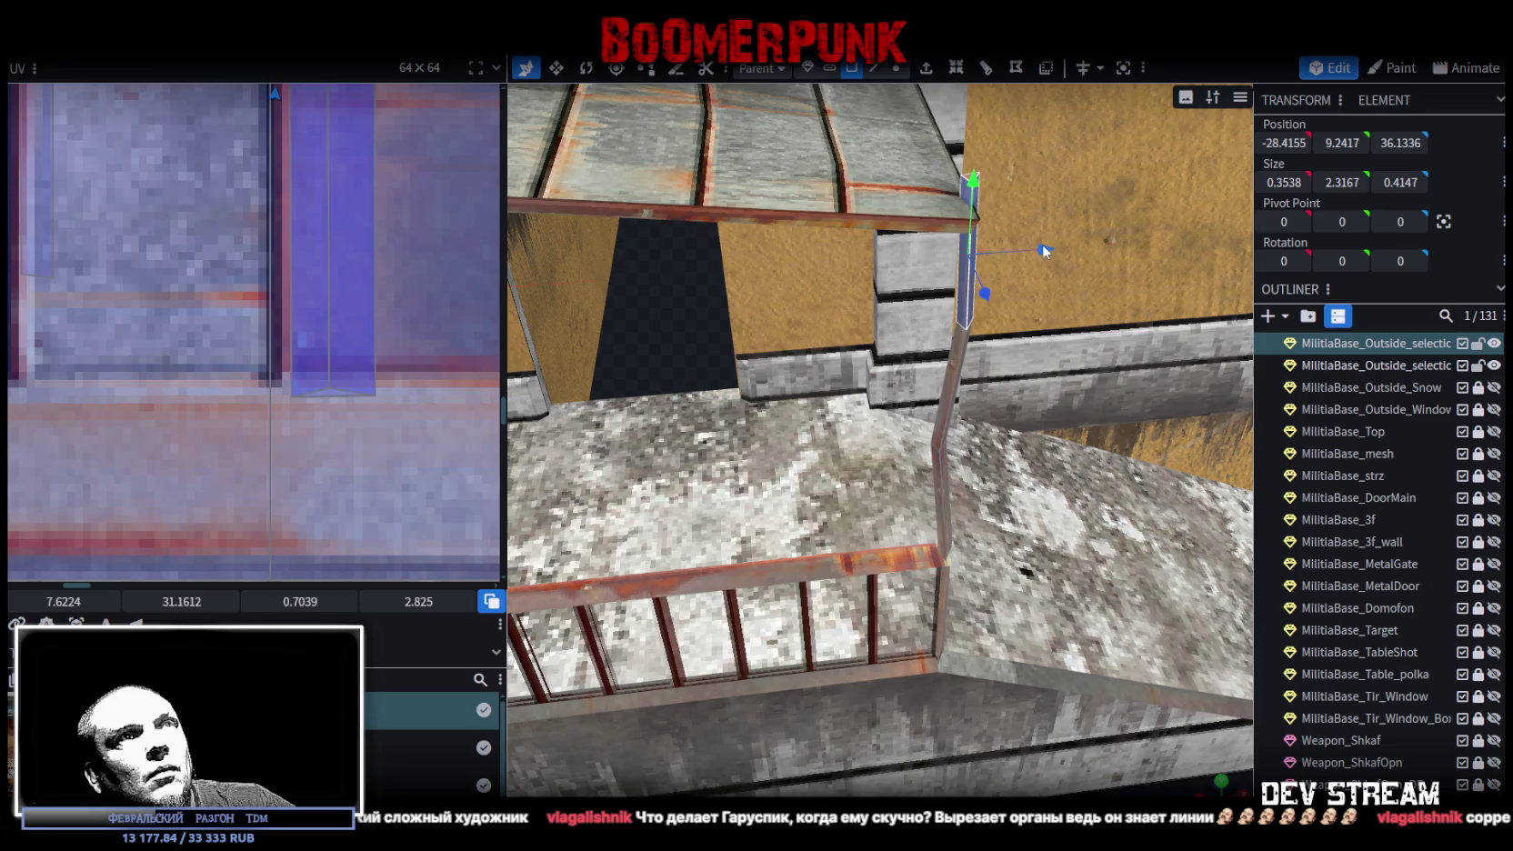
{"action": "left_click_drag", "start_coordinate": [1043, 250], "coordinate": [1030, 252]}
{"action": "mouse_move", "coordinate": [957, 189]}
{"action": "left_mouse_down"}
{"action": "mouse_move", "coordinate": [884, 634]}
{"action": "mouse_move", "coordinate": [1131, 608]}
{"action": "mouse_move", "coordinate": [1113, 575]}
{"action": "mouse_move", "coordinate": [1147, 518]}
{"action": "mouse_move", "coordinate": [1122, 499]}
{"action": "mouse_move", "coordinate": [1072, 525]}
{"action": "mouse_move", "coordinate": [830, 509]}
{"action": "mouse_move", "coordinate": [1046, 484]}
{"action": "mouse_move", "coordinate": [1053, 533]}
{"action": "mouse_move", "coordinate": [1072, 546]}
{"action": "left_mouse_up"}
{"action": "scroll", "coordinate": [851, 520], "scroll_direction": "down", "scroll_amount": 5}
{"action": "scroll", "coordinate": [1391, 392], "scroll_direction": "up", "scroll_amount": 3}
{"action": "scroll", "coordinate": [1491, 557], "scroll_direction": "up", "scroll_amount": 1}
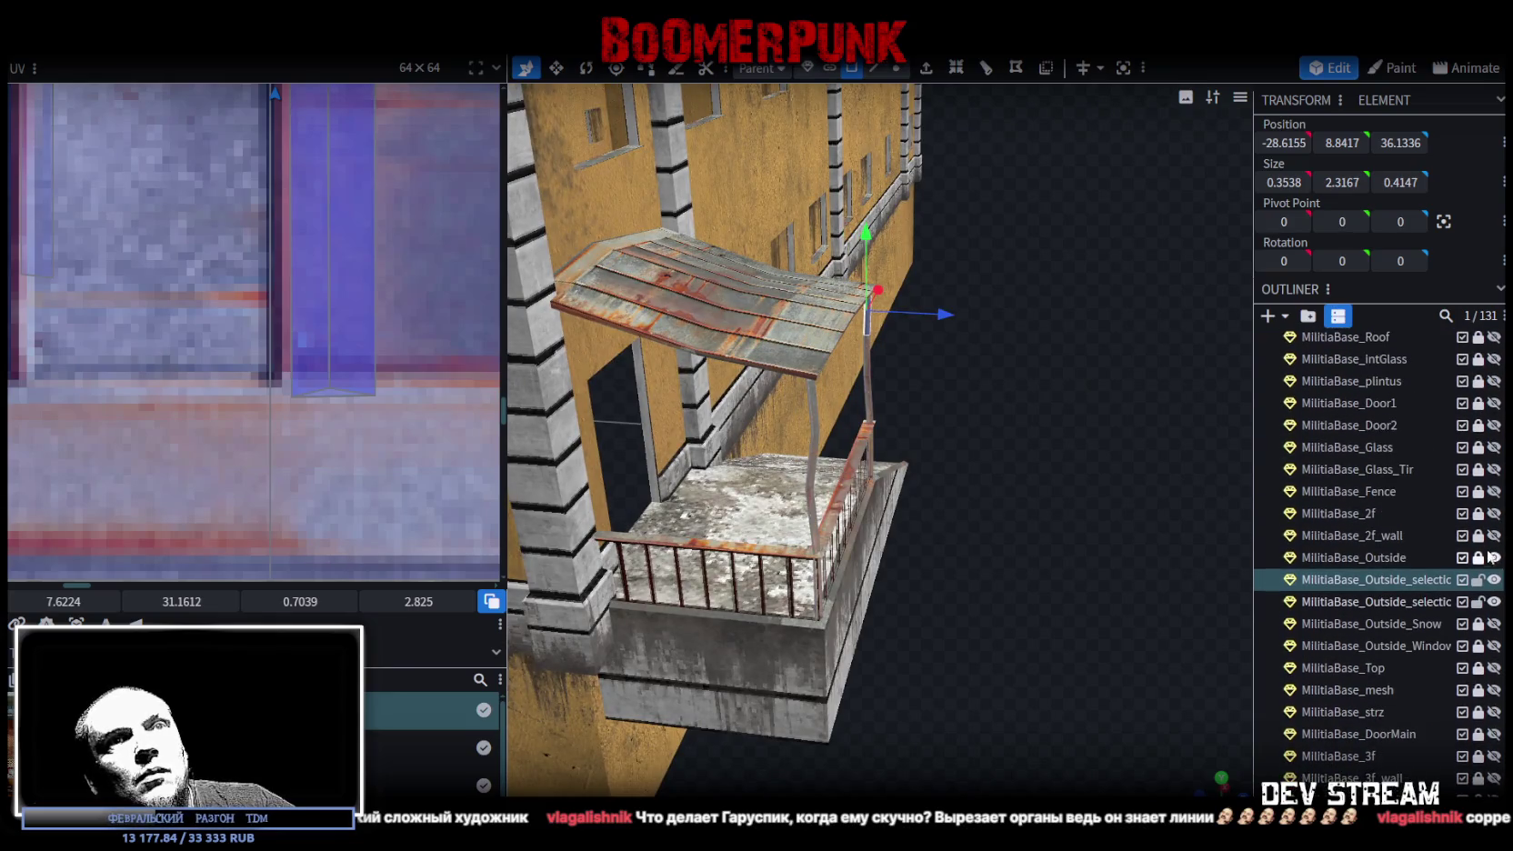
- Merge the outside wall and both balcony meshes into one MilitiaBase_Outside mesh
{"action": "left_click", "coordinate": [1363, 562], "text": "shift"}
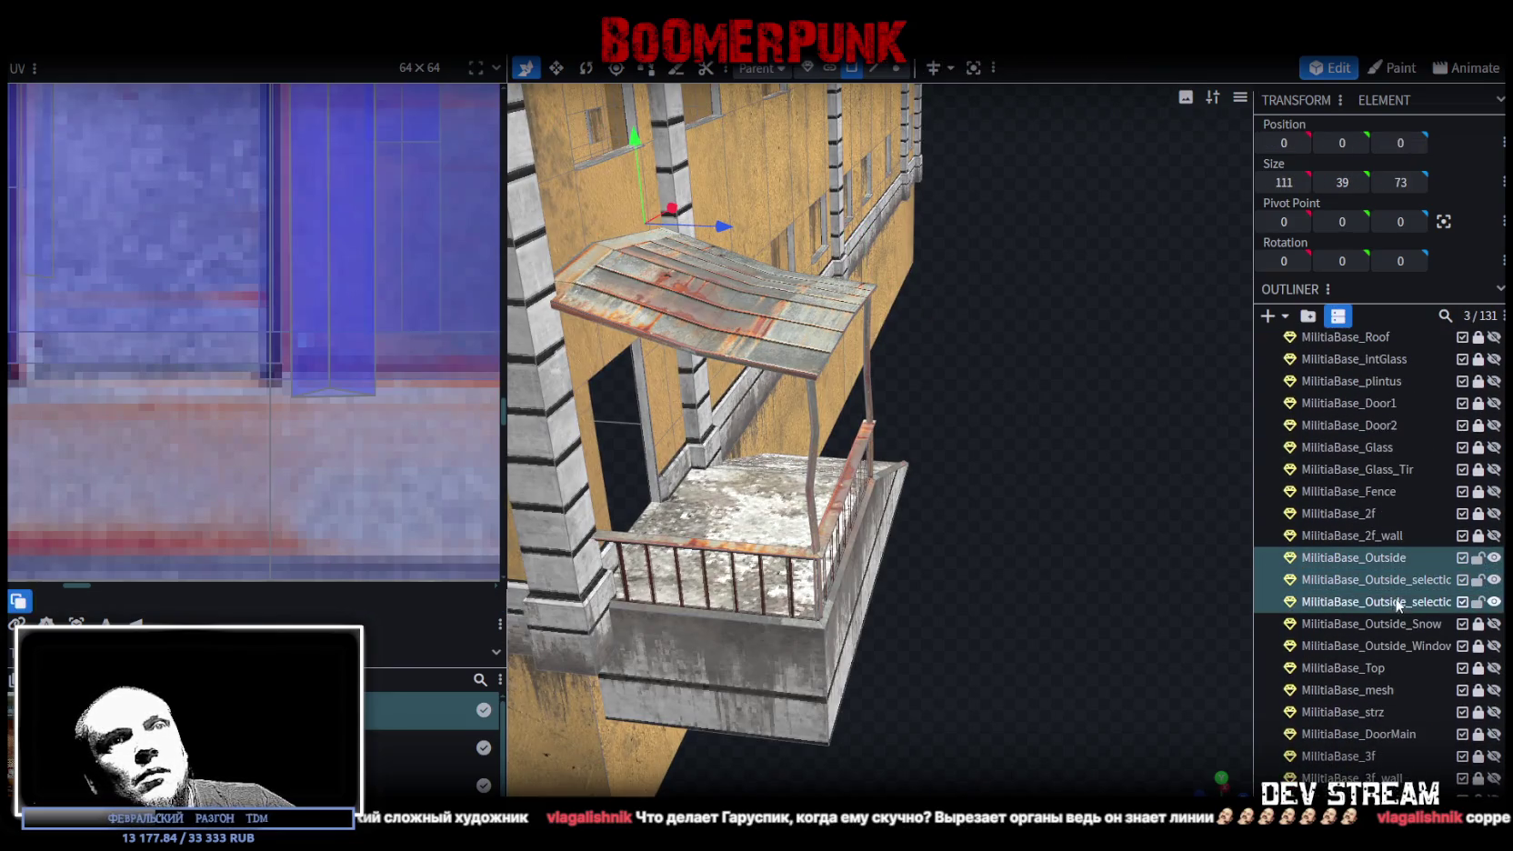
{"action": "right_click", "coordinate": [1363, 562]}
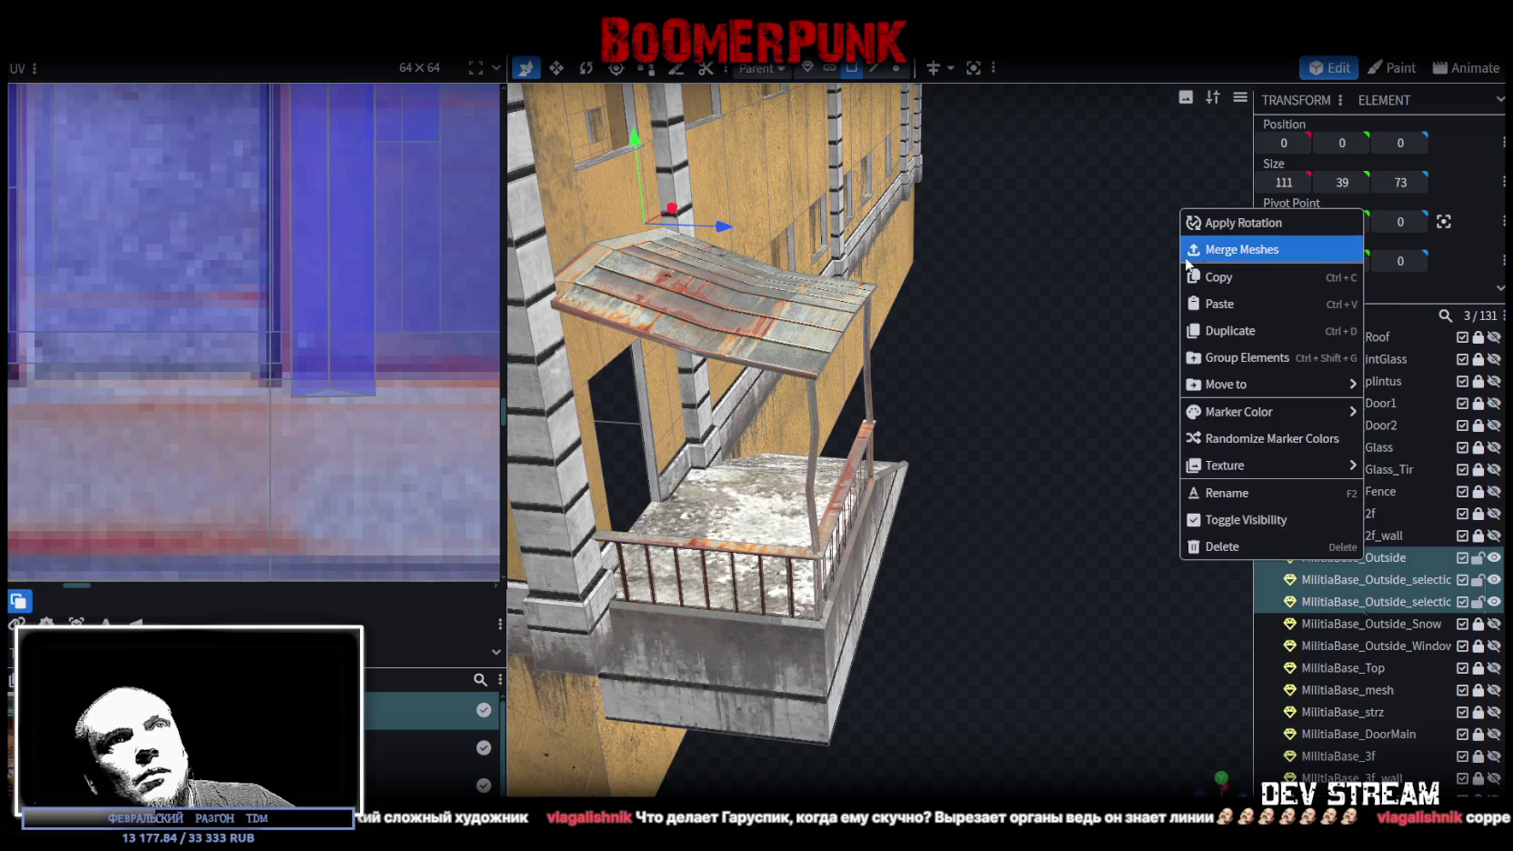
{"action": "left_click", "coordinate": [1229, 251]}
{"action": "scroll", "coordinate": [1004, 632], "scroll_direction": "down", "scroll_amount": 3}
{"action": "mouse_move", "coordinate": [1004, 632]}
{"action": "left_mouse_down"}
{"action": "mouse_move", "coordinate": [969, 595]}
{"action": "mouse_move", "coordinate": [916, 136]}
{"action": "mouse_move", "coordinate": [1076, 630]}
{"action": "mouse_move", "coordinate": [939, 273]}
{"action": "left_mouse_up"}
- Save Build0Tutor.bbmodel and select the ground face beneath the balcony
{"action": "left_click", "coordinate": [937, 267]}
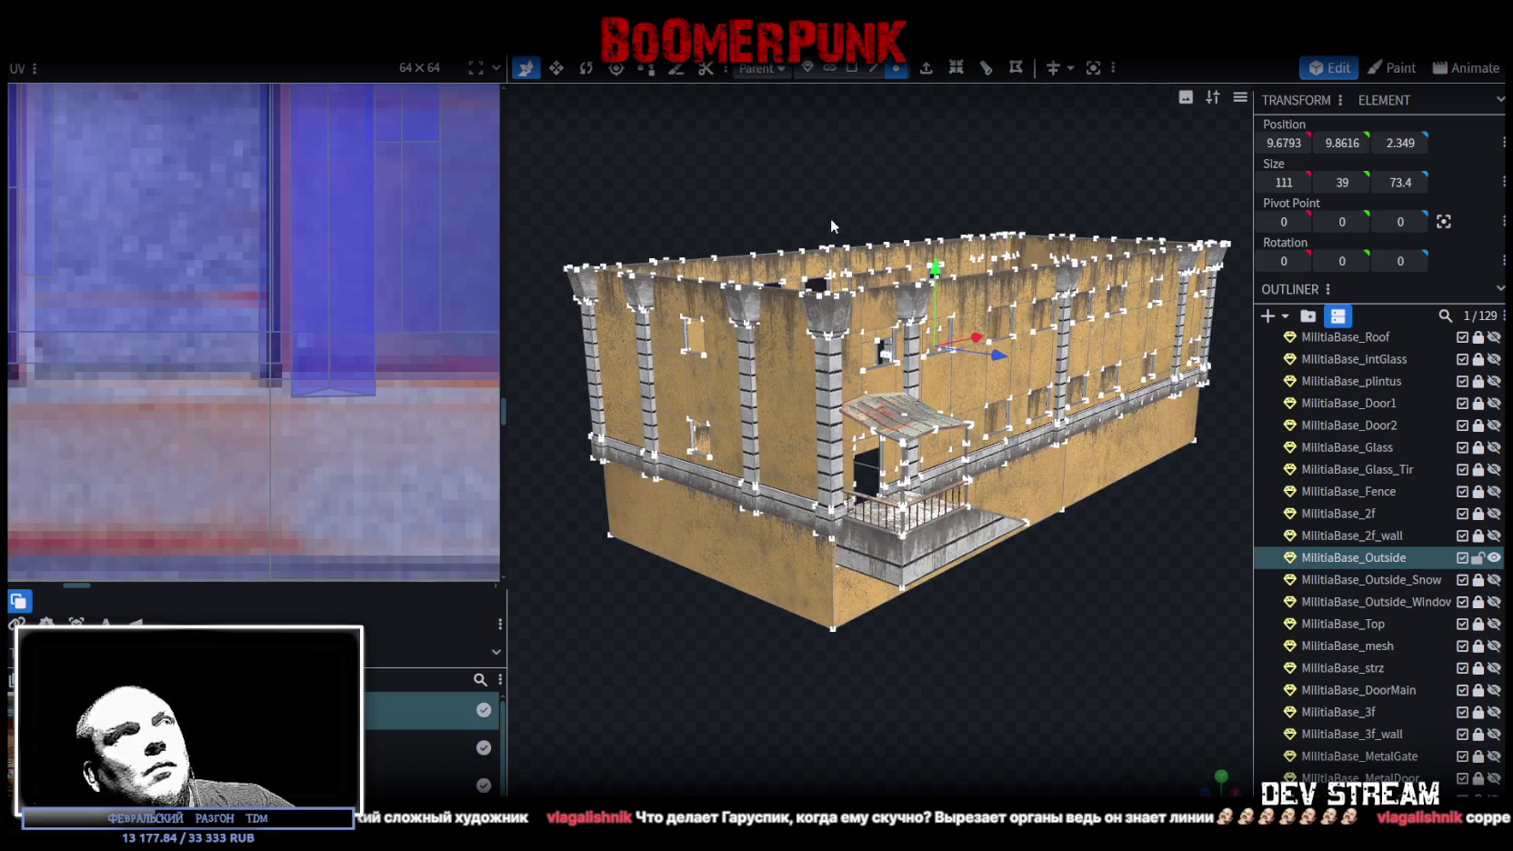
{"action": "key", "text": "ctrl+s"}
{"action": "scroll", "coordinate": [713, 611], "scroll_direction": "up", "scroll_amount": 3}
{"action": "mouse_move", "coordinate": [713, 611]}
{"action": "left_mouse_down"}
{"action": "mouse_move", "coordinate": [1016, 605]}
{"action": "mouse_move", "coordinate": [905, 611]}
{"action": "mouse_move", "coordinate": [946, 611]}
{"action": "mouse_move", "coordinate": [622, 440]}
{"action": "left_mouse_up"}
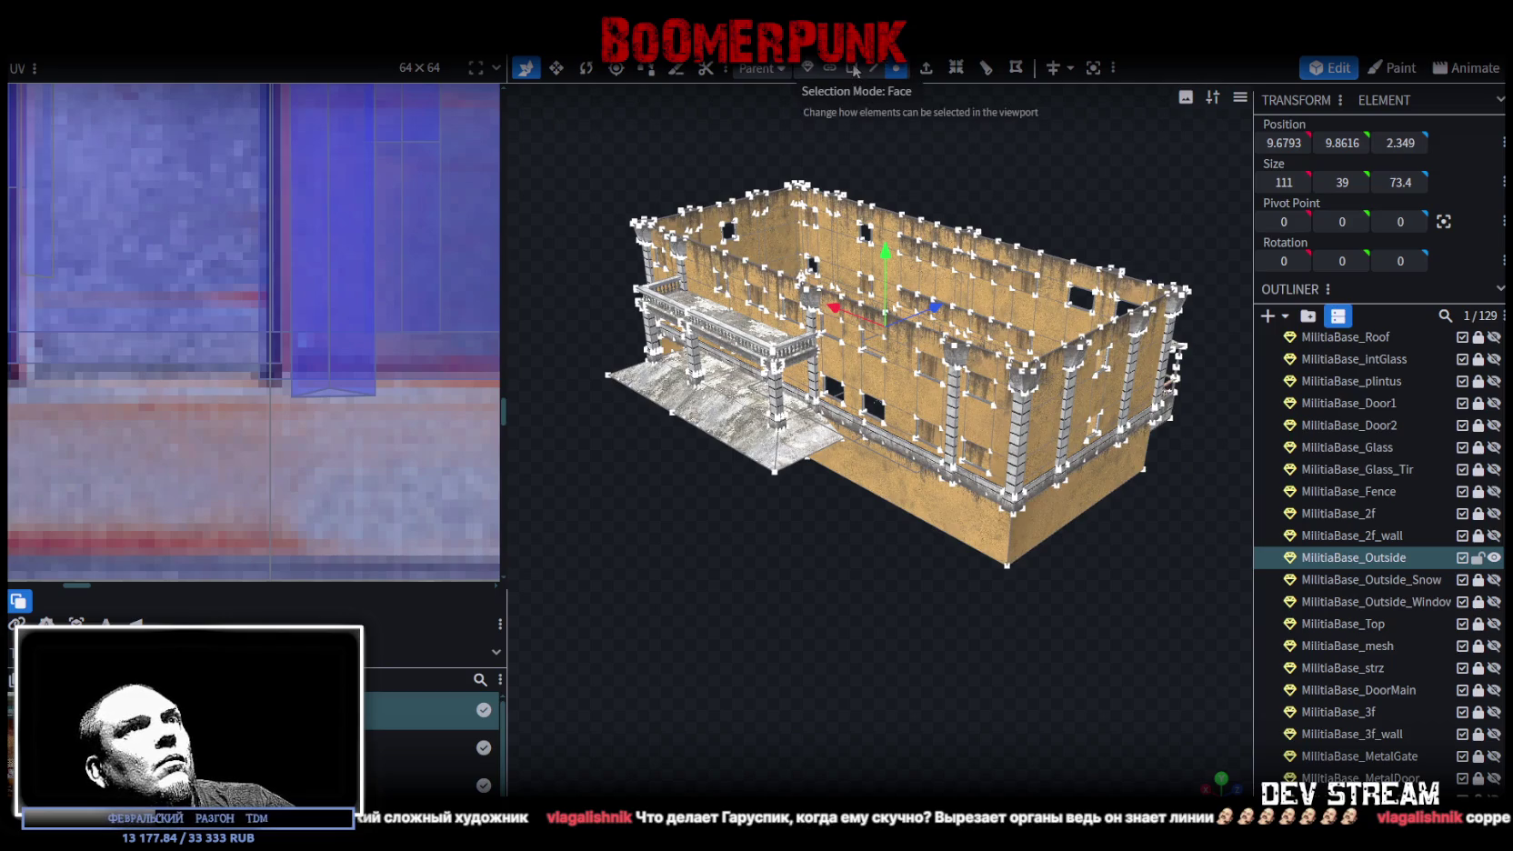
{"action": "left_click", "coordinate": [852, 68]}
{"action": "left_click", "coordinate": [808, 454]}
{"action": "mouse_move", "coordinate": [887, 583]}
{"action": "left_mouse_down"}
{"action": "mouse_move", "coordinate": [771, 579]}
{"action": "mouse_move", "coordinate": [642, 611]}
{"action": "mouse_move", "coordinate": [915, 635]}
{"action": "mouse_move", "coordinate": [1063, 597]}
{"action": "left_mouse_up"}
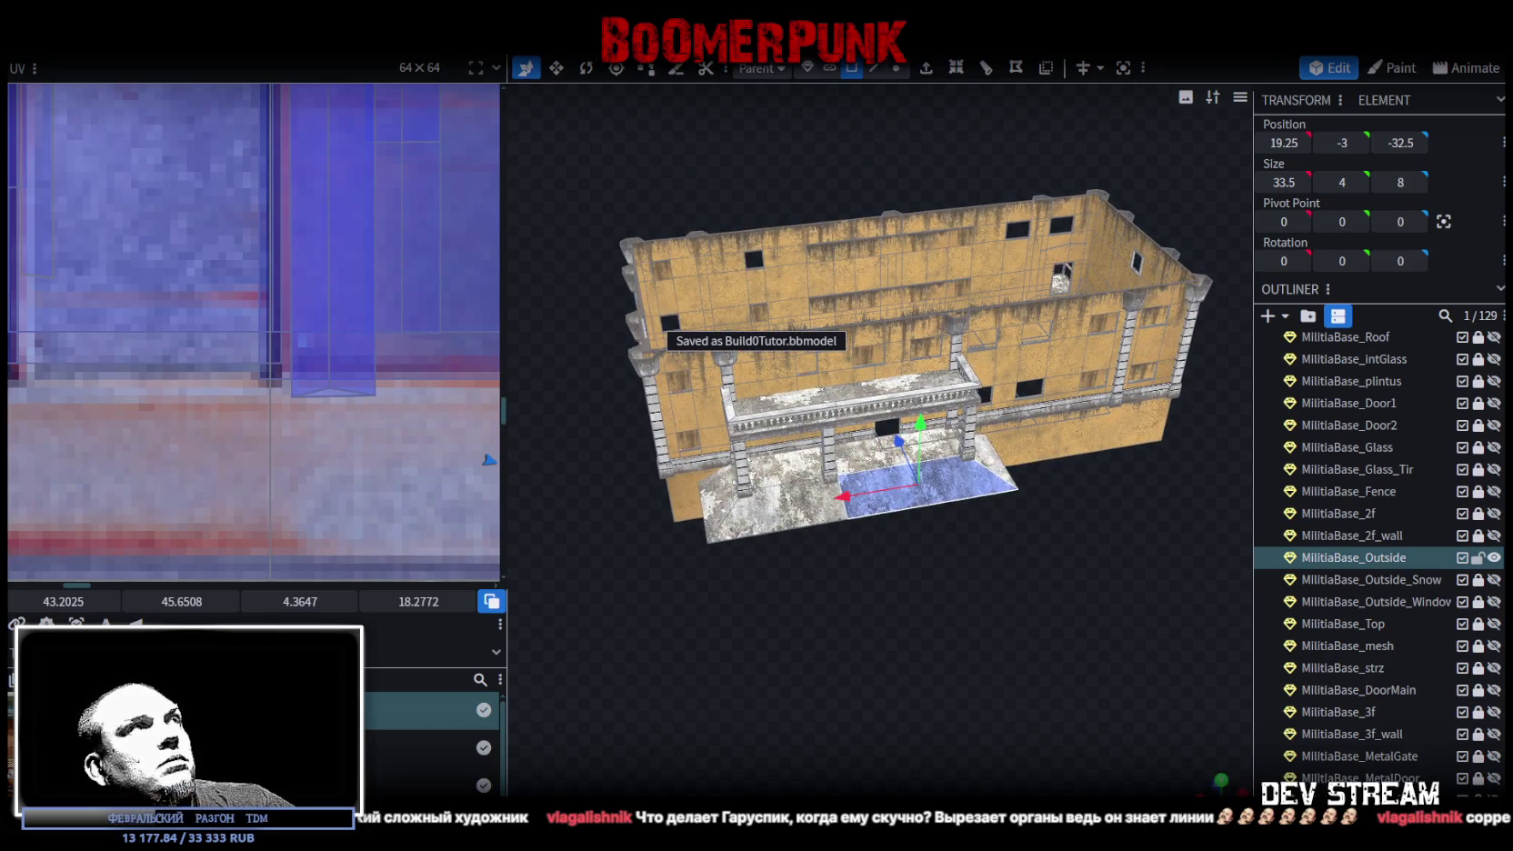
- Export the militia base as Build0Tutor.fbx with export scale 16, then go to Unity
{"action": "left_click", "coordinate": [136, 40]}
{"action": "mouse_move", "coordinate": [232, 368]}
{"action": "left_click", "coordinate": [452, 400]}
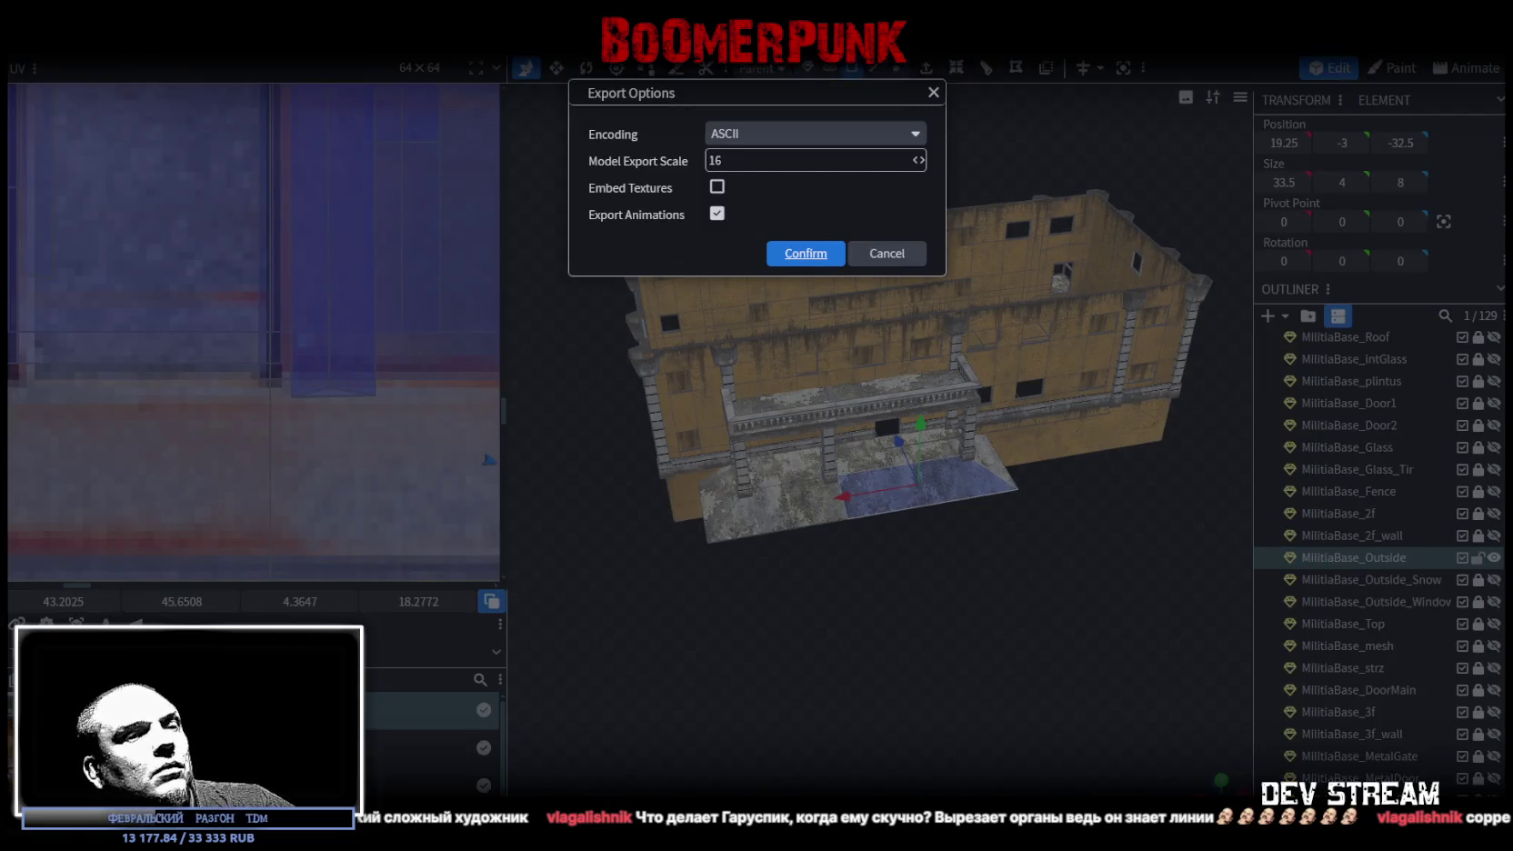
{"action": "key", "text": "Return"}
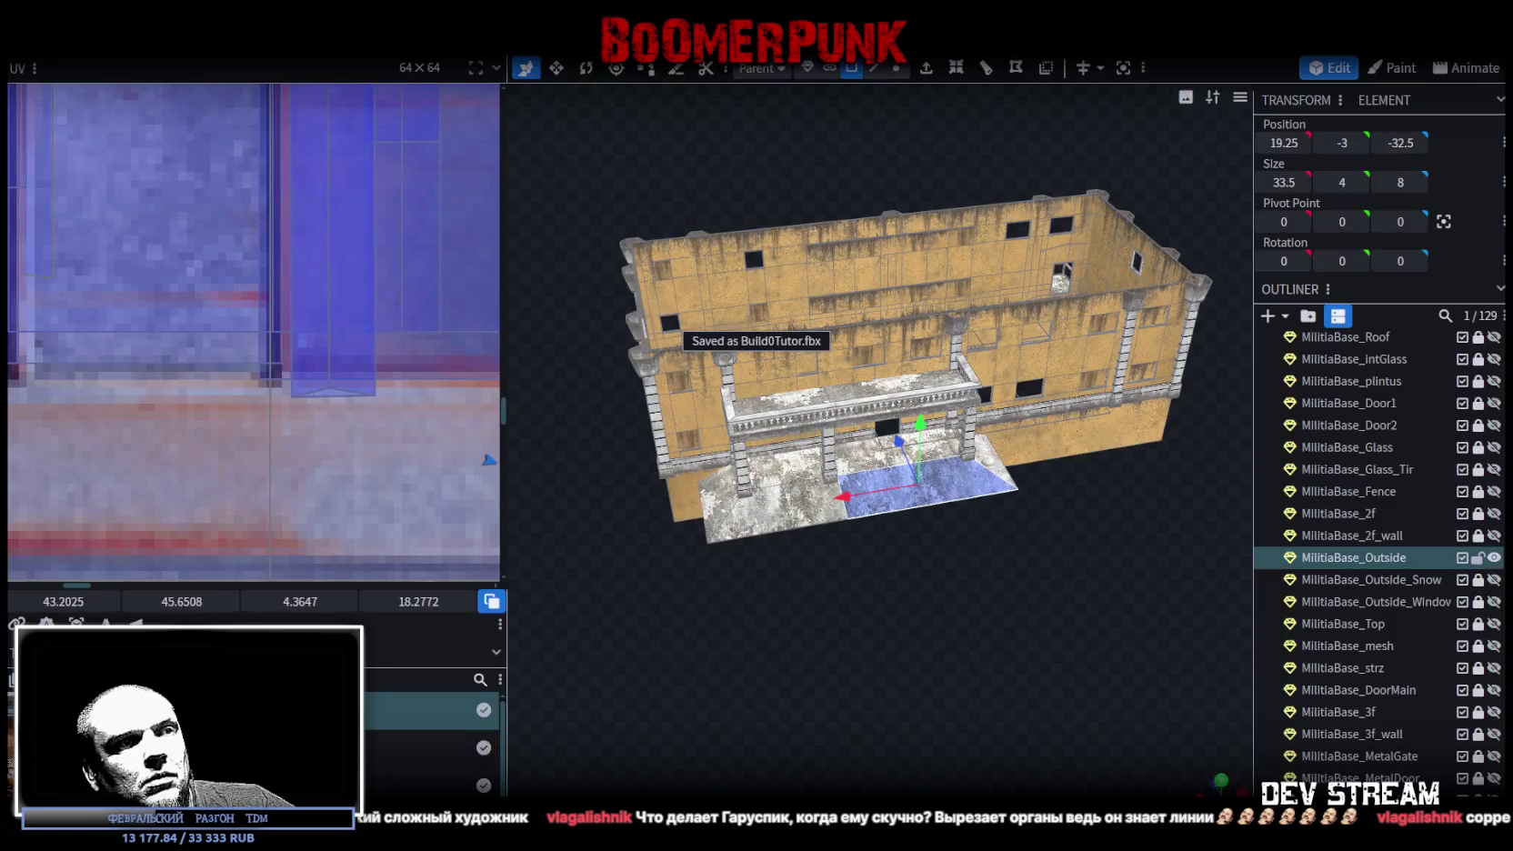
{"action": "key", "text": "alt+Tab"}
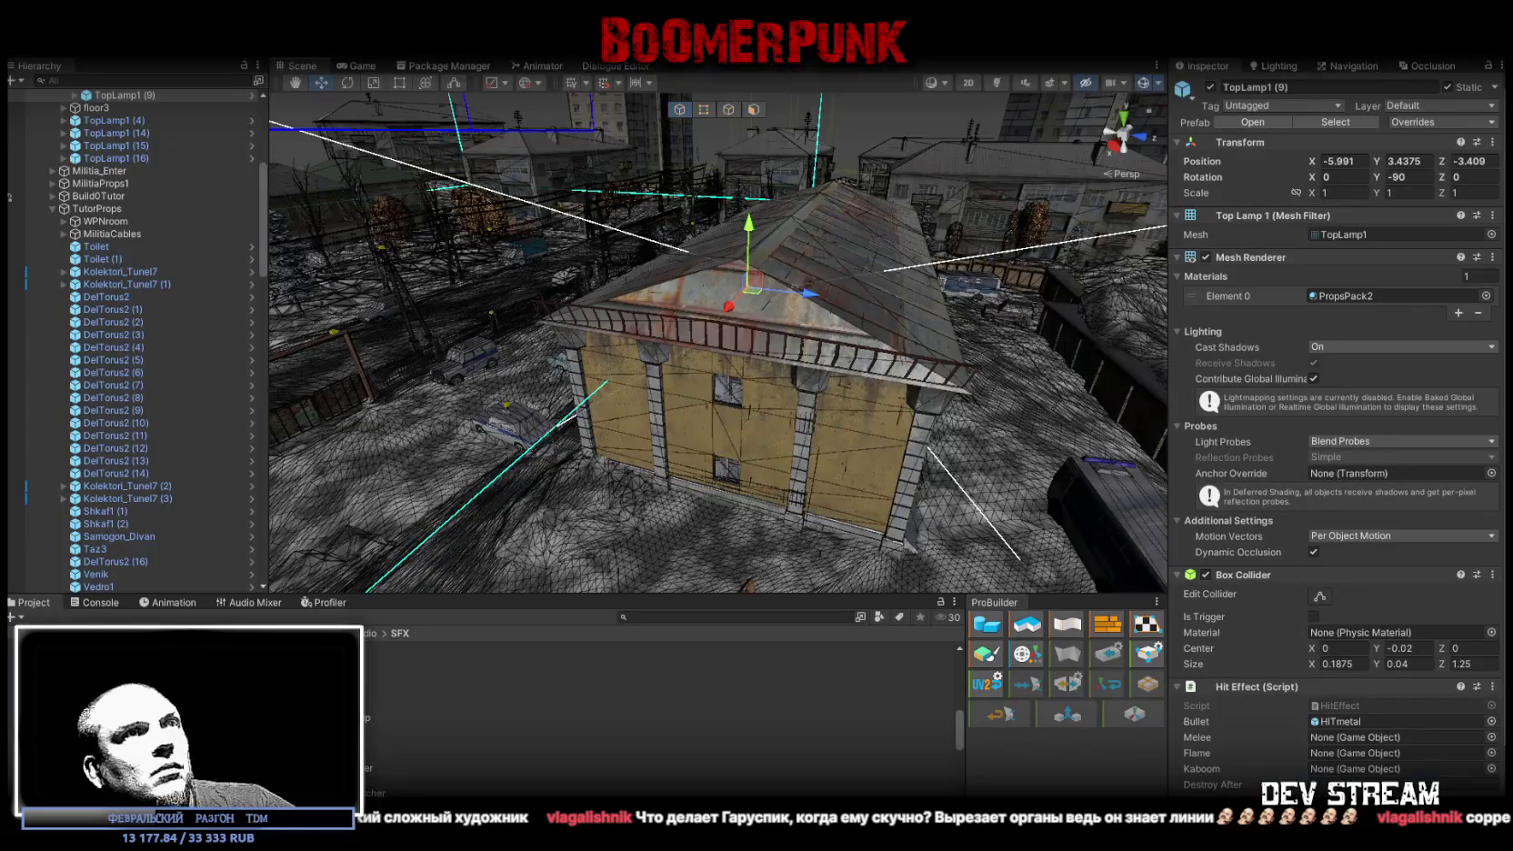
- Fly the Scene view to the barred-window wall, then bring the Numeral Strike Steam page forward
{"action": "mouse_move", "coordinate": [771, 369]}
{"action": "left_mouse_down"}
{"action": "mouse_move", "coordinate": [944, 342]}
{"action": "mouse_move", "coordinate": [871, 399]}
{"action": "mouse_move", "coordinate": [699, 422]}
{"action": "mouse_move", "coordinate": [692, 449]}
{"action": "mouse_move", "coordinate": [659, 449]}
{"action": "mouse_move", "coordinate": [675, 449]}
{"action": "left_mouse_up"}
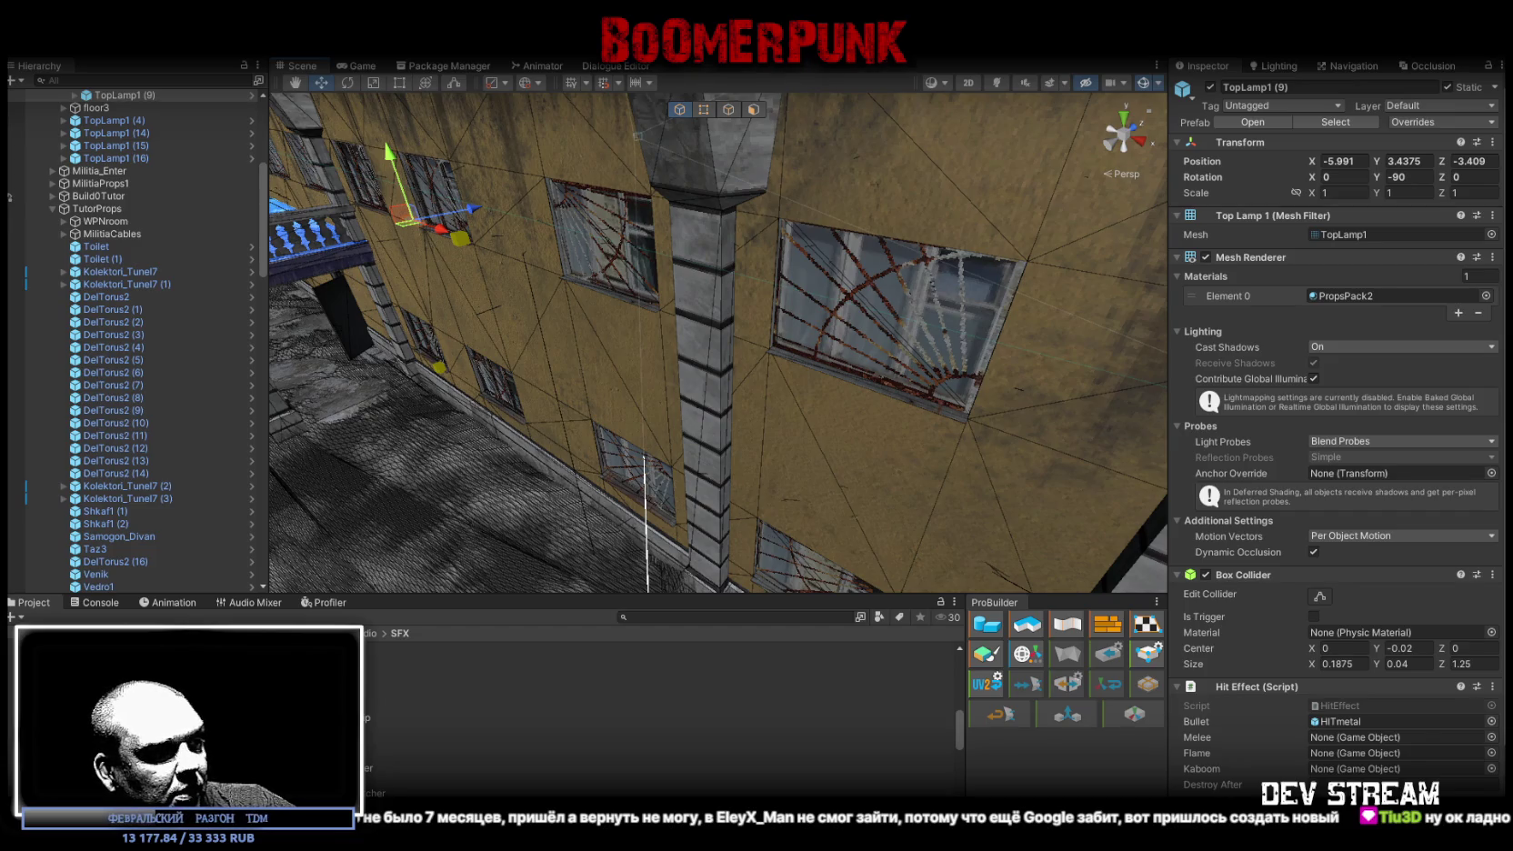
{"action": "mouse_move", "coordinate": [1054, 850]}
{"action": "left_mouse_down"}
{"action": "mouse_move", "coordinate": [1056, 537]}
{"action": "mouse_move", "coordinate": [1093, 89]}
{"action": "left_mouse_up"}
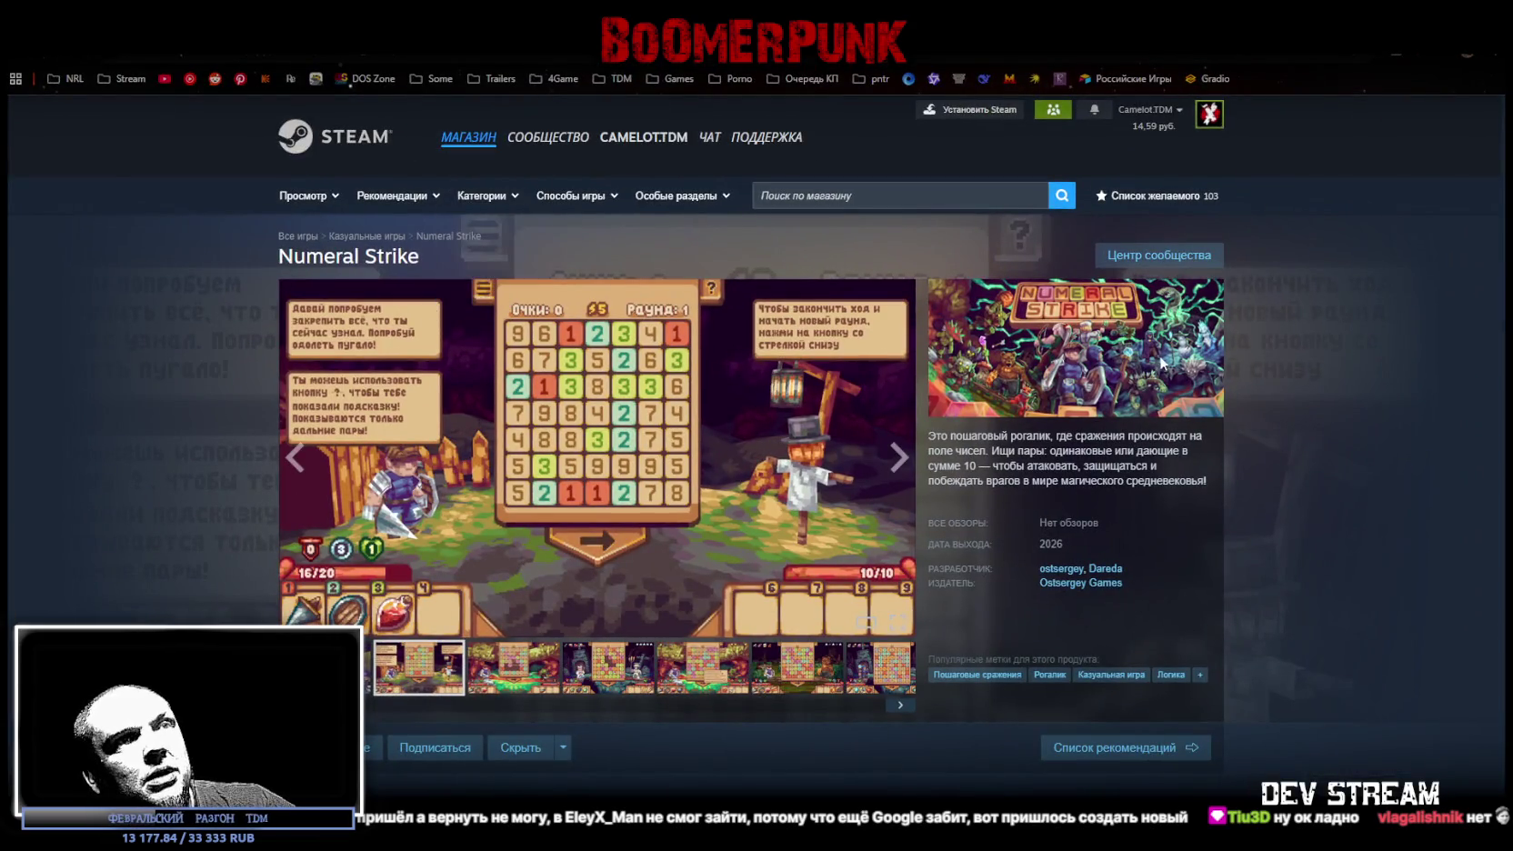
- Scroll the Numeral Strike store page, exit fullscreen and close the browser
{"action": "scroll", "coordinate": [1118, 627], "scroll_direction": "down", "scroll_amount": 1}
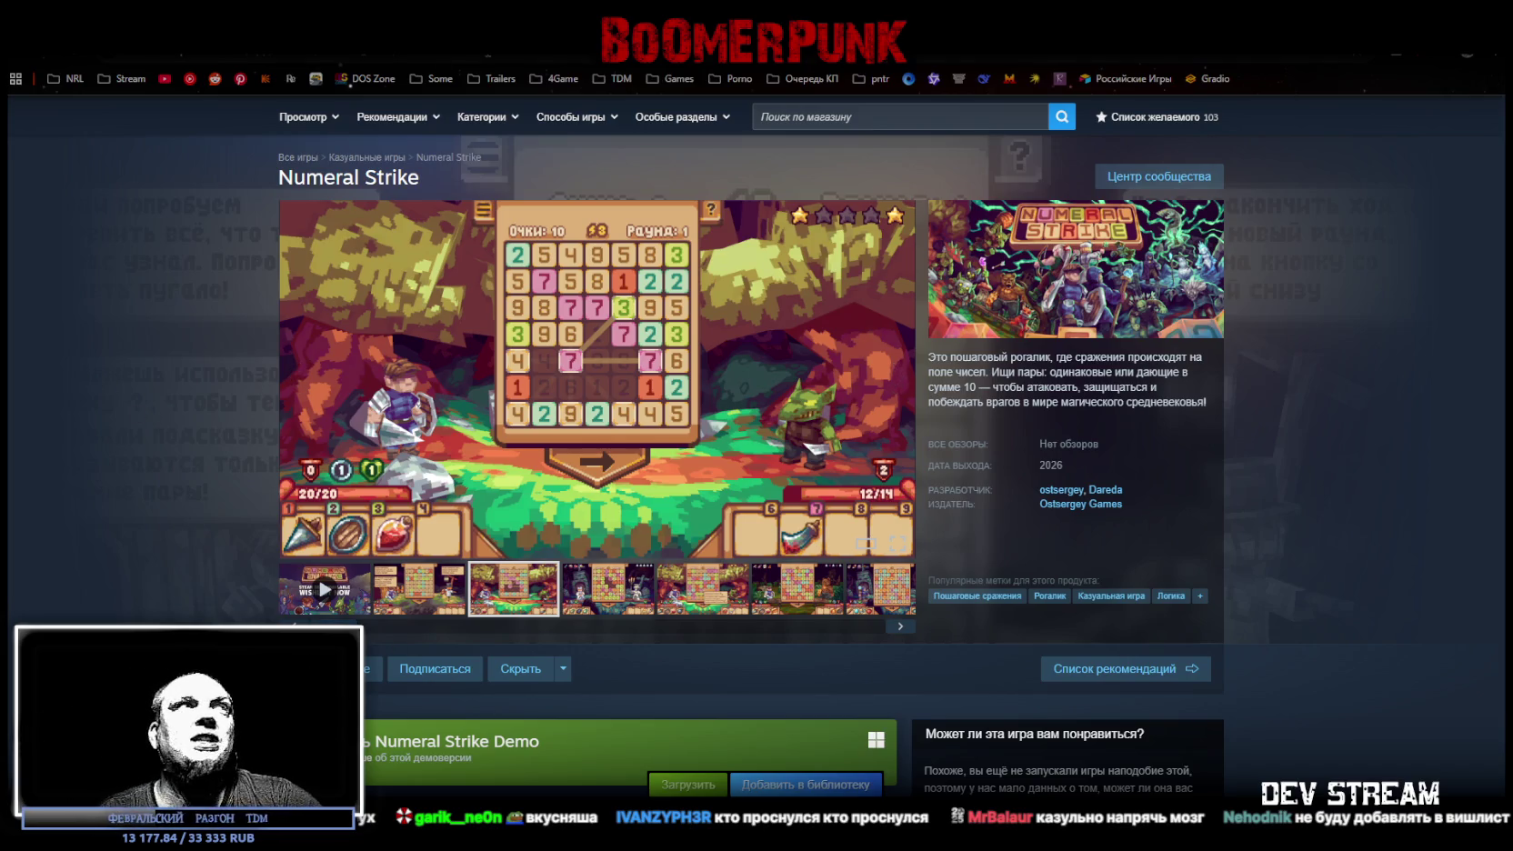
{"action": "scroll", "coordinate": [912, 137], "scroll_direction": "up", "scroll_amount": 2}
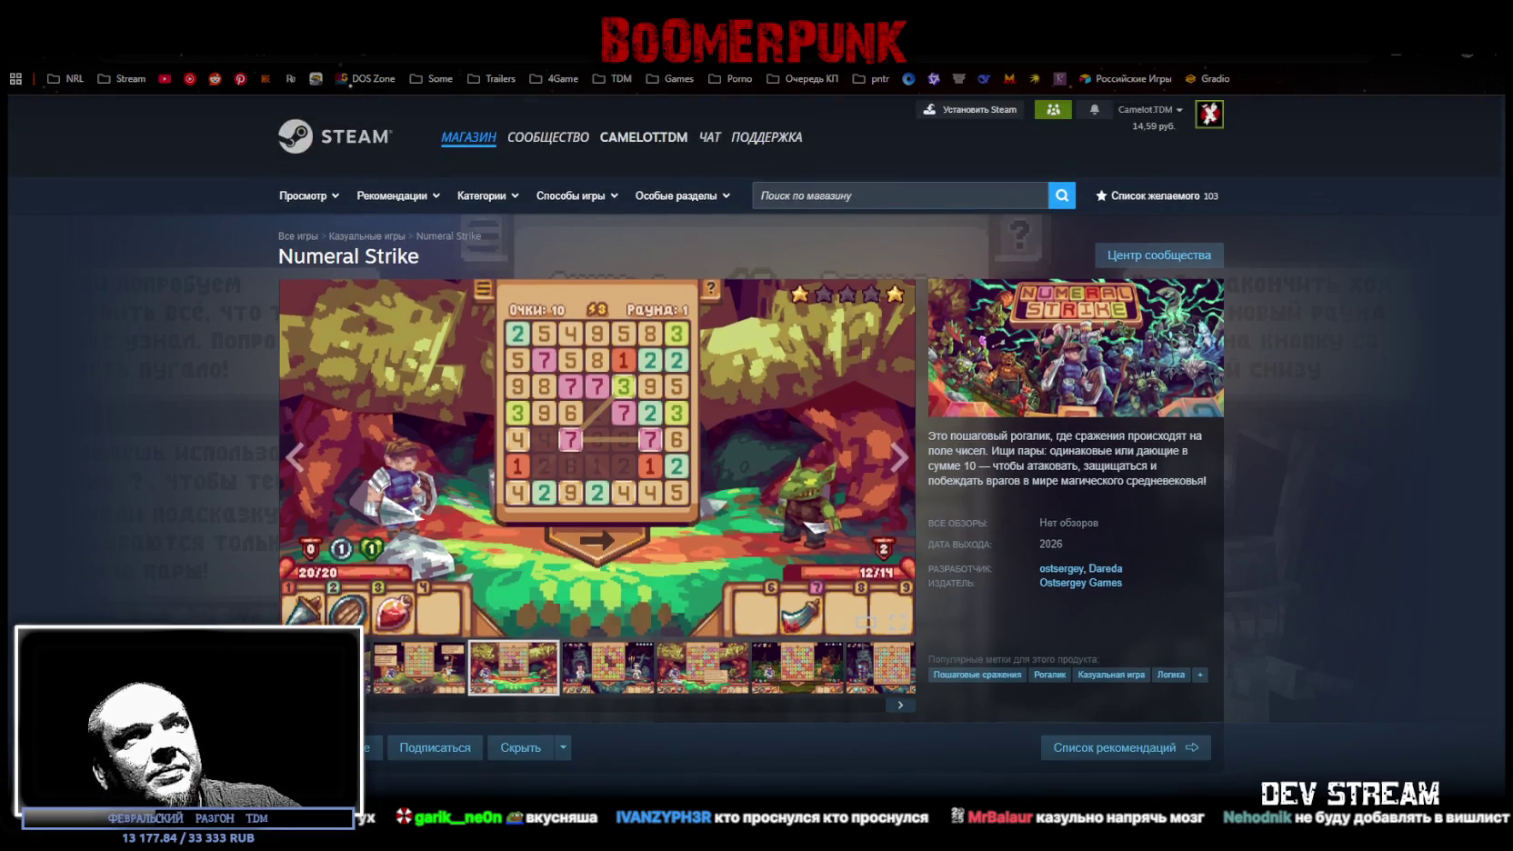
{"action": "key", "text": "F11"}
{"action": "left_click", "coordinate": [1435, 222]}
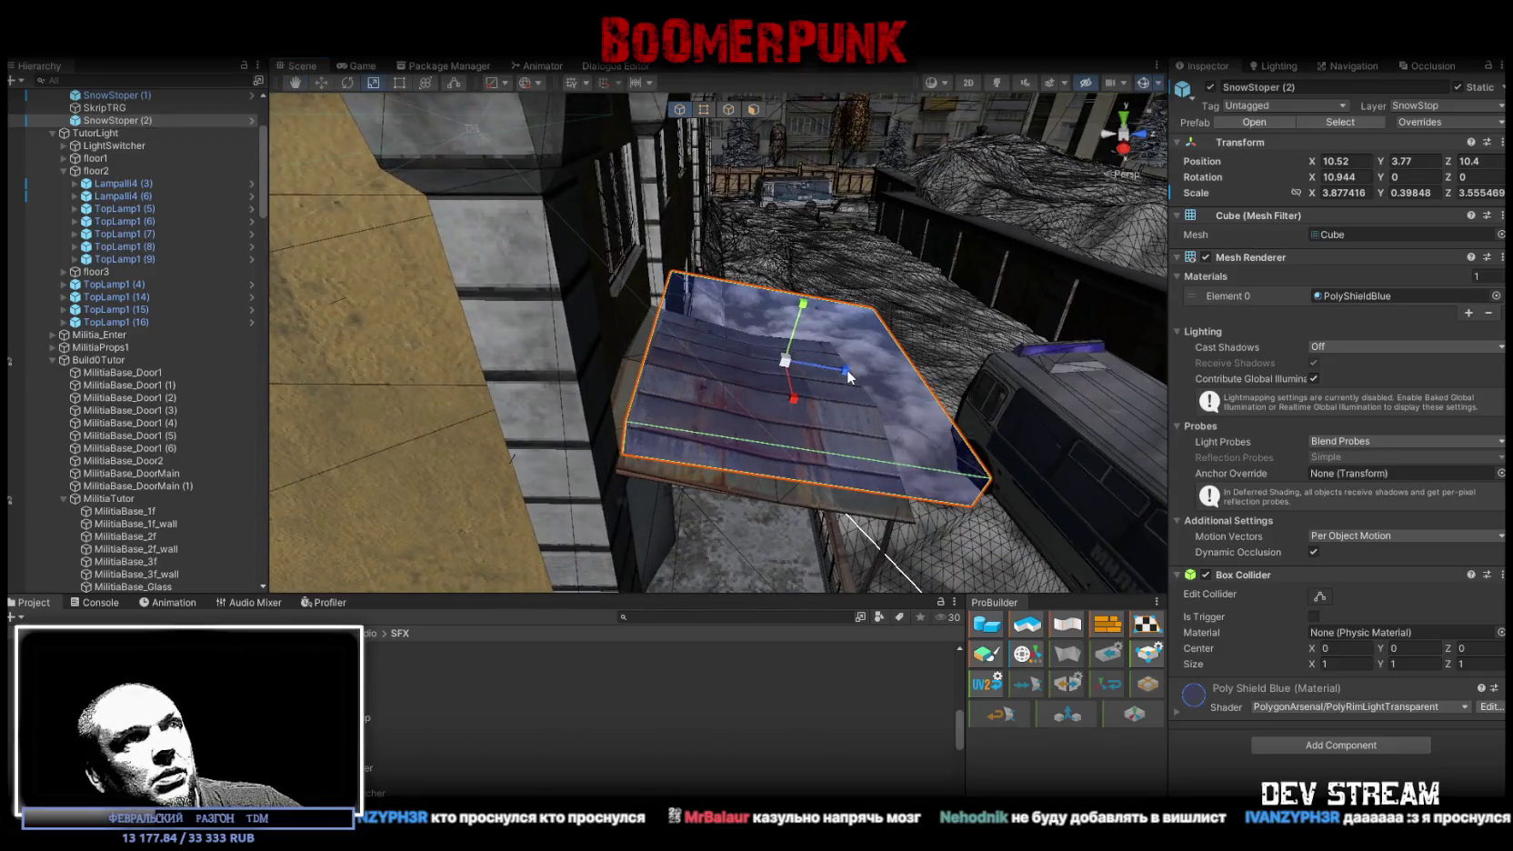
- Shrink, tilt, narrow and reposition the SnowStoper (2) shield by the entrance
{"action": "mouse_move", "coordinate": [847, 371]}
{"action": "left_mouse_down"}
{"action": "mouse_move", "coordinate": [800, 382]}
{"action": "mouse_move", "coordinate": [769, 368]}
{"action": "mouse_move", "coordinate": [774, 393]}
{"action": "mouse_move", "coordinate": [748, 409]}
{"action": "mouse_move", "coordinate": [715, 382]}
{"action": "mouse_move", "coordinate": [824, 401]}
{"action": "mouse_move", "coordinate": [751, 468]}
{"action": "mouse_move", "coordinate": [768, 467]}
{"action": "left_mouse_up"}
{"action": "key", "text": "e"}
{"action": "key", "text": "w"}
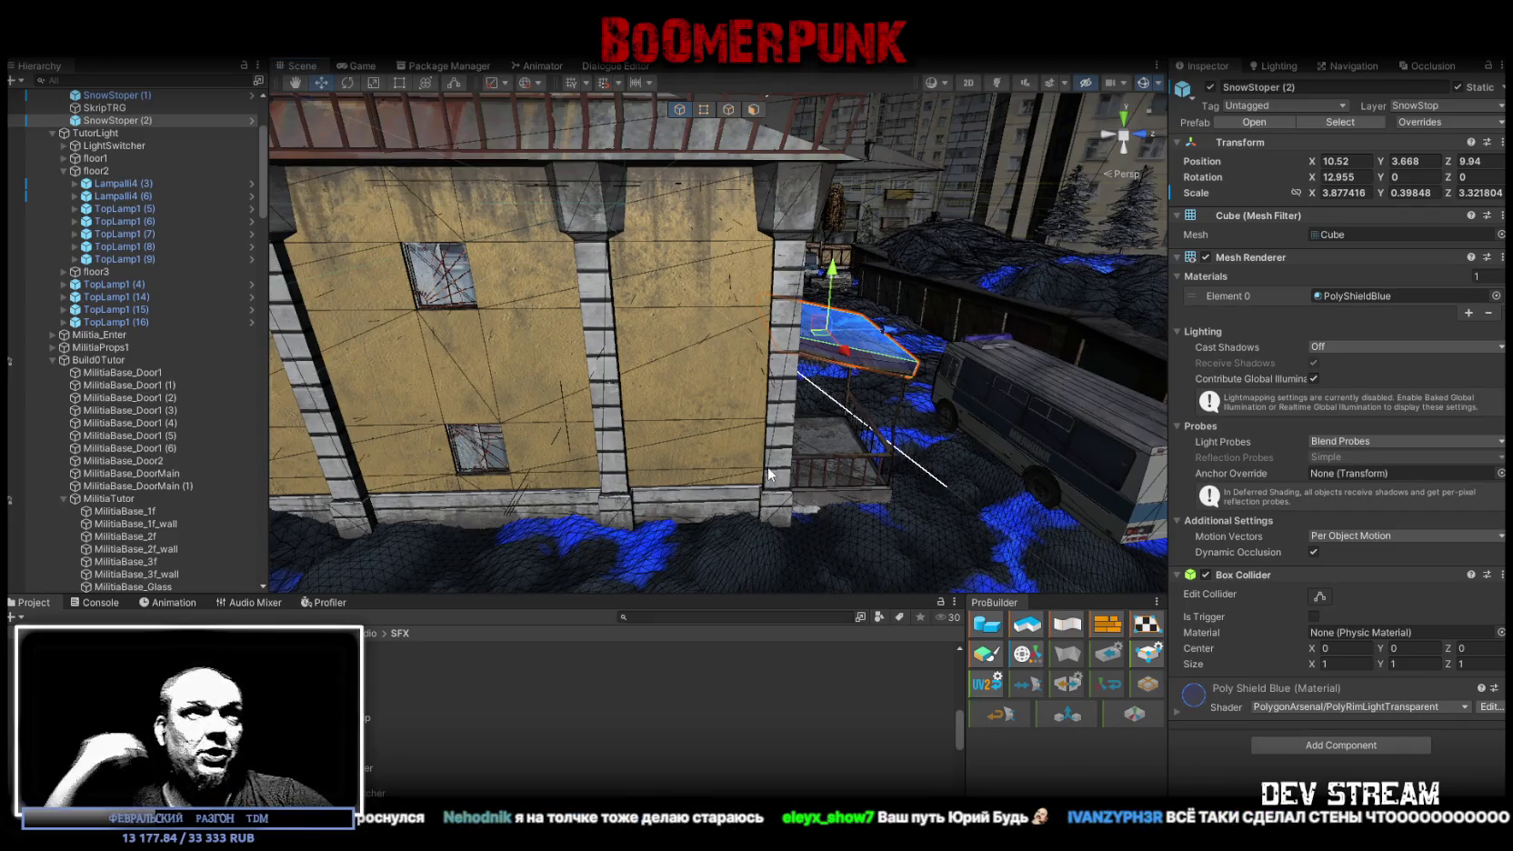
{"action": "mouse_move", "coordinate": [773, 474]}
{"action": "left_mouse_down"}
{"action": "mouse_move", "coordinate": [847, 456]}
{"action": "mouse_move", "coordinate": [820, 417]}
{"action": "left_mouse_up"}
{"action": "left_click_drag", "start_coordinate": [683, 295], "coordinate": [684, 299]}
{"action": "left_click_drag", "start_coordinate": [834, 322], "coordinate": [714, 362]}
{"action": "mouse_move", "coordinate": [589, 347]}
{"action": "left_mouse_down"}
{"action": "mouse_move", "coordinate": [955, 327]}
{"action": "mouse_move", "coordinate": [956, 244]}
{"action": "mouse_move", "coordinate": [758, 320]}
{"action": "mouse_move", "coordinate": [716, 319]}
{"action": "mouse_move", "coordinate": [864, 327]}
{"action": "left_mouse_up"}
{"action": "key", "text": "w"}
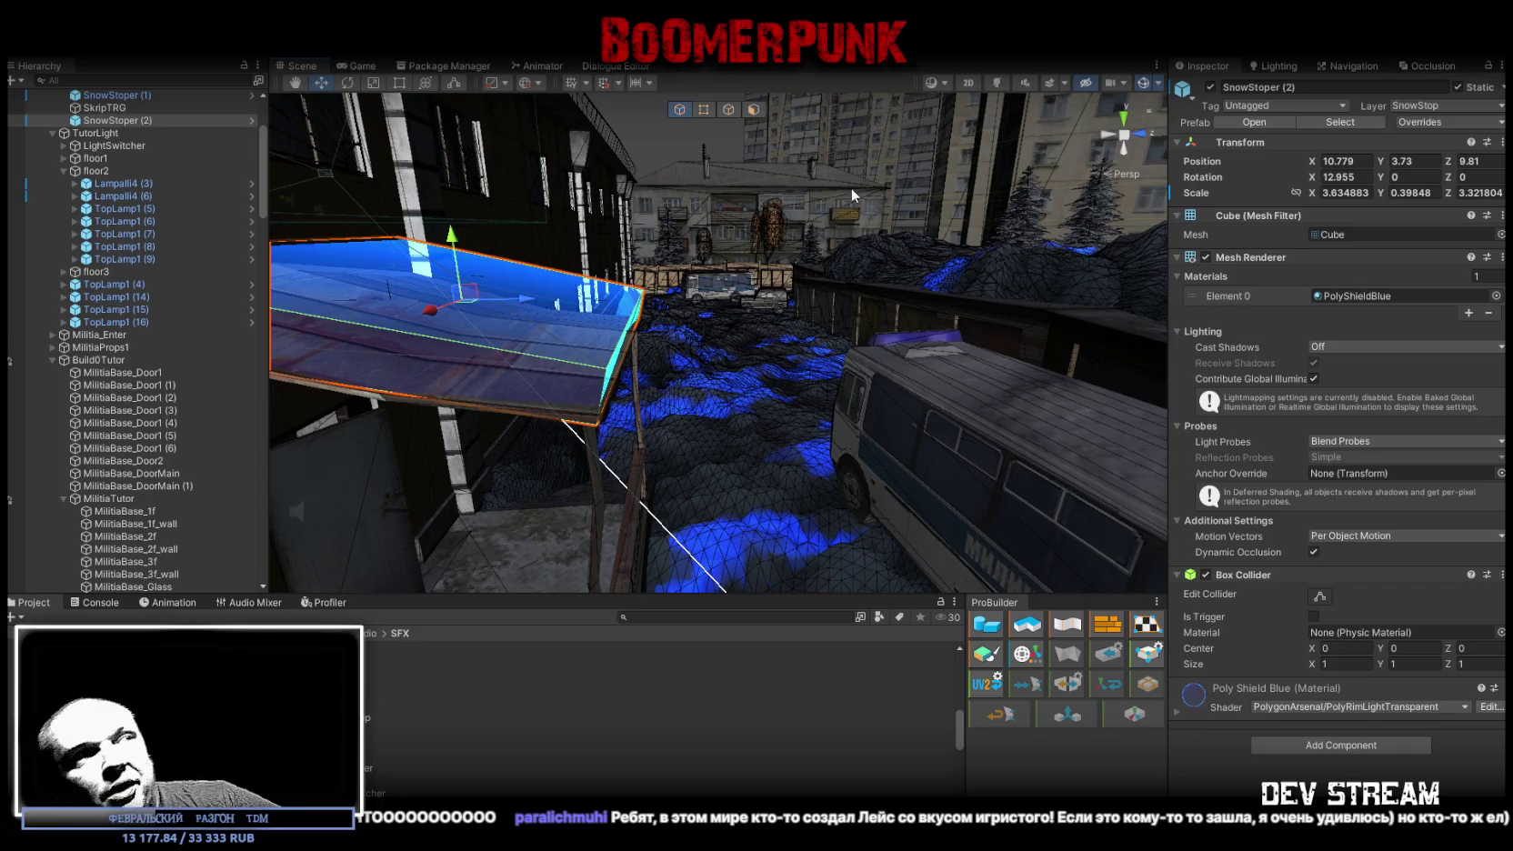
- Fly the Scene camera through the doorway to check the floor, then return to Blockbench
{"action": "key", "text": "w"}
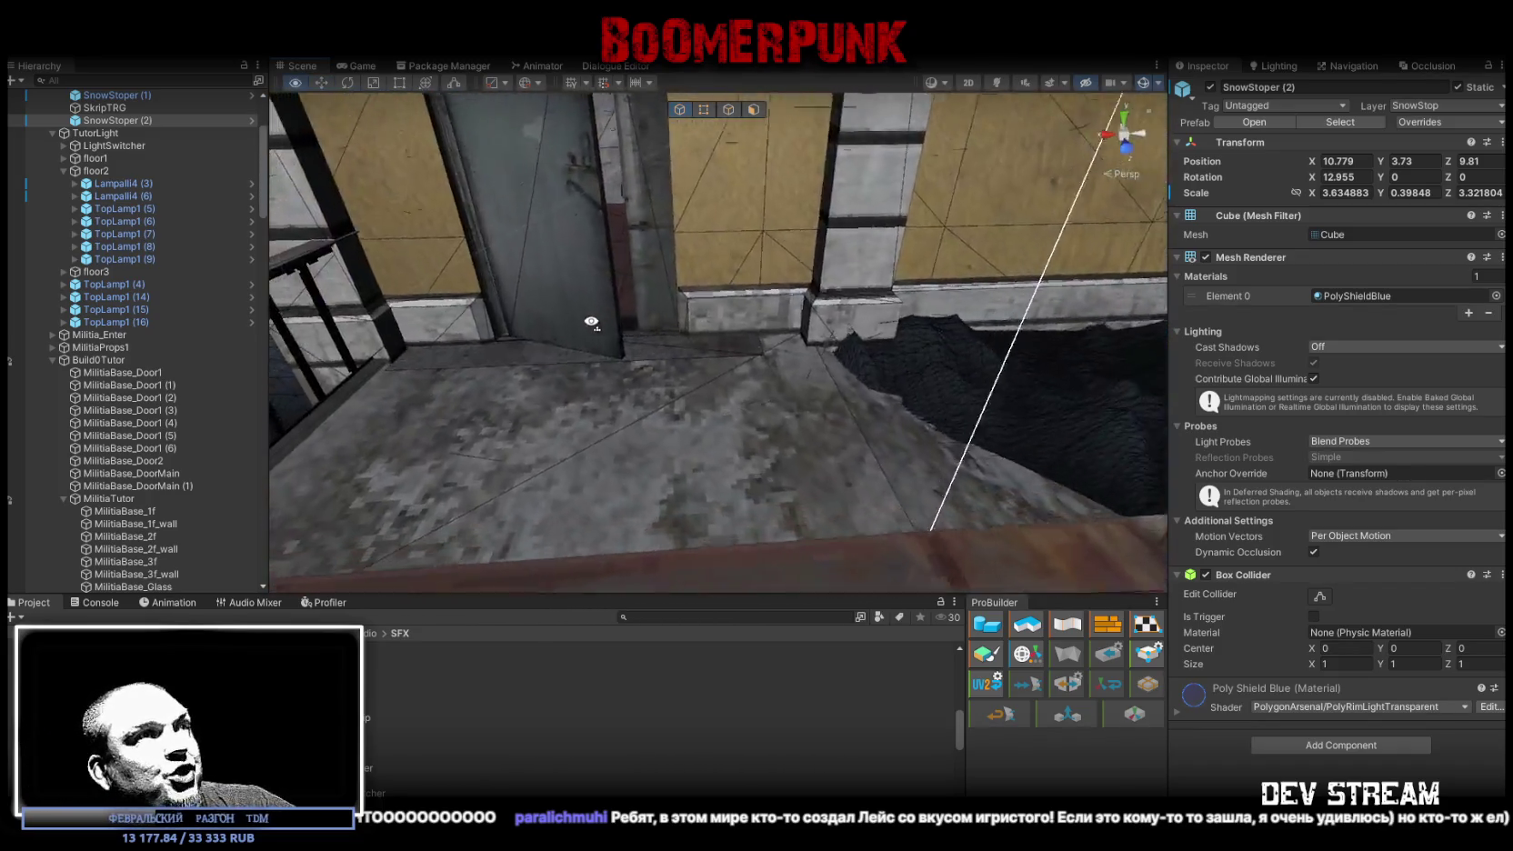
{"action": "key", "text": "w"}
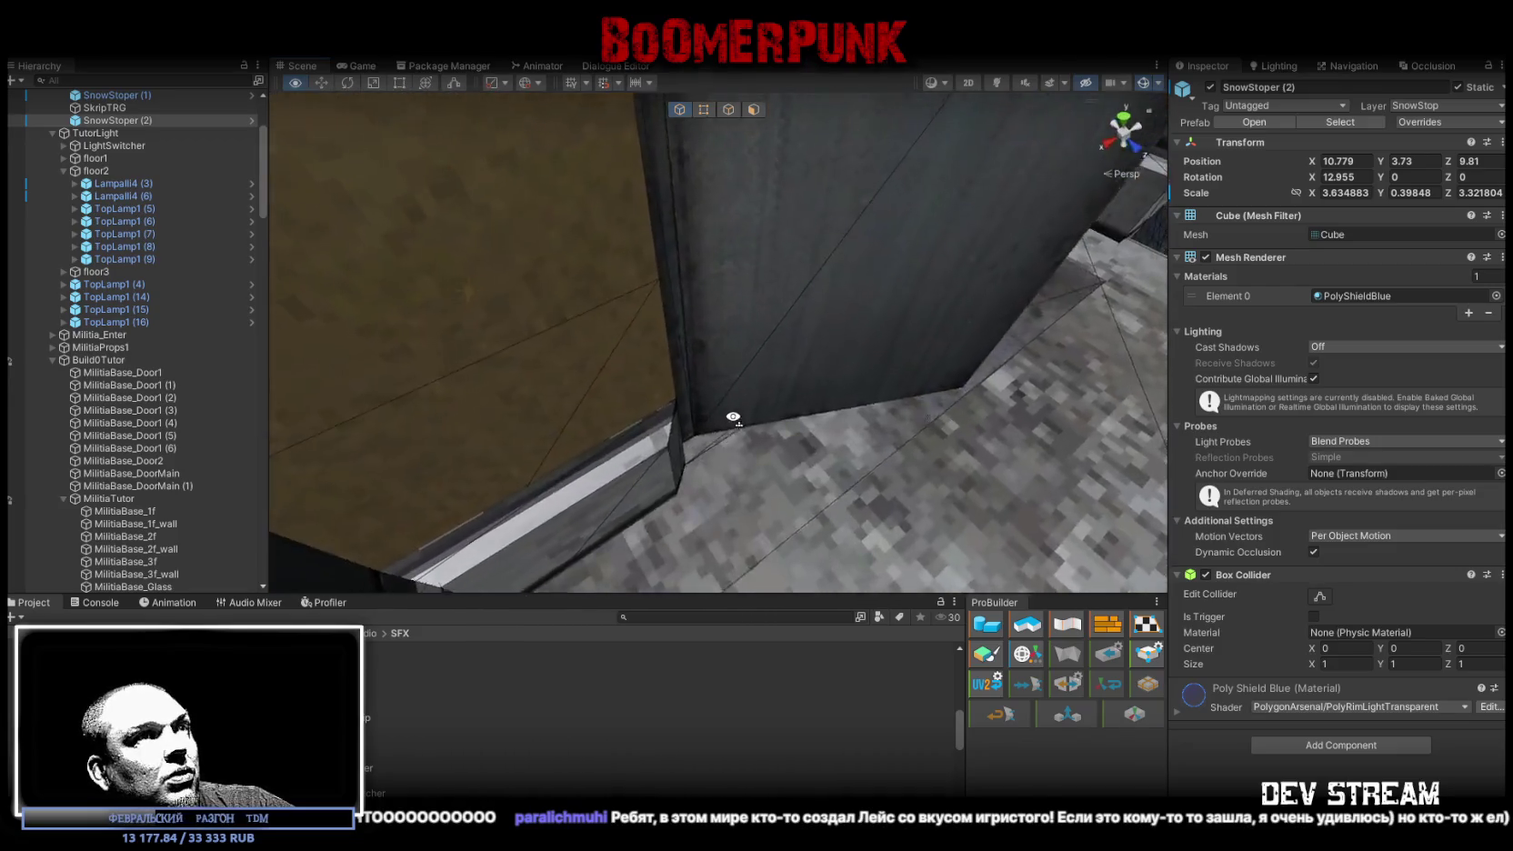
{"action": "key", "text": "w"}
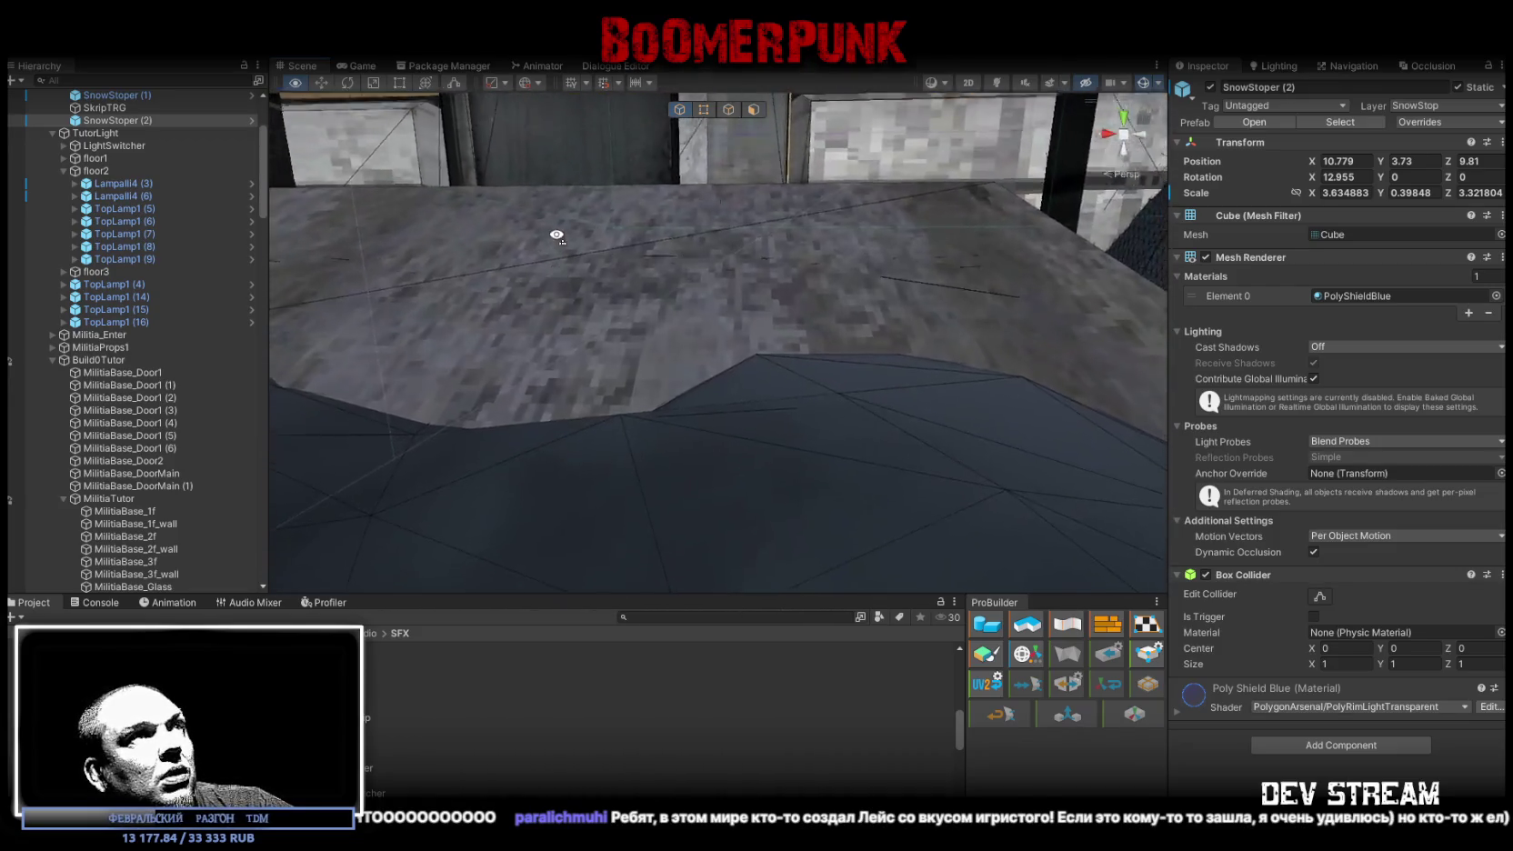
{"action": "key", "text": "w"}
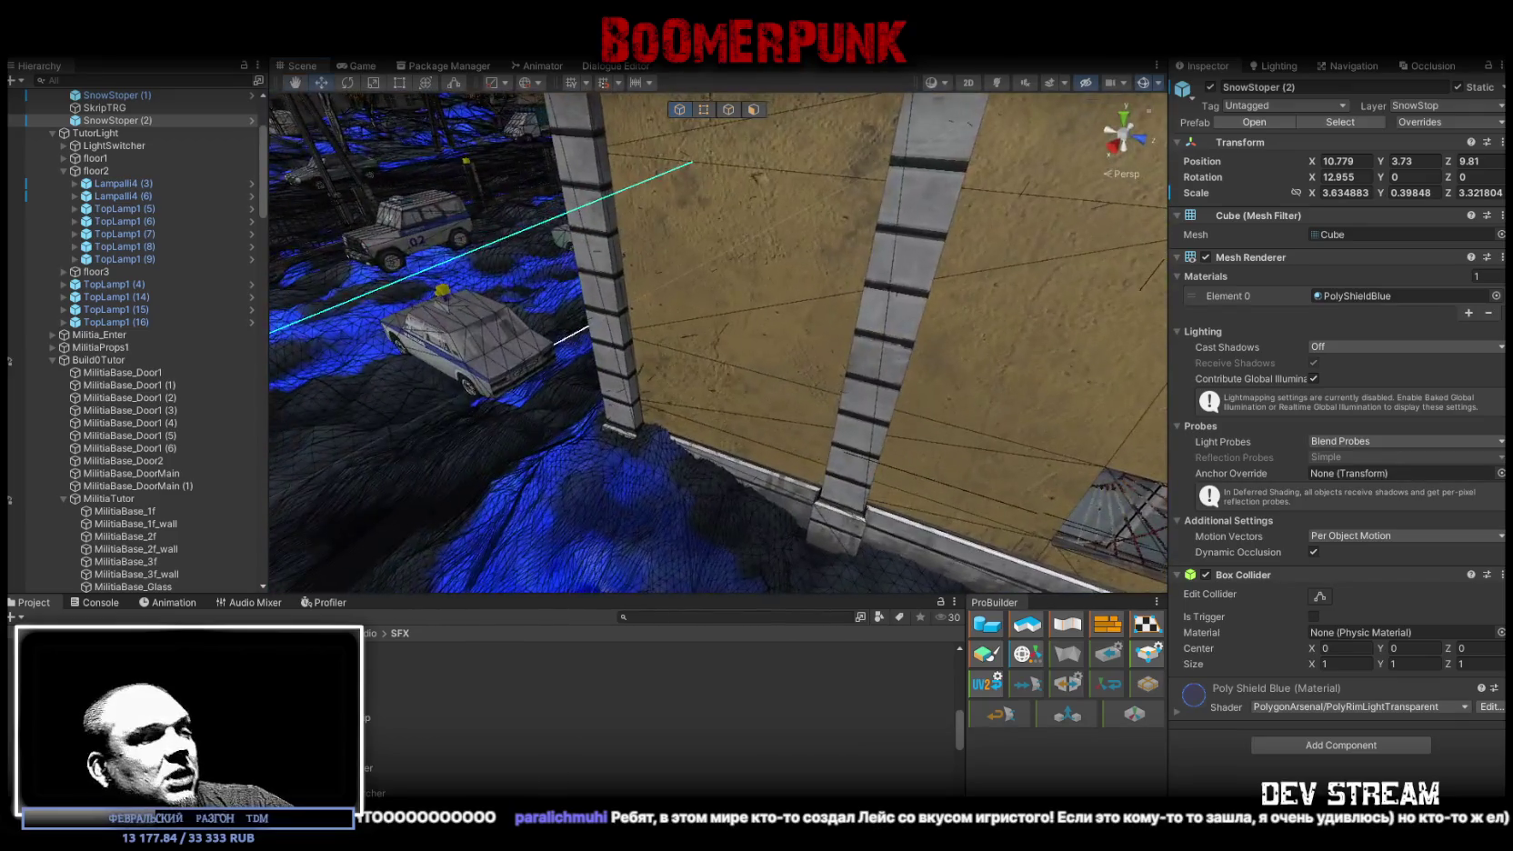
{"action": "key", "text": "alt+Tab"}
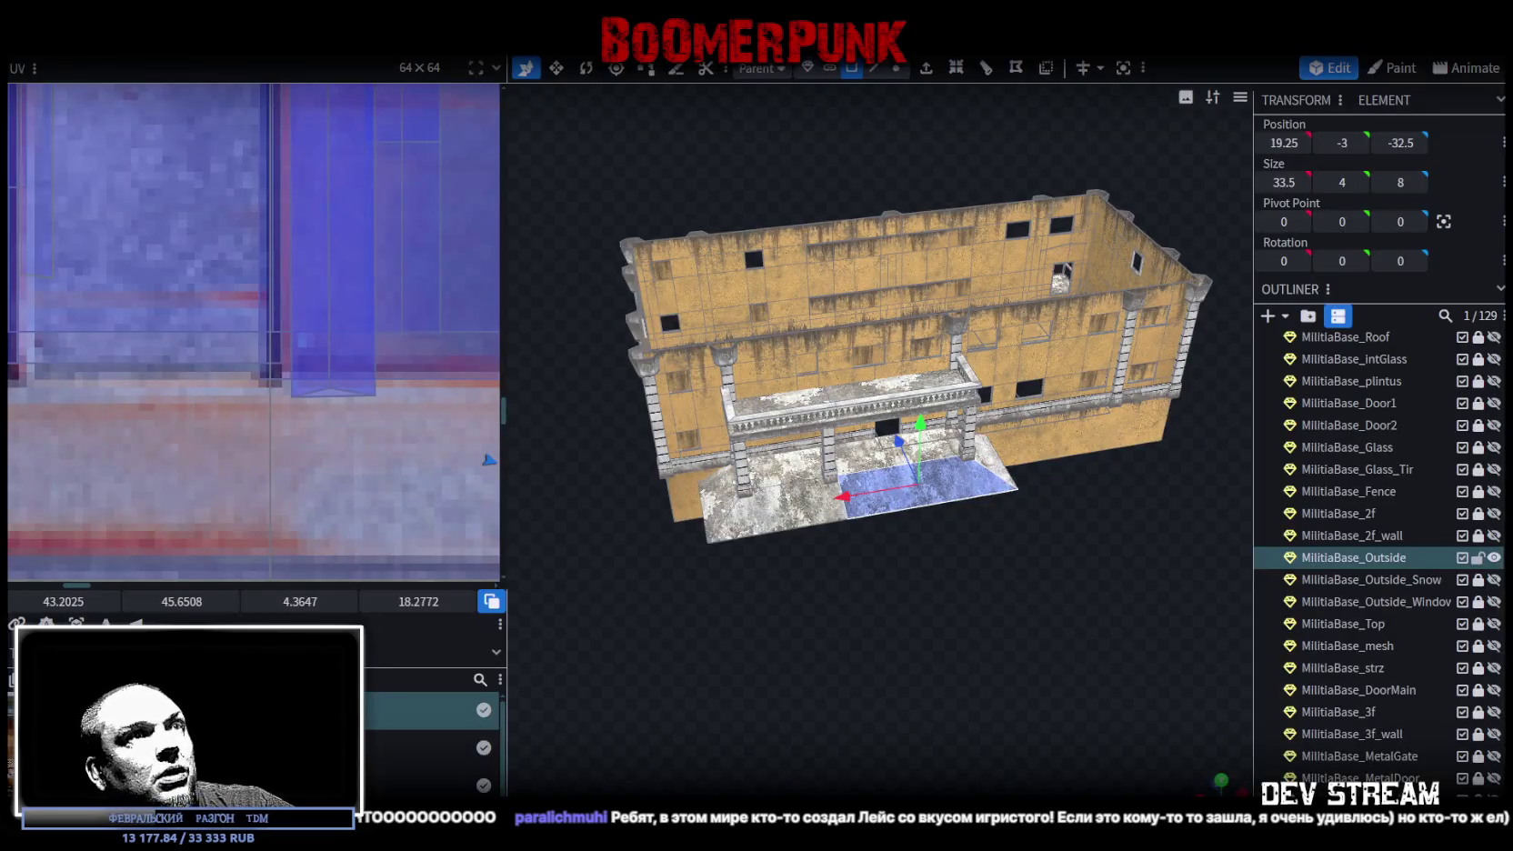
- Lock and hide MilitiaBase_Outside, and show the MilitiaBase_2f_wall part
{"action": "mouse_move", "coordinate": [946, 567]}
{"action": "left_mouse_down"}
{"action": "mouse_move", "coordinate": [832, 496]}
{"action": "mouse_move", "coordinate": [792, 522]}
{"action": "mouse_move", "coordinate": [787, 484]}
{"action": "mouse_move", "coordinate": [791, 549]}
{"action": "mouse_move", "coordinate": [747, 524]}
{"action": "mouse_move", "coordinate": [790, 639]}
{"action": "mouse_move", "coordinate": [780, 601]}
{"action": "mouse_move", "coordinate": [833, 632]}
{"action": "mouse_move", "coordinate": [830, 652]}
{"action": "mouse_move", "coordinate": [895, 676]}
{"action": "left_mouse_up"}
{"action": "scroll", "coordinate": [902, 699], "scroll_direction": "up", "scroll_amount": 3}
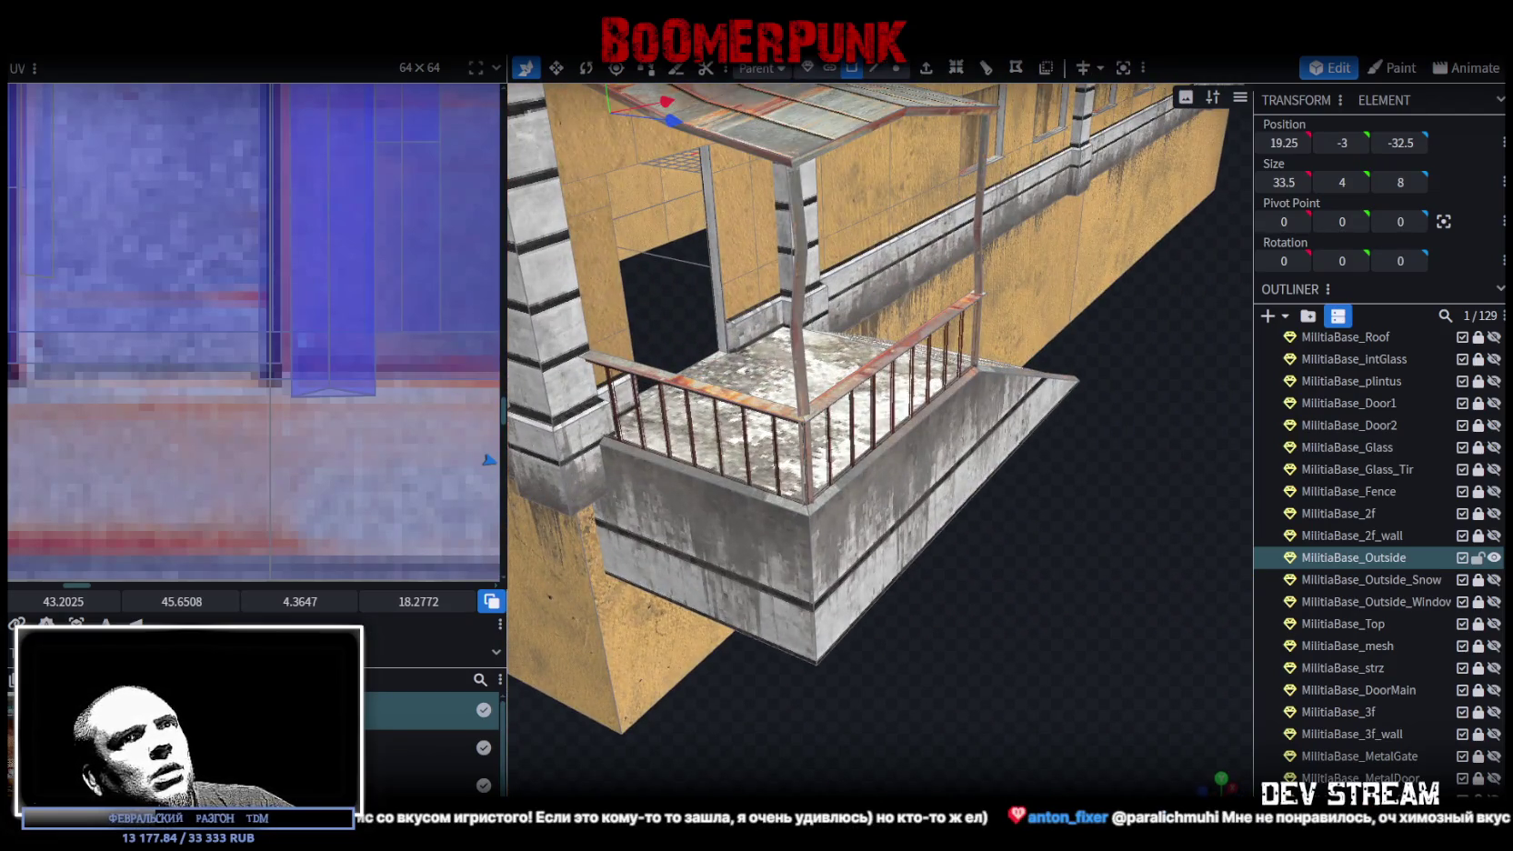
{"action": "left_click", "coordinate": [1478, 558]}
{"action": "left_click", "coordinate": [1494, 557]}
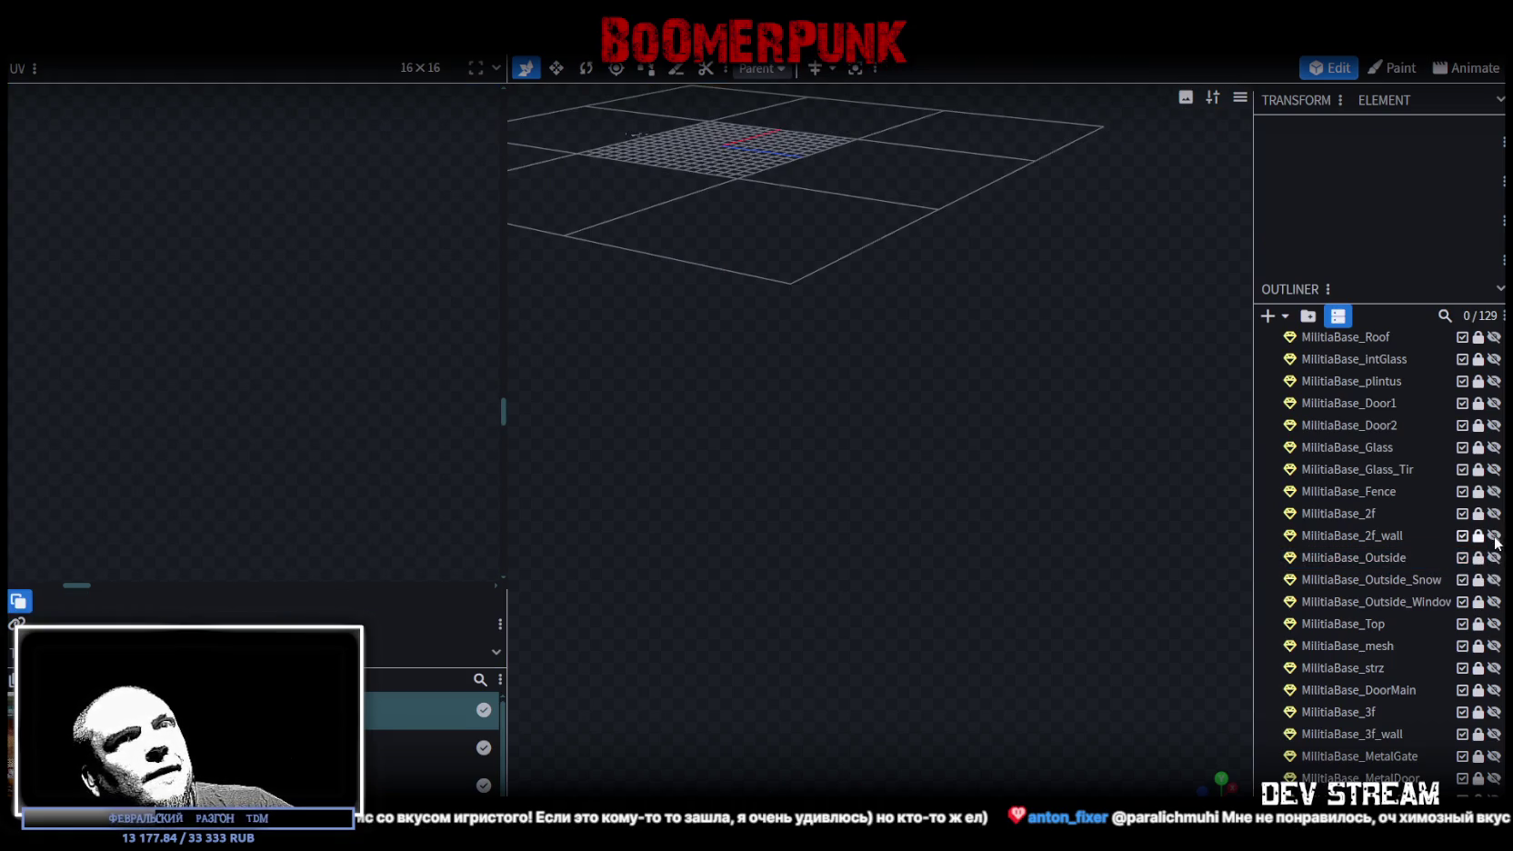
{"action": "left_click", "coordinate": [1494, 535]}
- Select MilitiaBase_2f_wall and remove the sloped step block outside its doorway
{"action": "mouse_move", "coordinate": [945, 560]}
{"action": "left_mouse_down"}
{"action": "mouse_move", "coordinate": [921, 607]}
{"action": "mouse_move", "coordinate": [968, 611]}
{"action": "left_mouse_up"}
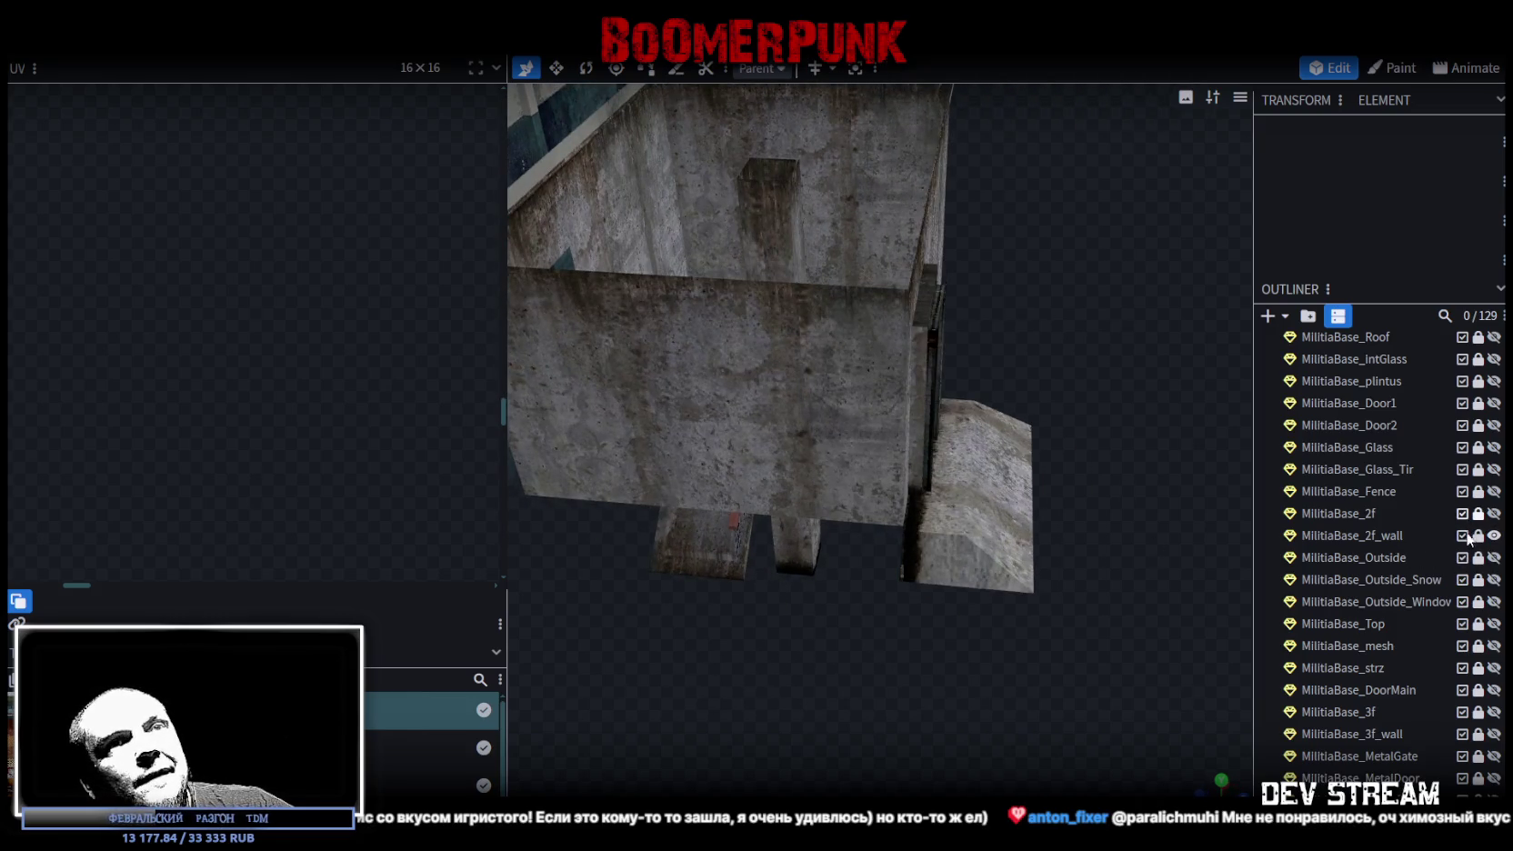
{"action": "left_click", "coordinate": [1396, 538]}
{"action": "scroll", "coordinate": [1127, 495], "scroll_direction": "up", "scroll_amount": 1}
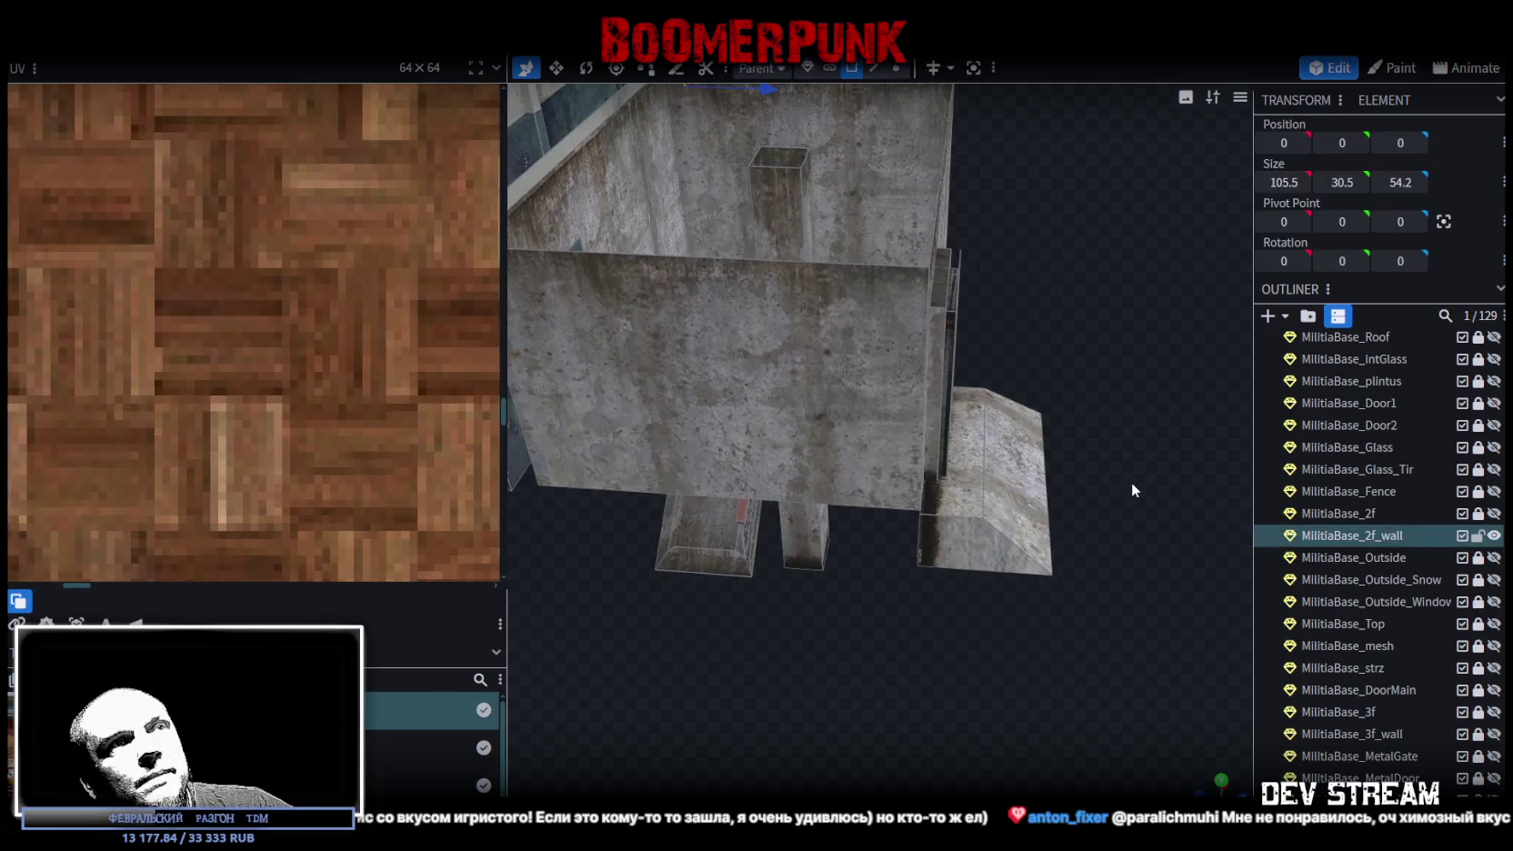
{"action": "mouse_move", "coordinate": [1037, 693]}
{"action": "left_mouse_down"}
{"action": "mouse_move", "coordinate": [894, 736]}
{"action": "mouse_move", "coordinate": [912, 709]}
{"action": "mouse_move", "coordinate": [954, 707]}
{"action": "left_mouse_up"}
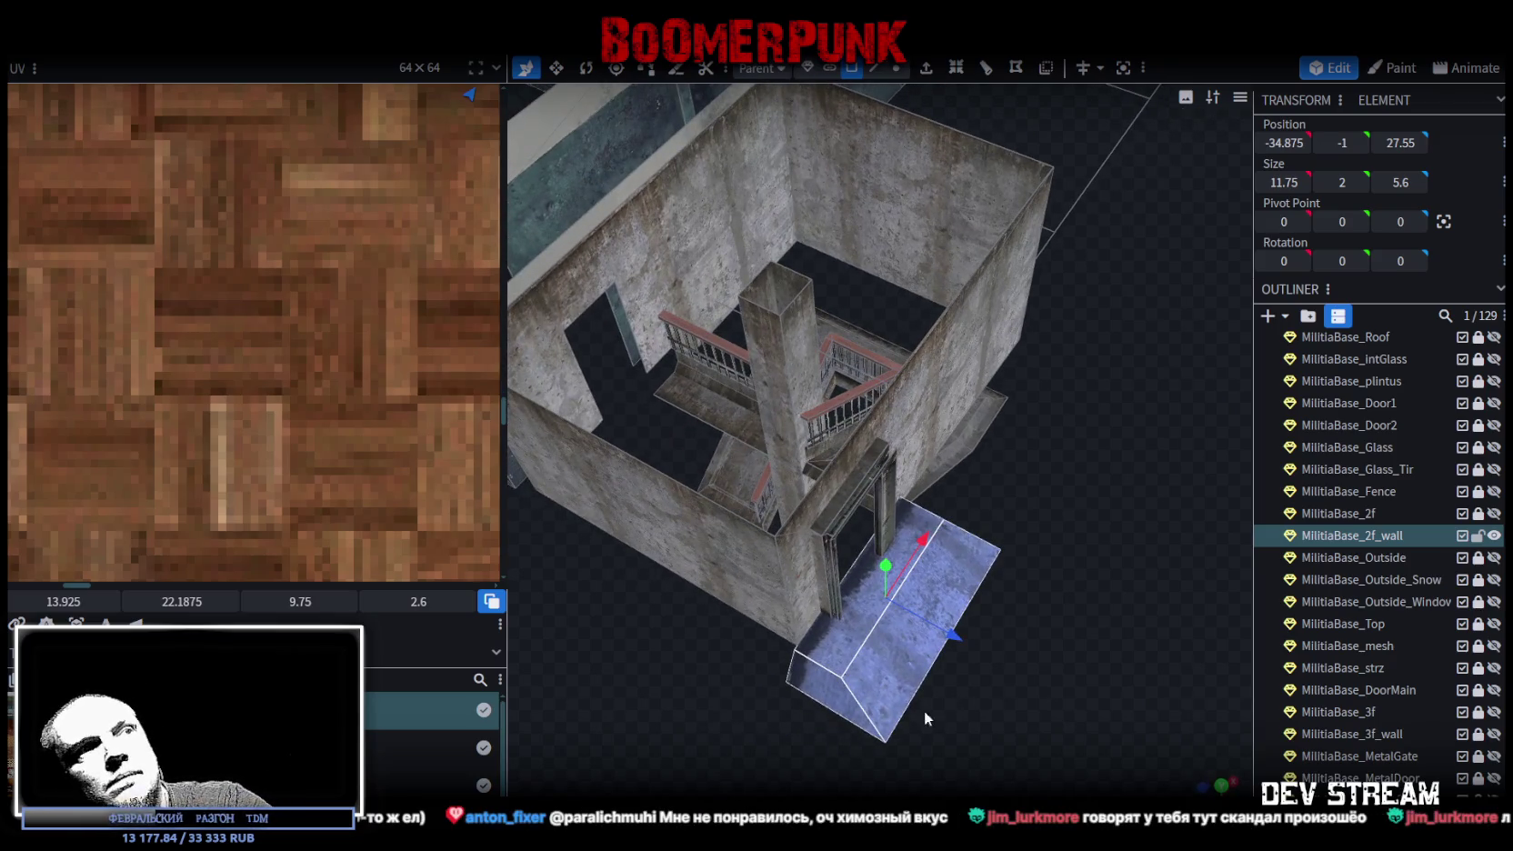
{"action": "left_click", "coordinate": [736, 717]}
{"action": "mouse_move", "coordinate": [736, 717]}
{"action": "left_mouse_down"}
{"action": "mouse_move", "coordinate": [901, 749]}
{"action": "mouse_move", "coordinate": [910, 627]}
{"action": "mouse_move", "coordinate": [958, 633]}
{"action": "mouse_move", "coordinate": [939, 646]}
{"action": "mouse_move", "coordinate": [969, 656]}
{"action": "mouse_move", "coordinate": [895, 609]}
{"action": "mouse_move", "coordinate": [921, 614]}
{"action": "mouse_move", "coordinate": [882, 576]}
{"action": "left_mouse_up"}
{"action": "scroll", "coordinate": [920, 612], "scroll_direction": "up", "scroll_amount": 5}
{"action": "scroll", "coordinate": [917, 613], "scroll_direction": "down", "scroll_amount": 4}
{"action": "left_click", "coordinate": [882, 576]}
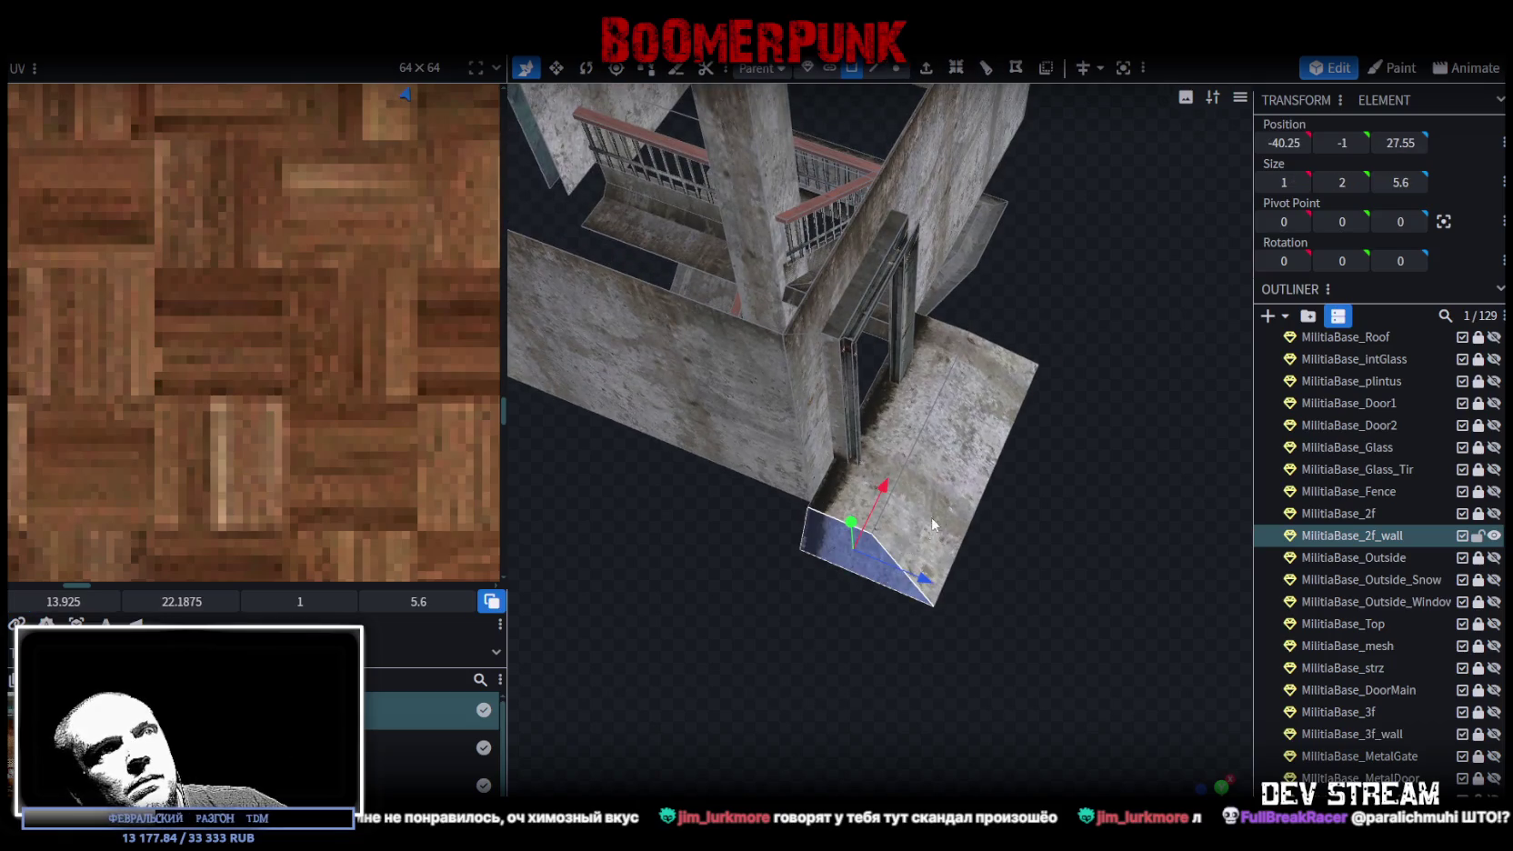
{"action": "mouse_move", "coordinate": [1023, 540]}
{"action": "left_mouse_down"}
{"action": "mouse_move", "coordinate": [1023, 591]}
{"action": "mouse_move", "coordinate": [811, 465]}
{"action": "mouse_move", "coordinate": [921, 576]}
{"action": "left_mouse_up"}
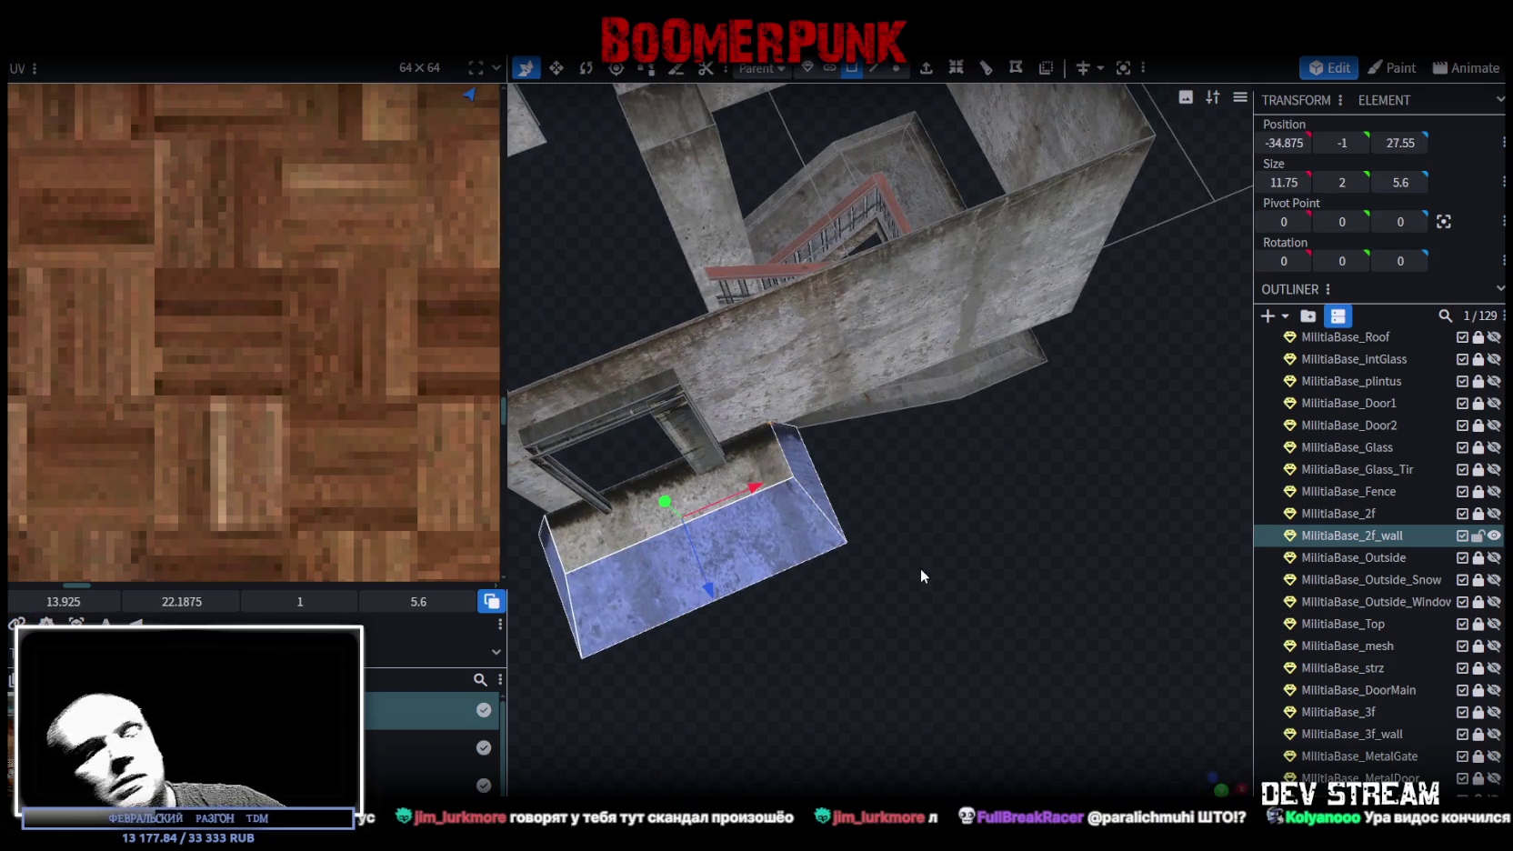
{"action": "key", "text": "ctrl+z"}
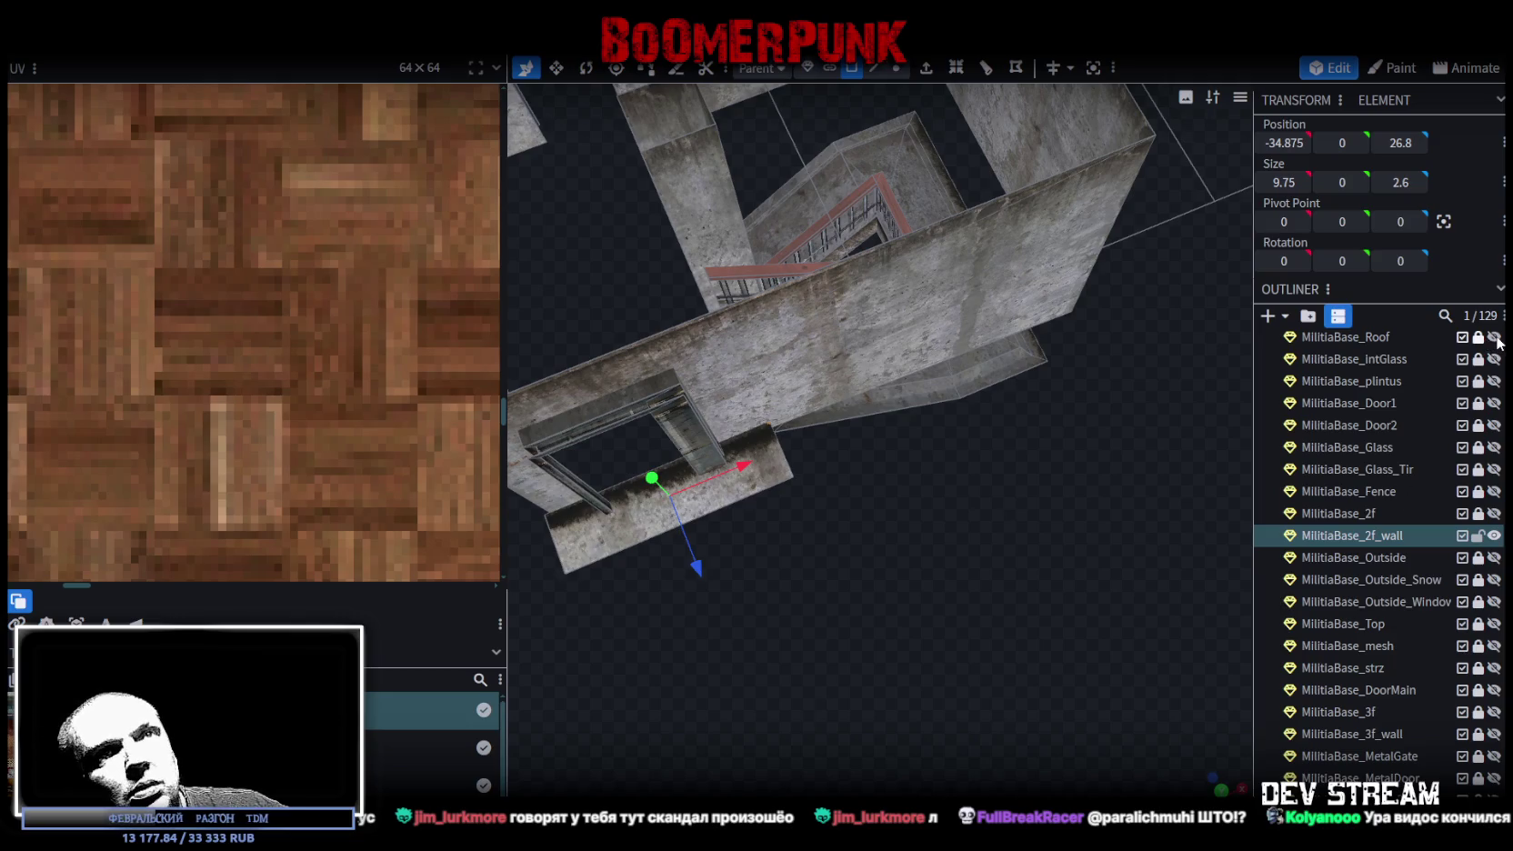
{"action": "scroll", "coordinate": [1382, 545], "scroll_direction": "up", "scroll_amount": 5}
- Unhide all parts of the MilitiaTutor group
{"action": "left_click", "coordinate": [1494, 405]}
{"action": "scroll", "coordinate": [1065, 461], "scroll_direction": "up", "scroll_amount": 8}
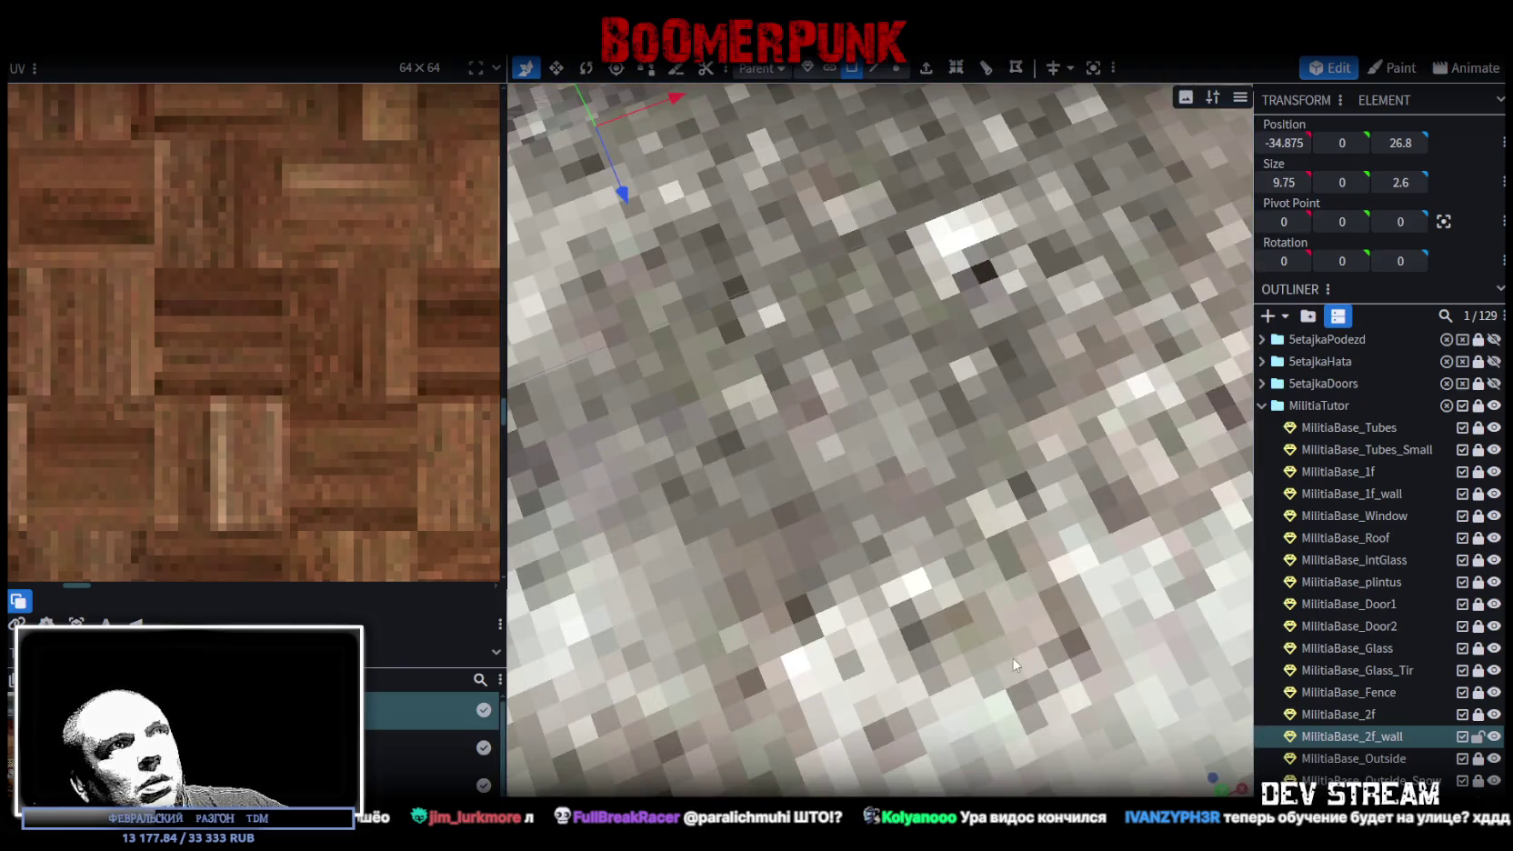
{"action": "scroll", "coordinate": [1015, 664], "scroll_direction": "down", "scroll_amount": 5}
{"action": "scroll", "coordinate": [1008, 610], "scroll_direction": "up", "scroll_amount": 2}
{"action": "scroll", "coordinate": [1003, 594], "scroll_direction": "down", "scroll_amount": 2}
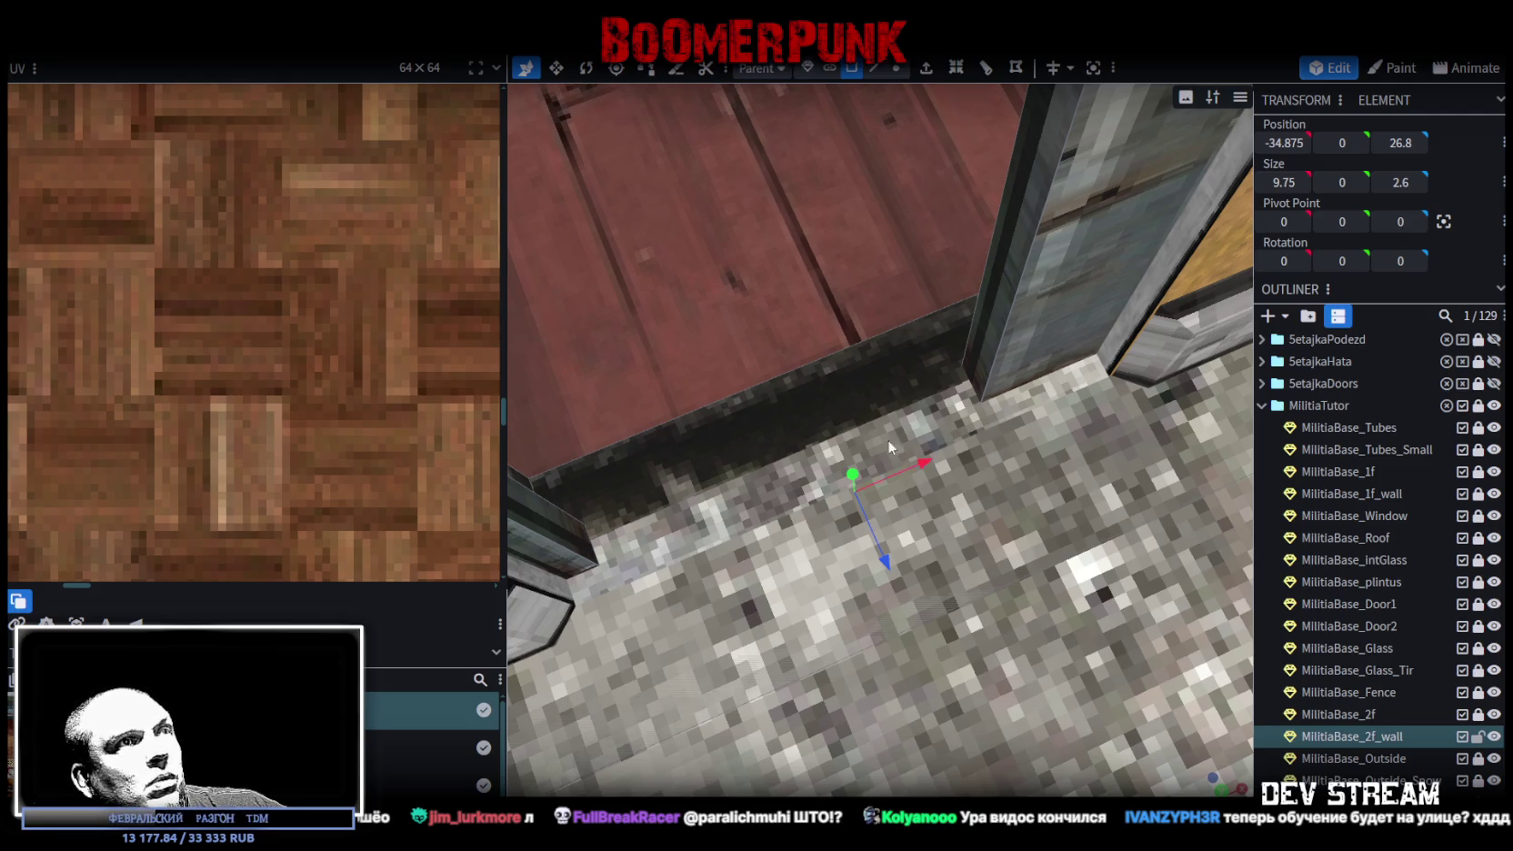
- Loop-cut the balcony floor face by the doorway with 1 cut at offset 1.85
{"action": "left_click", "coordinate": [836, 390]}
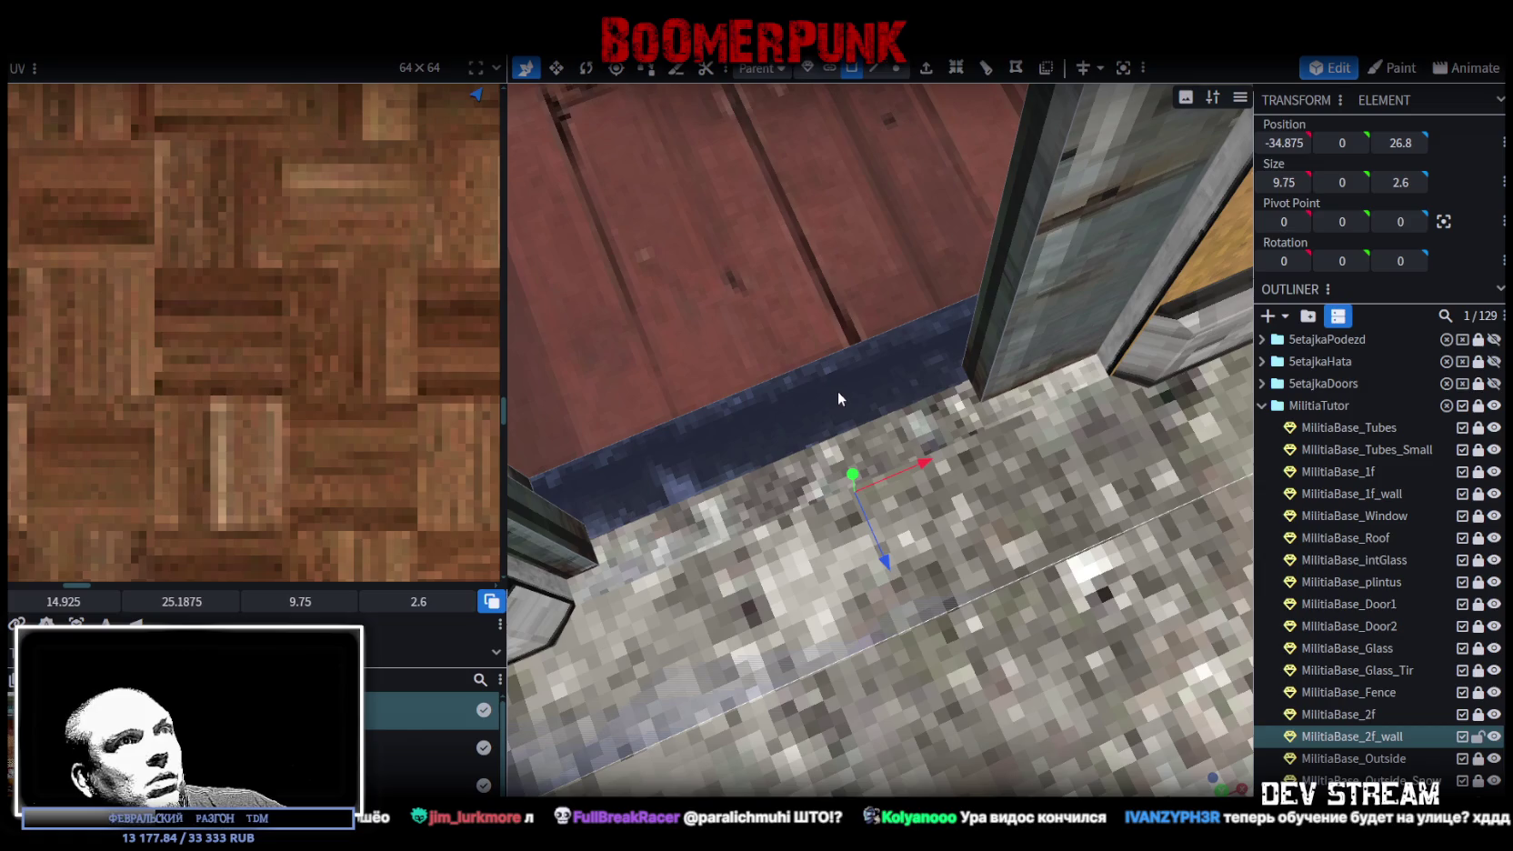
{"action": "left_click", "coordinate": [982, 72]}
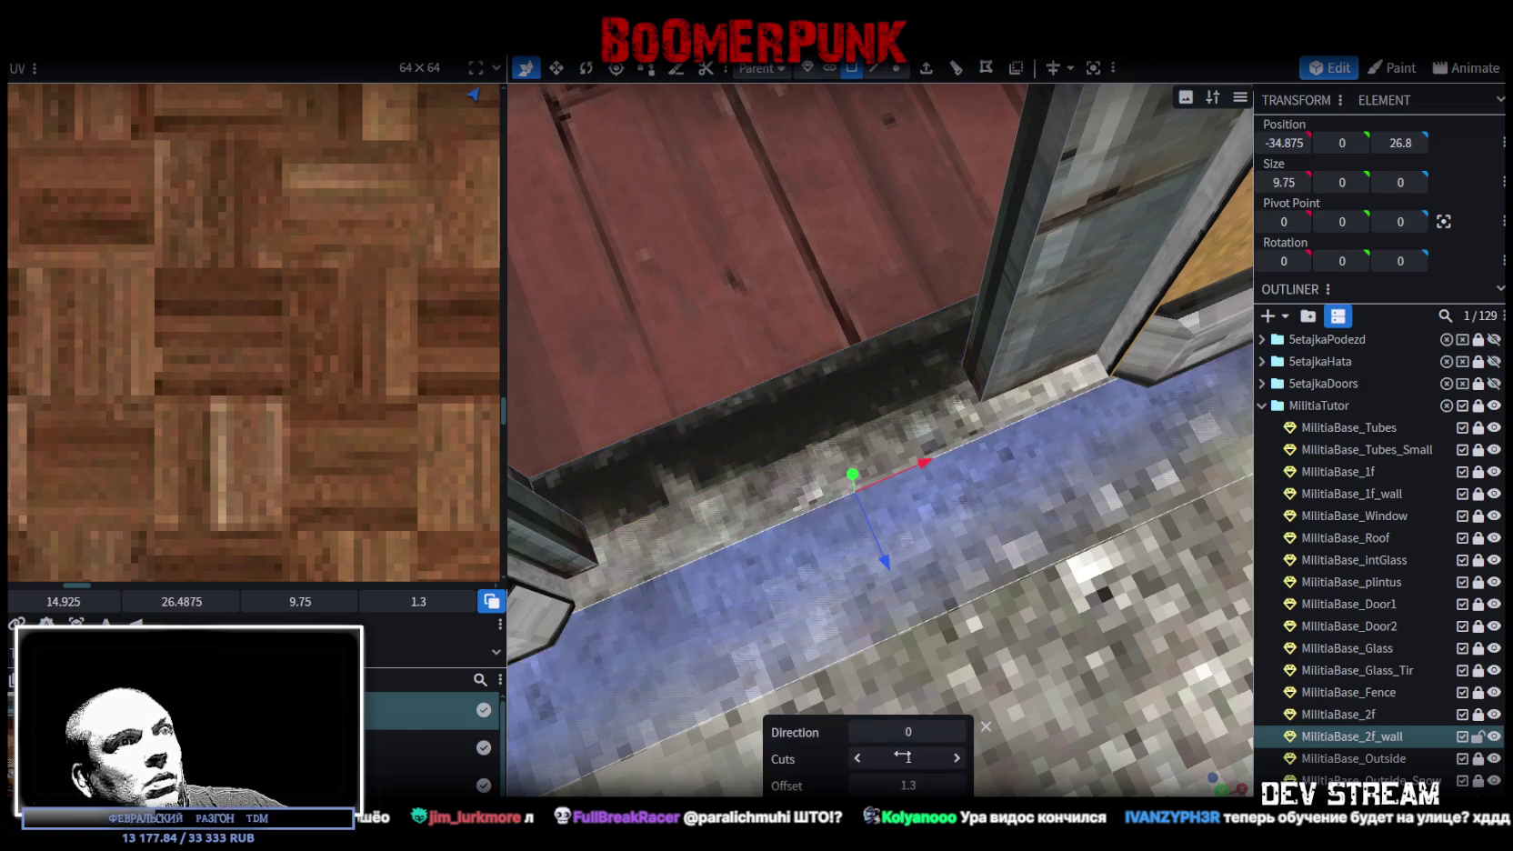
{"action": "left_click", "coordinate": [859, 786]}
{"action": "mouse_move", "coordinate": [907, 785]}
{"action": "left_mouse_down"}
{"action": "mouse_move", "coordinate": [950, 785]}
{"action": "mouse_move", "coordinate": [915, 784]}
{"action": "left_mouse_up"}
{"action": "left_click", "coordinate": [960, 785]}
{"action": "left_click", "coordinate": [960, 786]}
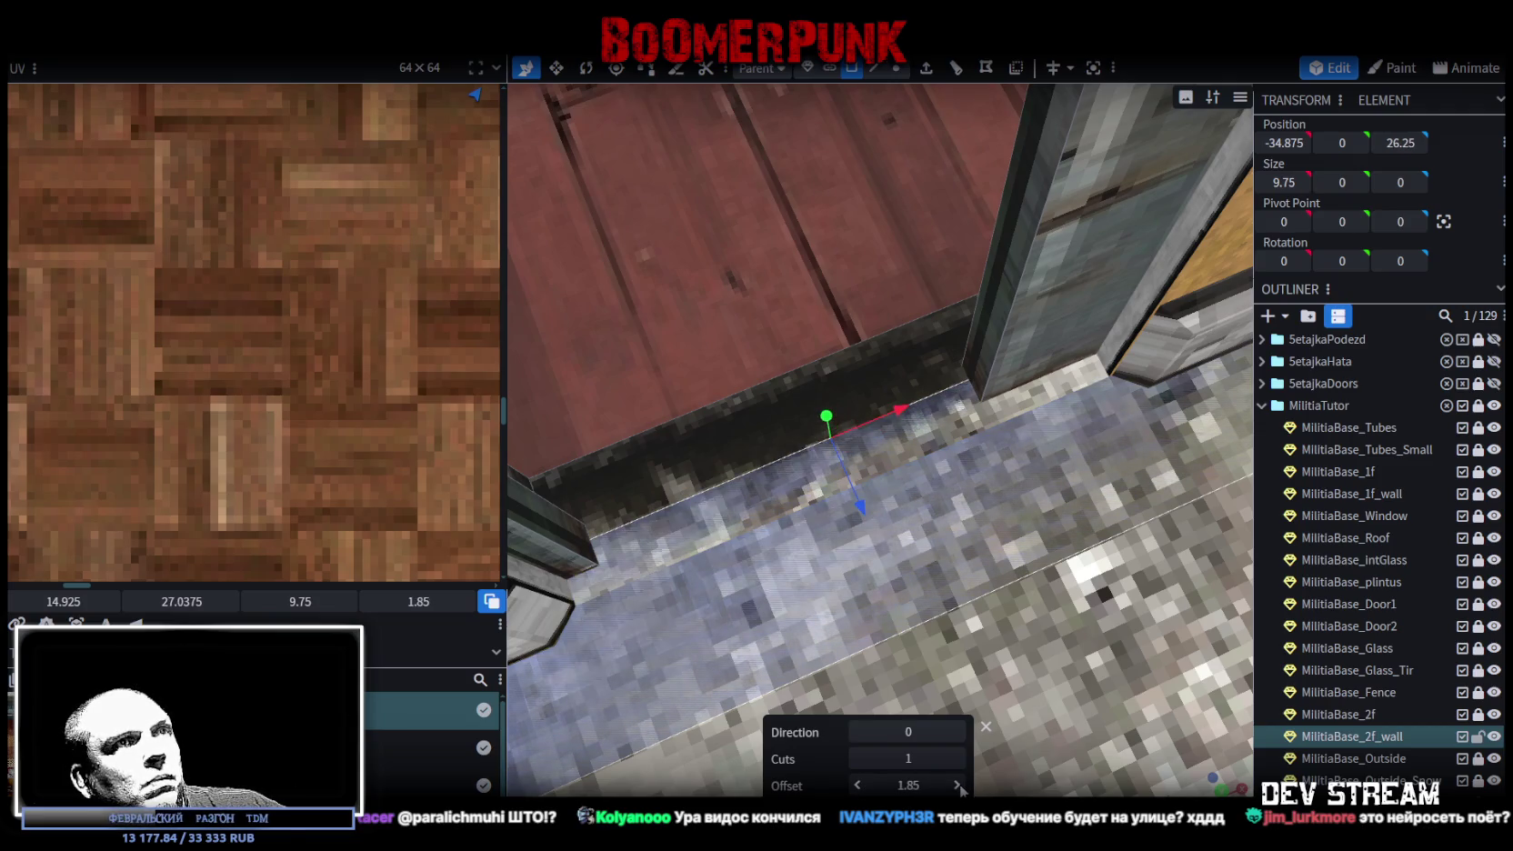
{"action": "scroll", "coordinate": [905, 644], "scroll_direction": "down", "scroll_amount": 5}
- Inspect the balcony, corner, underside and roof of the building from several angles
{"action": "mouse_move", "coordinate": [905, 625]}
{"action": "left_mouse_down"}
{"action": "mouse_move", "coordinate": [844, 591]}
{"action": "mouse_move", "coordinate": [978, 617]}
{"action": "left_mouse_up"}
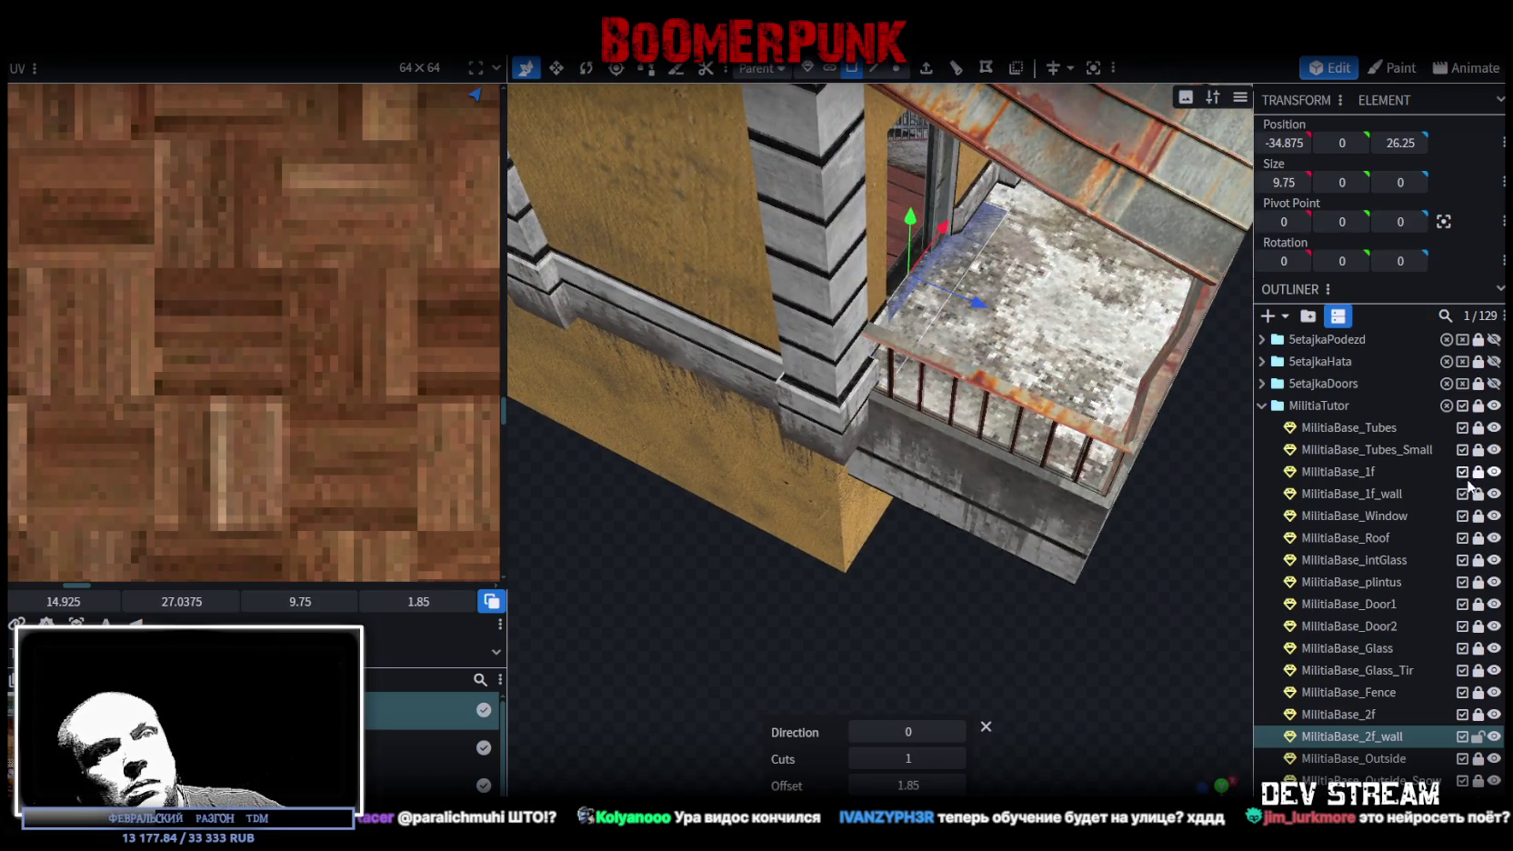
{"action": "left_click", "coordinate": [920, 329]}
{"action": "left_click", "coordinate": [932, 331]}
{"action": "mouse_move", "coordinate": [1111, 595]}
{"action": "left_mouse_down"}
{"action": "mouse_move", "coordinate": [1100, 608]}
{"action": "mouse_move", "coordinate": [1057, 449]}
{"action": "mouse_move", "coordinate": [927, 700]}
{"action": "mouse_move", "coordinate": [871, 642]}
{"action": "mouse_move", "coordinate": [799, 651]}
{"action": "mouse_move", "coordinate": [875, 685]}
{"action": "mouse_move", "coordinate": [973, 686]}
{"action": "left_mouse_up"}
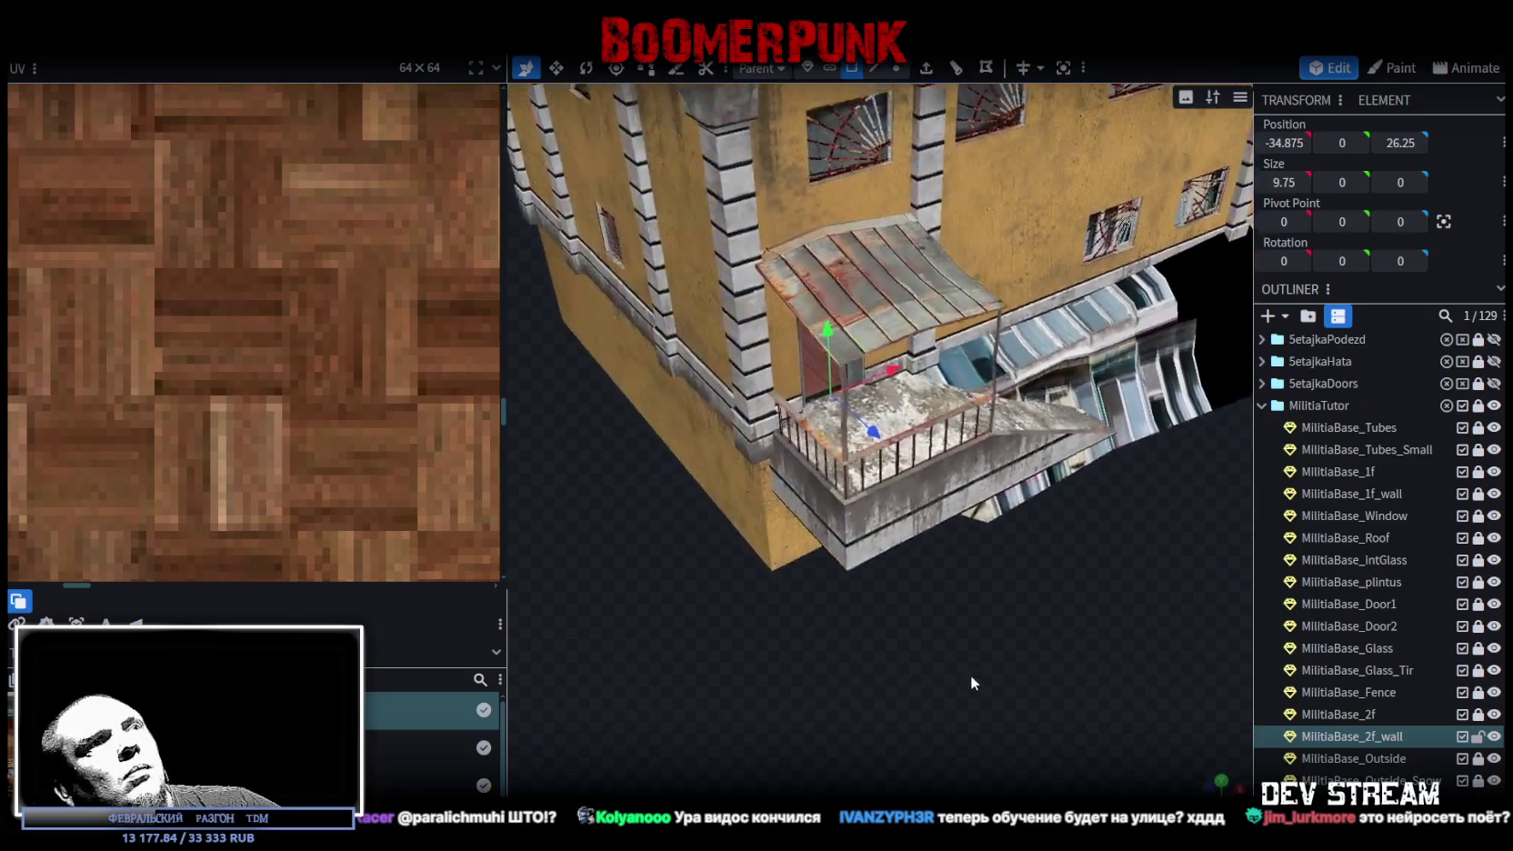
{"action": "scroll", "coordinate": [1000, 691], "scroll_direction": "up", "scroll_amount": 8}
{"action": "scroll", "coordinate": [1033, 713], "scroll_direction": "up", "scroll_amount": 6}
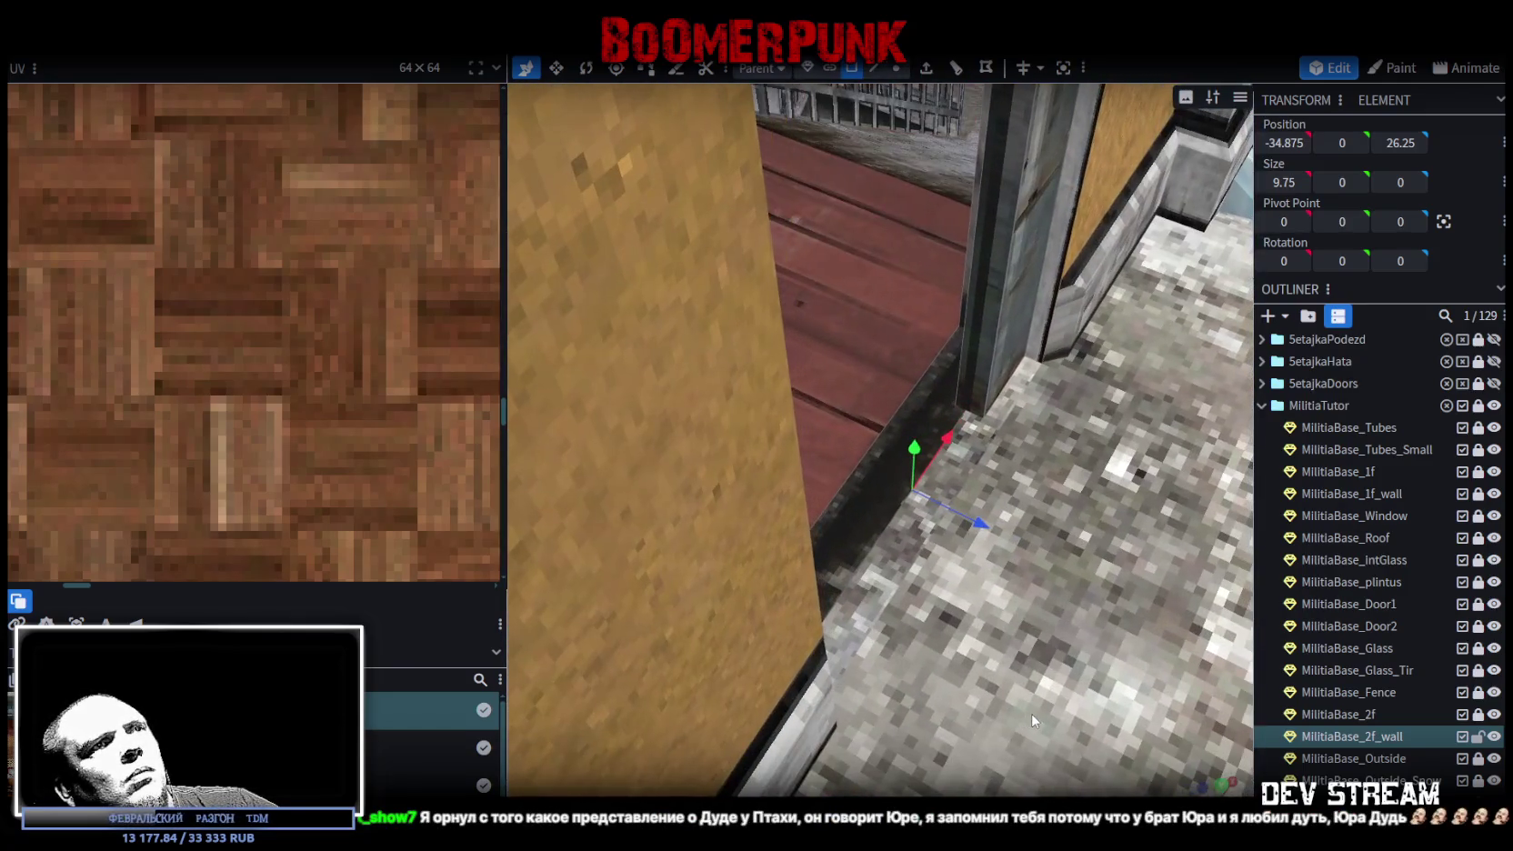
{"action": "scroll", "coordinate": [1033, 721], "scroll_direction": "down", "scroll_amount": 10}
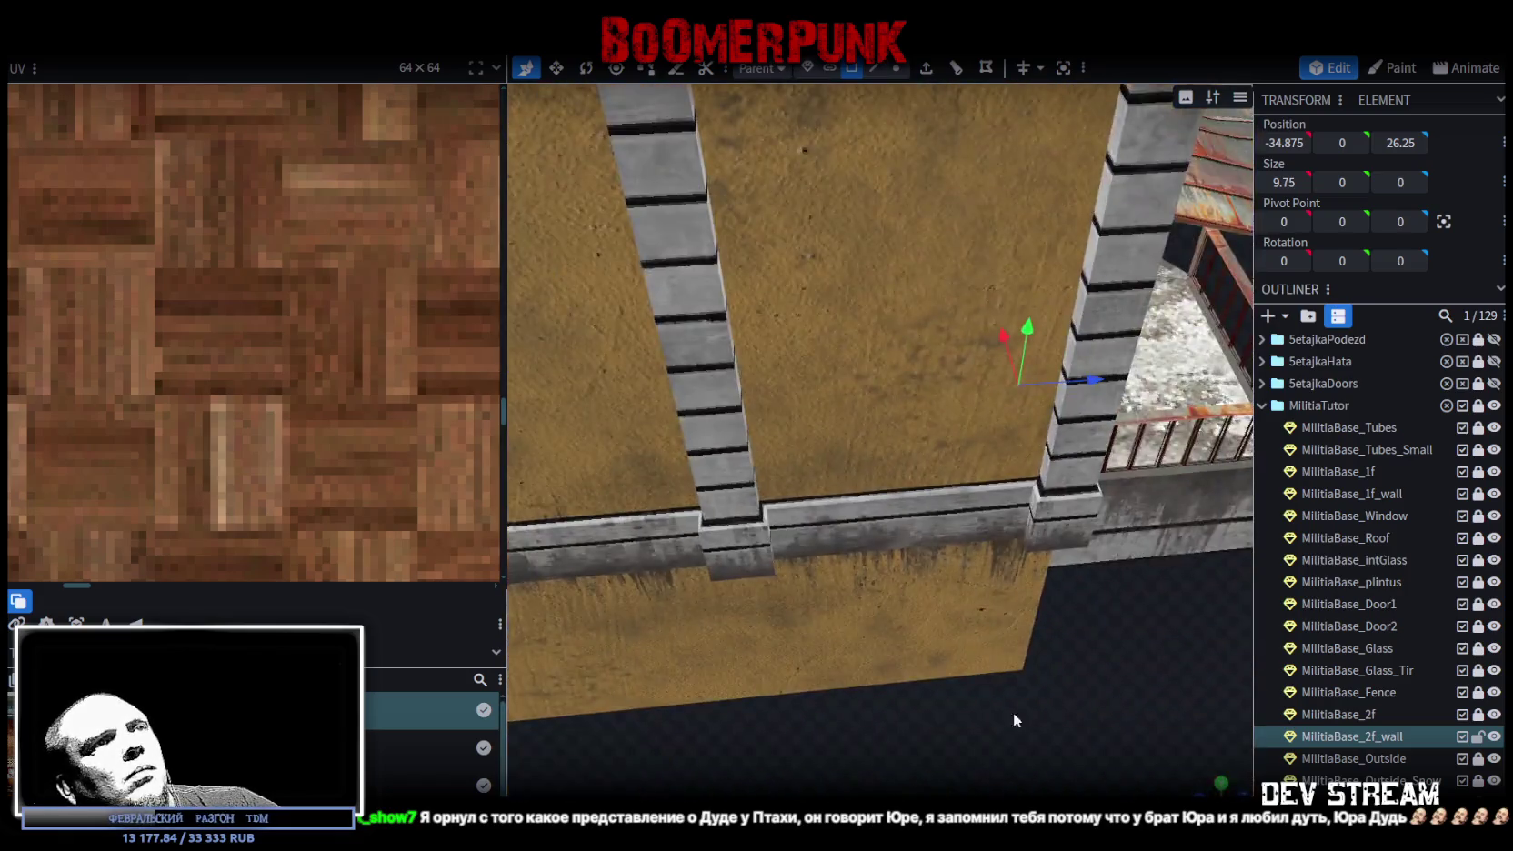
{"action": "mouse_move", "coordinate": [685, 642]}
{"action": "left_mouse_down"}
{"action": "mouse_move", "coordinate": [874, 576]}
{"action": "mouse_move", "coordinate": [1006, 642]}
{"action": "mouse_move", "coordinate": [846, 470]}
{"action": "left_mouse_up"}
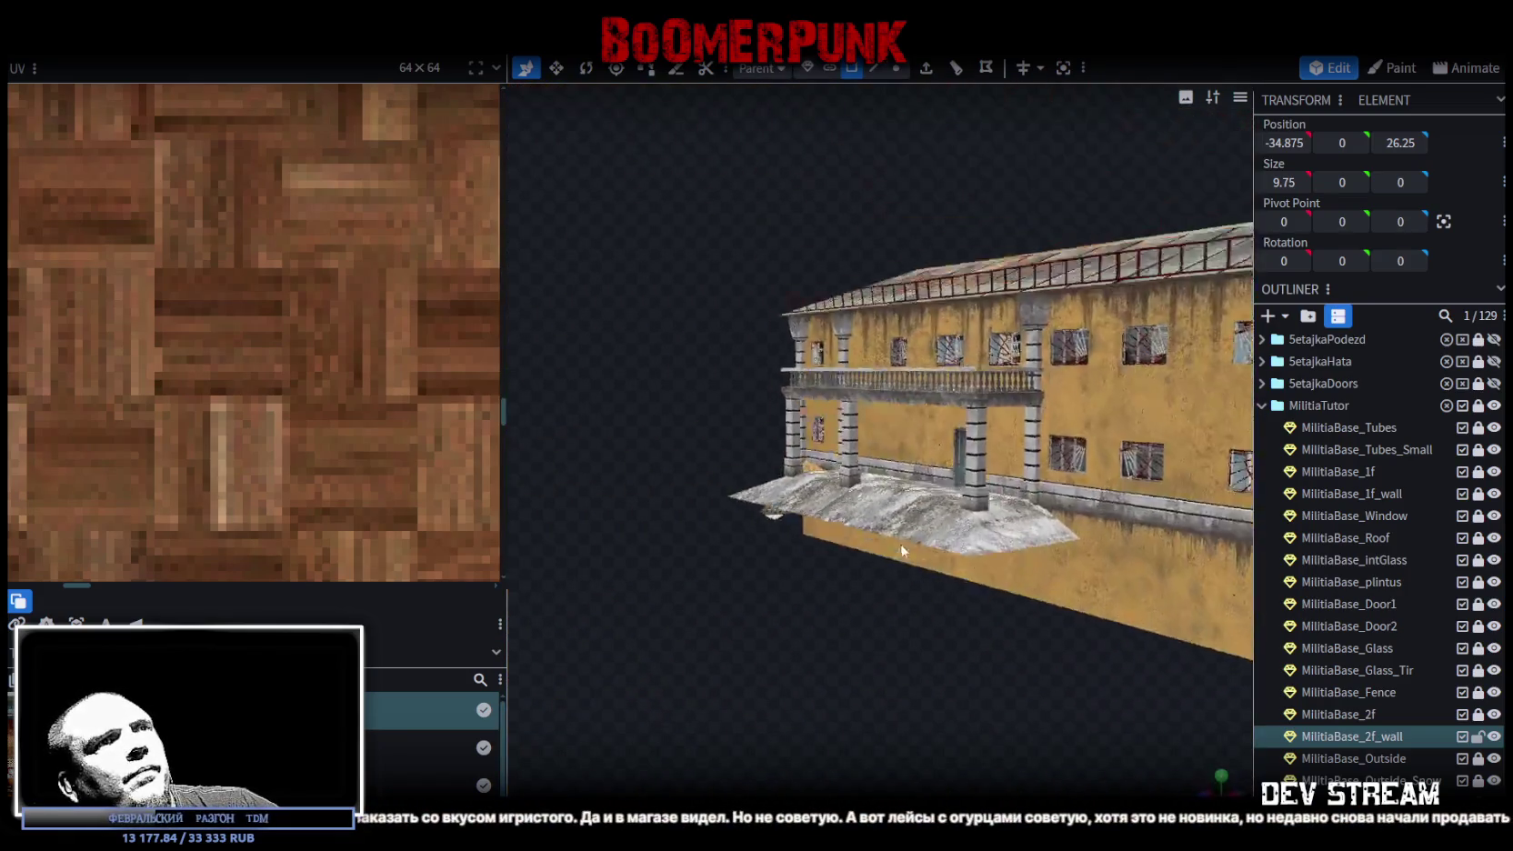
- Check the balcony fin cube and thin door plane near the doorway
{"action": "scroll", "coordinate": [846, 470], "scroll_direction": "up", "scroll_amount": 8}
{"action": "scroll", "coordinate": [1118, 462], "scroll_direction": "up", "scroll_amount": 2}
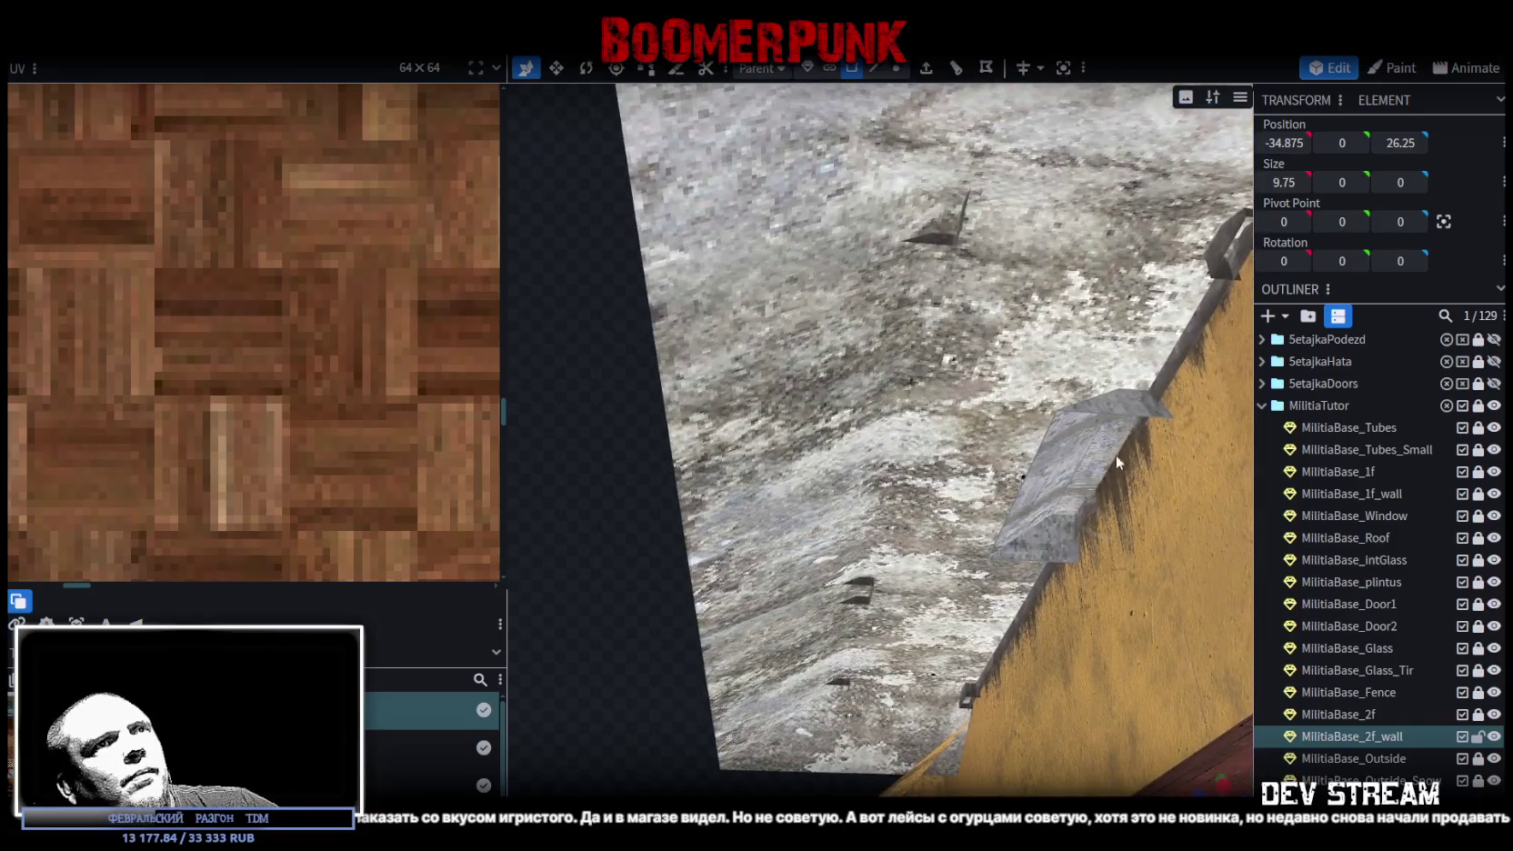
{"action": "left_click", "coordinate": [1140, 415]}
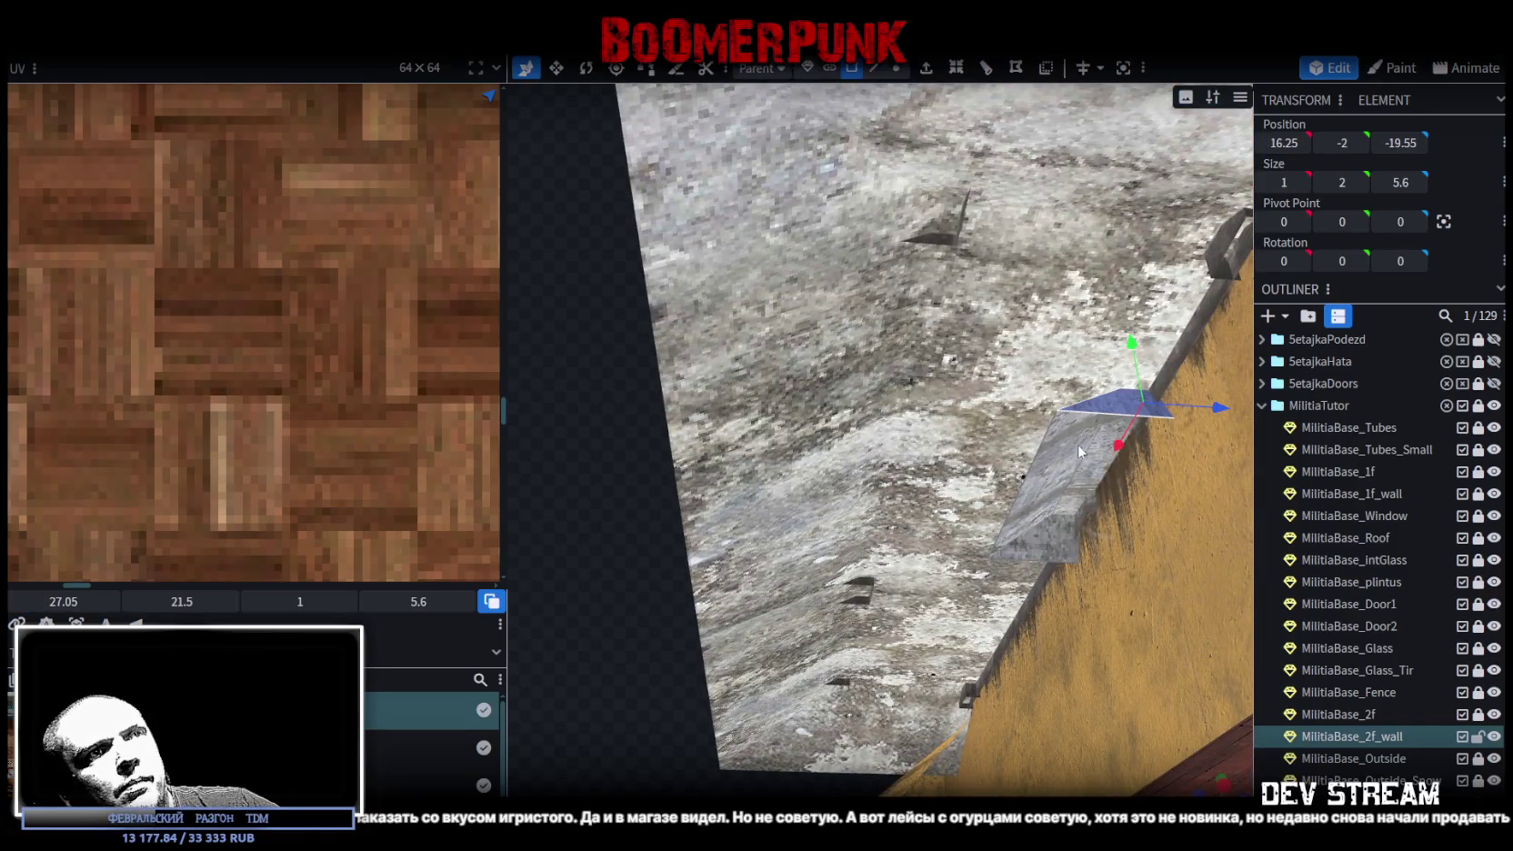
{"action": "left_click", "coordinate": [1067, 534]}
{"action": "scroll", "coordinate": [715, 559], "scroll_direction": "down", "scroll_amount": 5}
{"action": "left_click_drag", "start_coordinate": [715, 559], "coordinate": [948, 667]}
{"action": "scroll", "coordinate": [949, 667], "scroll_direction": "up", "scroll_amount": 10}
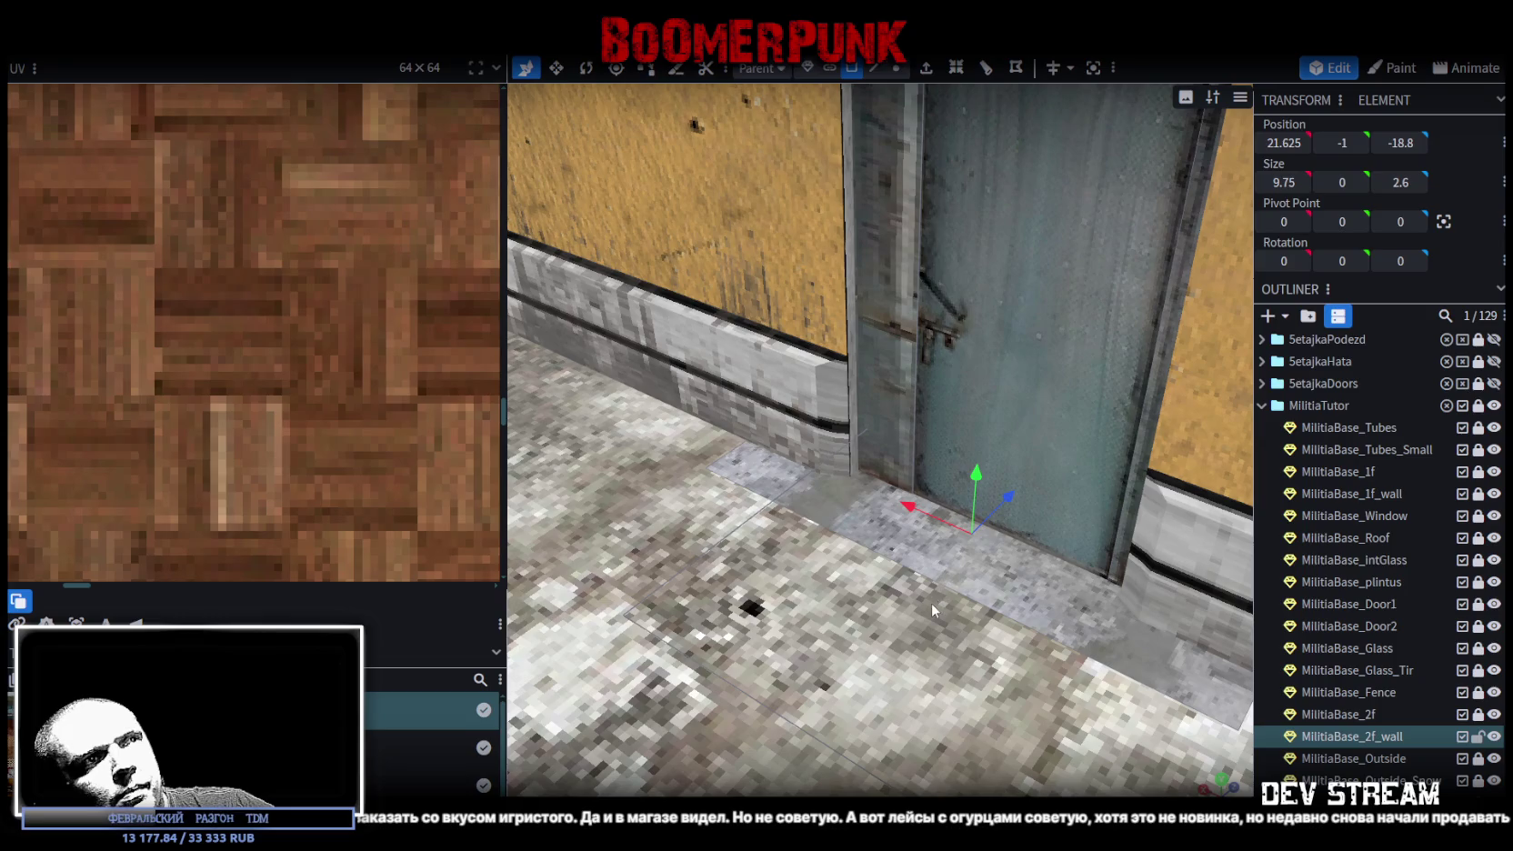
- Select the floor strip face running along the wall in front of the door
{"action": "left_click", "coordinate": [959, 568]}
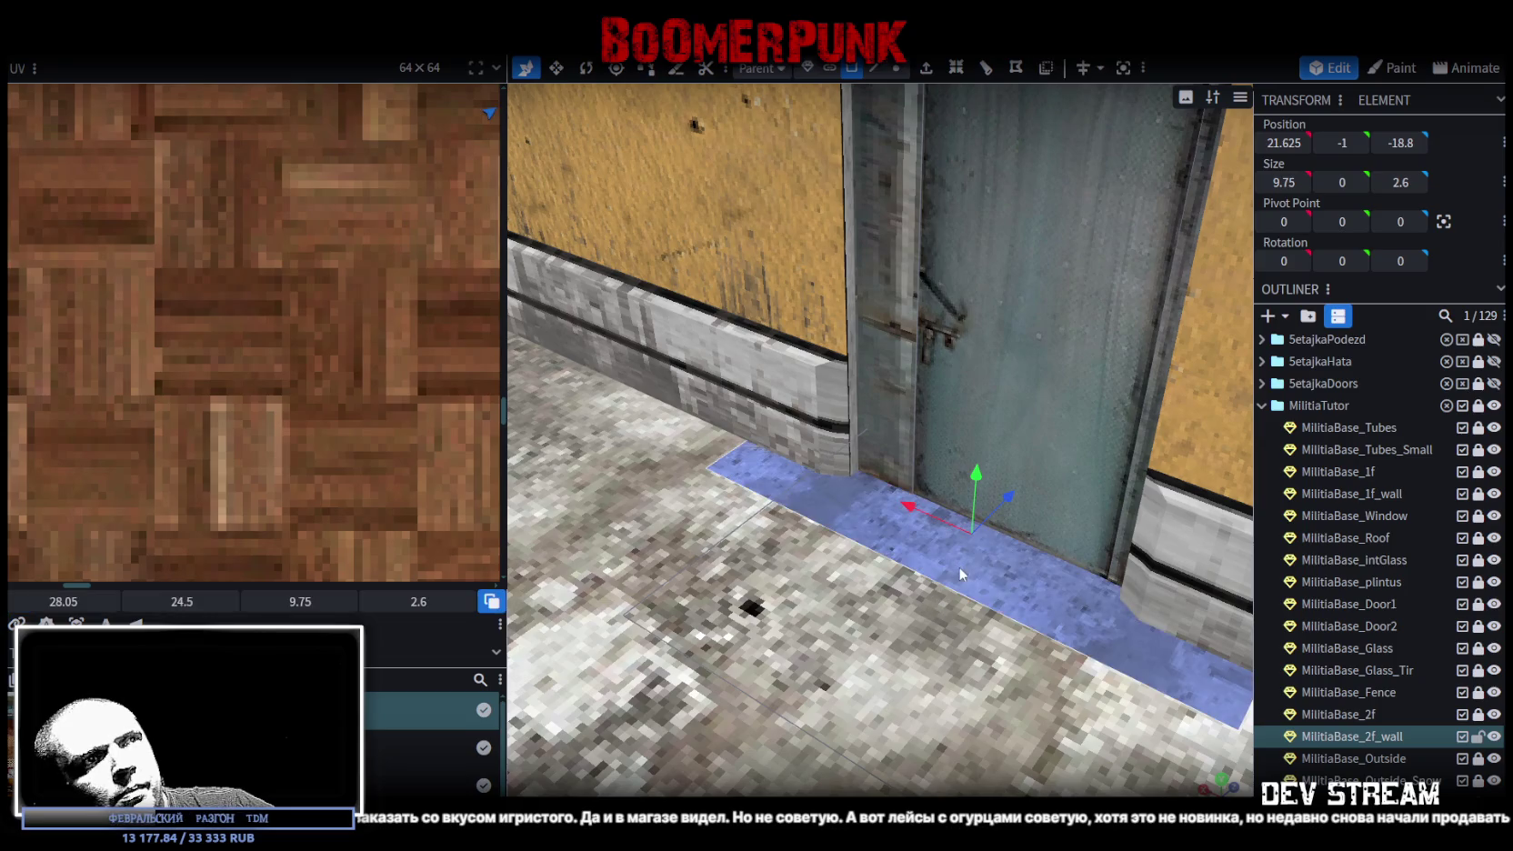
{"action": "mouse_move", "coordinate": [1092, 716]}
{"action": "left_mouse_down"}
{"action": "mouse_move", "coordinate": [801, 657]}
{"action": "mouse_move", "coordinate": [826, 659]}
{"action": "mouse_move", "coordinate": [789, 438]}
{"action": "mouse_move", "coordinate": [641, 482]}
{"action": "mouse_move", "coordinate": [568, 630]}
{"action": "mouse_move", "coordinate": [910, 596]}
{"action": "mouse_move", "coordinate": [723, 680]}
{"action": "mouse_move", "coordinate": [875, 765]}
{"action": "mouse_move", "coordinate": [1052, 700]}
{"action": "mouse_move", "coordinate": [1043, 597]}
{"action": "mouse_move", "coordinate": [1164, 583]}
{"action": "mouse_move", "coordinate": [1224, 539]}
{"action": "mouse_move", "coordinate": [857, 485]}
{"action": "left_mouse_up"}
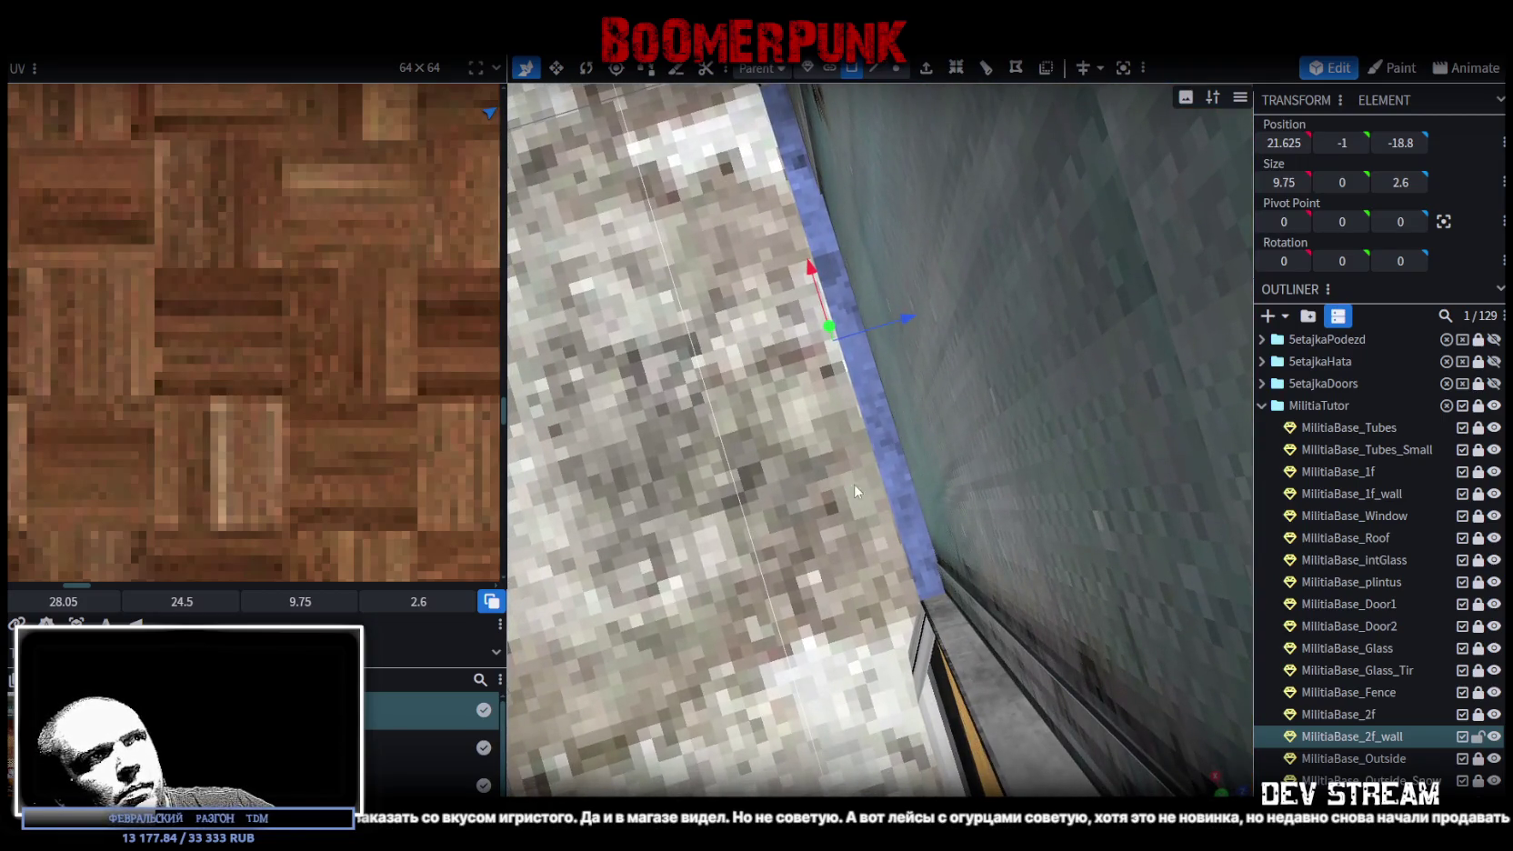
{"action": "mouse_move", "coordinate": [1068, 589]}
{"action": "left_mouse_down"}
{"action": "mouse_move", "coordinate": [984, 585]}
{"action": "mouse_move", "coordinate": [1000, 602]}
{"action": "mouse_move", "coordinate": [944, 647]}
{"action": "left_mouse_up"}
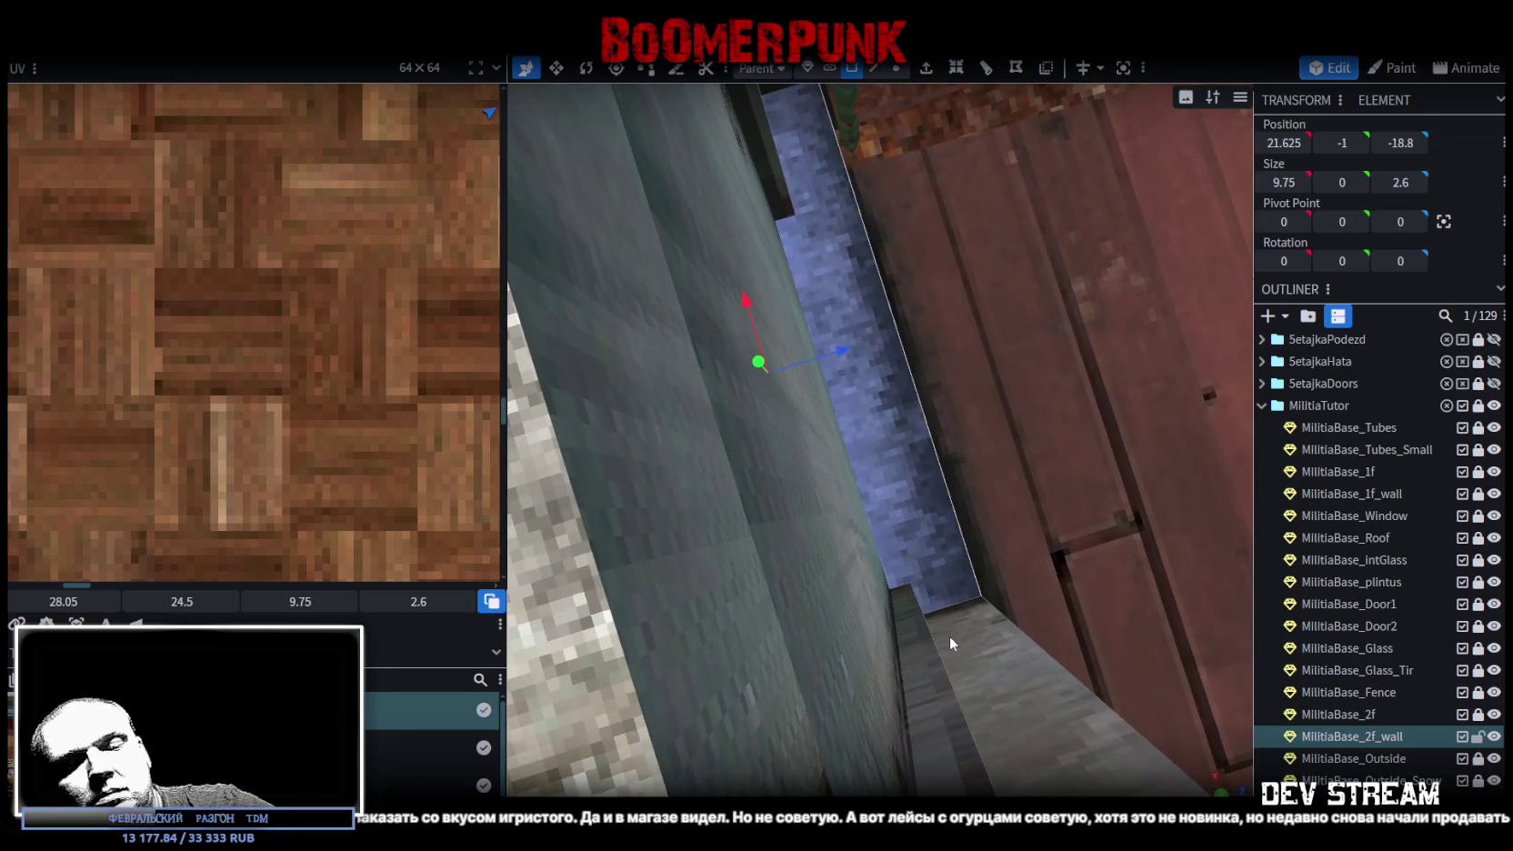
{"action": "left_click", "coordinate": [949, 635]}
{"action": "mouse_move", "coordinate": [965, 594]}
{"action": "left_mouse_down"}
{"action": "mouse_move", "coordinate": [1054, 513]}
{"action": "mouse_move", "coordinate": [1107, 504]}
{"action": "mouse_move", "coordinate": [1093, 505]}
{"action": "left_mouse_up"}
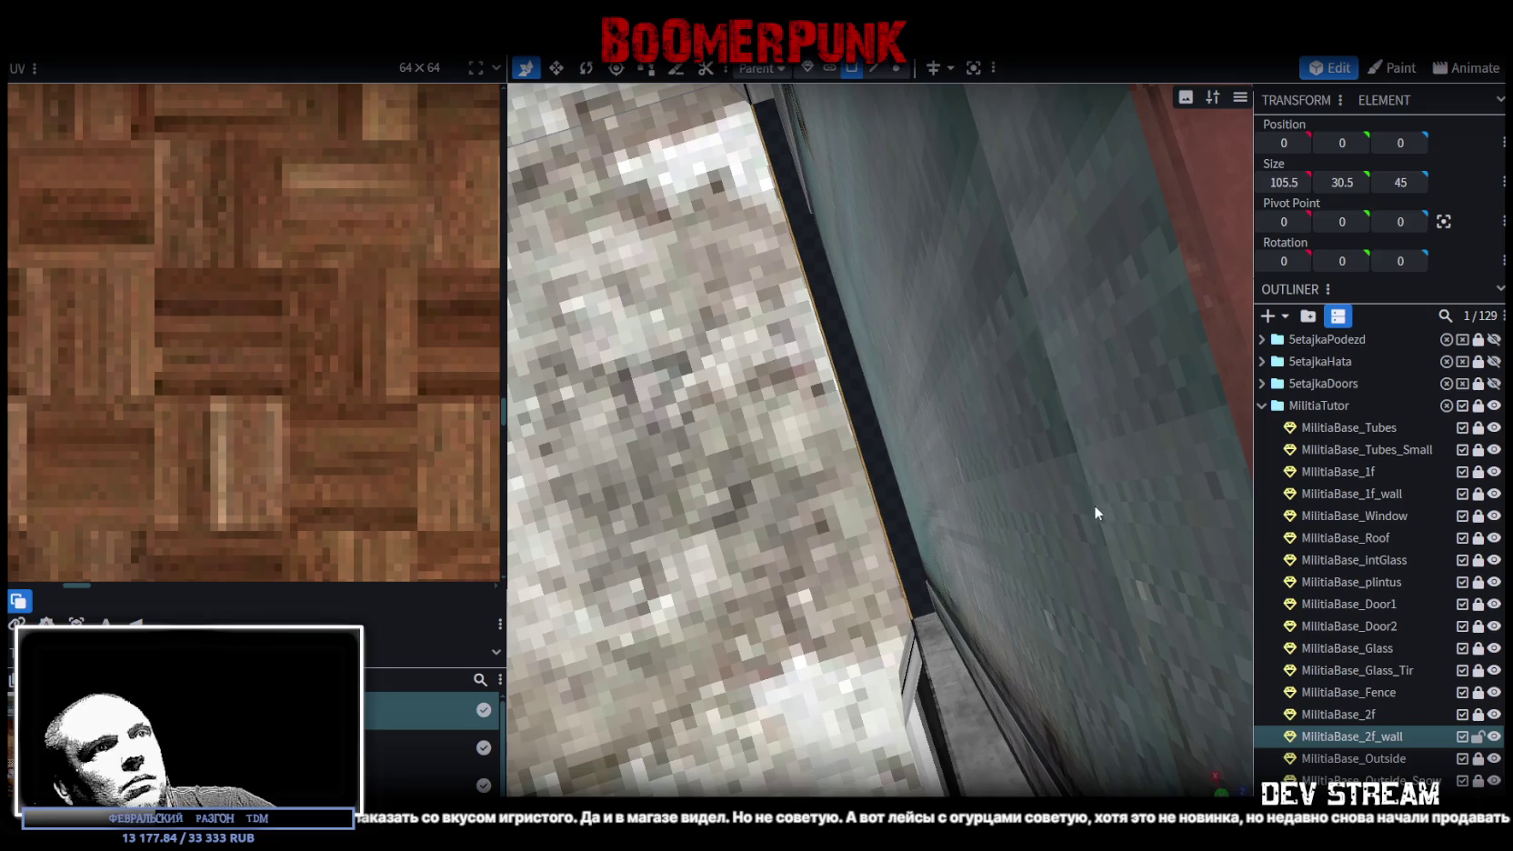
{"action": "left_click", "coordinate": [877, 462]}
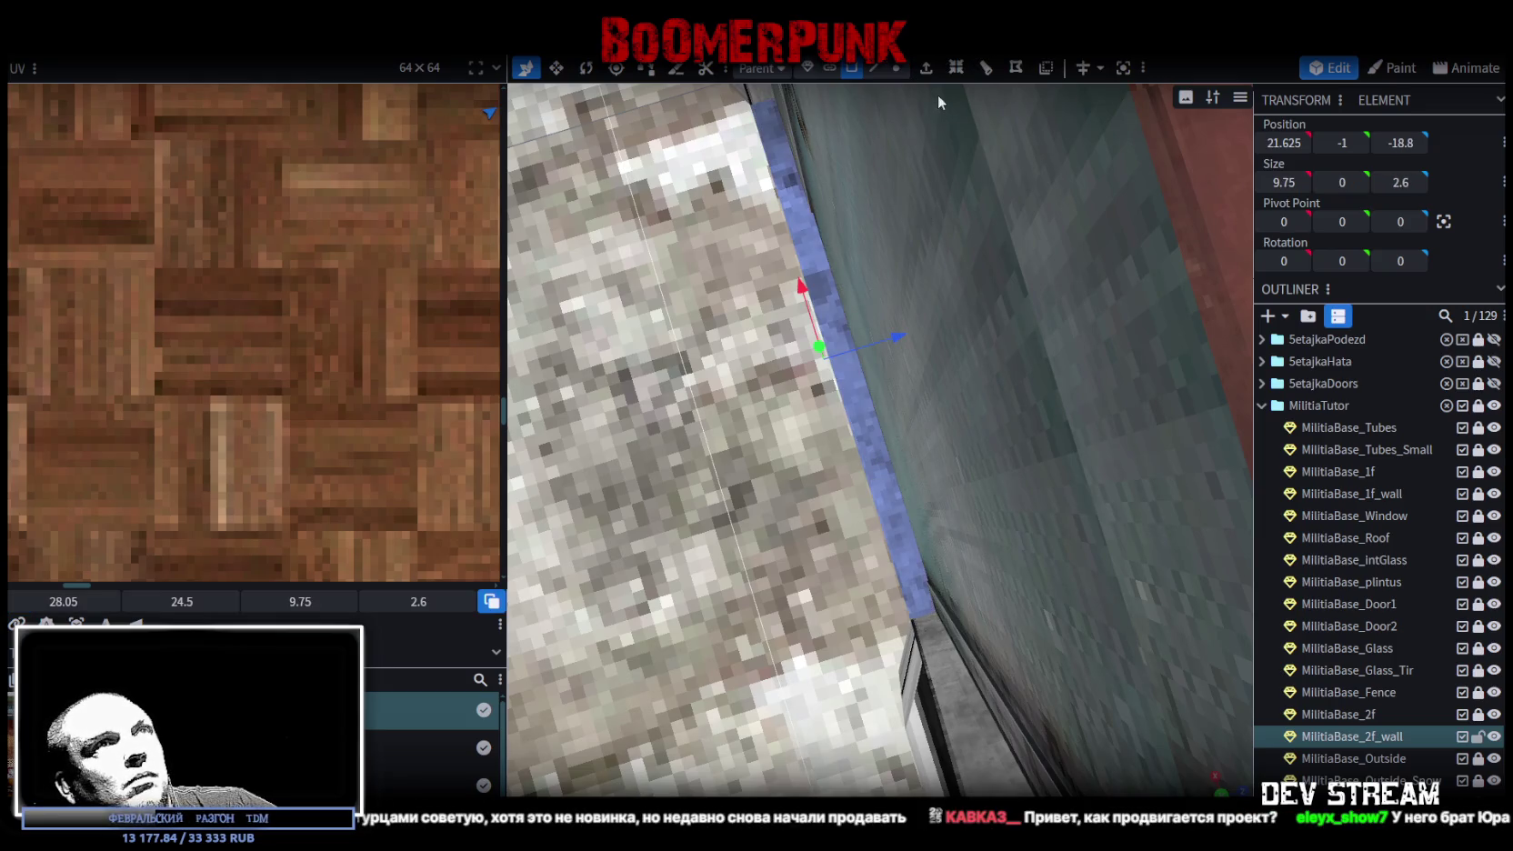
- Loop-cut the strip along the wall with Direction 1, offset 1.25, and save Build0Tutor.bbmodel
{"action": "left_click", "coordinate": [980, 76]}
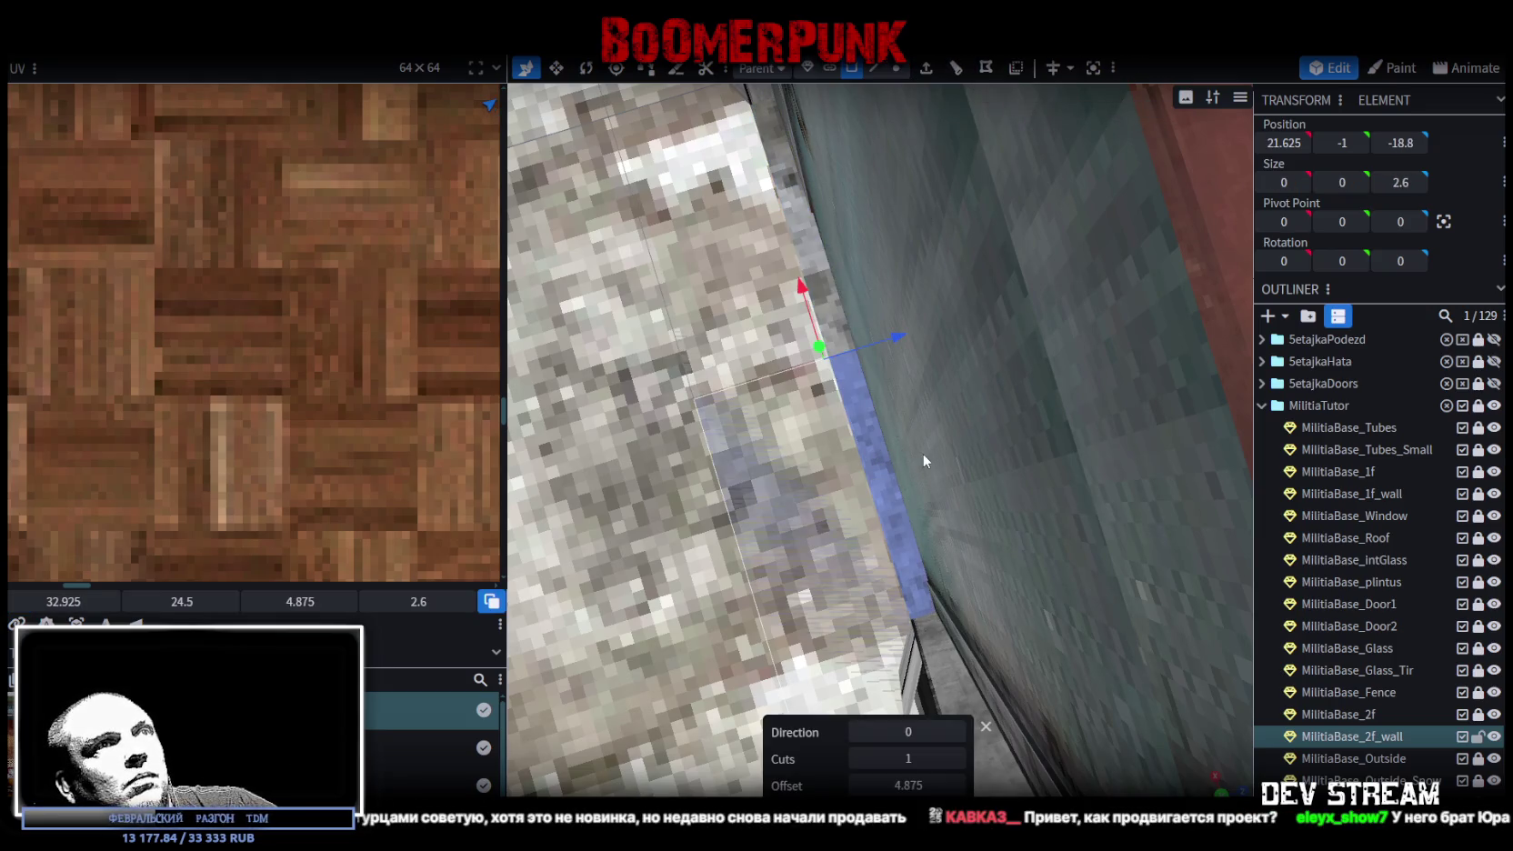
{"action": "left_click", "coordinate": [959, 732]}
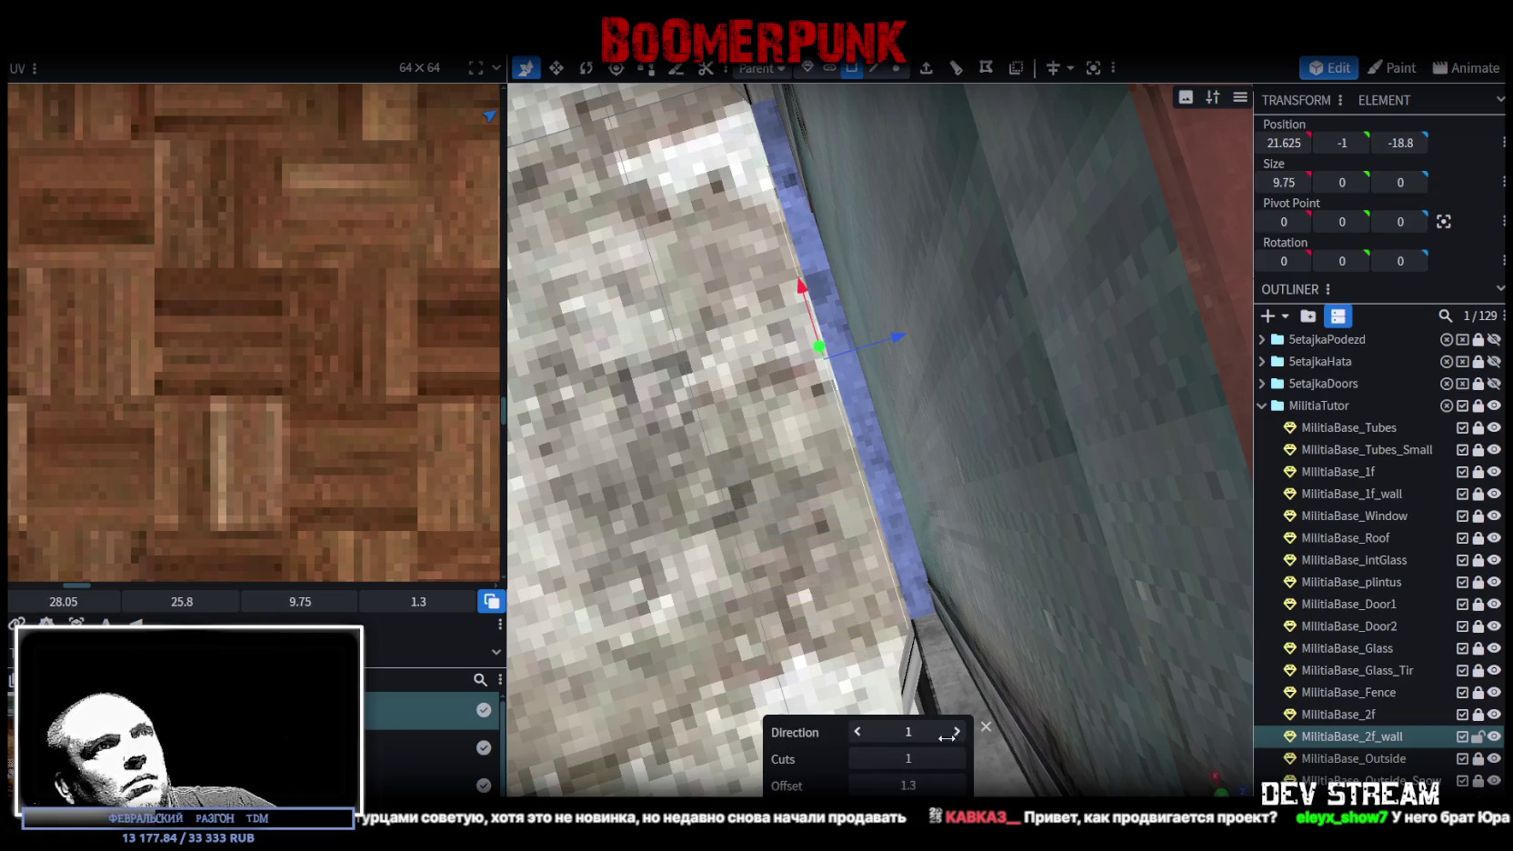
{"action": "left_click", "coordinate": [858, 786]}
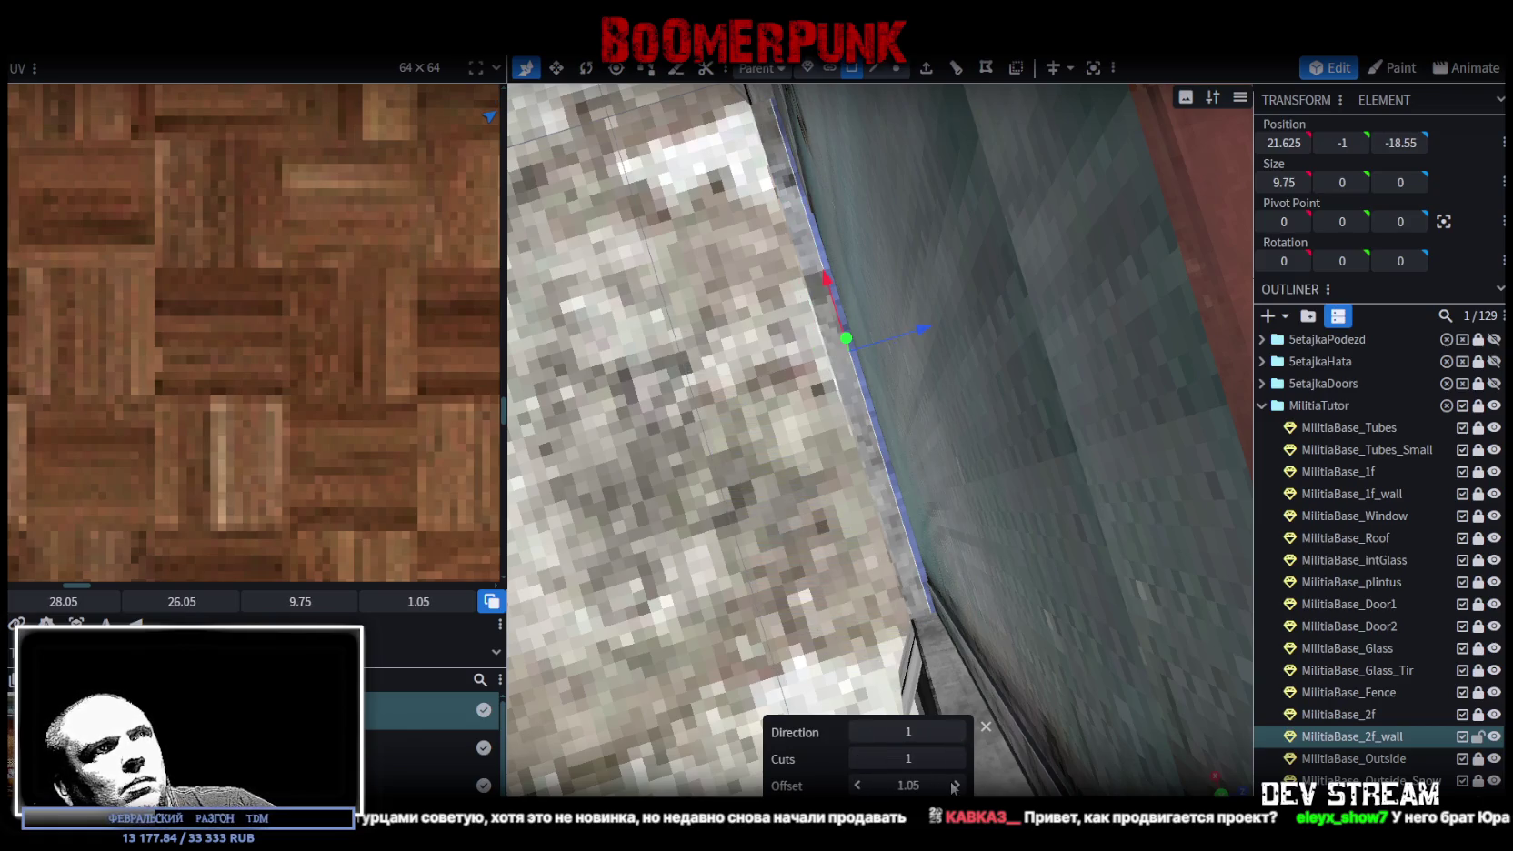
{"action": "left_click", "coordinate": [958, 786]}
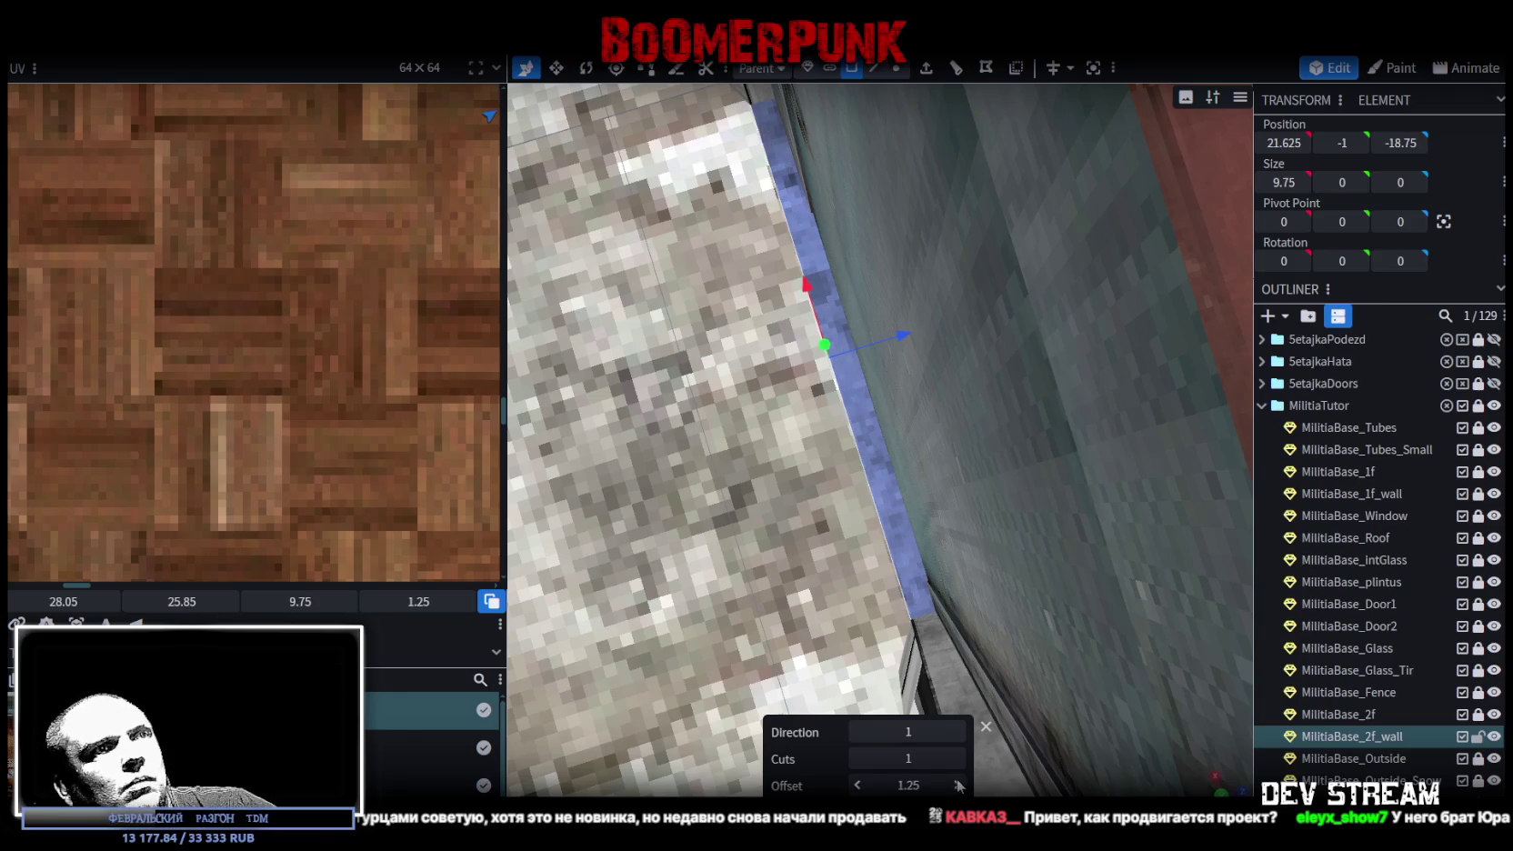
{"action": "left_click", "coordinate": [788, 527]}
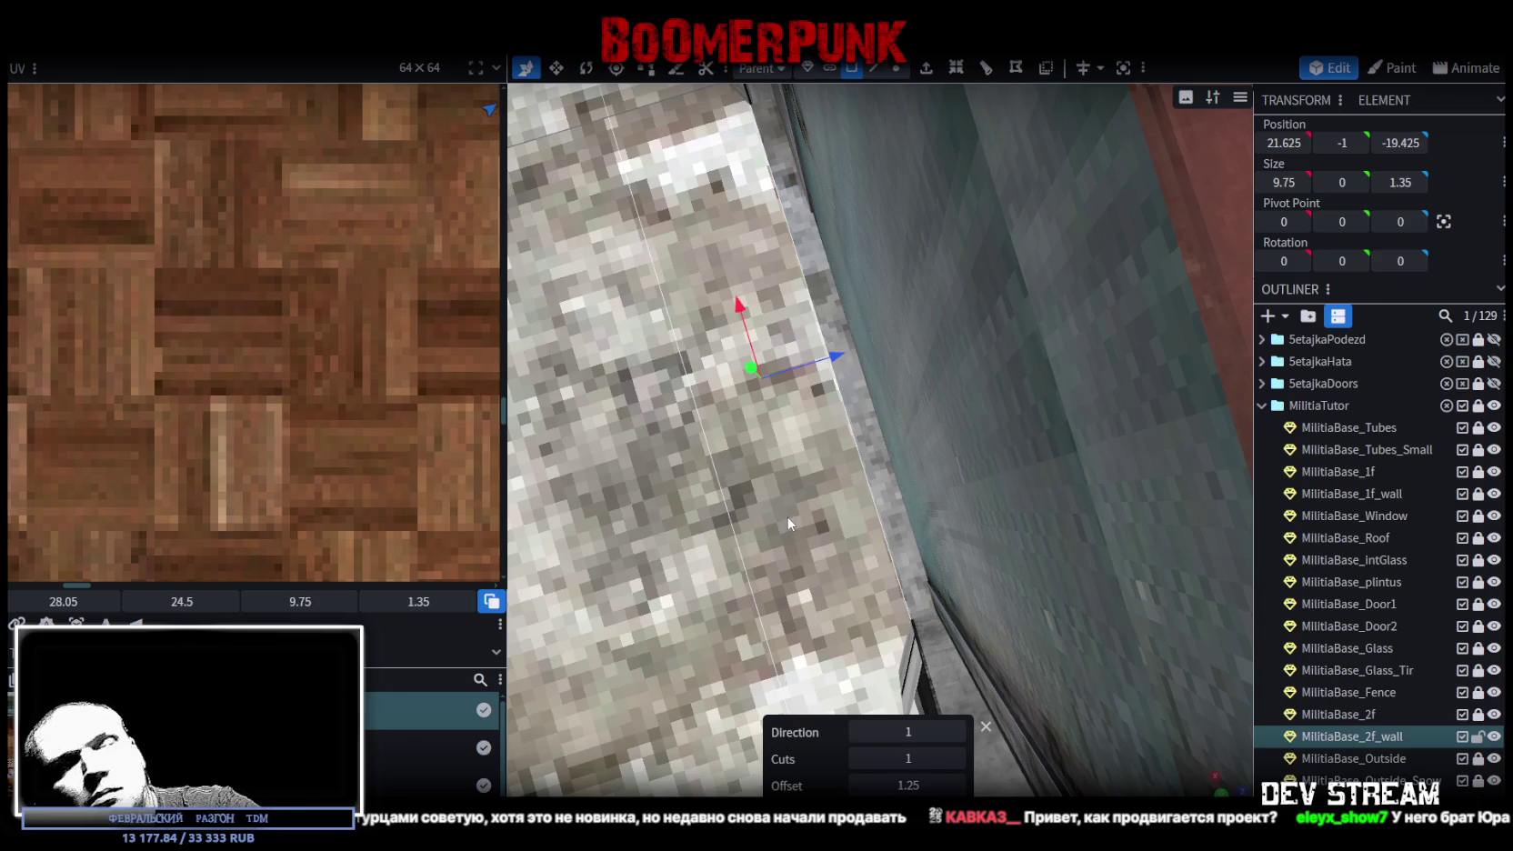
{"action": "left_click", "coordinate": [790, 523]}
{"action": "mouse_move", "coordinate": [996, 600]}
{"action": "left_mouse_down"}
{"action": "mouse_move", "coordinate": [735, 646]}
{"action": "mouse_move", "coordinate": [1208, 641]}
{"action": "mouse_move", "coordinate": [876, 675]}
{"action": "mouse_move", "coordinate": [815, 714]}
{"action": "mouse_move", "coordinate": [834, 638]}
{"action": "mouse_move", "coordinate": [814, 579]}
{"action": "left_mouse_up"}
{"action": "key", "text": "ctrl+s"}
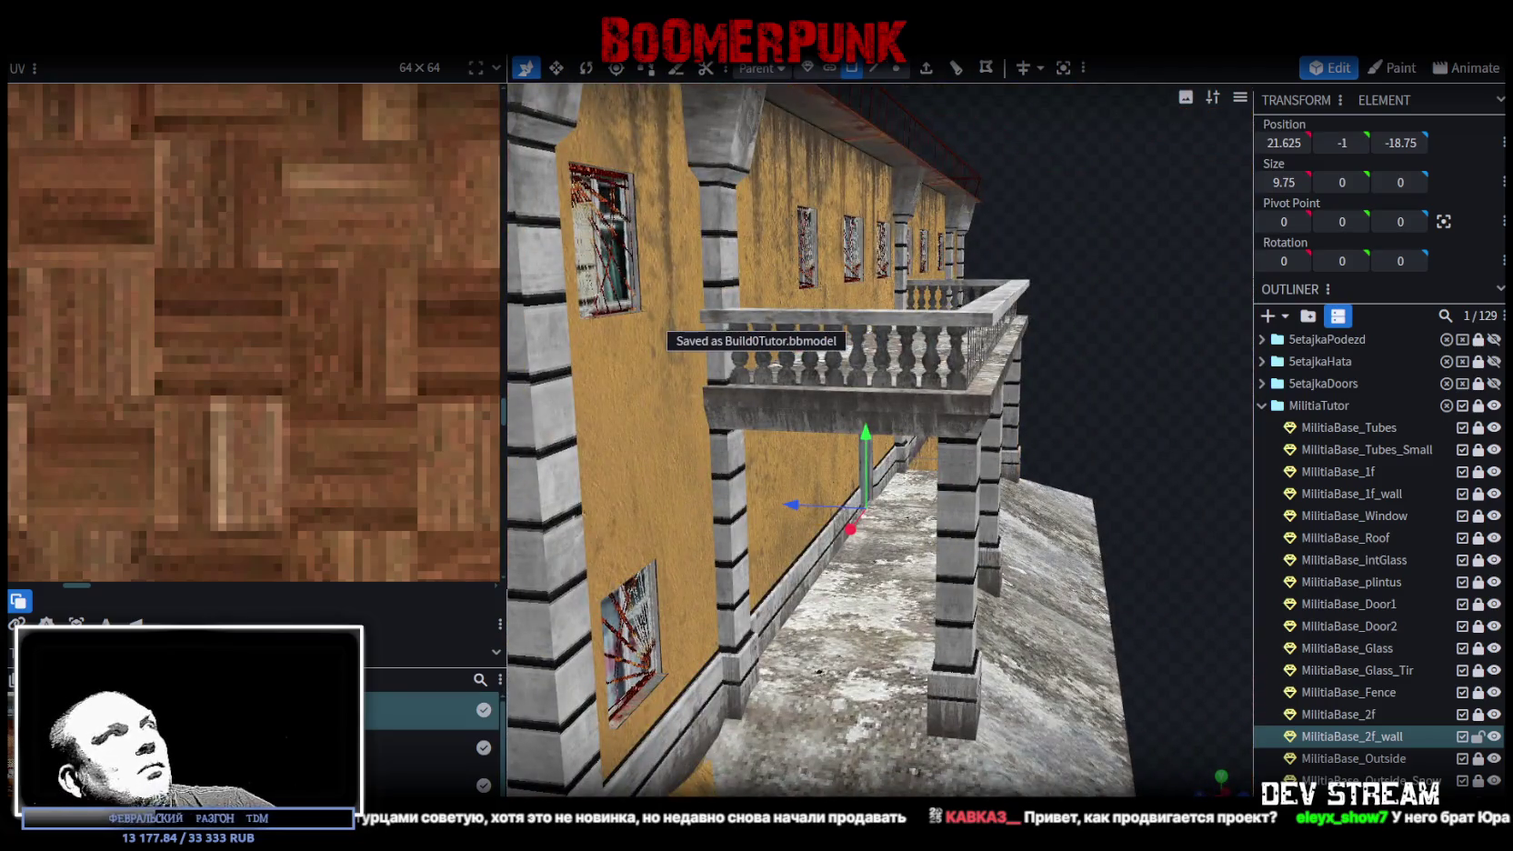
- Export the model as Build0Tutor.fbx (ASCII, scale 16) and switch to Unity
{"action": "left_click", "coordinate": [127, 46]}
{"action": "mouse_move", "coordinate": [186, 359]}
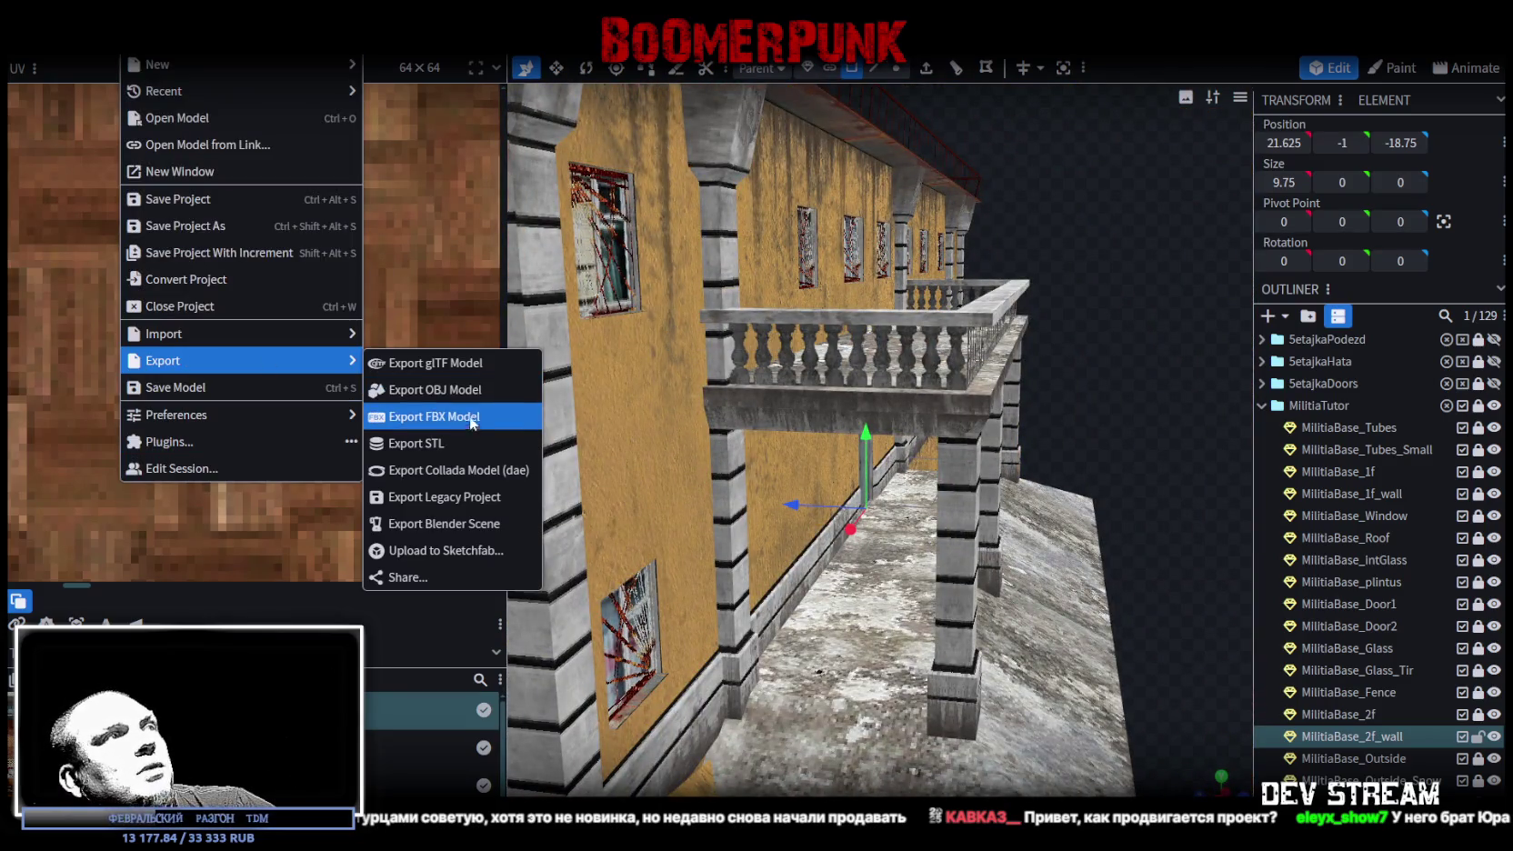
{"action": "left_click", "coordinate": [502, 417]}
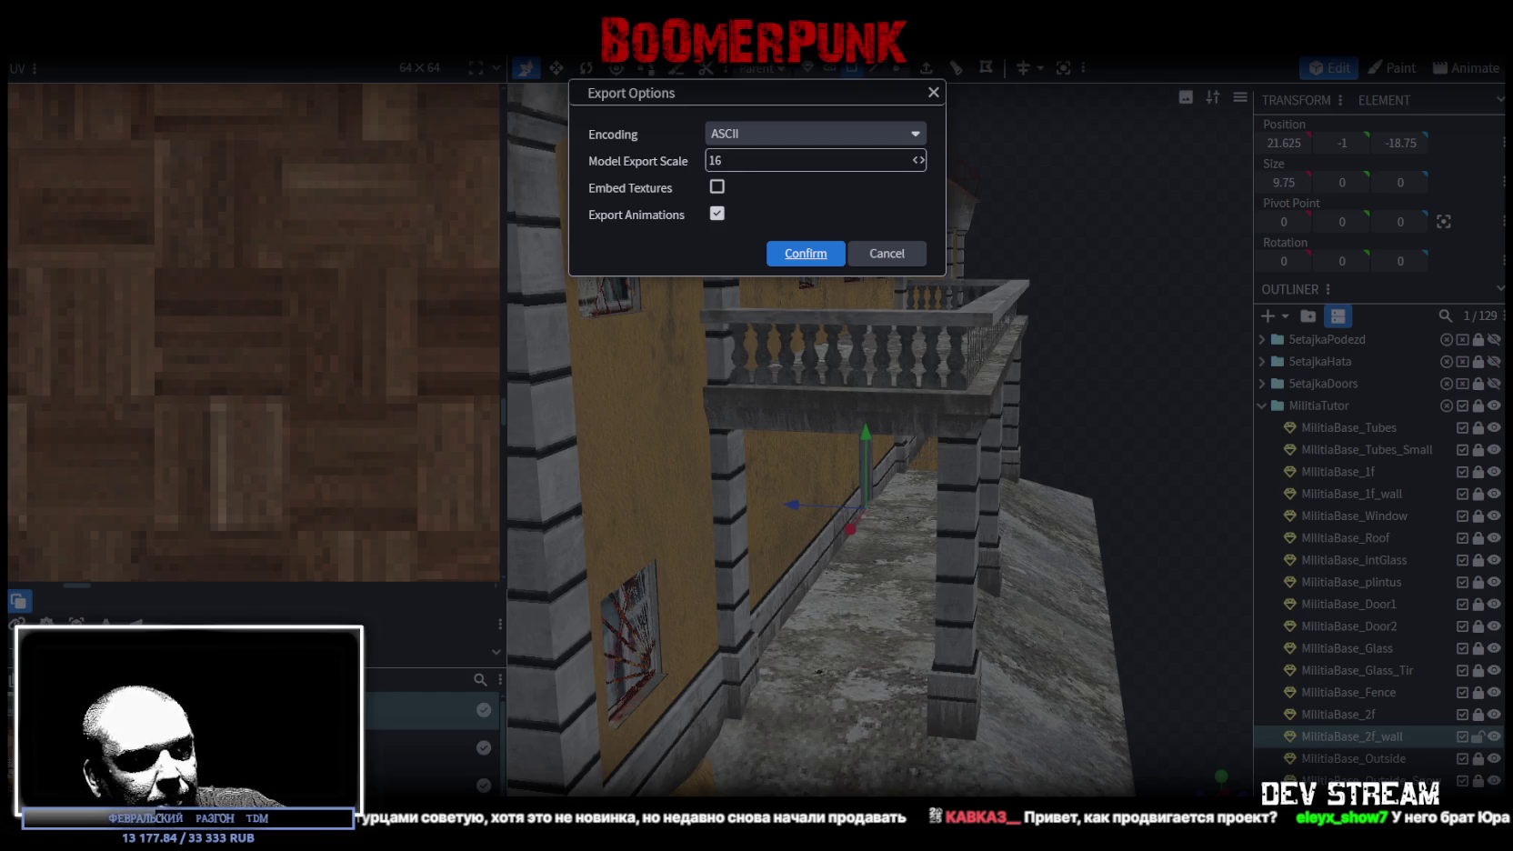
{"action": "key", "text": "Return"}
{"action": "key", "text": "alt+Tab"}
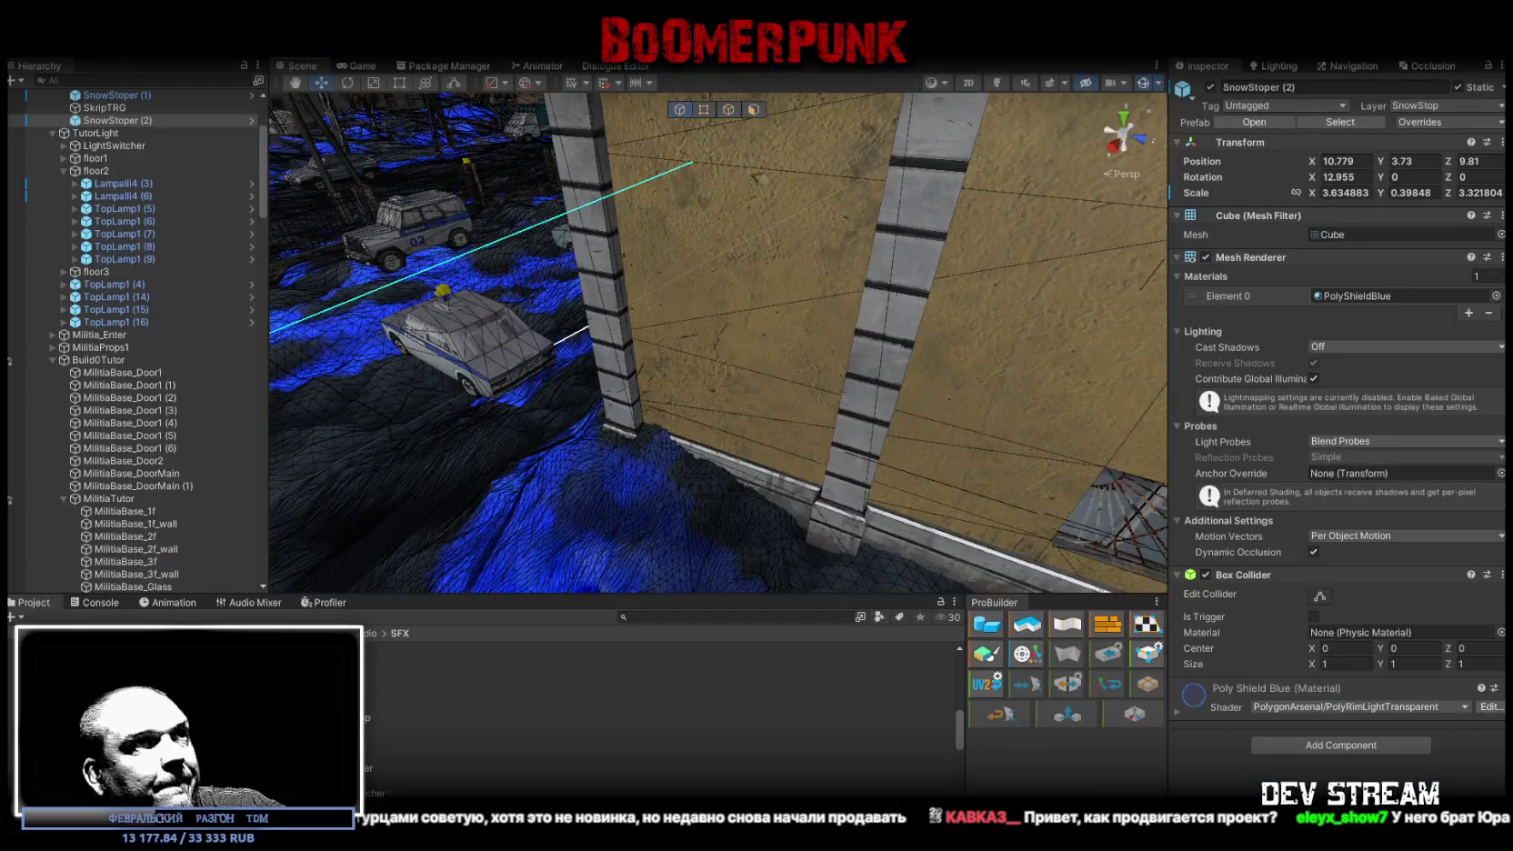
{"action": "mouse_move", "coordinate": [643, 433]}
{"action": "left_mouse_down"}
{"action": "mouse_move", "coordinate": [1020, 459]}
{"action": "mouse_move", "coordinate": [901, 395]}
{"action": "mouse_move", "coordinate": [602, 438]}
{"action": "mouse_move", "coordinate": [804, 478]}
{"action": "mouse_move", "coordinate": [1182, 410]}
{"action": "mouse_move", "coordinate": [492, 399]}
{"action": "mouse_move", "coordinate": [647, 357]}
{"action": "mouse_move", "coordinate": [591, 462]}
{"action": "mouse_move", "coordinate": [794, 314]}
{"action": "mouse_move", "coordinate": [773, 335]}
{"action": "mouse_move", "coordinate": [875, 314]}
{"action": "mouse_move", "coordinate": [906, 285]}
{"action": "mouse_move", "coordinate": [506, 337]}
{"action": "mouse_move", "coordinate": [1088, 352]}
{"action": "left_mouse_up"}
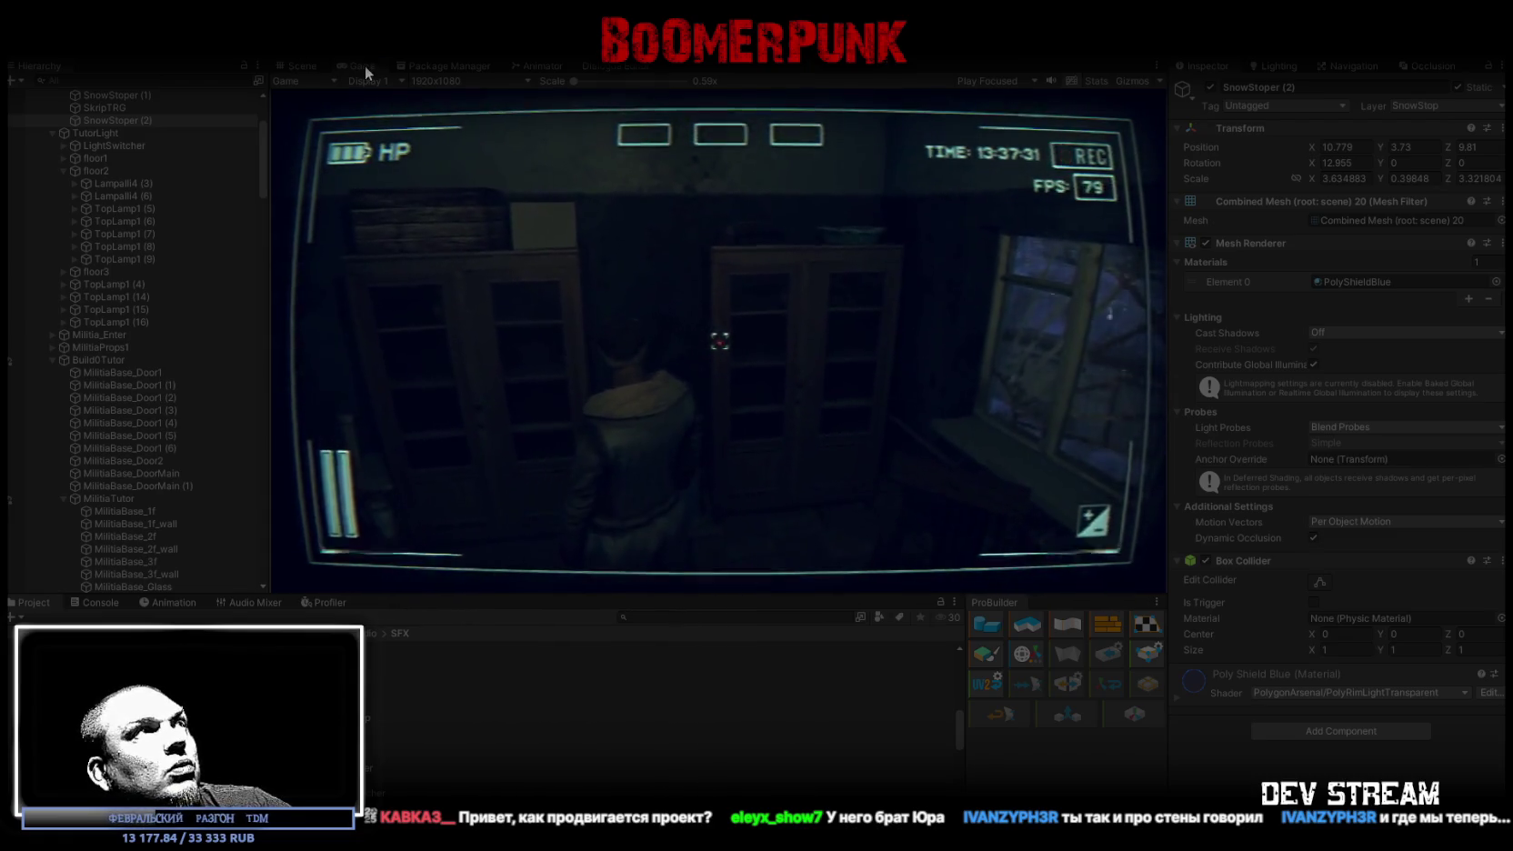
- Maximize the Game view while walking the character through the base's rooms
{"action": "double_click", "coordinate": [364, 66]}
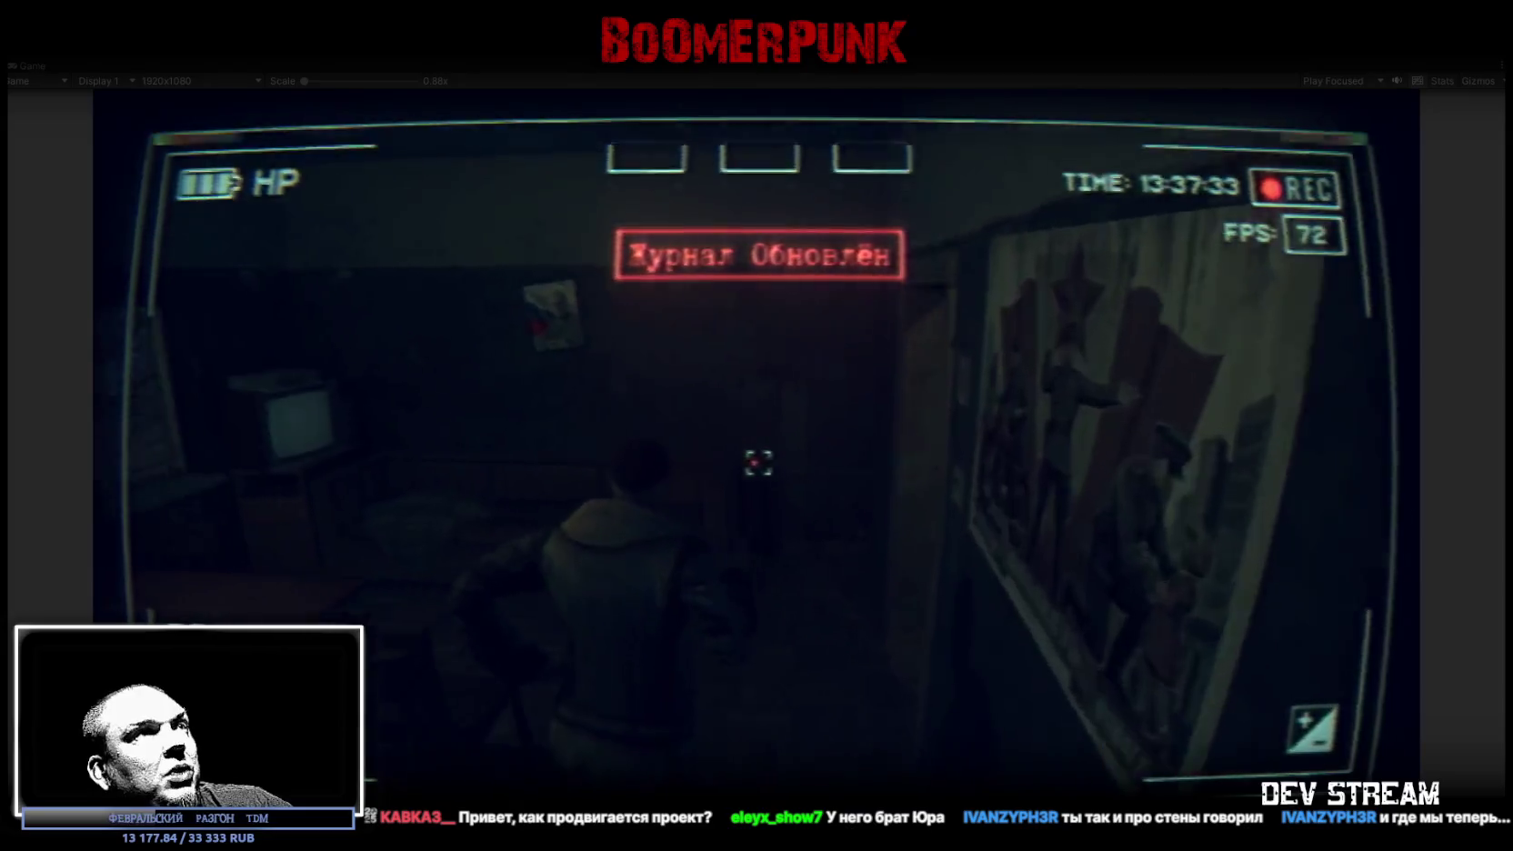
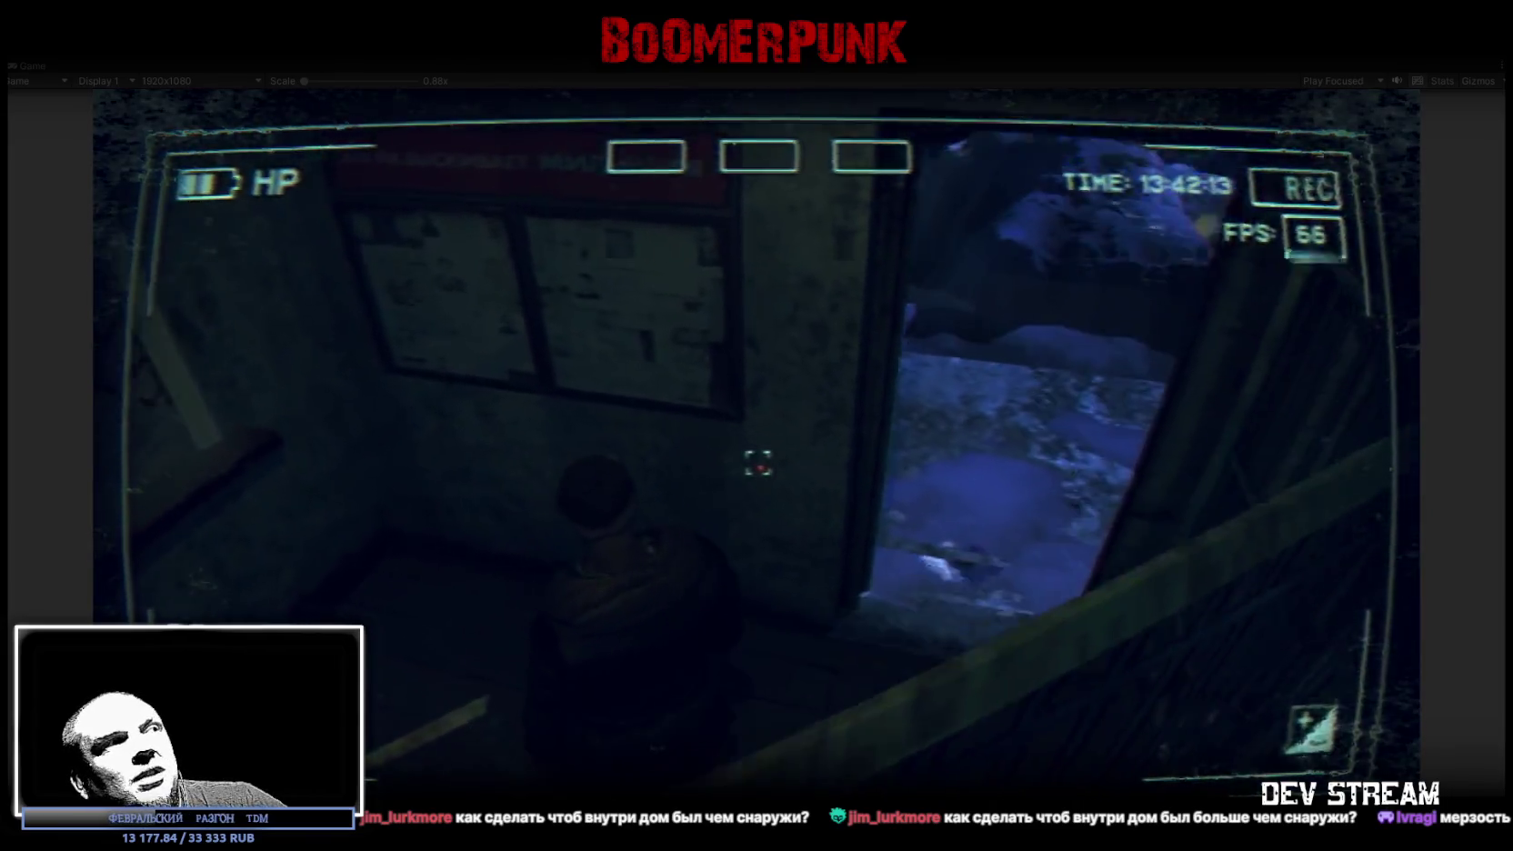
- Equip the pants and mask from the BAG inventory, then resume play and walk toward the doorway
{"action": "key", "text": "Tab"}
{"action": "left_click", "coordinate": [927, 290]}
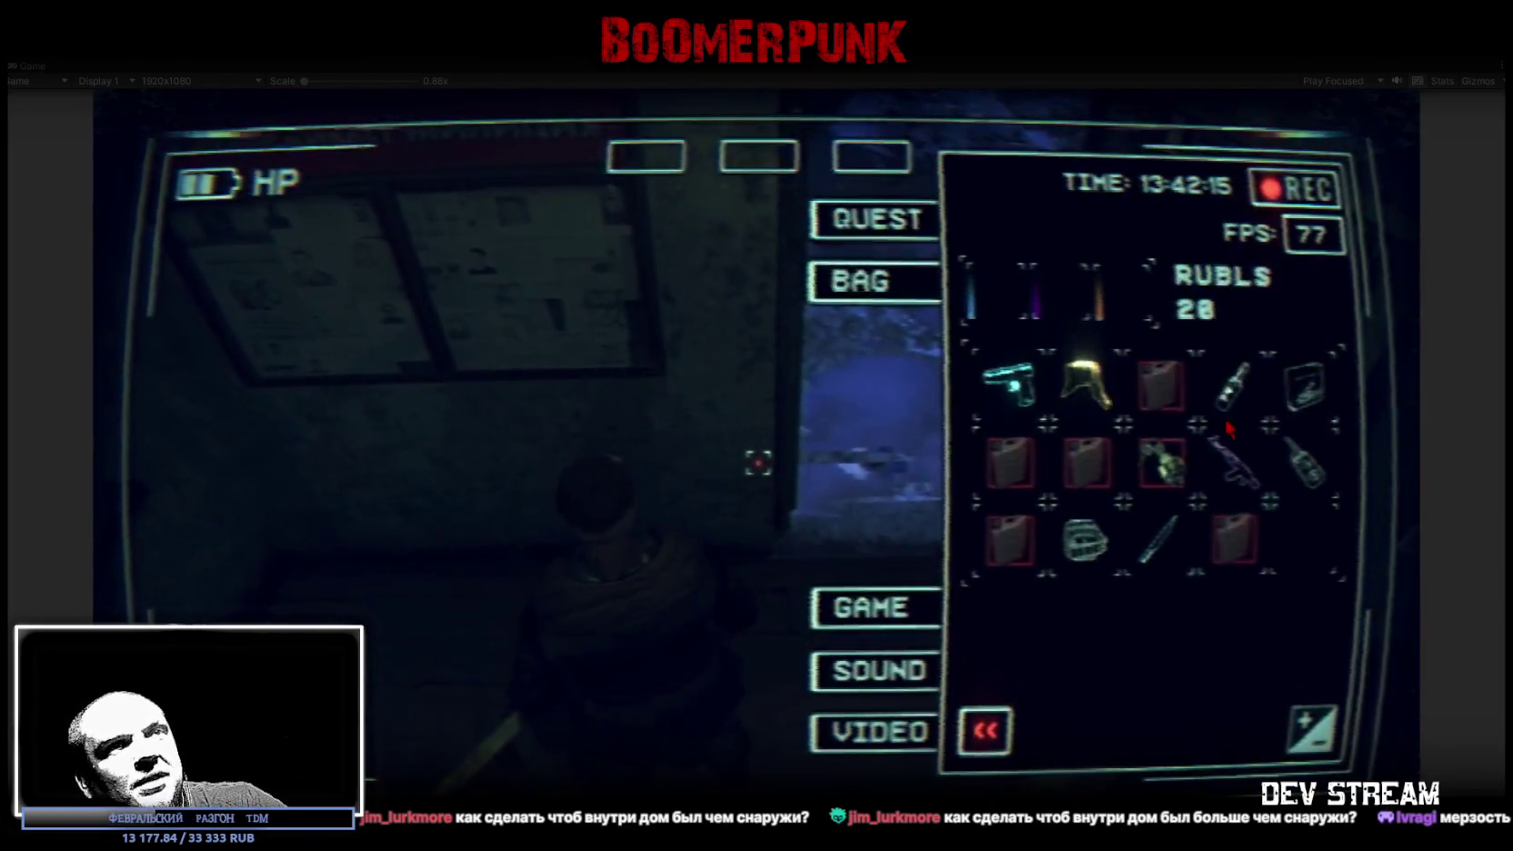
{"action": "left_click", "coordinate": [1127, 295]}
{"action": "left_click_drag", "start_coordinate": [1082, 536], "coordinate": [871, 156]}
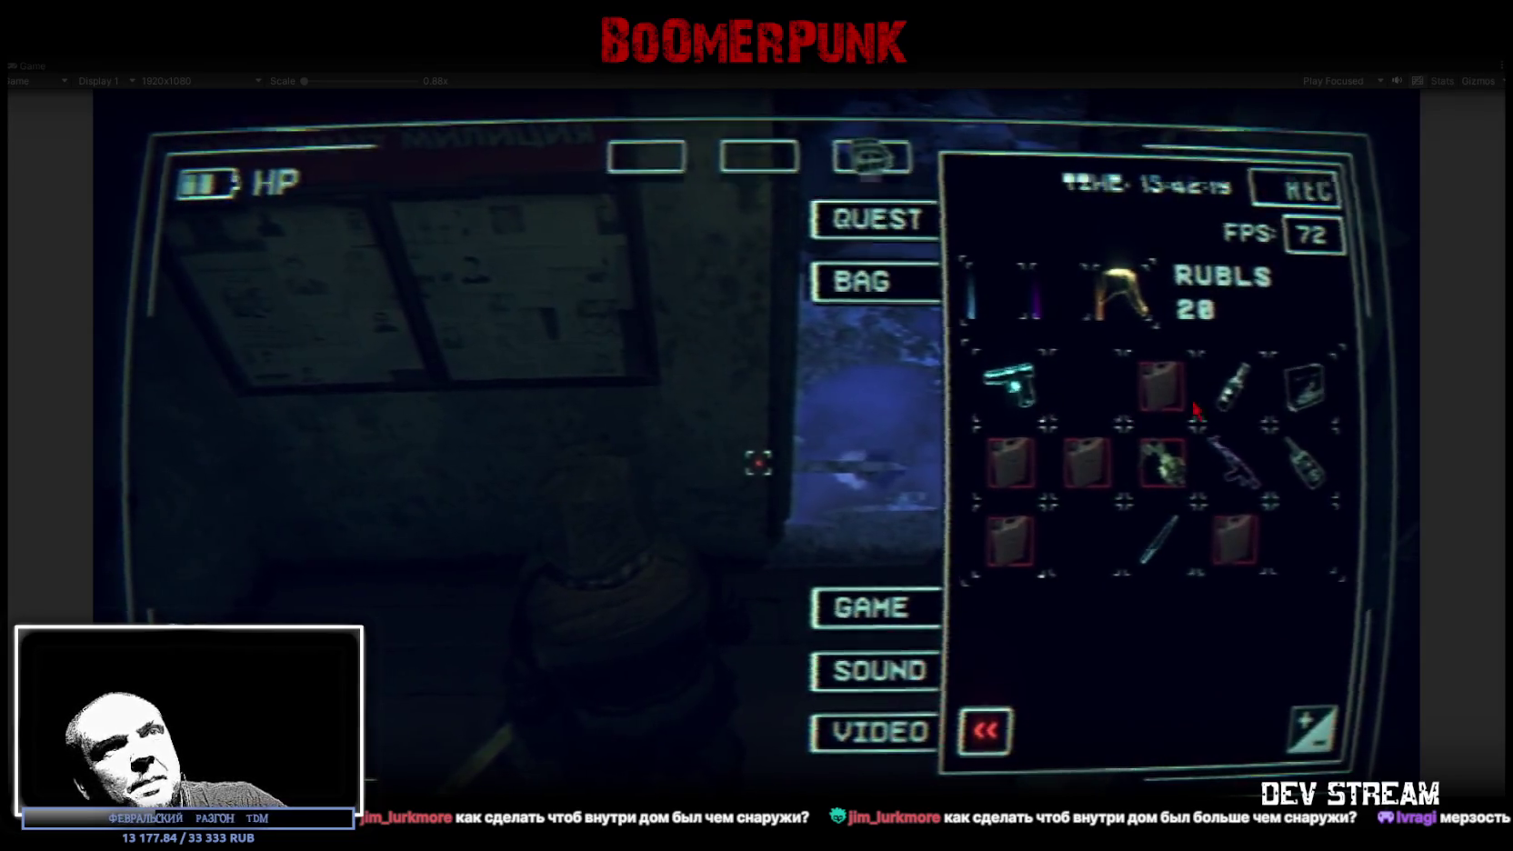
{"action": "left_click_drag", "start_coordinate": [800, 182], "coordinate": [759, 156]}
{"action": "key", "text": "Escape"}
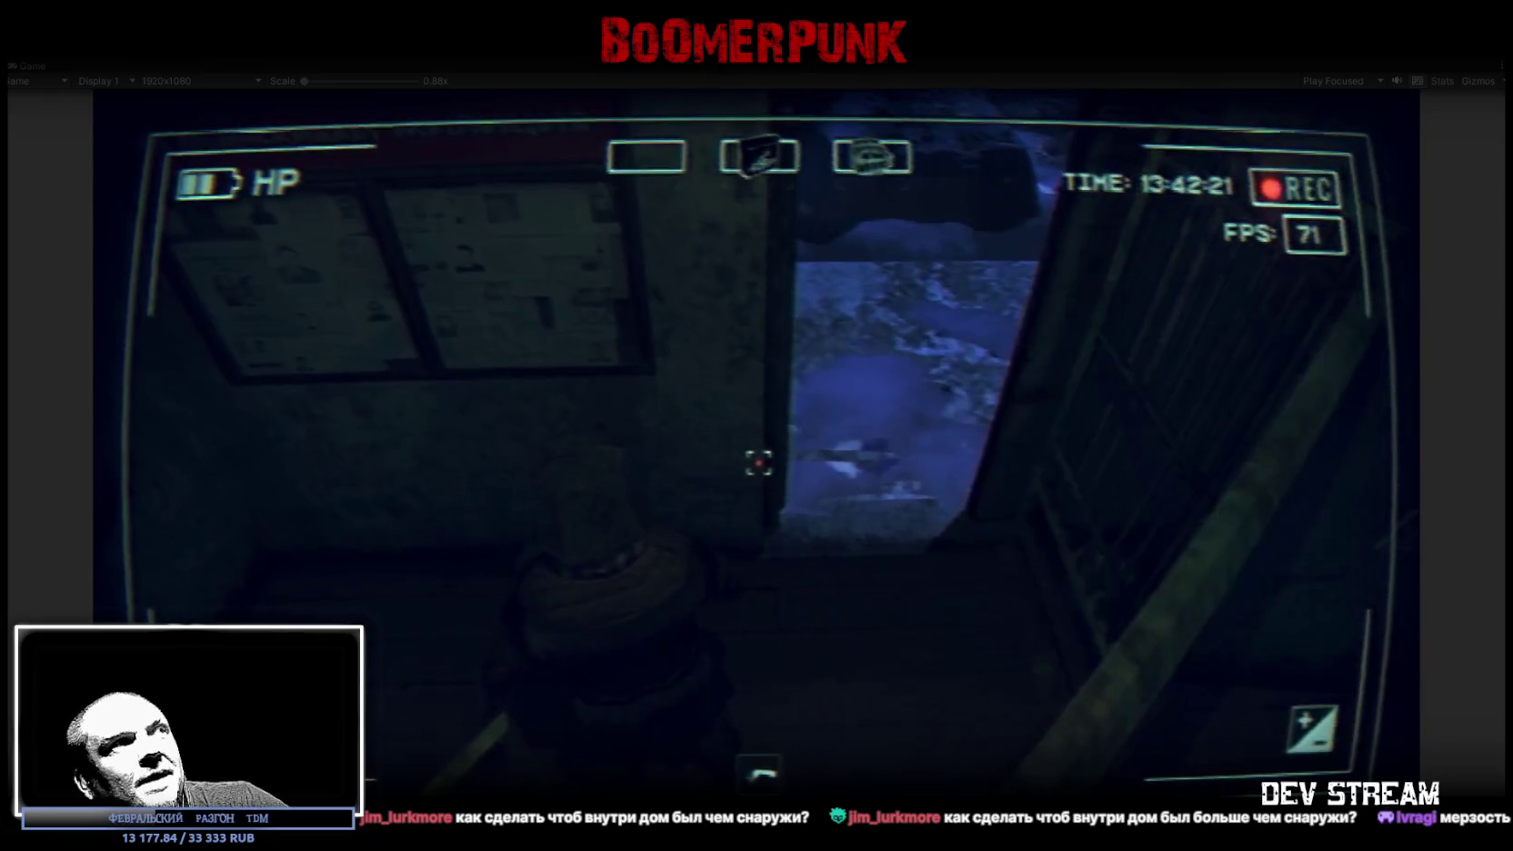
{"action": "key", "text": "w"}
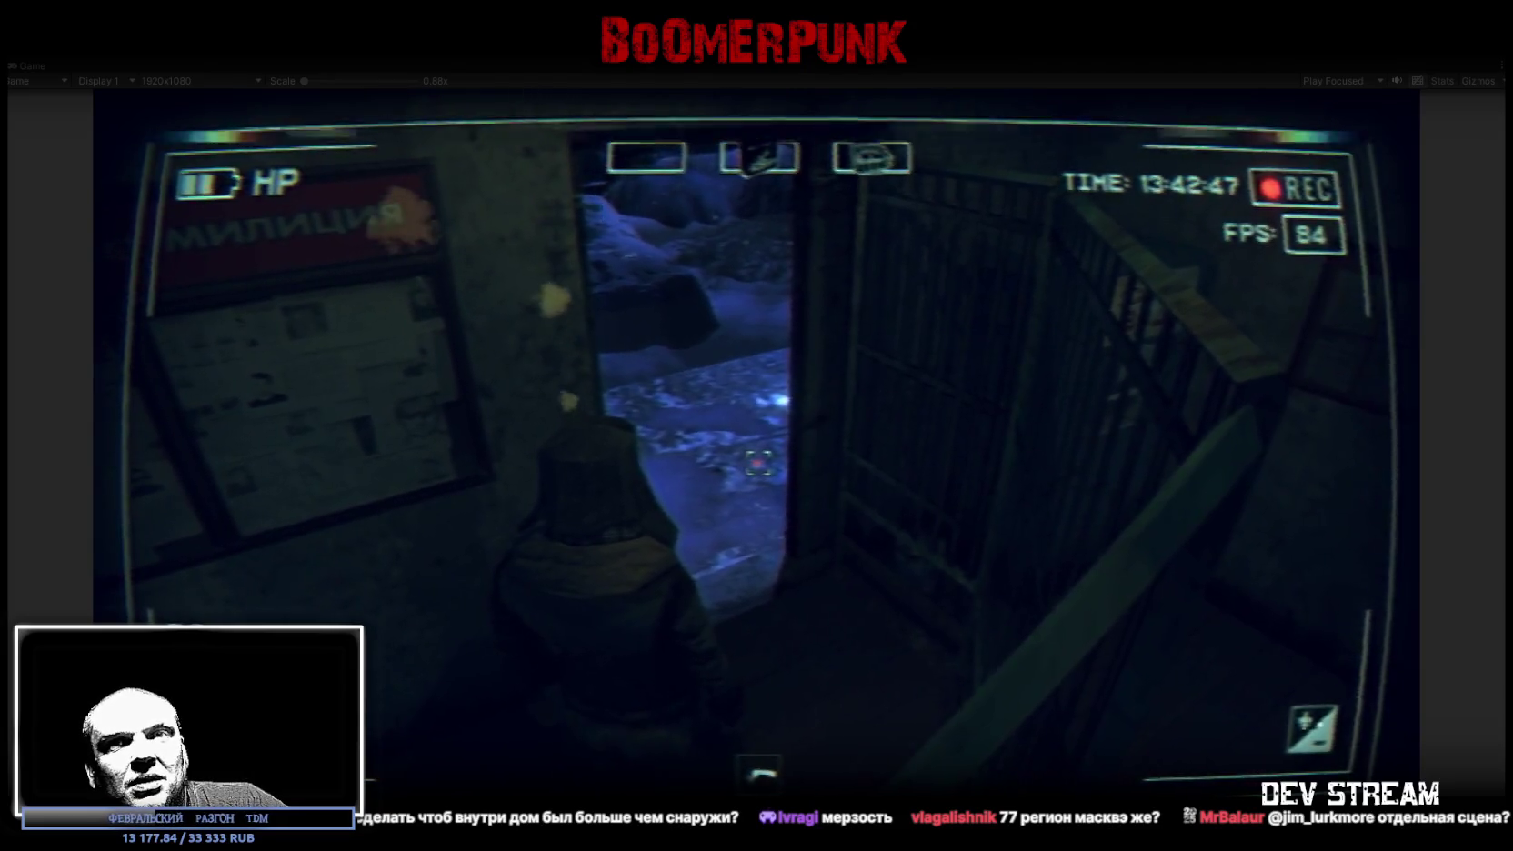
- Walk out the doorway past the van and police jeep toward the building facade and courtyard
{"action": "key", "text": "w"}
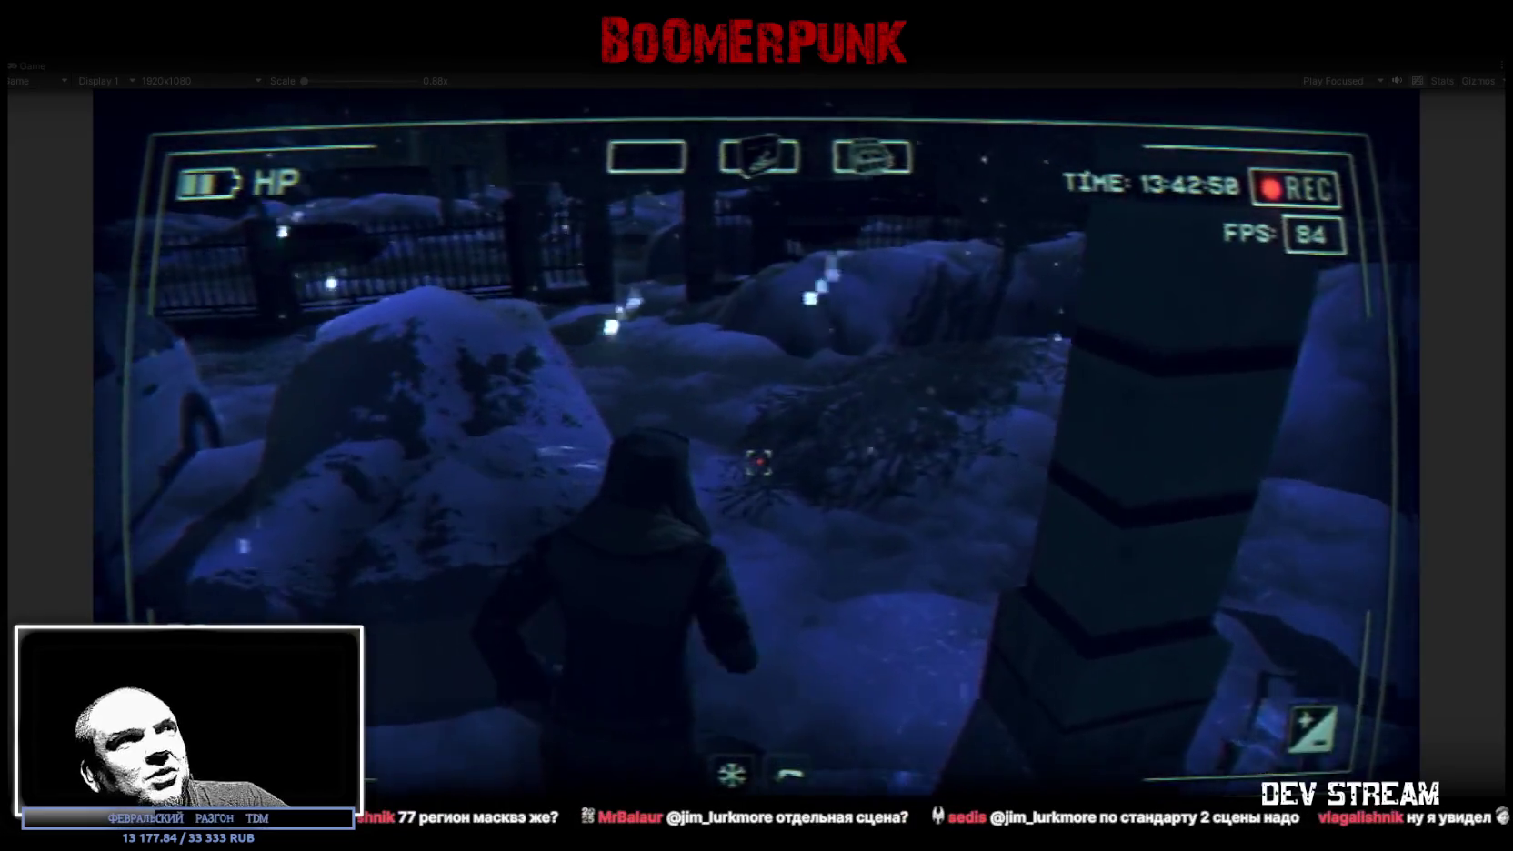
{"action": "key", "text": "w"}
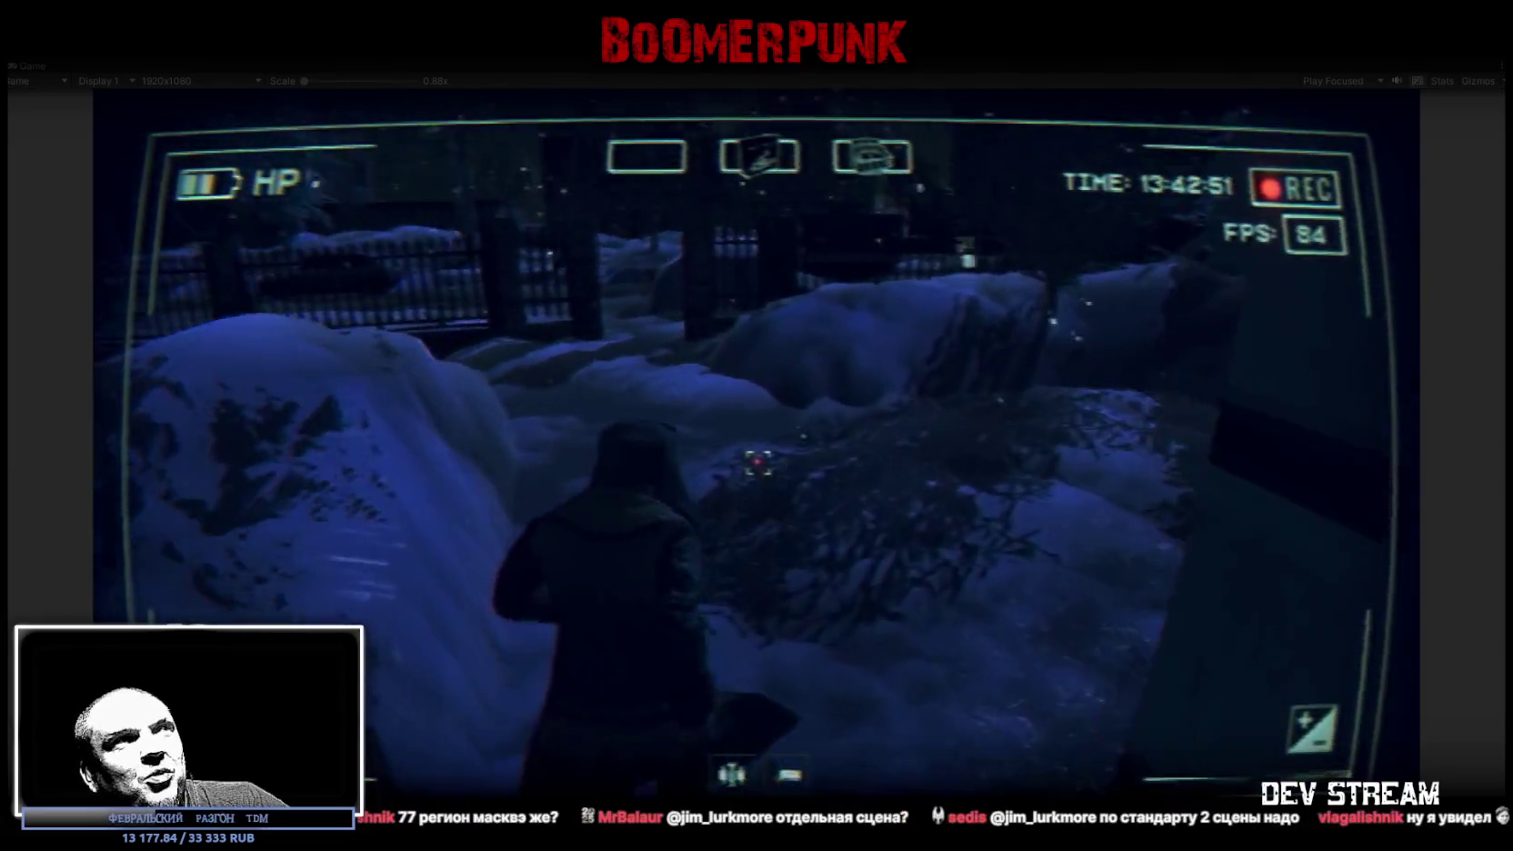
{"action": "key", "text": "w"}
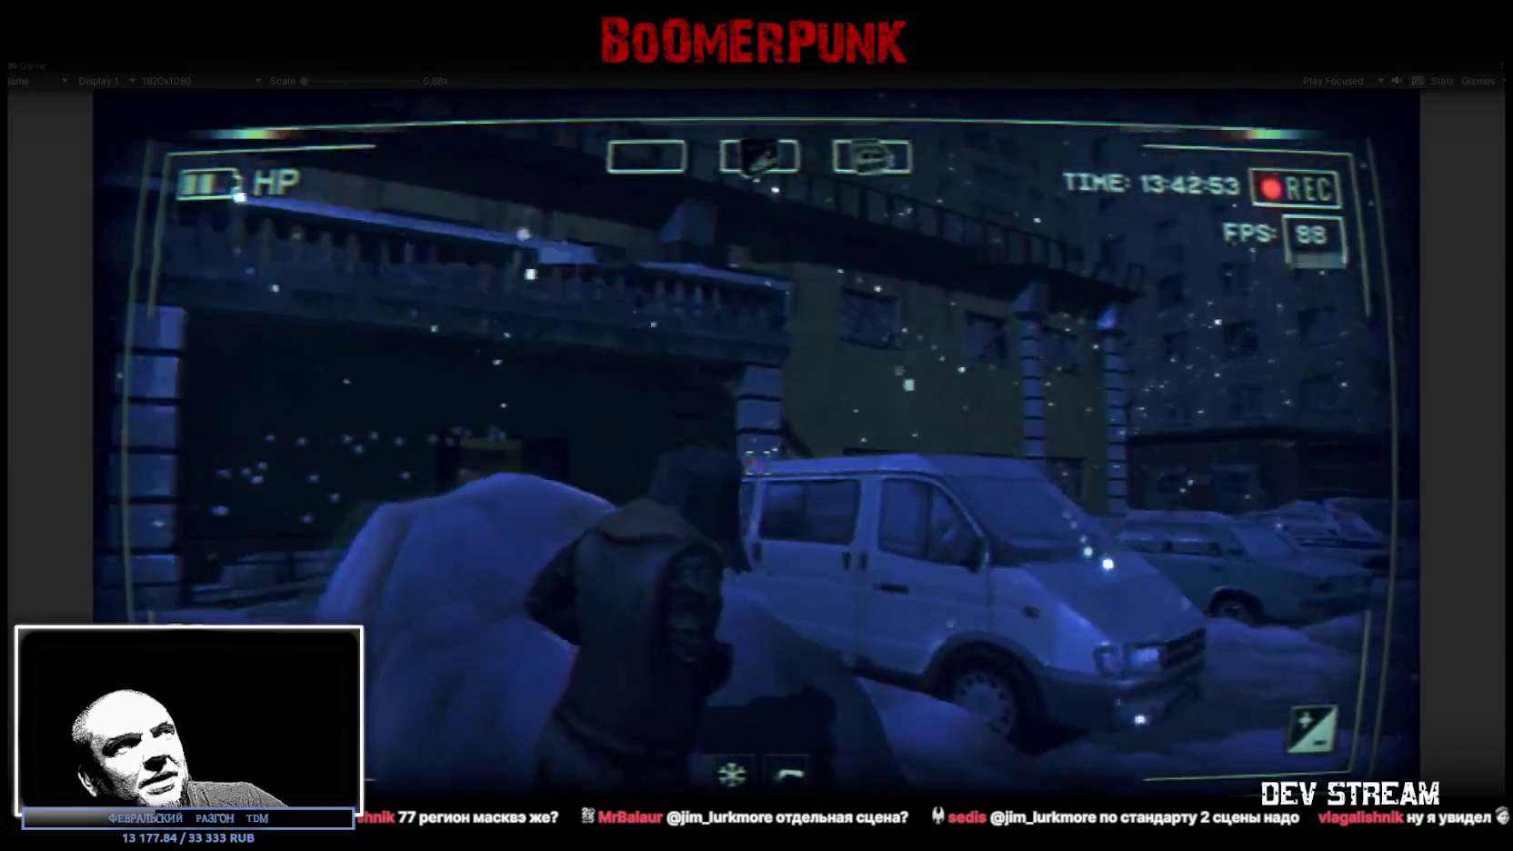
{"action": "key", "text": "w"}
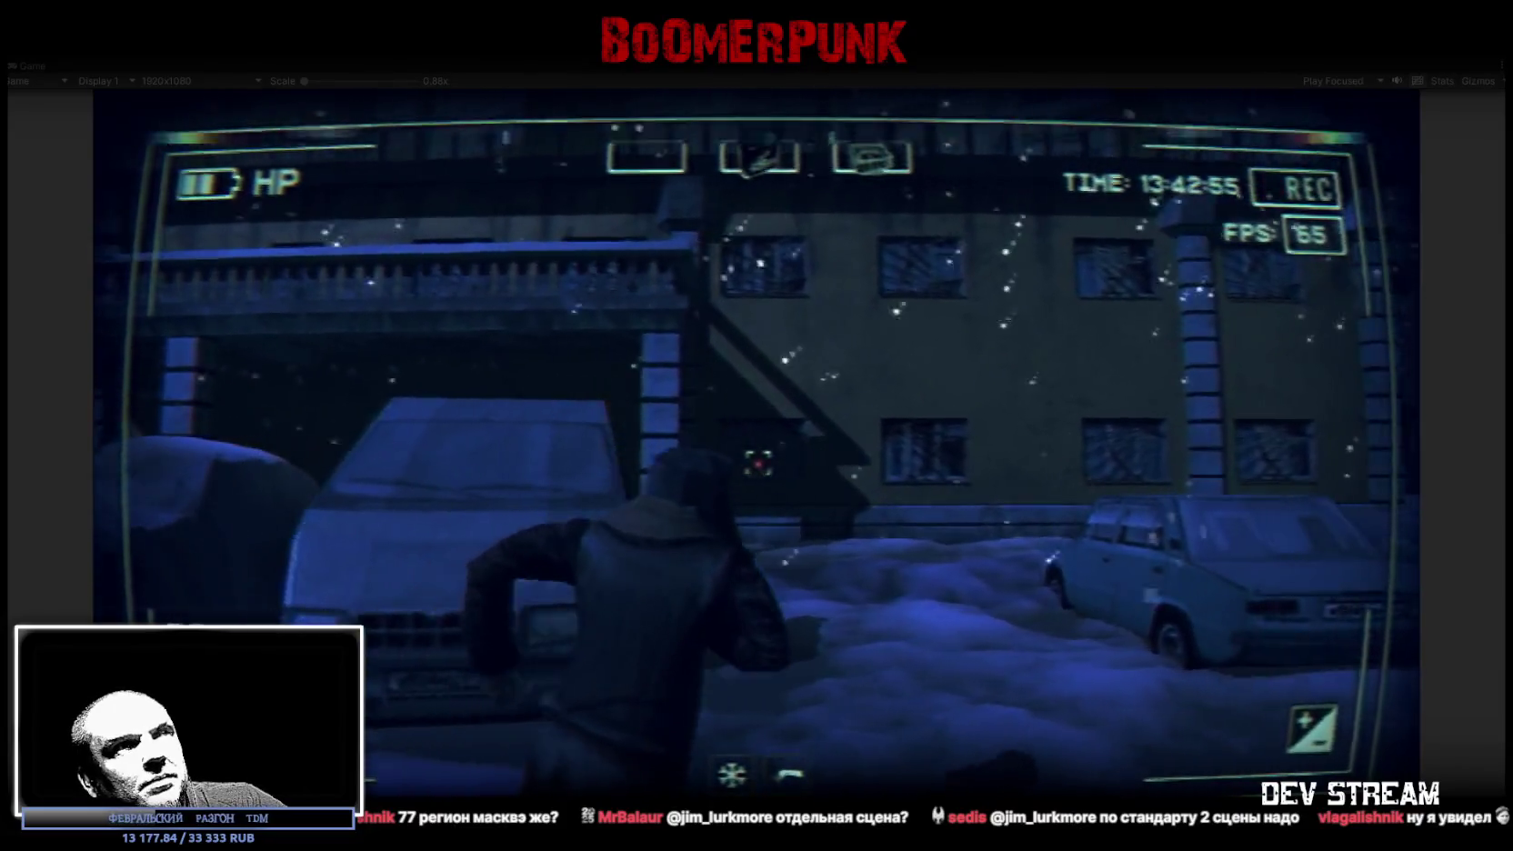
{"action": "key", "text": "w"}
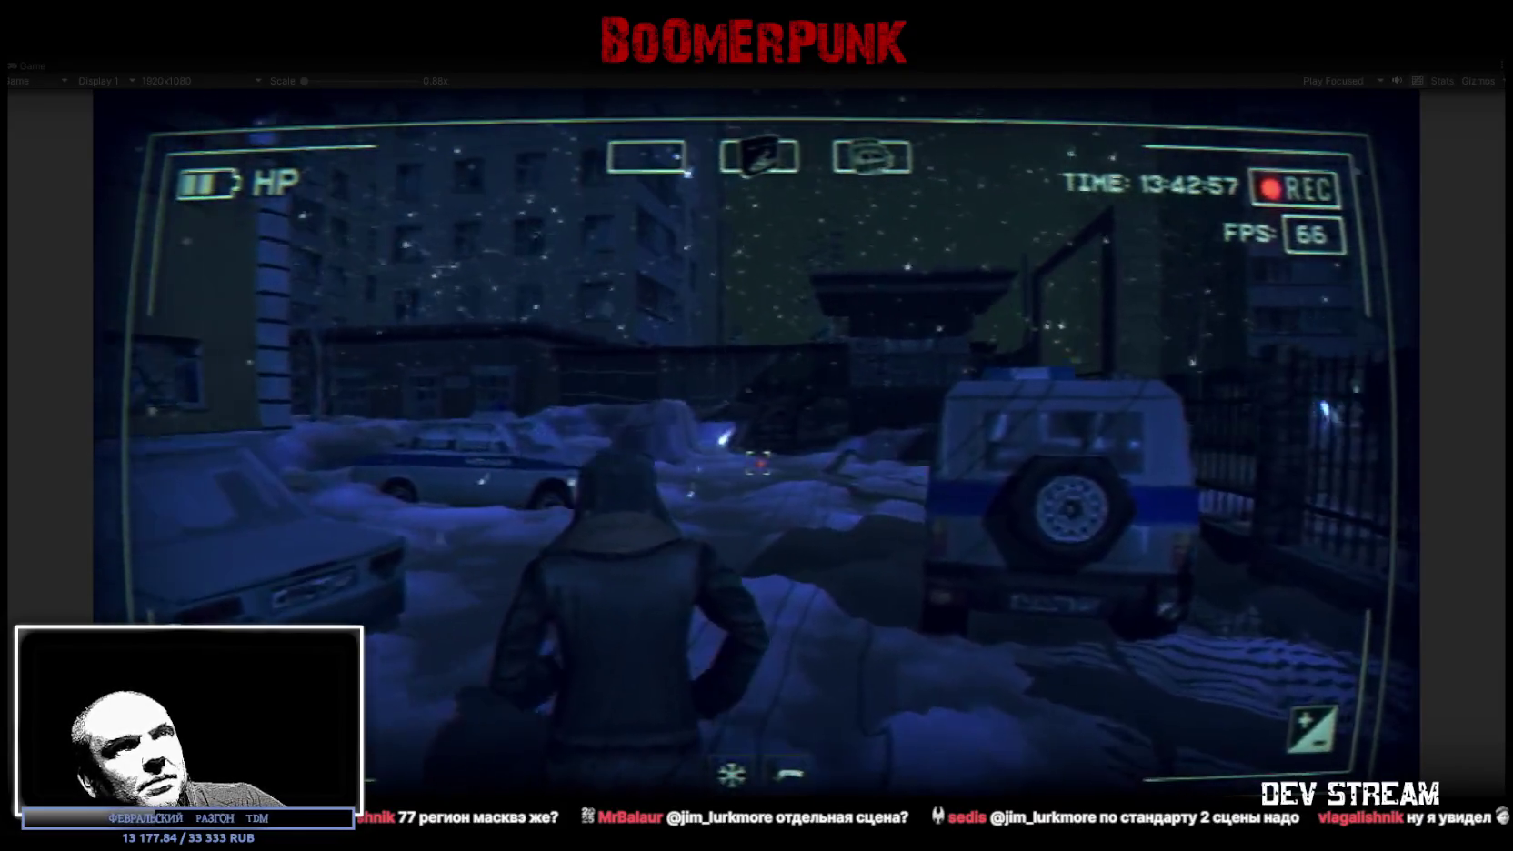
{"action": "key", "text": "w"}
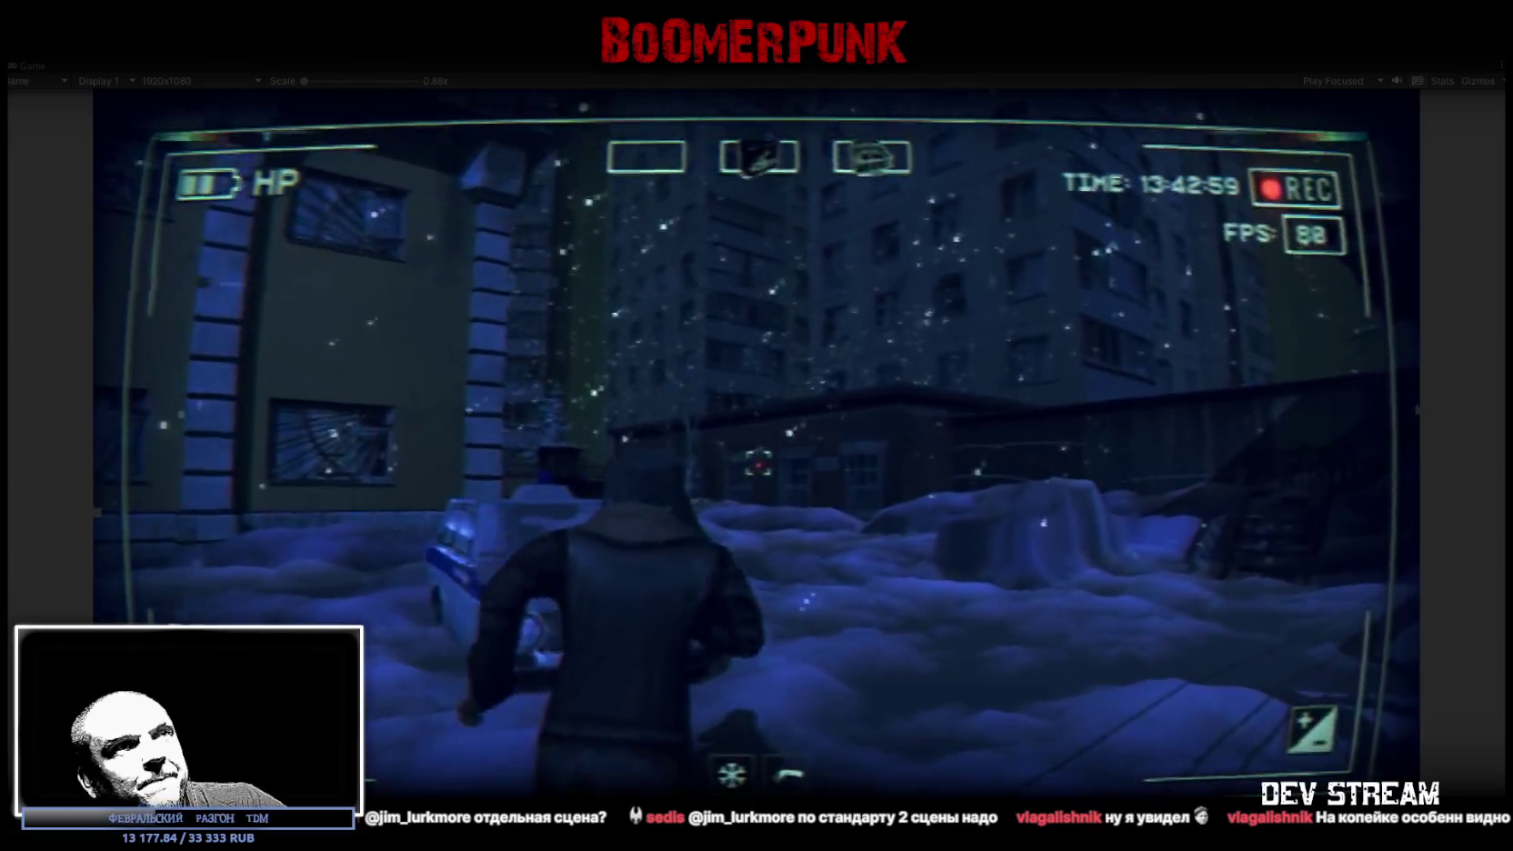
{"action": "key", "text": "w"}
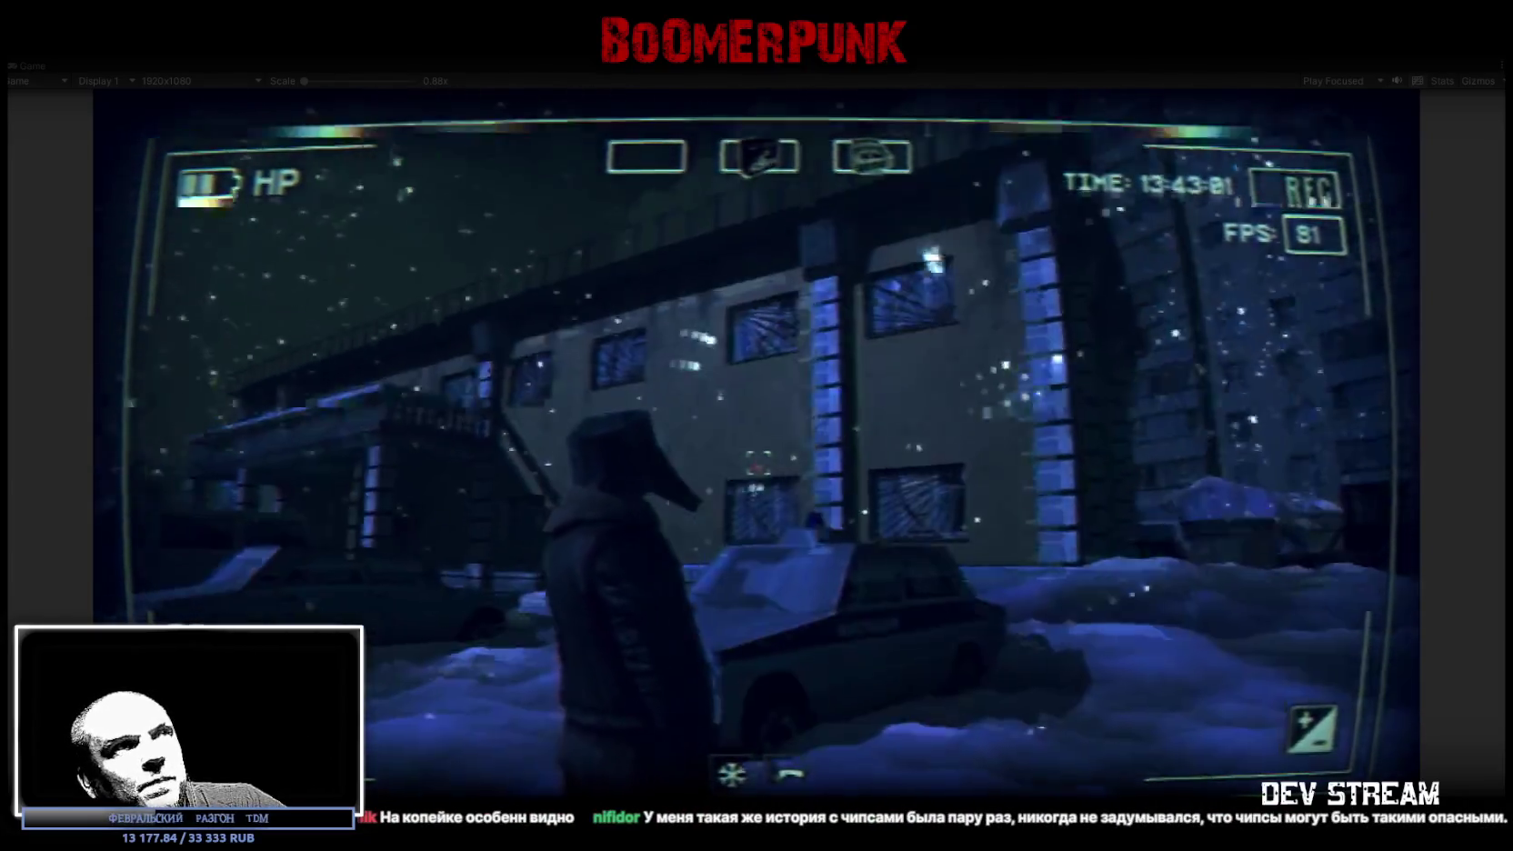
{"action": "key", "text": "w"}
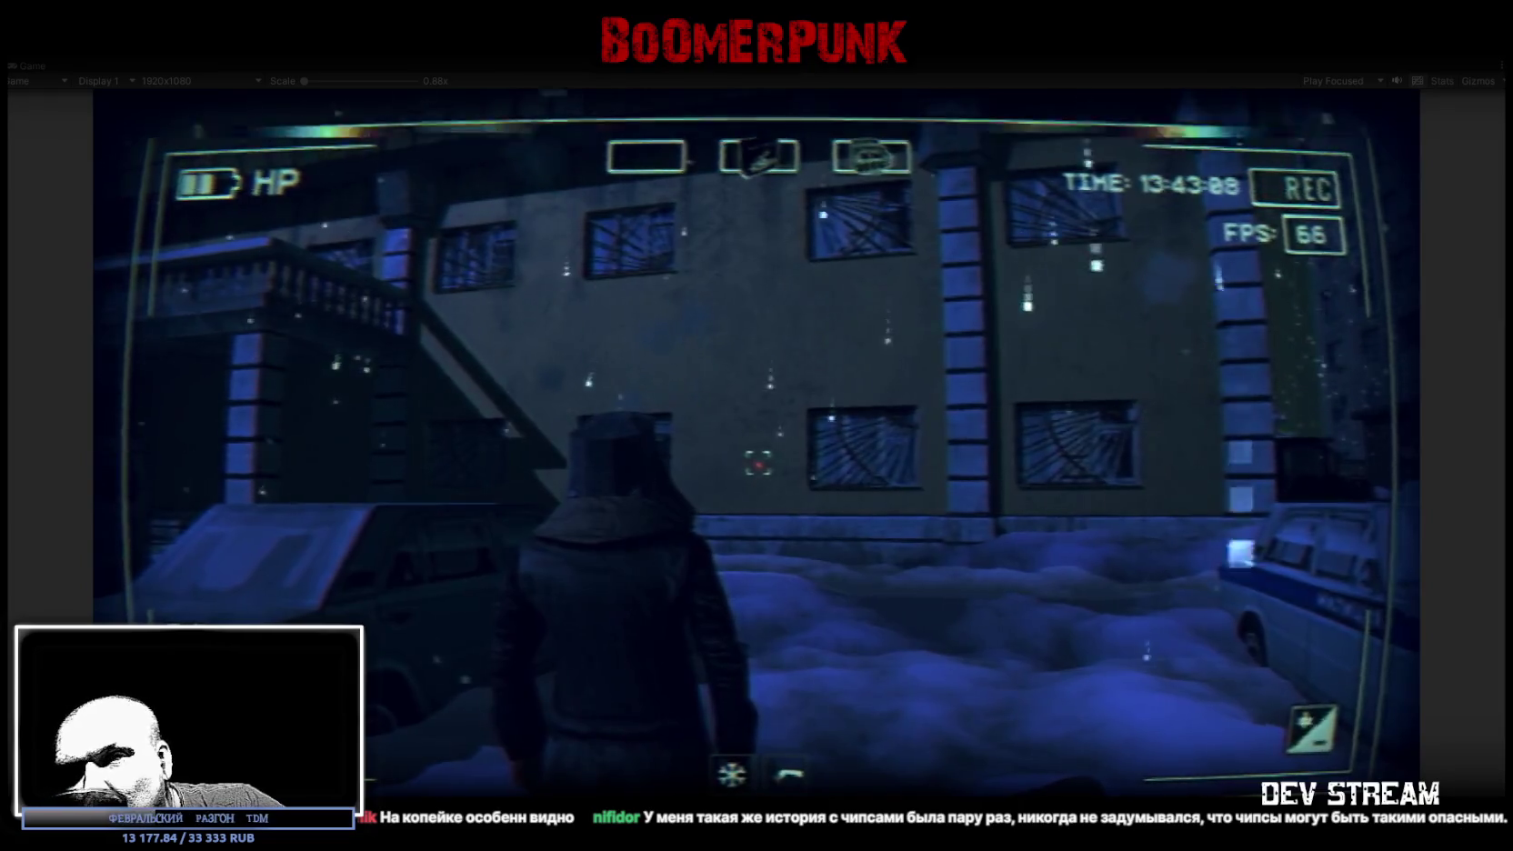
{"action": "key", "text": "w"}
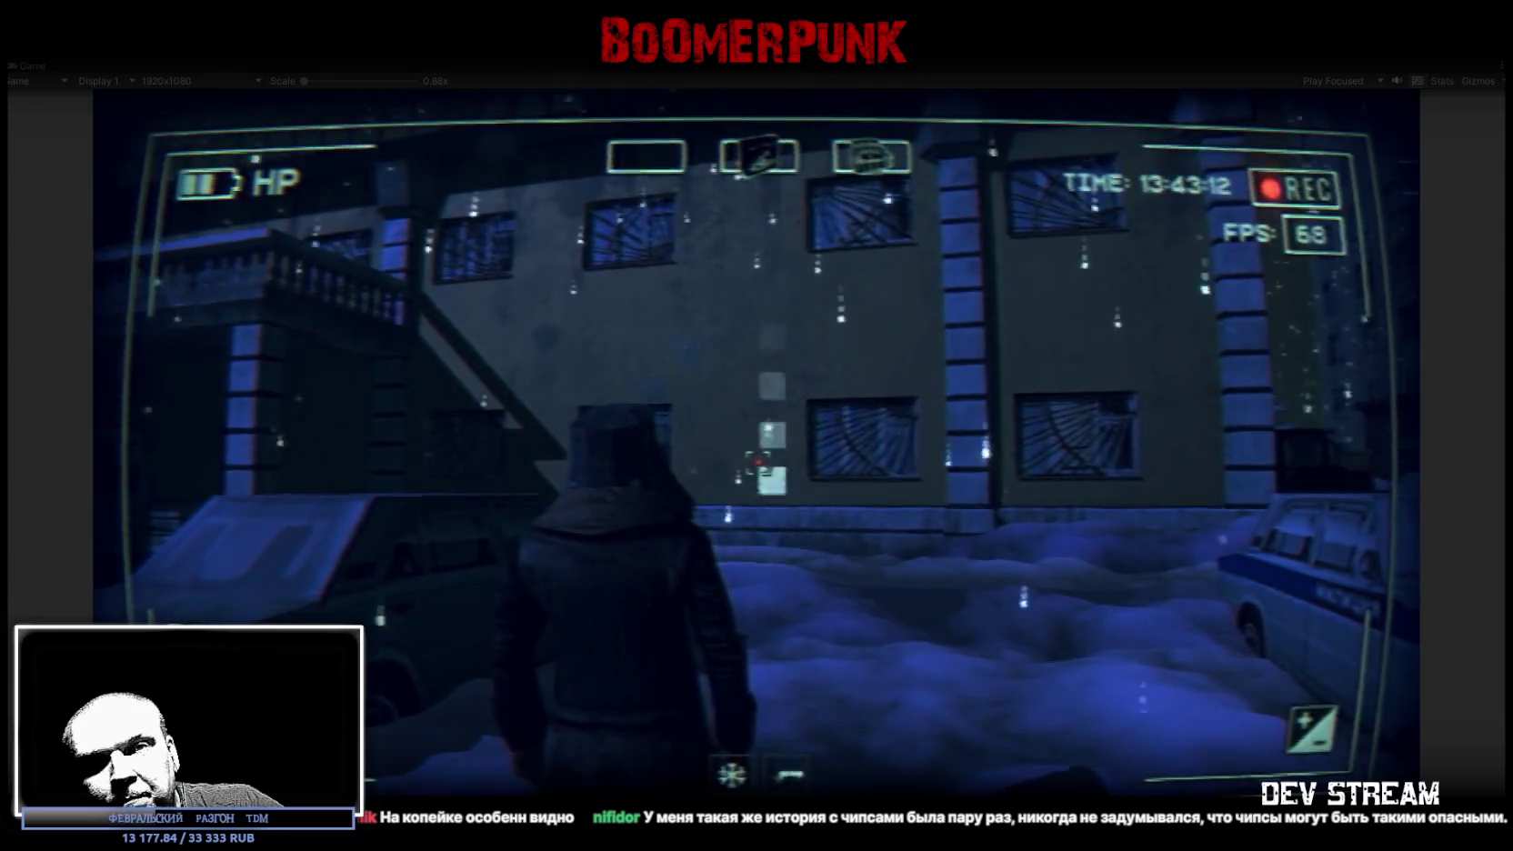
{"action": "key", "text": "a"}
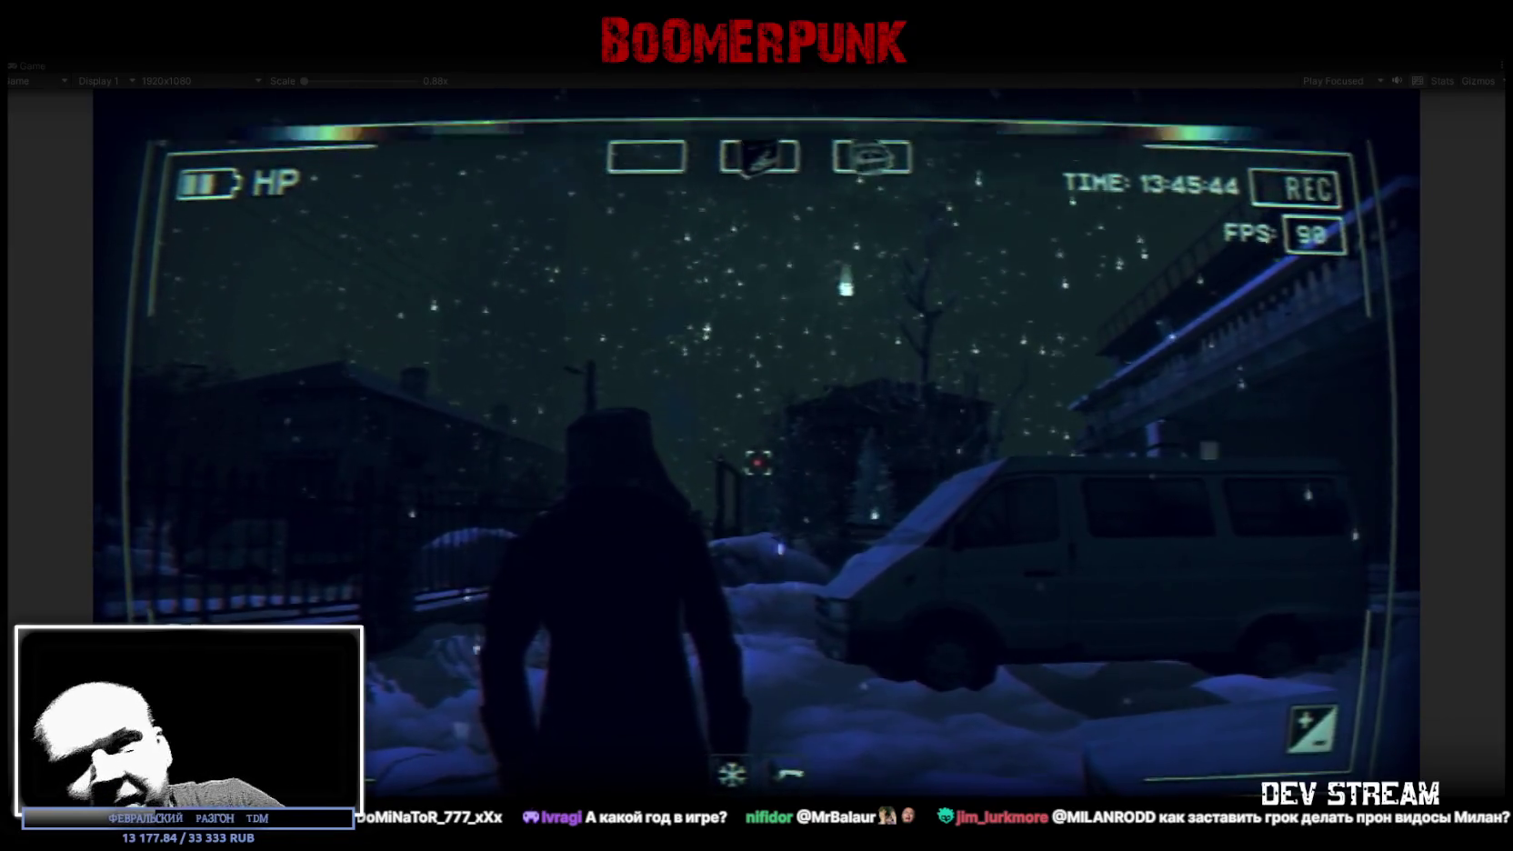
- Walk along the building wall, around the corner, and under the overhang past the pillar
{"action": "key", "text": "w"}
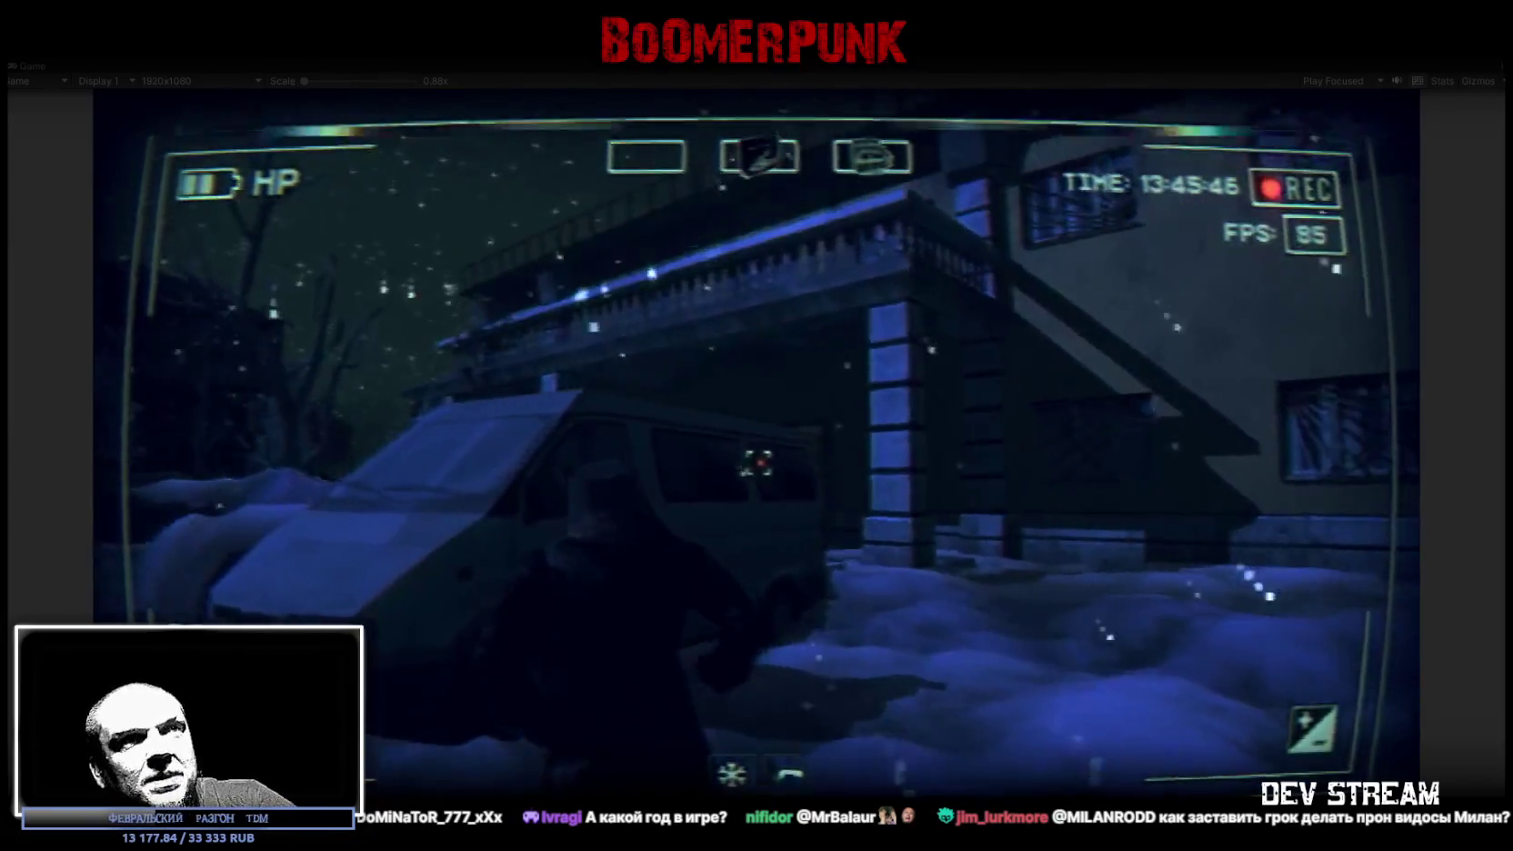
{"action": "key", "text": "w"}
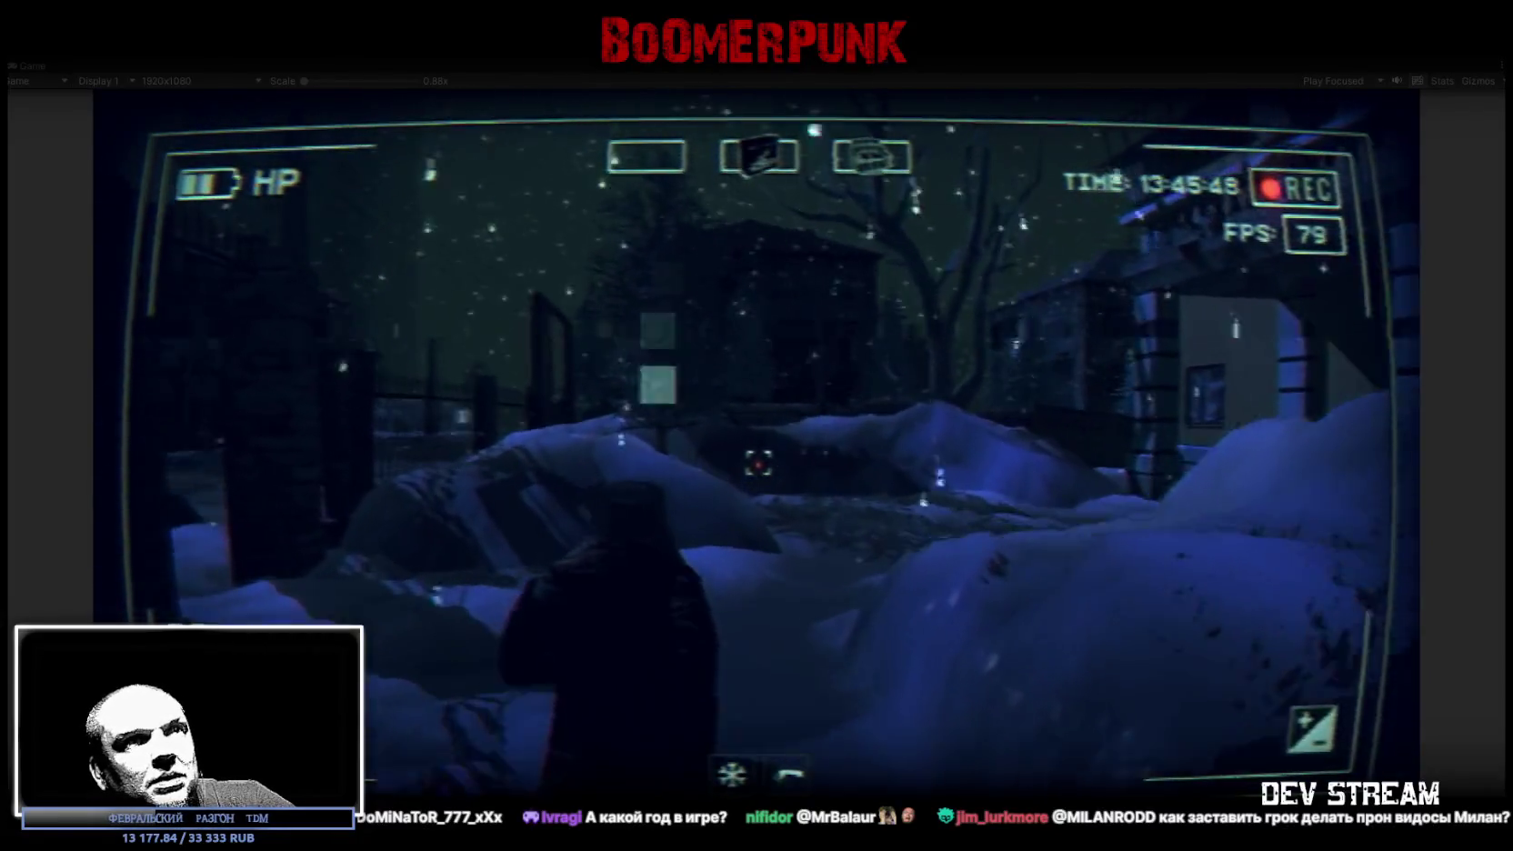
{"action": "key", "text": "w"}
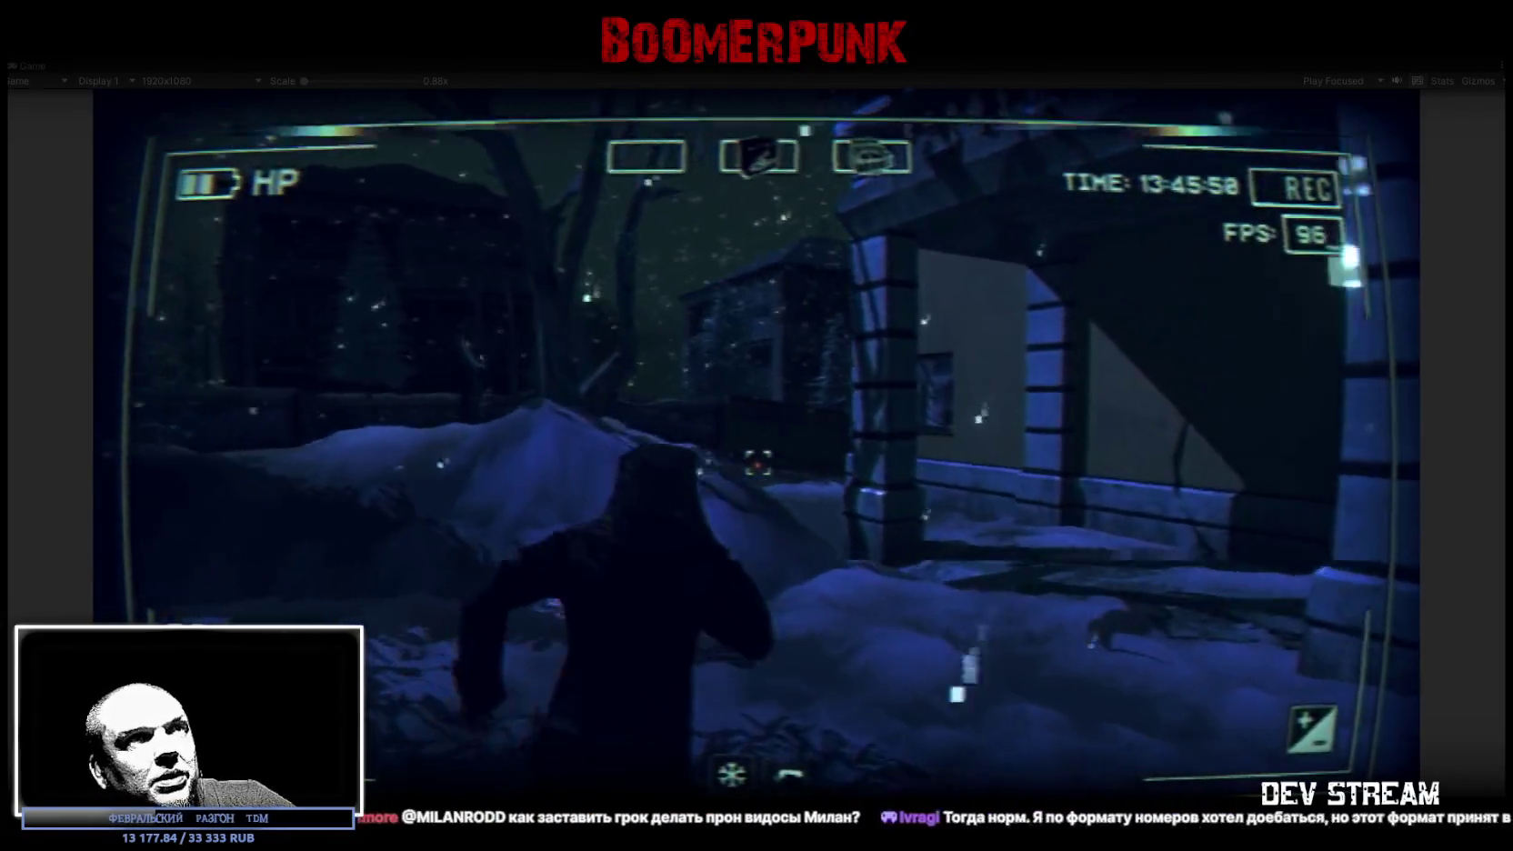
{"action": "key", "text": "w"}
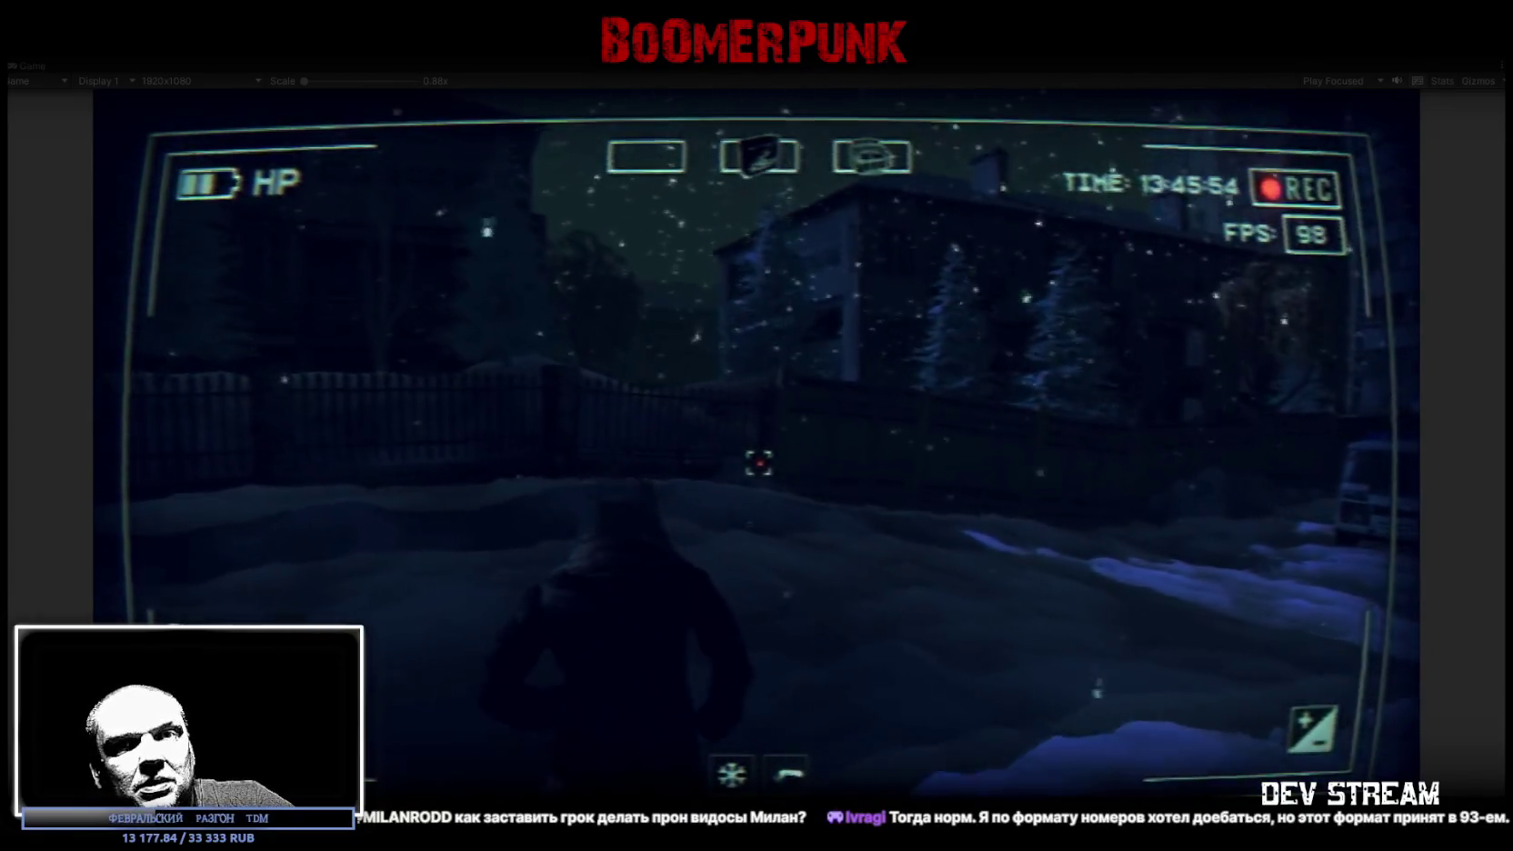
{"action": "key", "text": "w"}
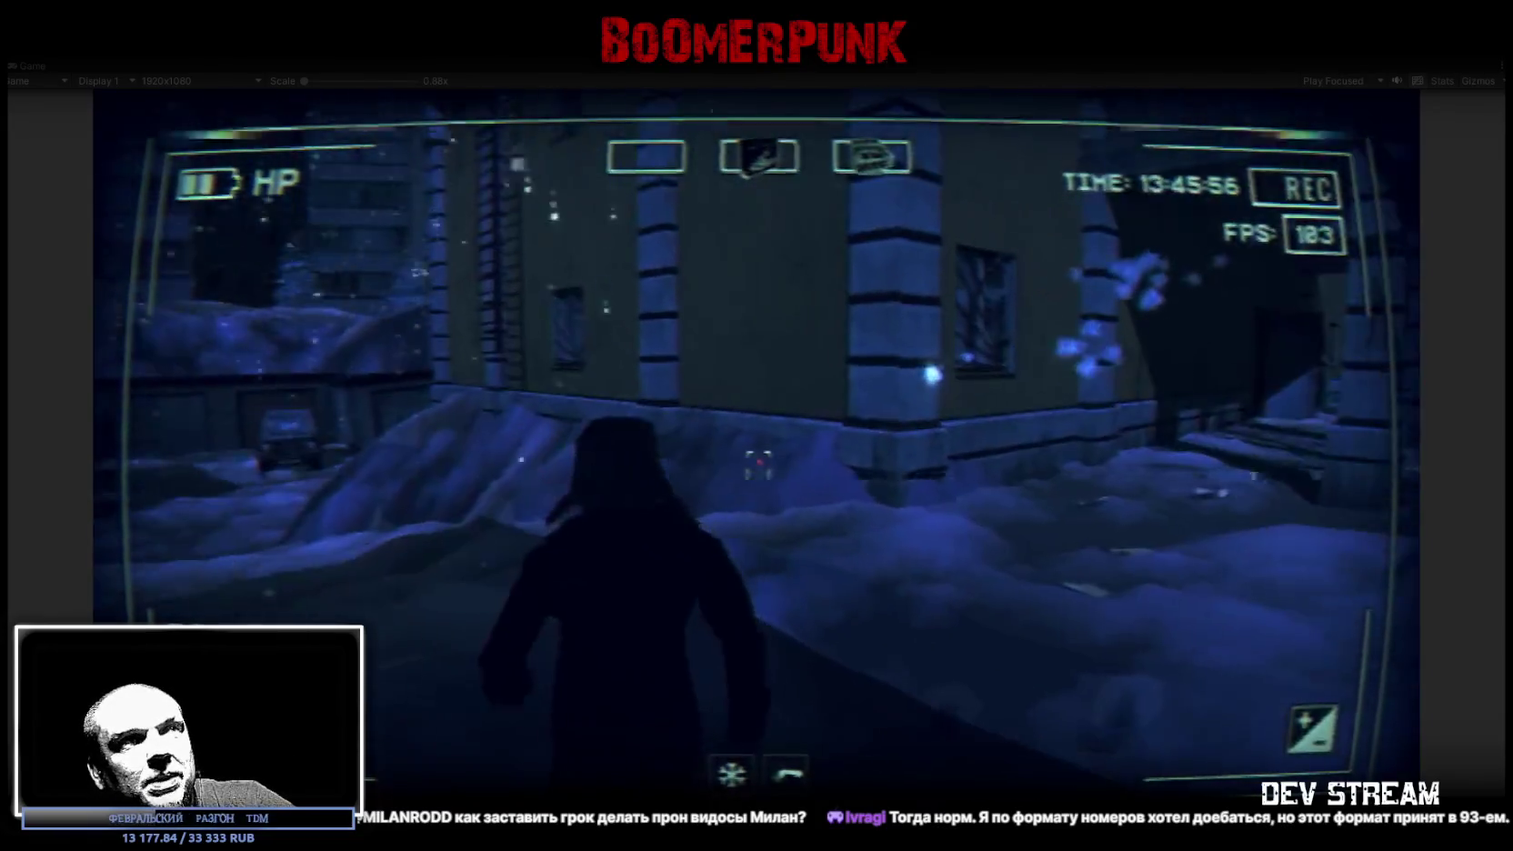
{"action": "key", "text": "w"}
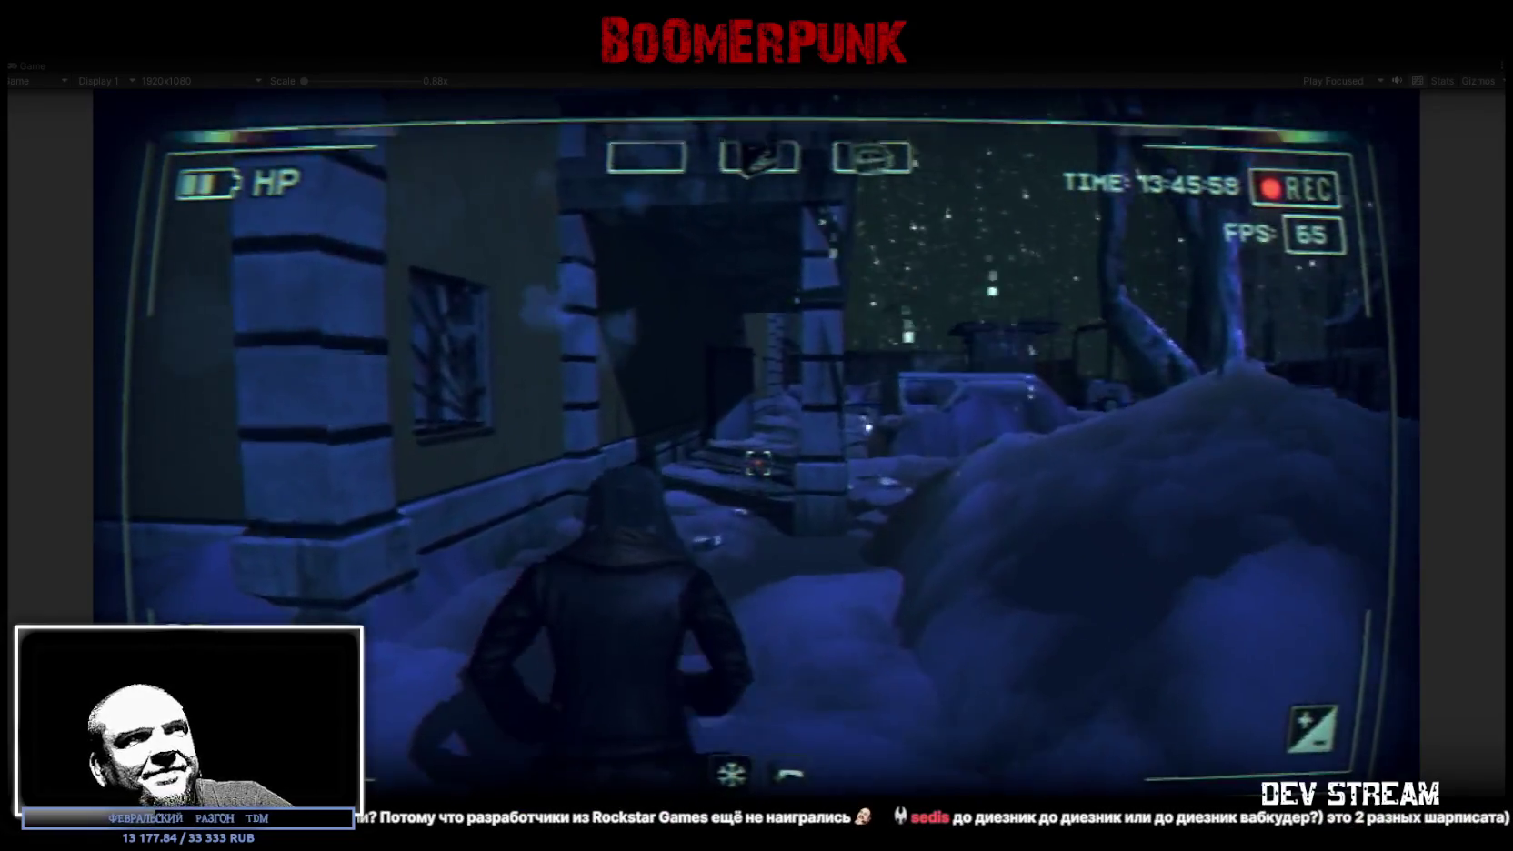
{"action": "key", "text": "w"}
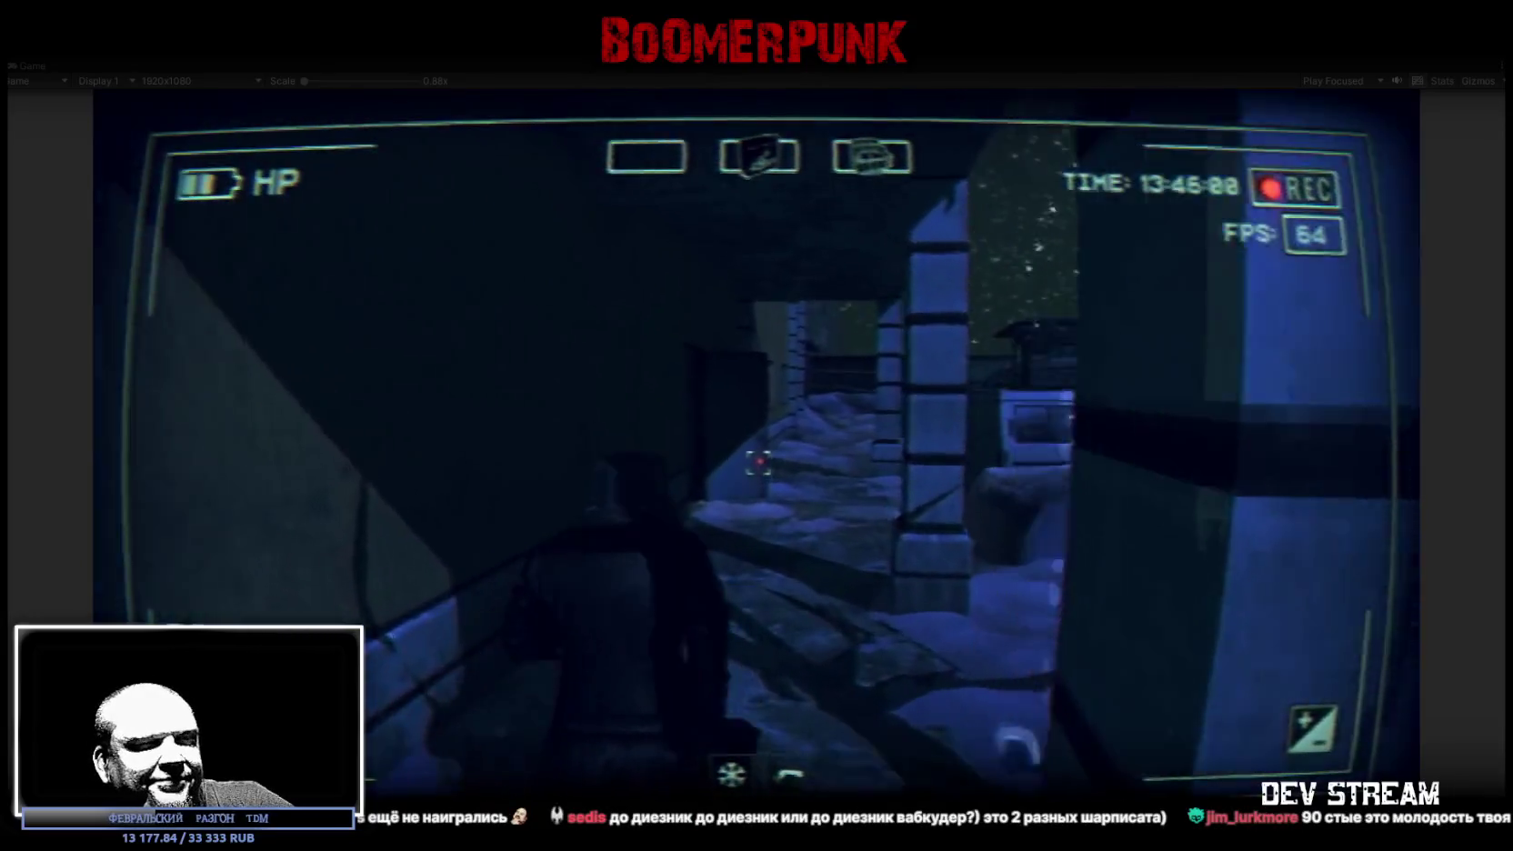
{"action": "key", "text": "w"}
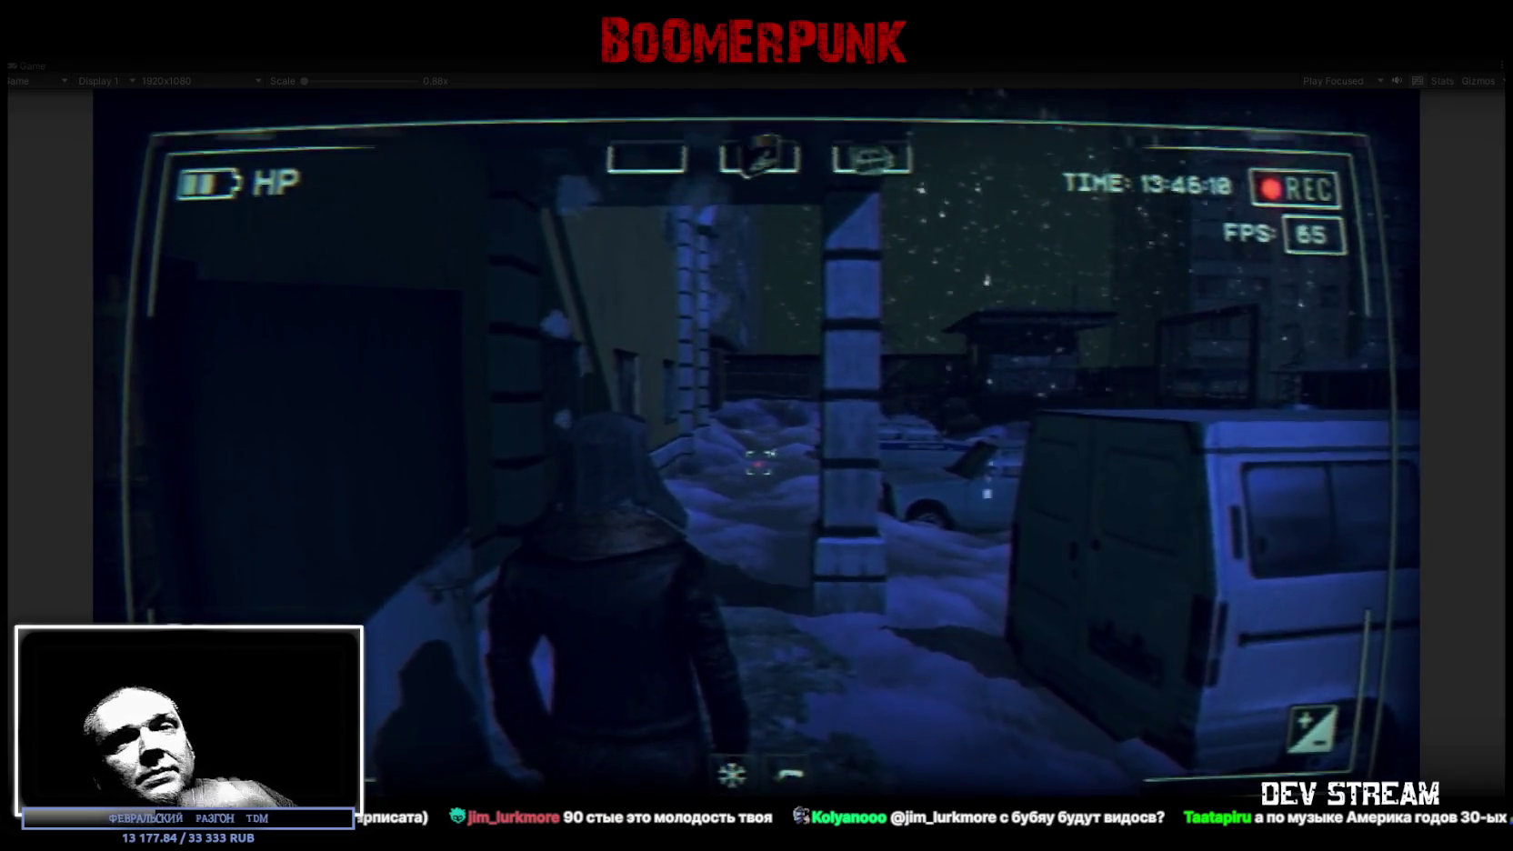
- Walk past the van to the parked police cars, then along the fence into the fenced yard
{"action": "key", "text": "w"}
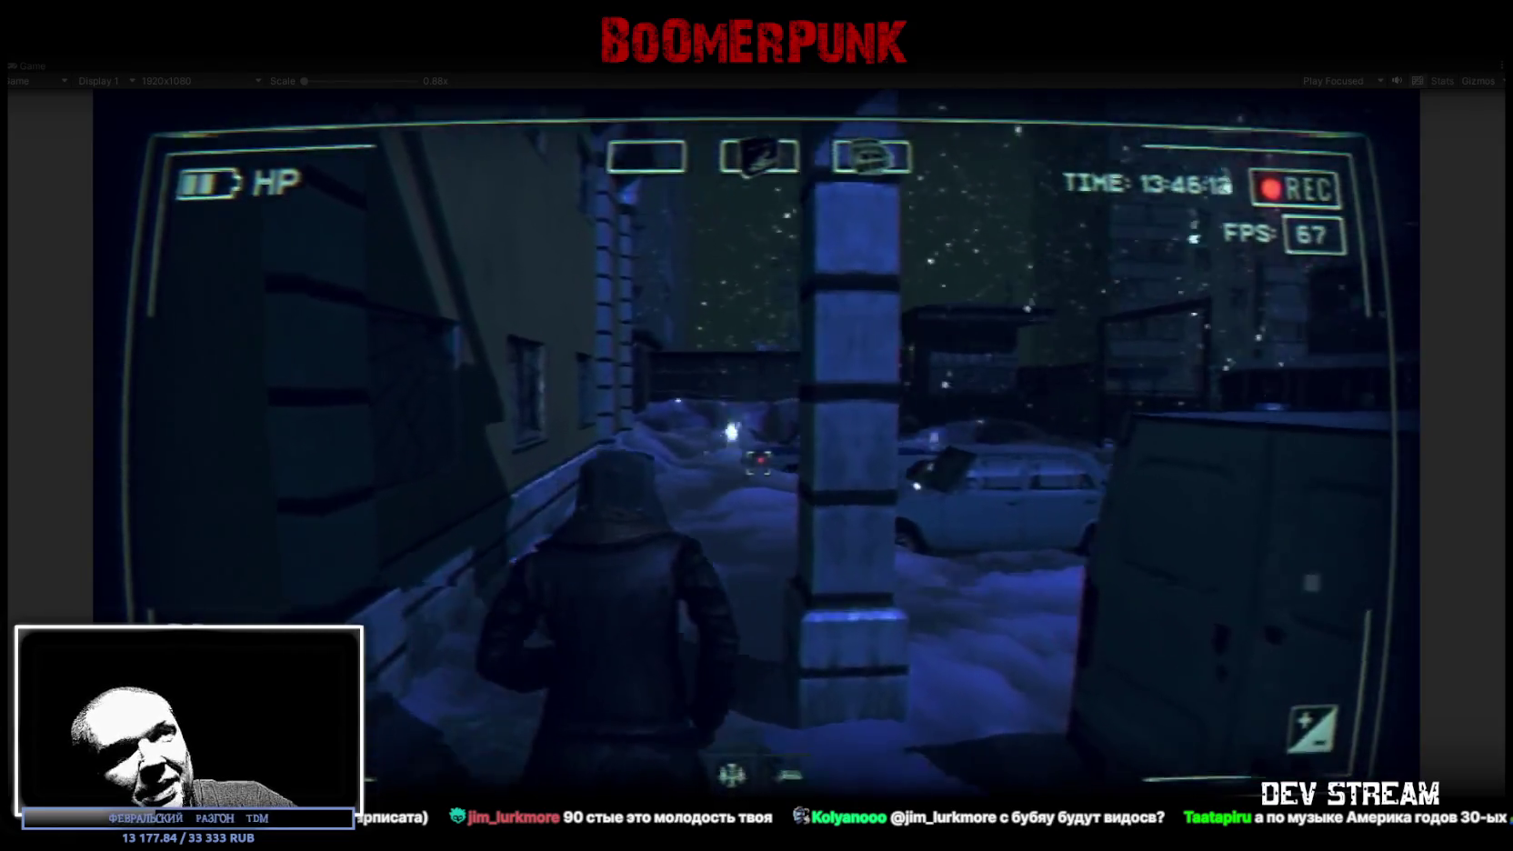
{"action": "key", "text": "w"}
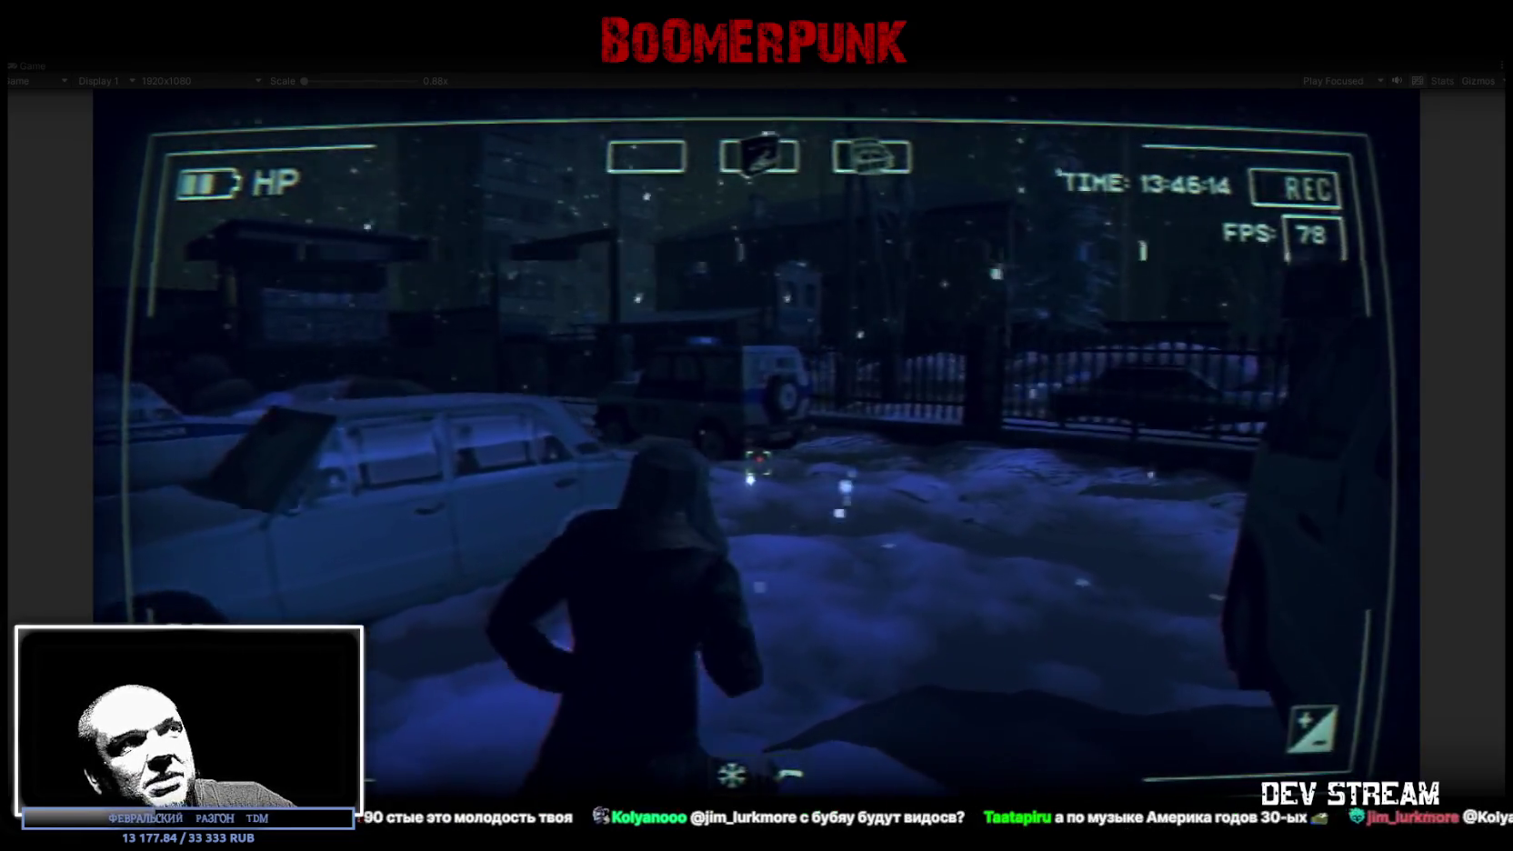
{"action": "key", "text": "w"}
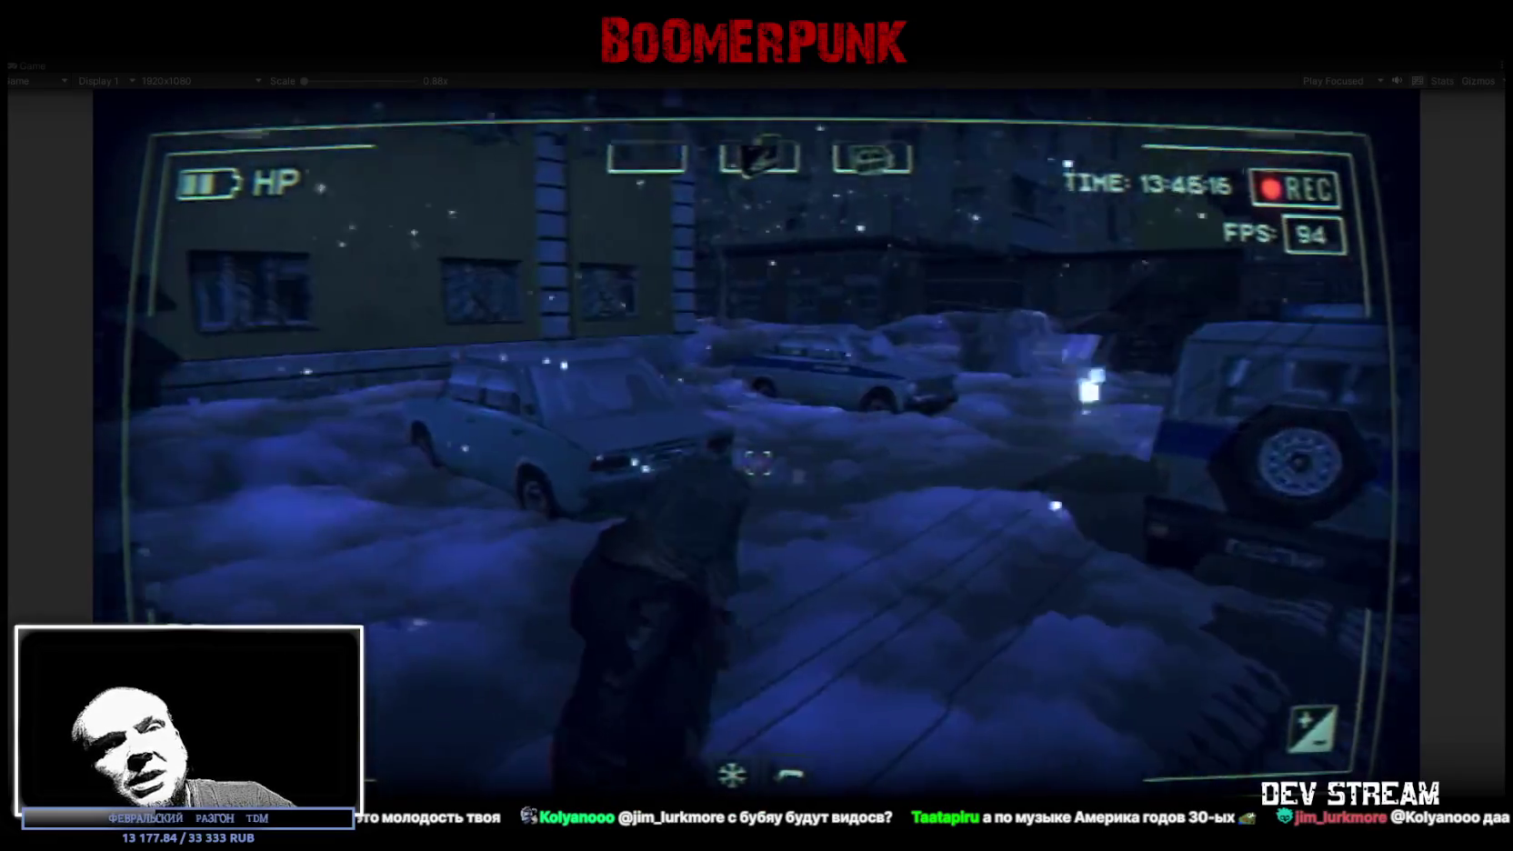
{"action": "key", "text": "w"}
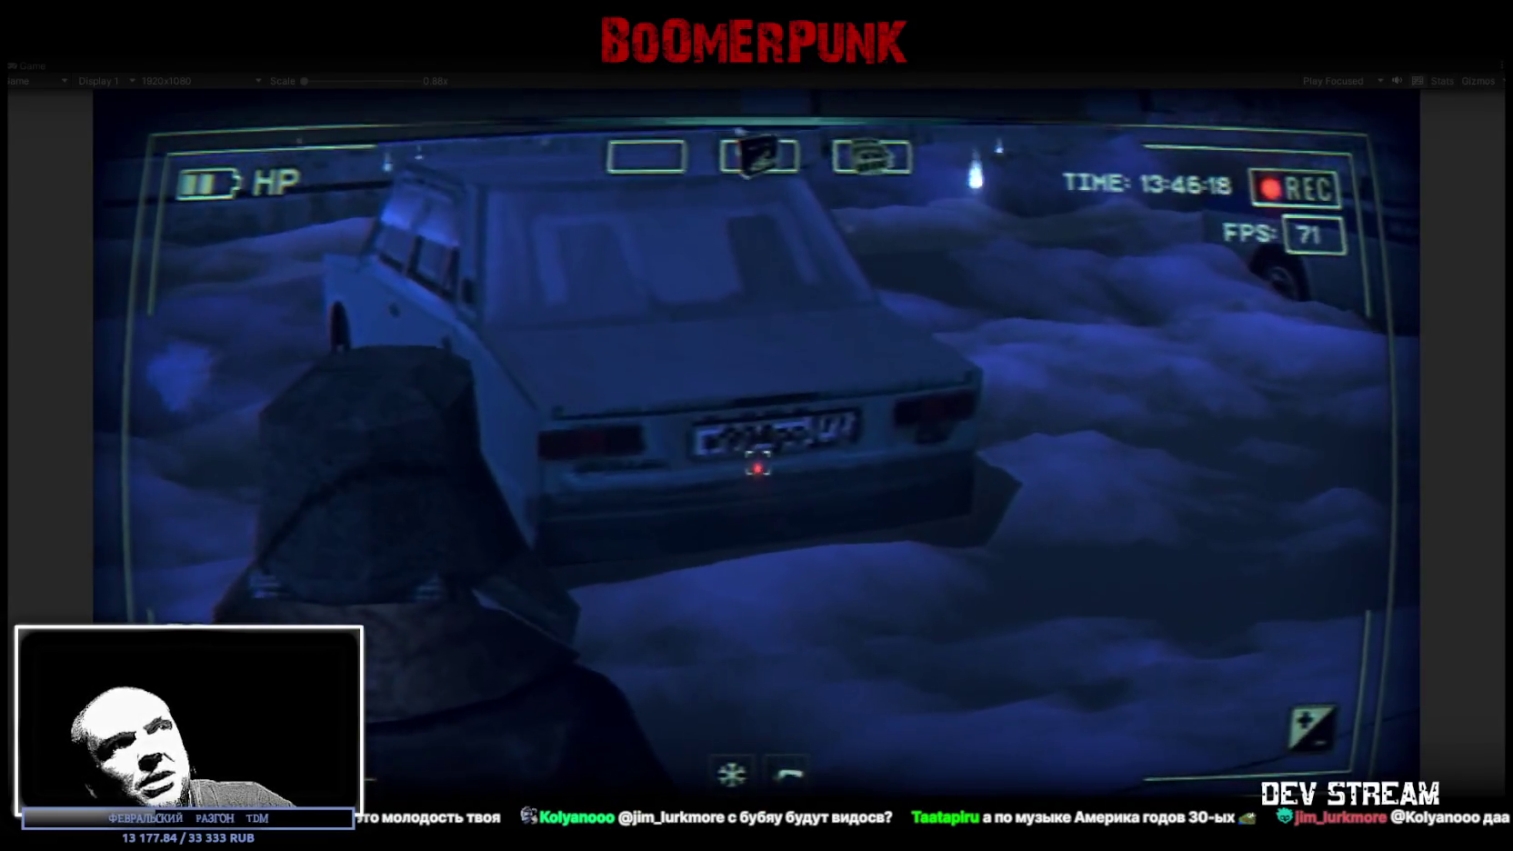
{"action": "key", "text": "s"}
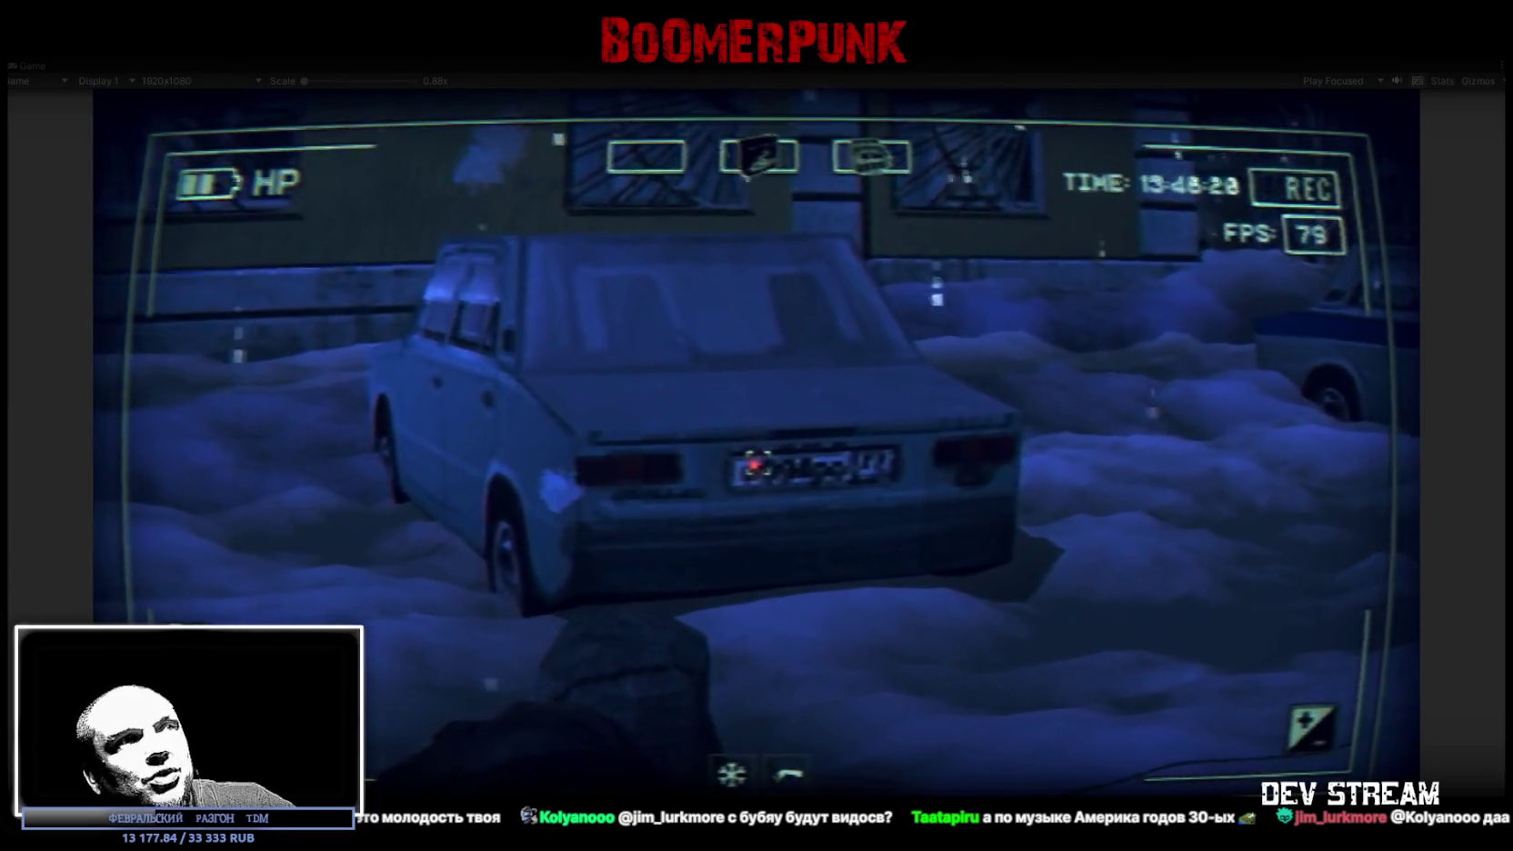
{"action": "key", "text": "s"}
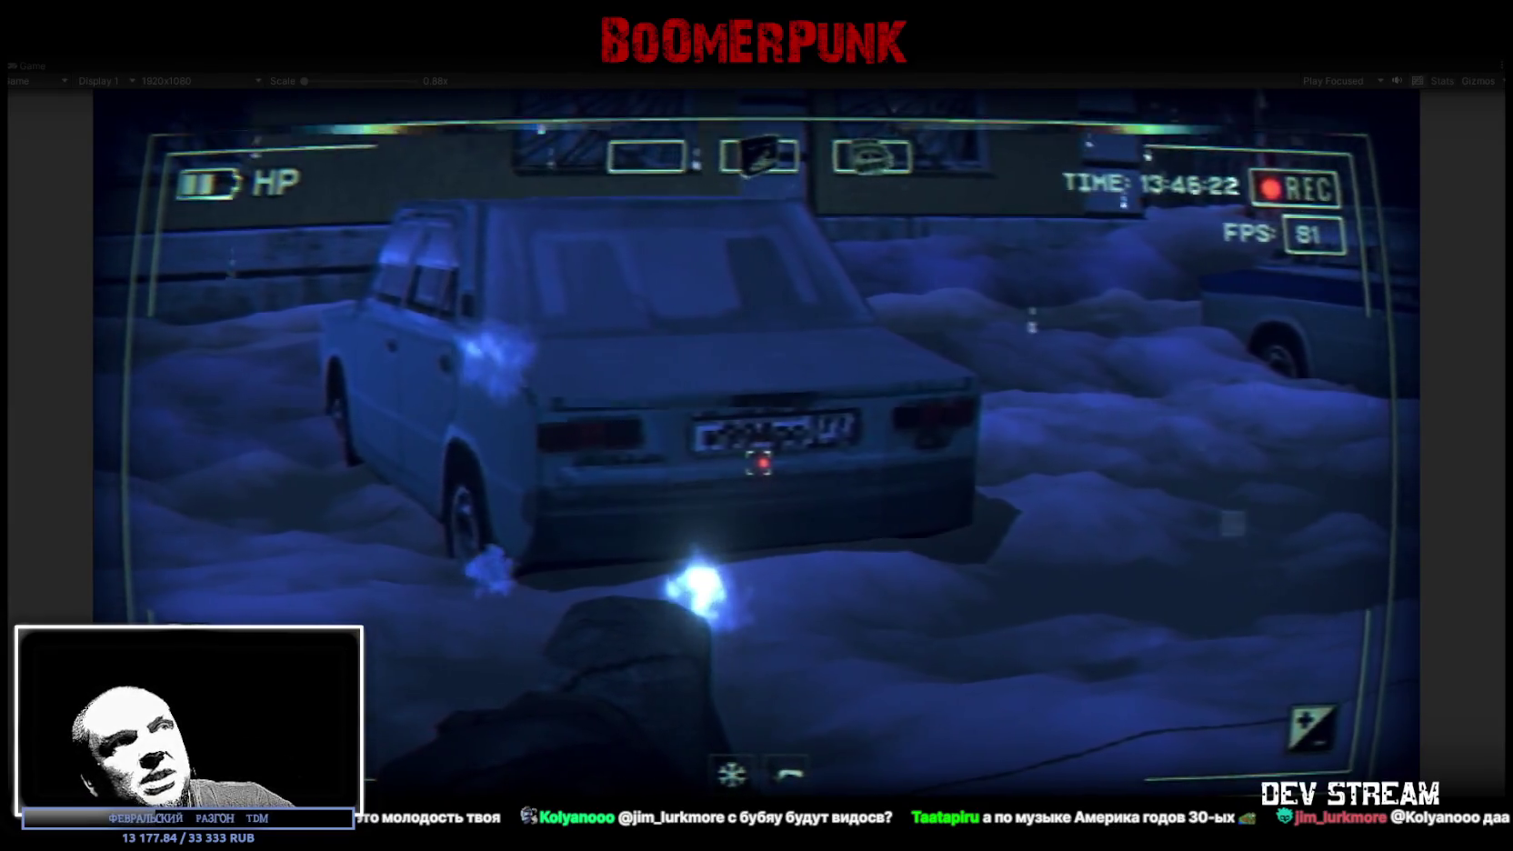
{"action": "key", "text": "d"}
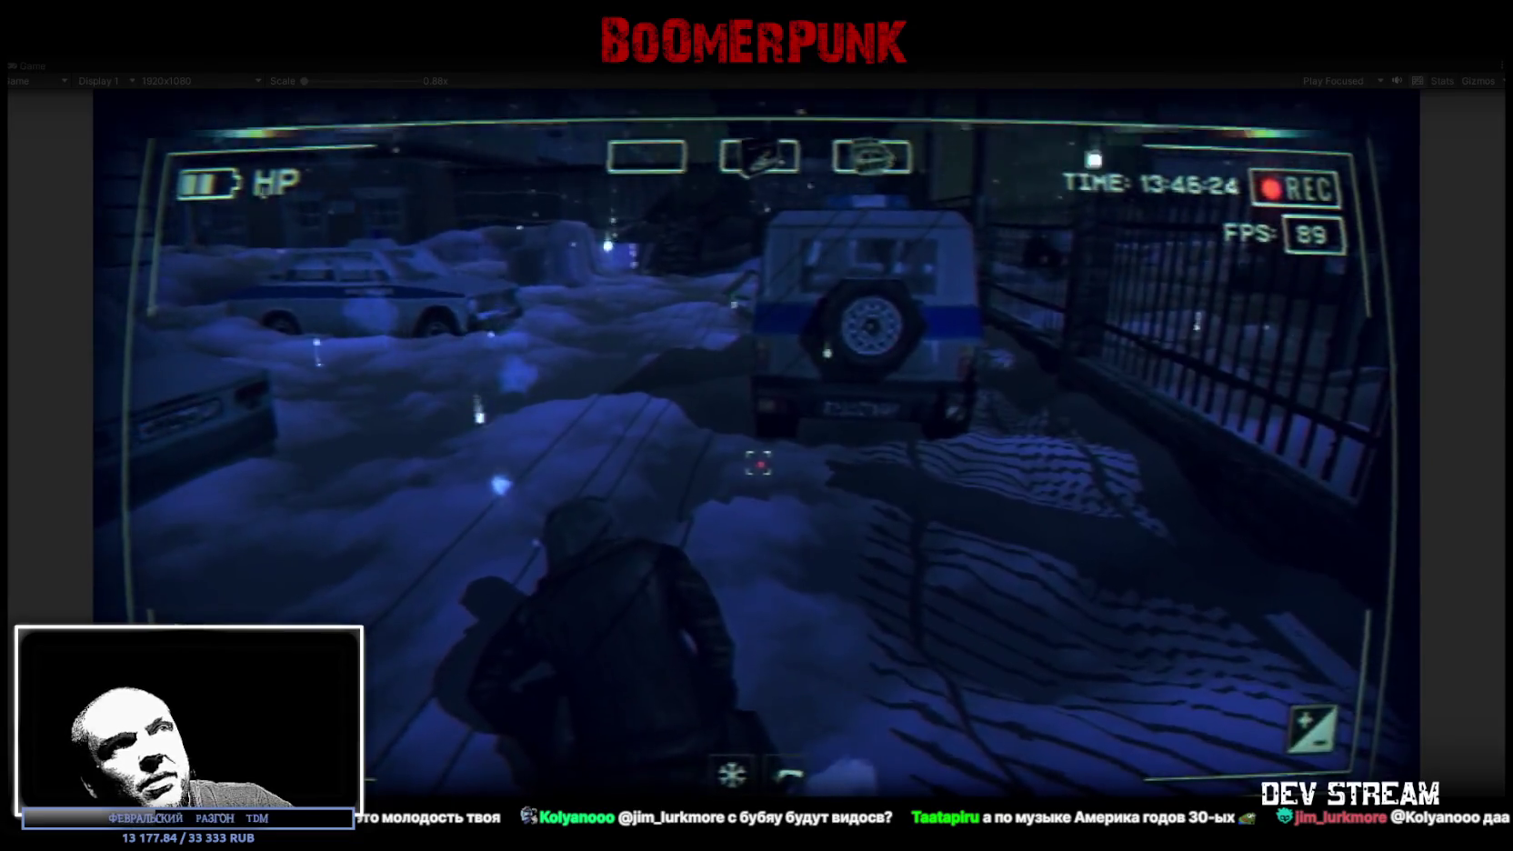
{"action": "key", "text": "d"}
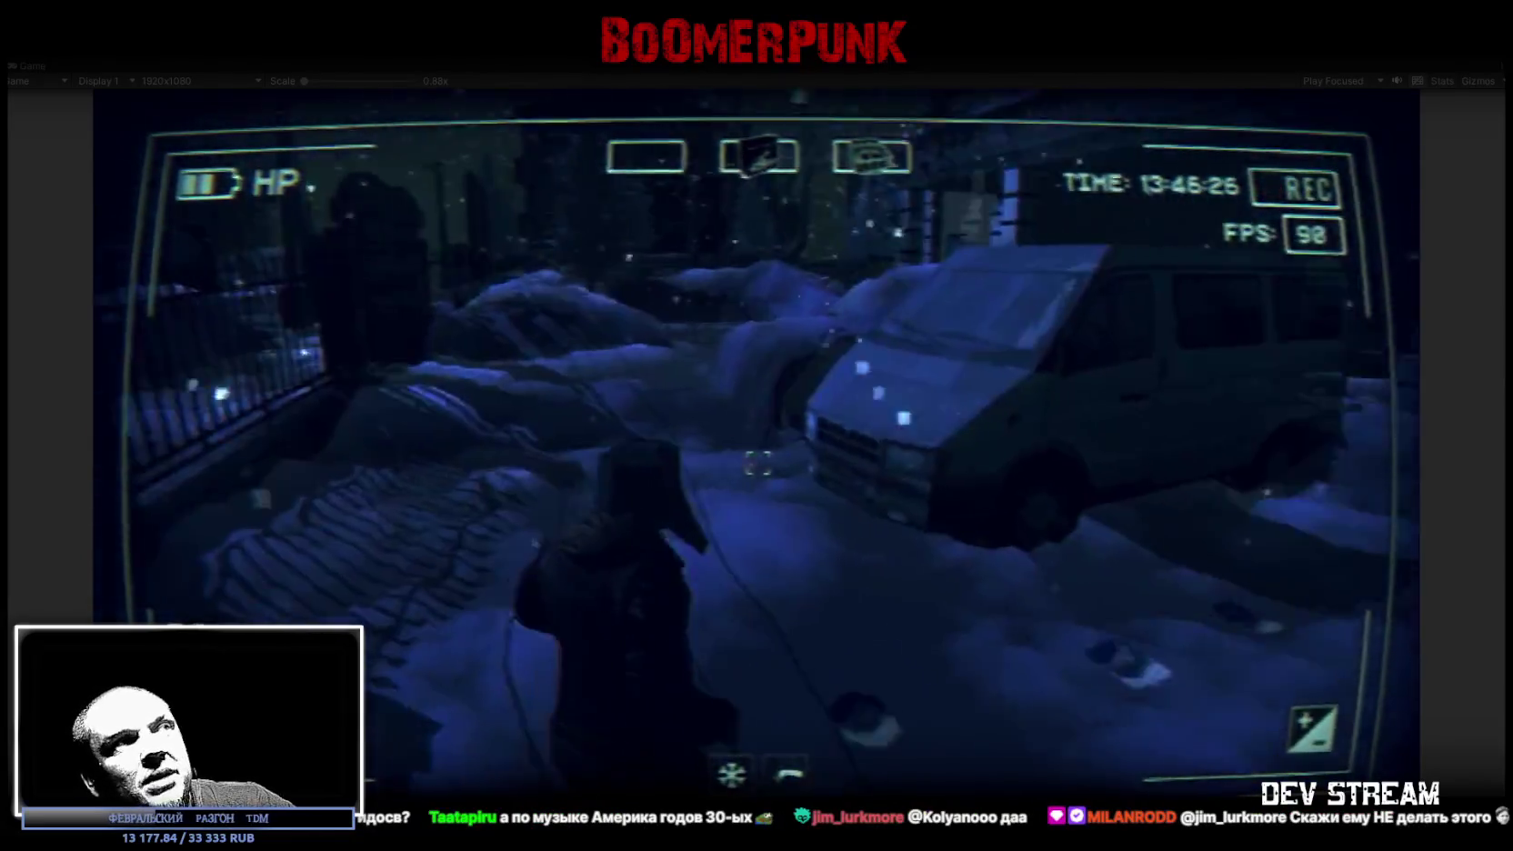
{"action": "key", "text": "d"}
{"action": "key", "text": "d"}
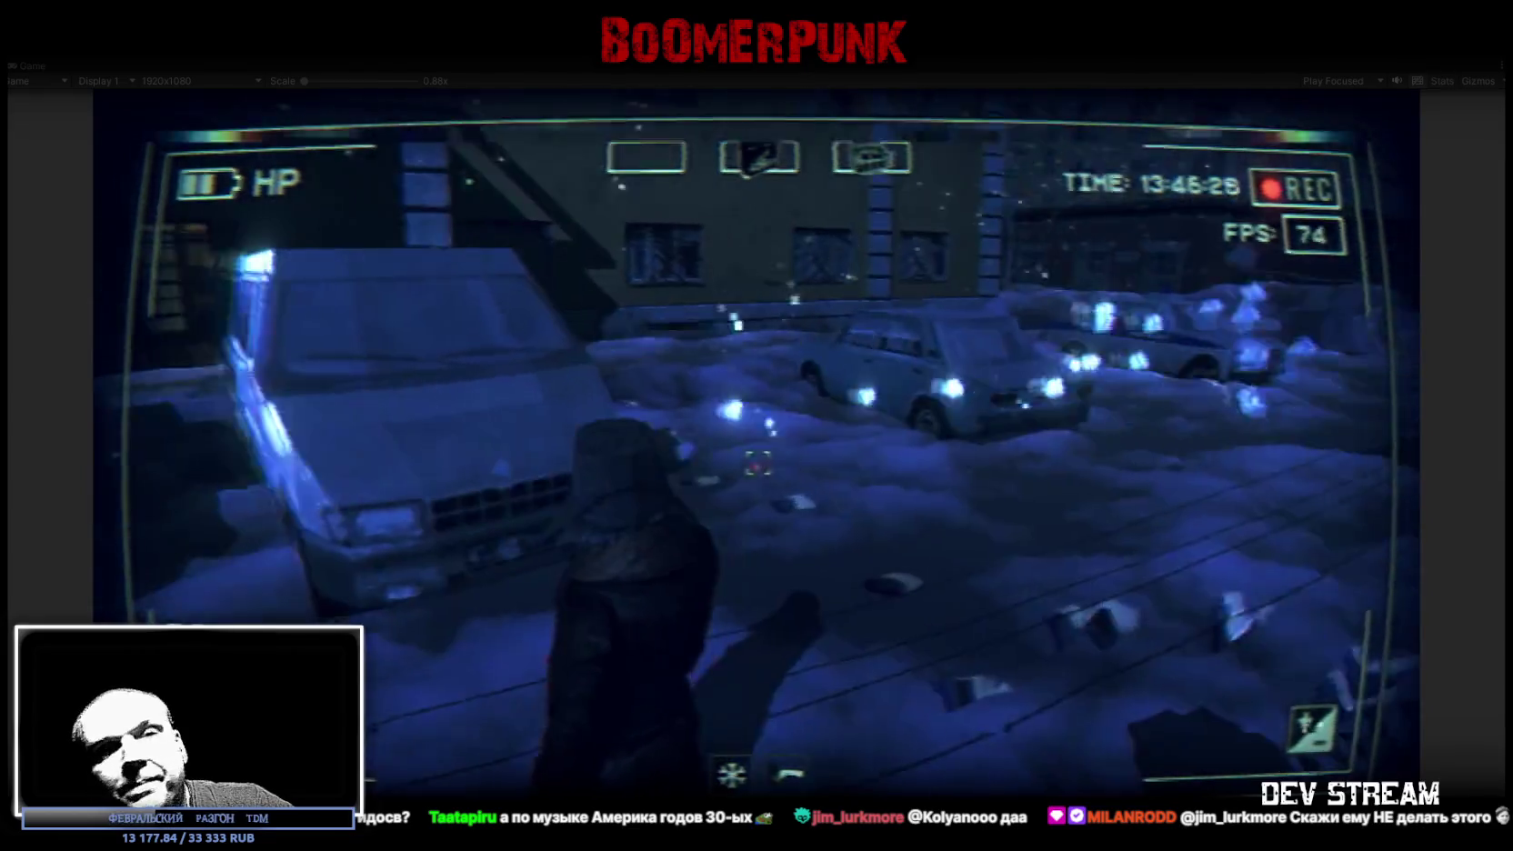
{"action": "key", "text": "w"}
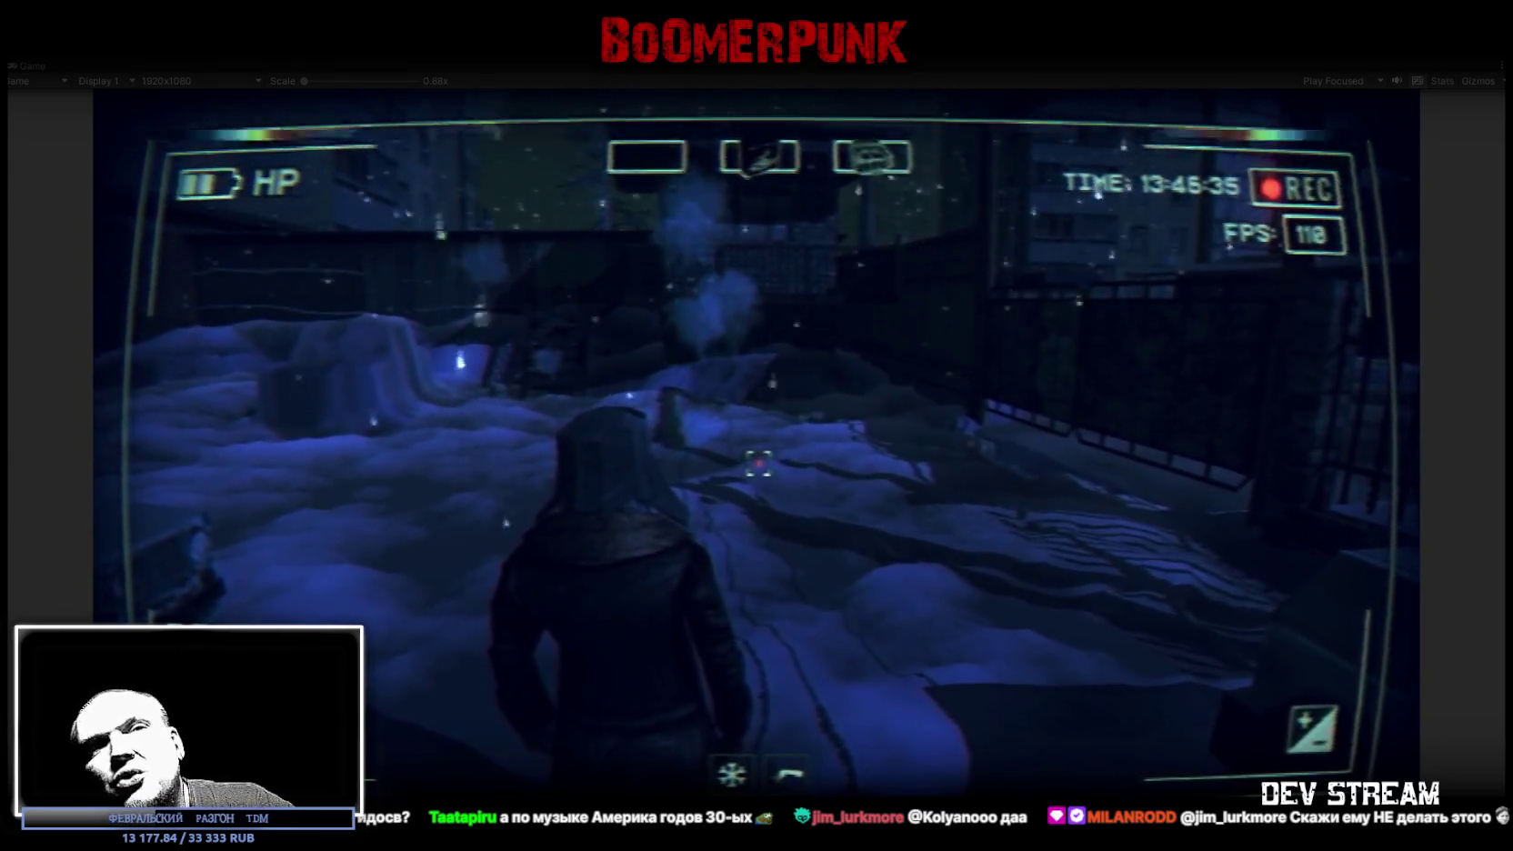
{"action": "key", "text": "w"}
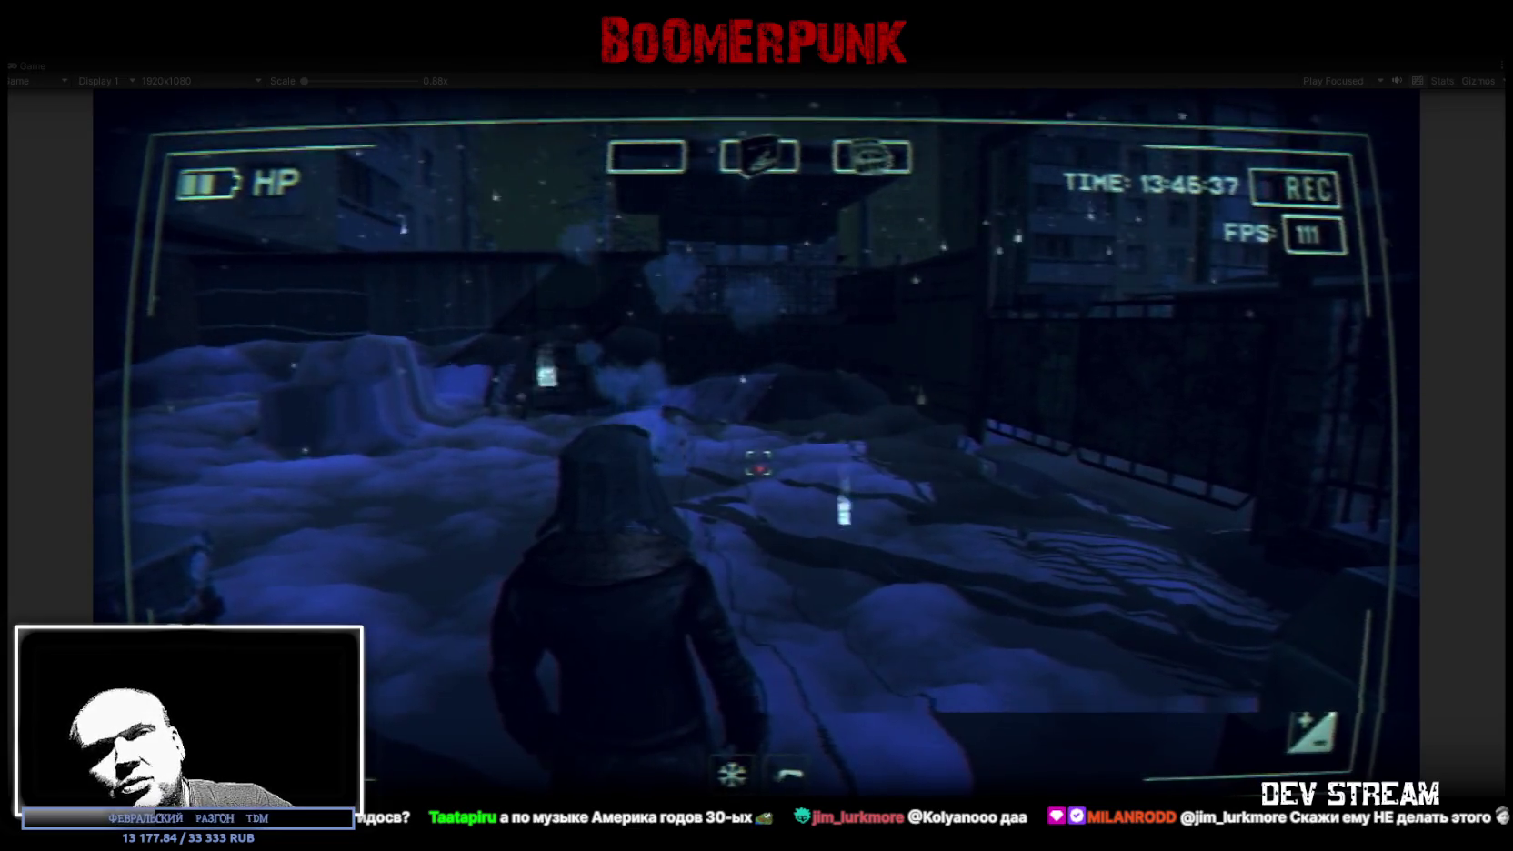
{"action": "key", "text": "w"}
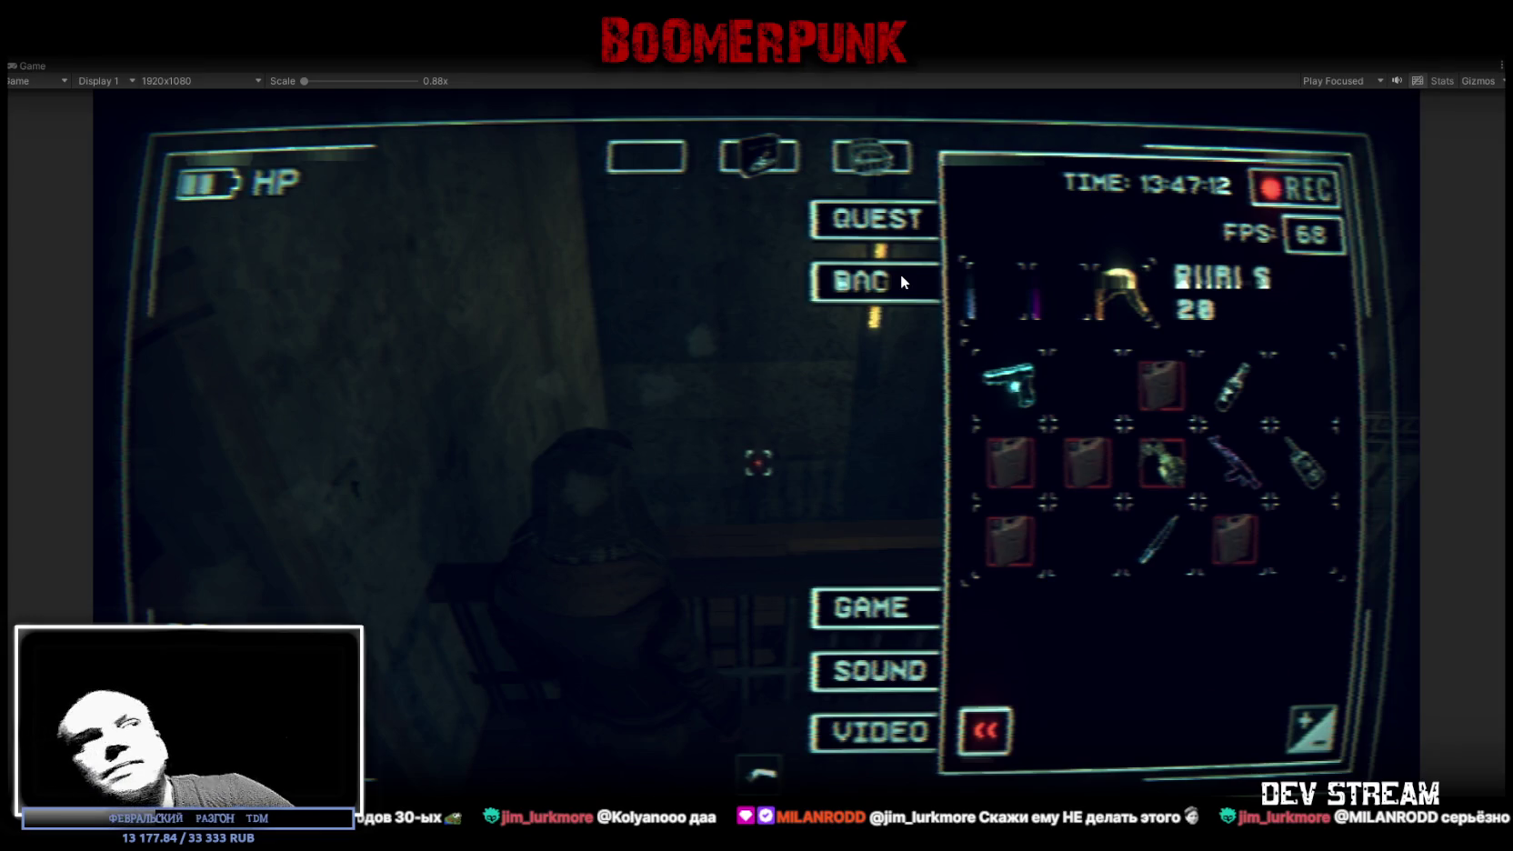
- Stop the playtest and copy the Step Index Controller component from MilitiaBase_1f_wall
{"action": "key", "text": "ctrl+p"}
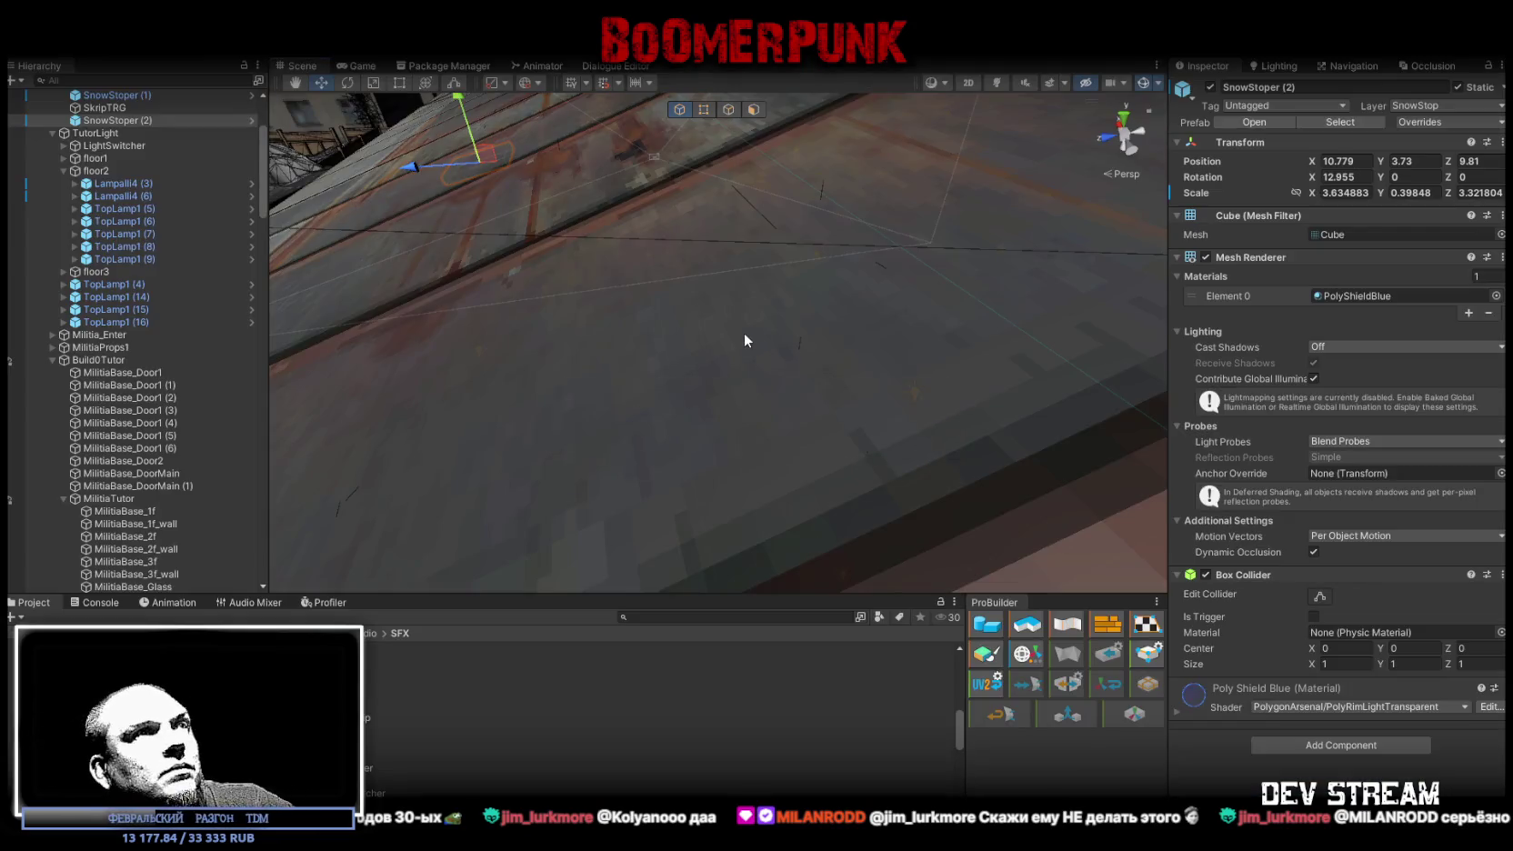
{"action": "mouse_move", "coordinate": [743, 340]}
{"action": "left_mouse_down"}
{"action": "mouse_move", "coordinate": [422, 341]}
{"action": "mouse_move", "coordinate": [841, 283]}
{"action": "mouse_move", "coordinate": [649, 220]}
{"action": "mouse_move", "coordinate": [780, 474]}
{"action": "left_mouse_up"}
{"action": "left_click", "coordinate": [819, 444]}
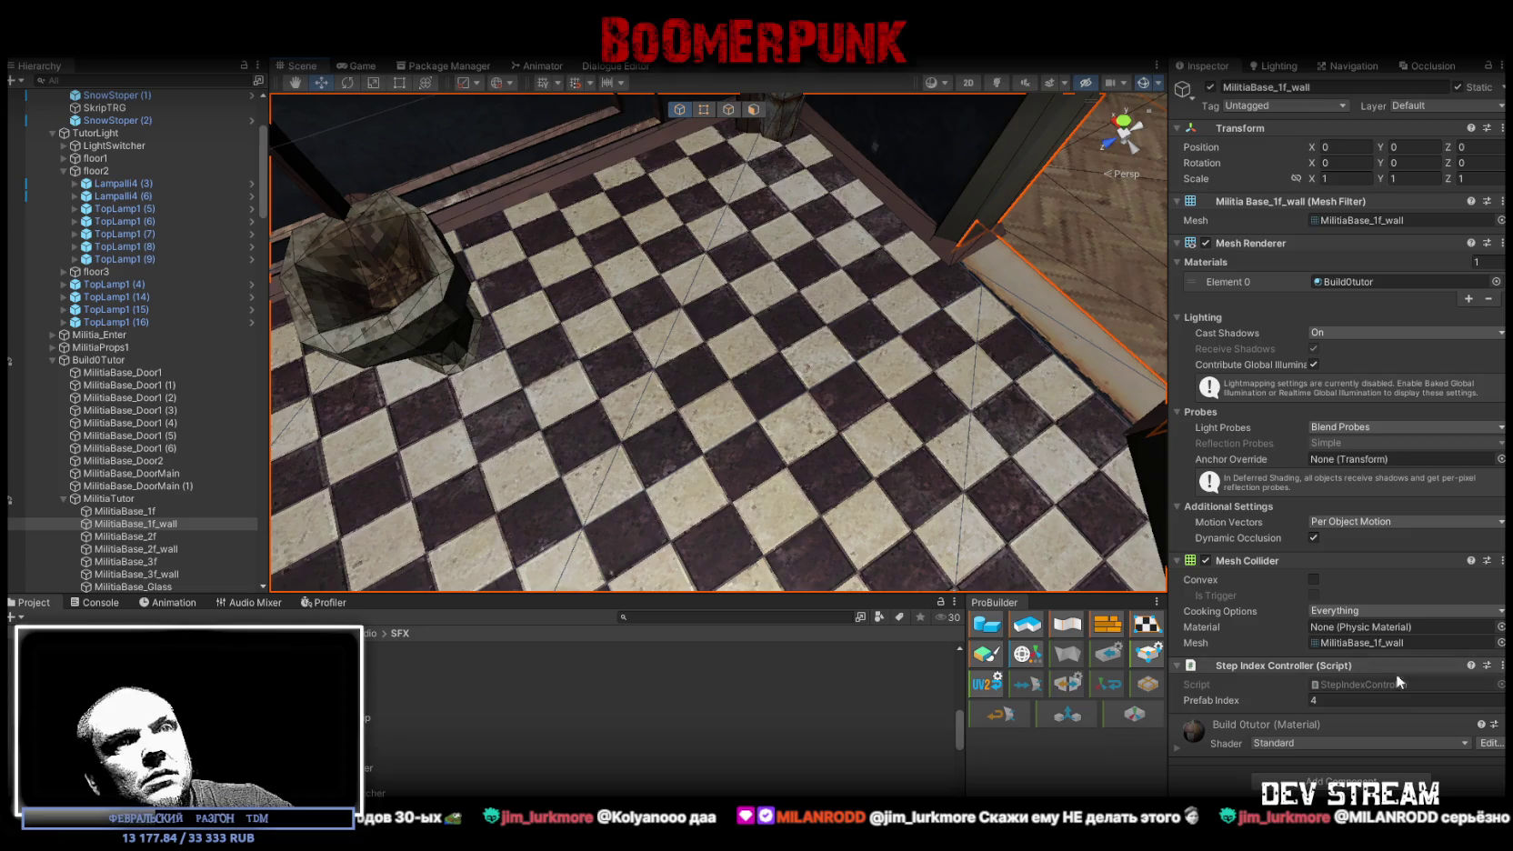
{"action": "right_click", "coordinate": [1291, 665]}
{"action": "left_click", "coordinate": [1373, 459]}
- Paste the Step Index Controller onto MilitiaBase_Outside as a new component
{"action": "mouse_move", "coordinate": [773, 273]}
{"action": "left_mouse_down"}
{"action": "mouse_move", "coordinate": [711, 245]}
{"action": "mouse_move", "coordinate": [712, 205]}
{"action": "mouse_move", "coordinate": [737, 288]}
{"action": "left_mouse_up"}
{"action": "left_click", "coordinate": [562, 296]}
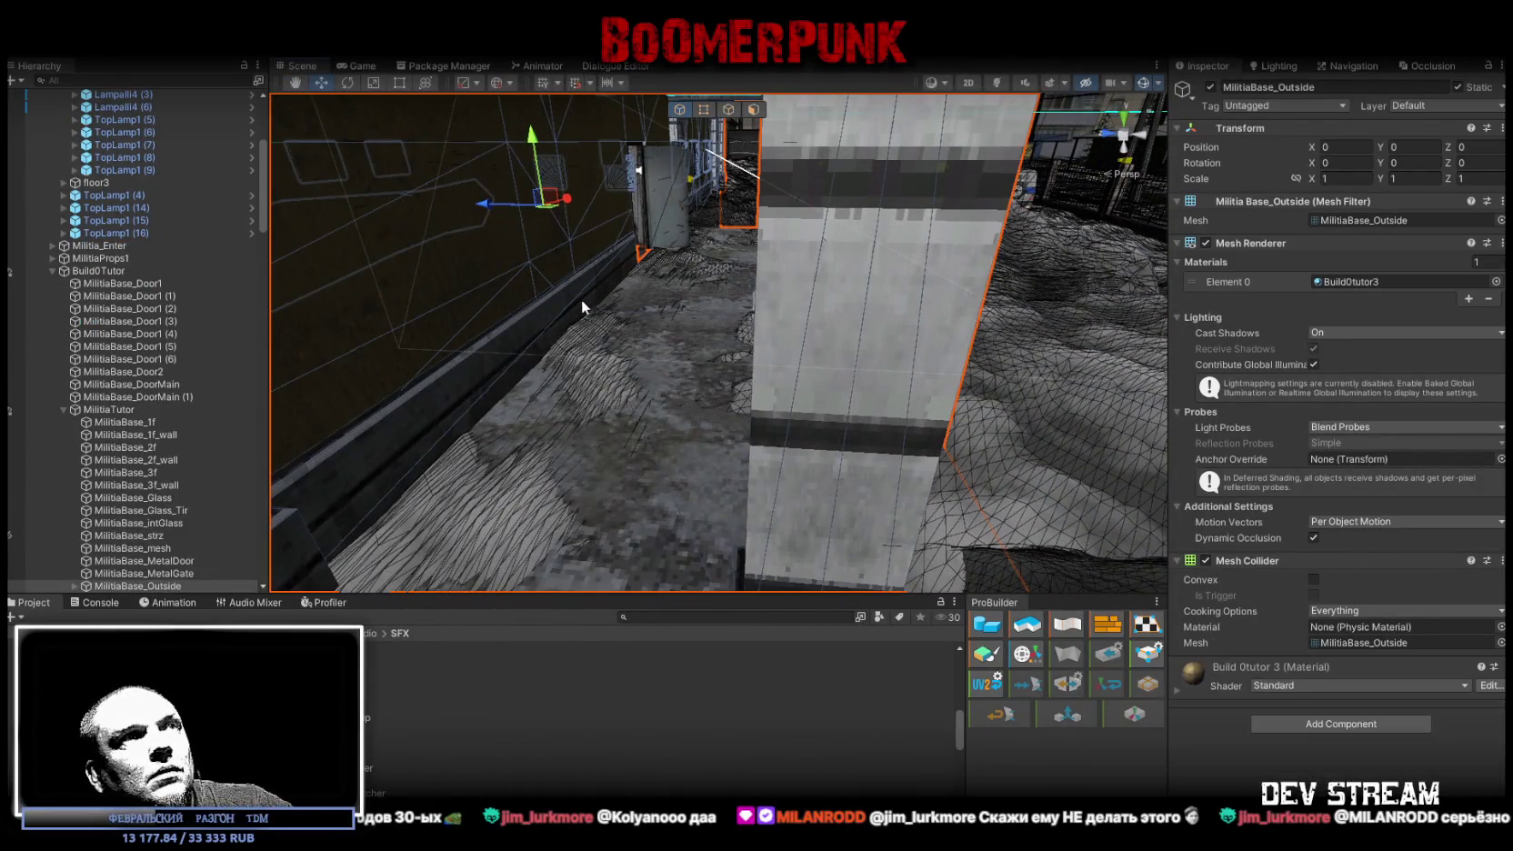
{"action": "left_click", "coordinate": [864, 355]}
{"action": "mouse_move", "coordinate": [864, 355]}
{"action": "left_mouse_down"}
{"action": "mouse_move", "coordinate": [796, 384]}
{"action": "mouse_move", "coordinate": [286, 426]}
{"action": "left_mouse_up"}
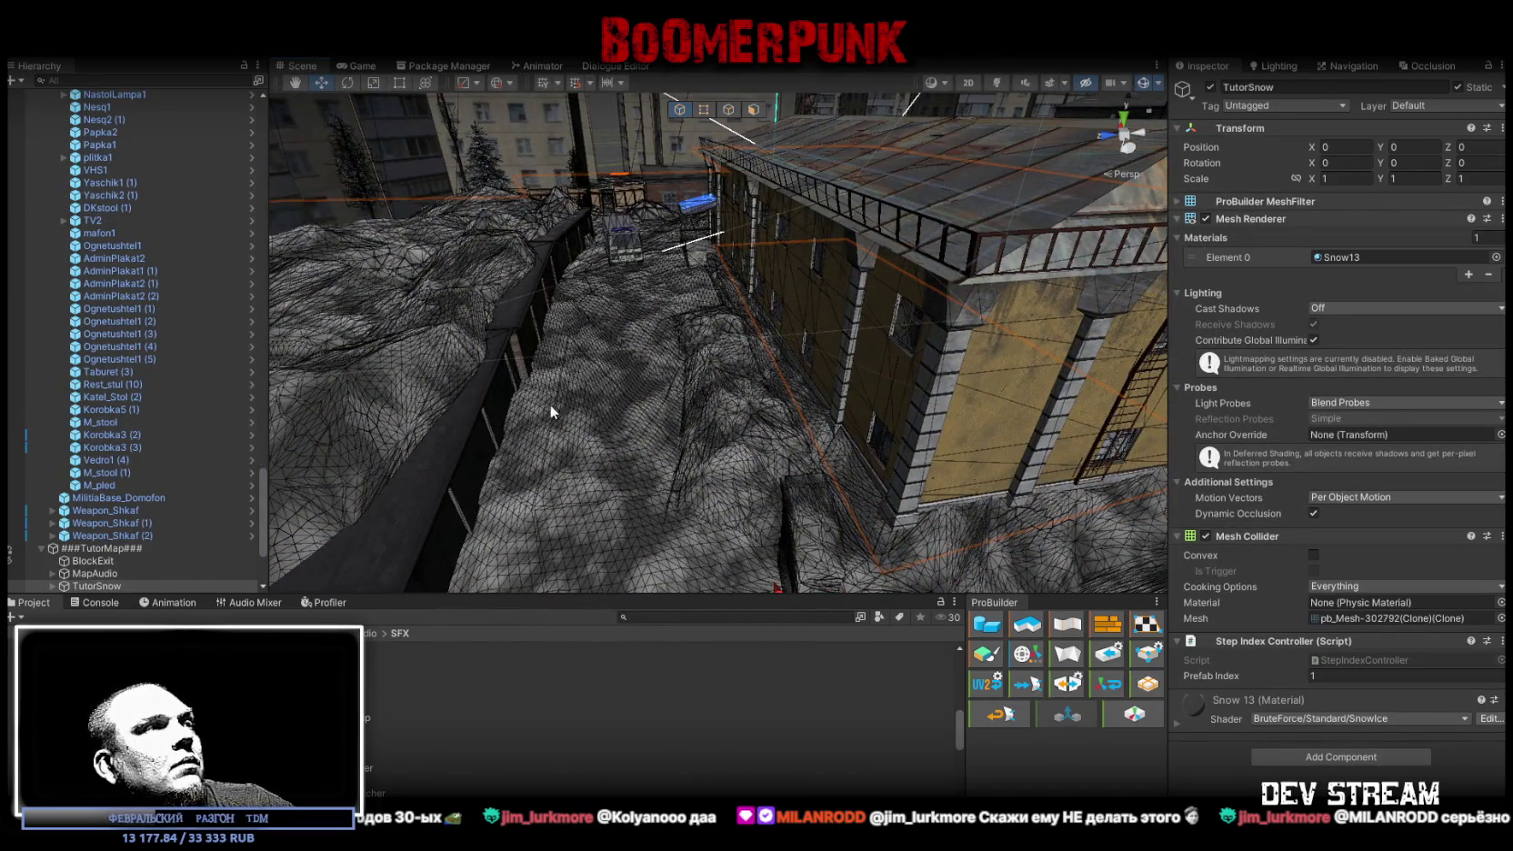
{"action": "left_click", "coordinate": [1027, 384]}
{"action": "left_click", "coordinate": [1002, 372]}
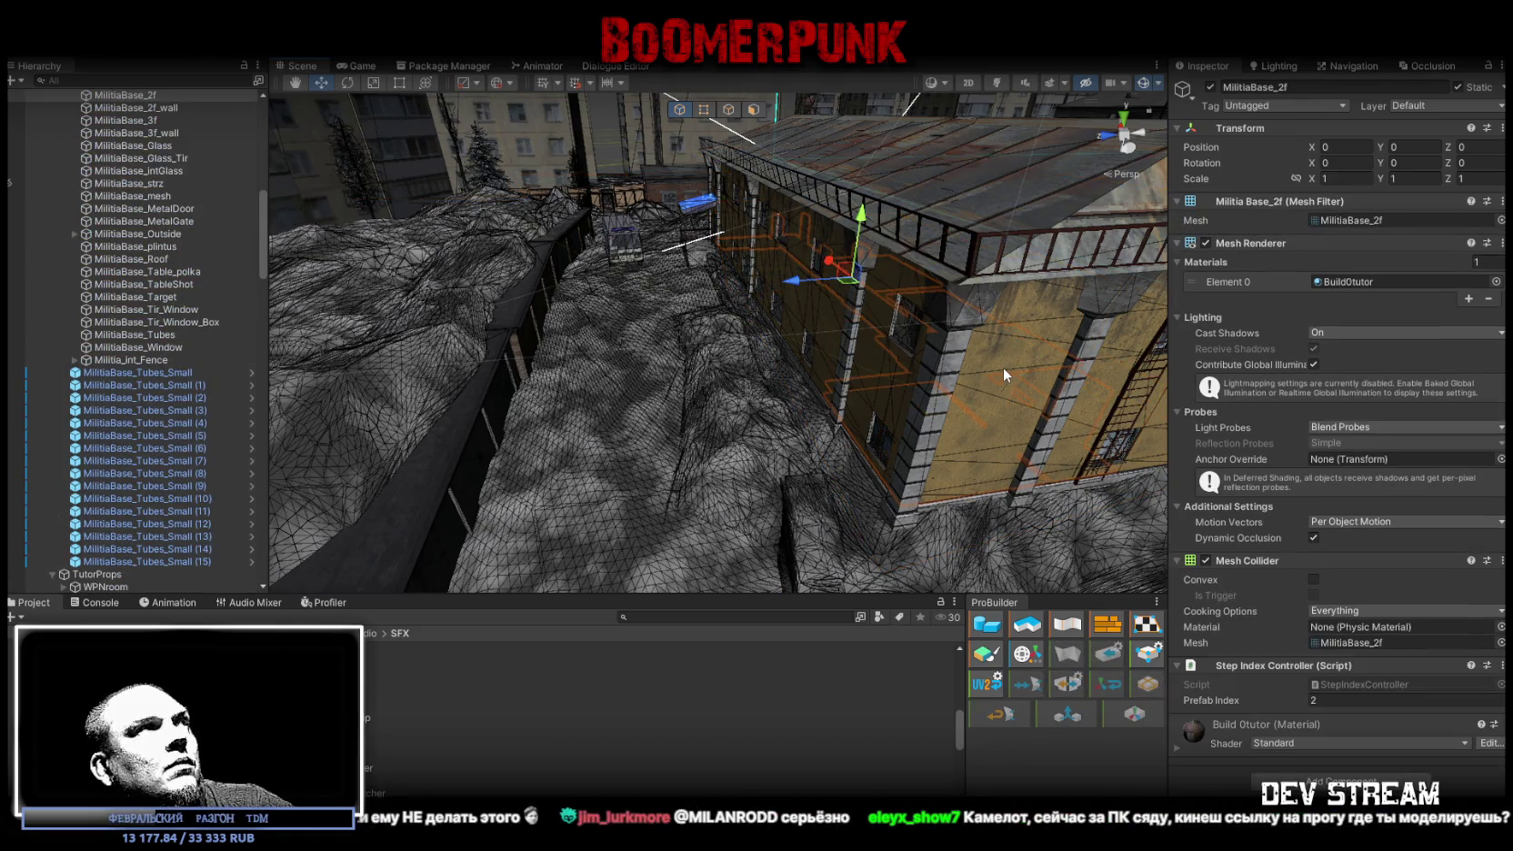
{"action": "left_click", "coordinate": [965, 305]}
{"action": "key", "text": "f"}
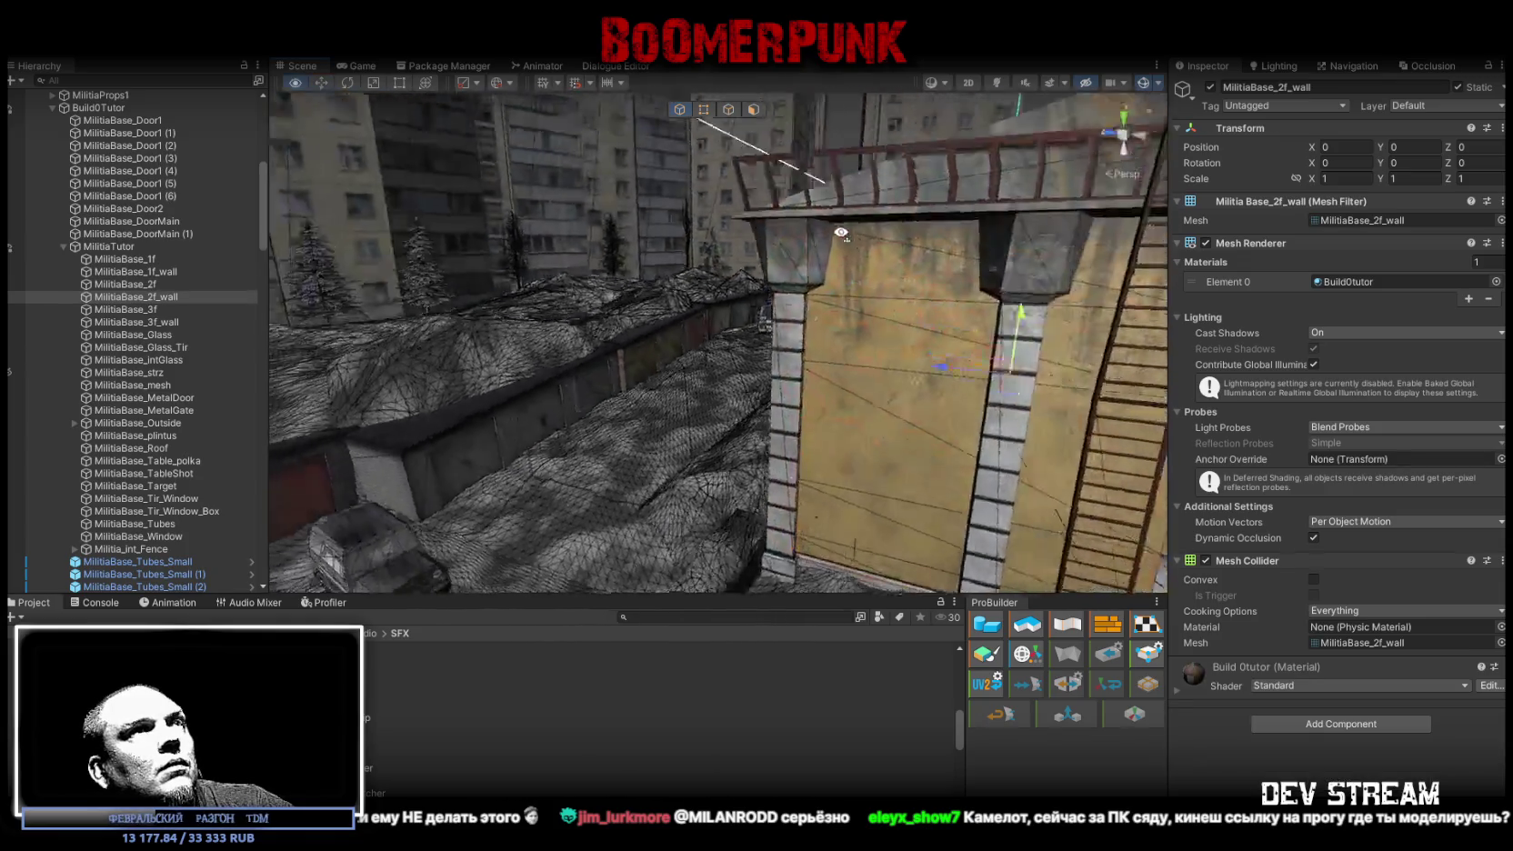
{"action": "left_click", "coordinate": [834, 218]}
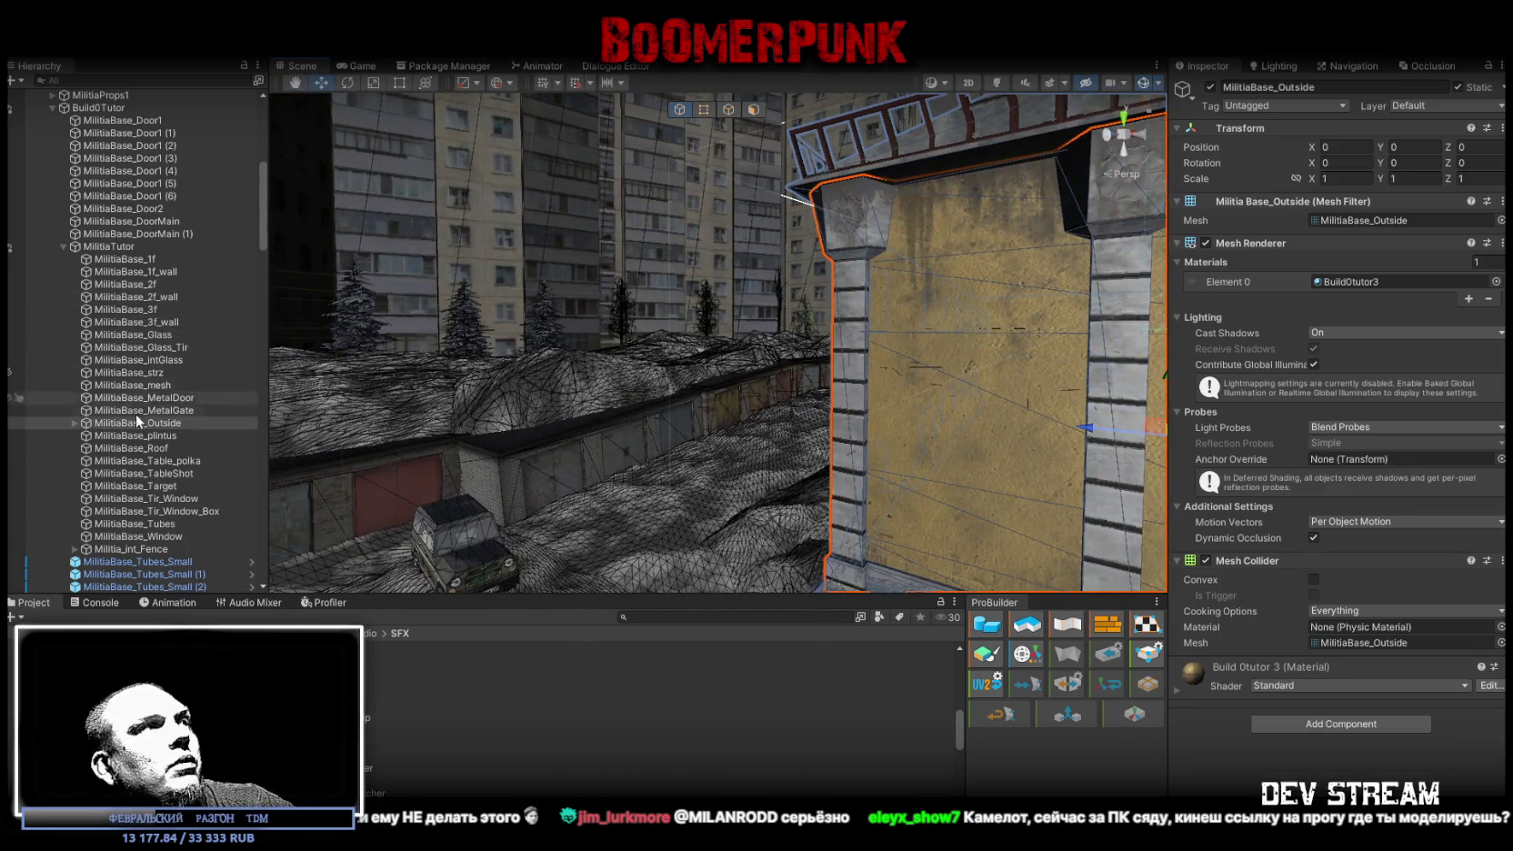
{"action": "right_click", "coordinate": [1247, 561]}
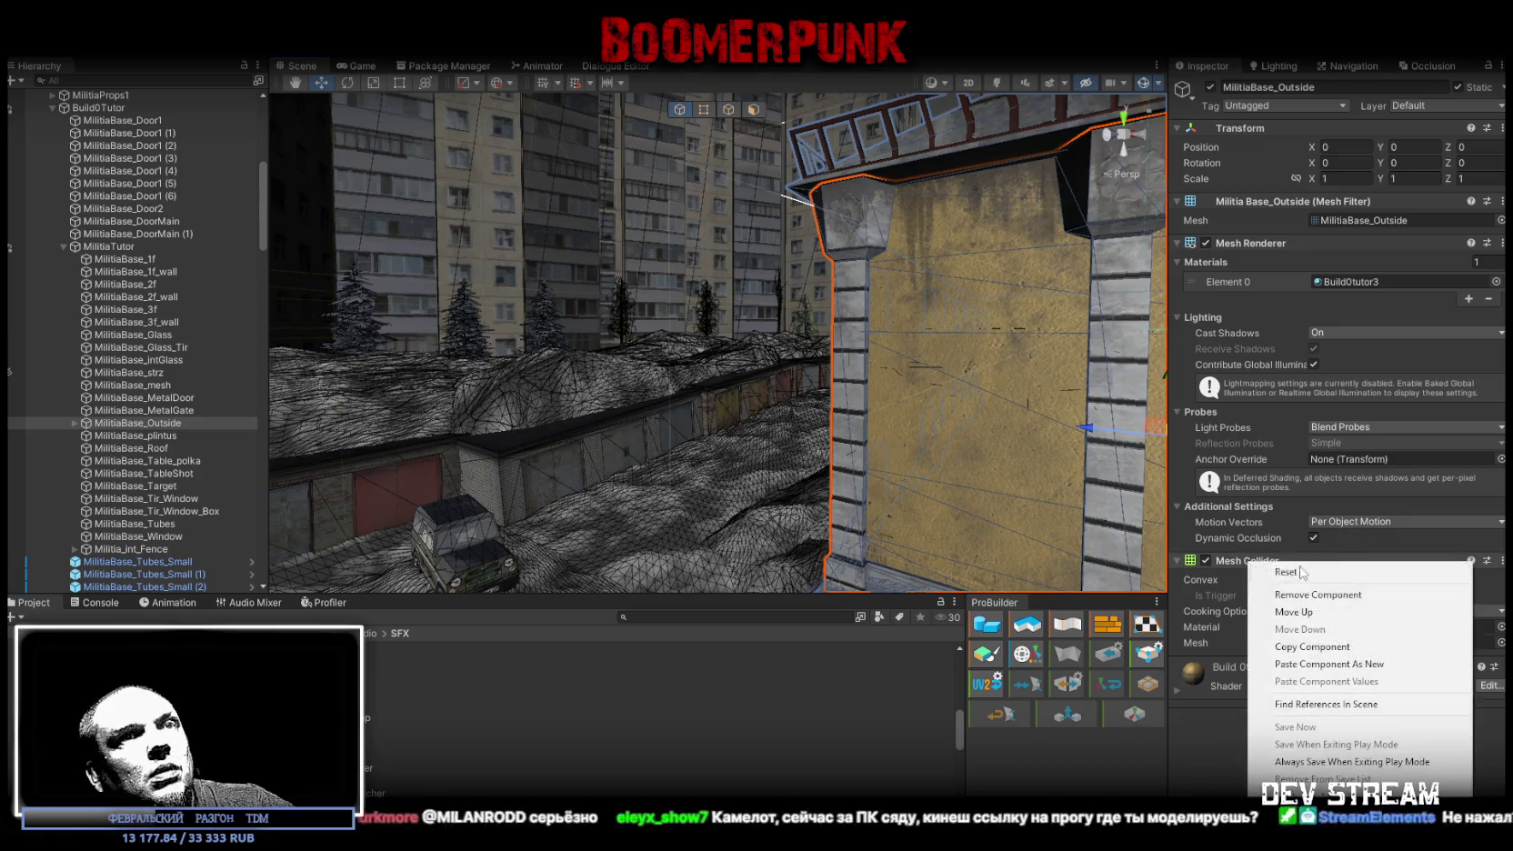
{"action": "left_click", "coordinate": [1378, 666]}
- Inspect MilitiaBase_Outside's children: MilitiaBase_Top, Outside_Window, Outside_Snow and Fence
{"action": "left_click", "coordinate": [74, 423]}
{"action": "key", "text": "f"}
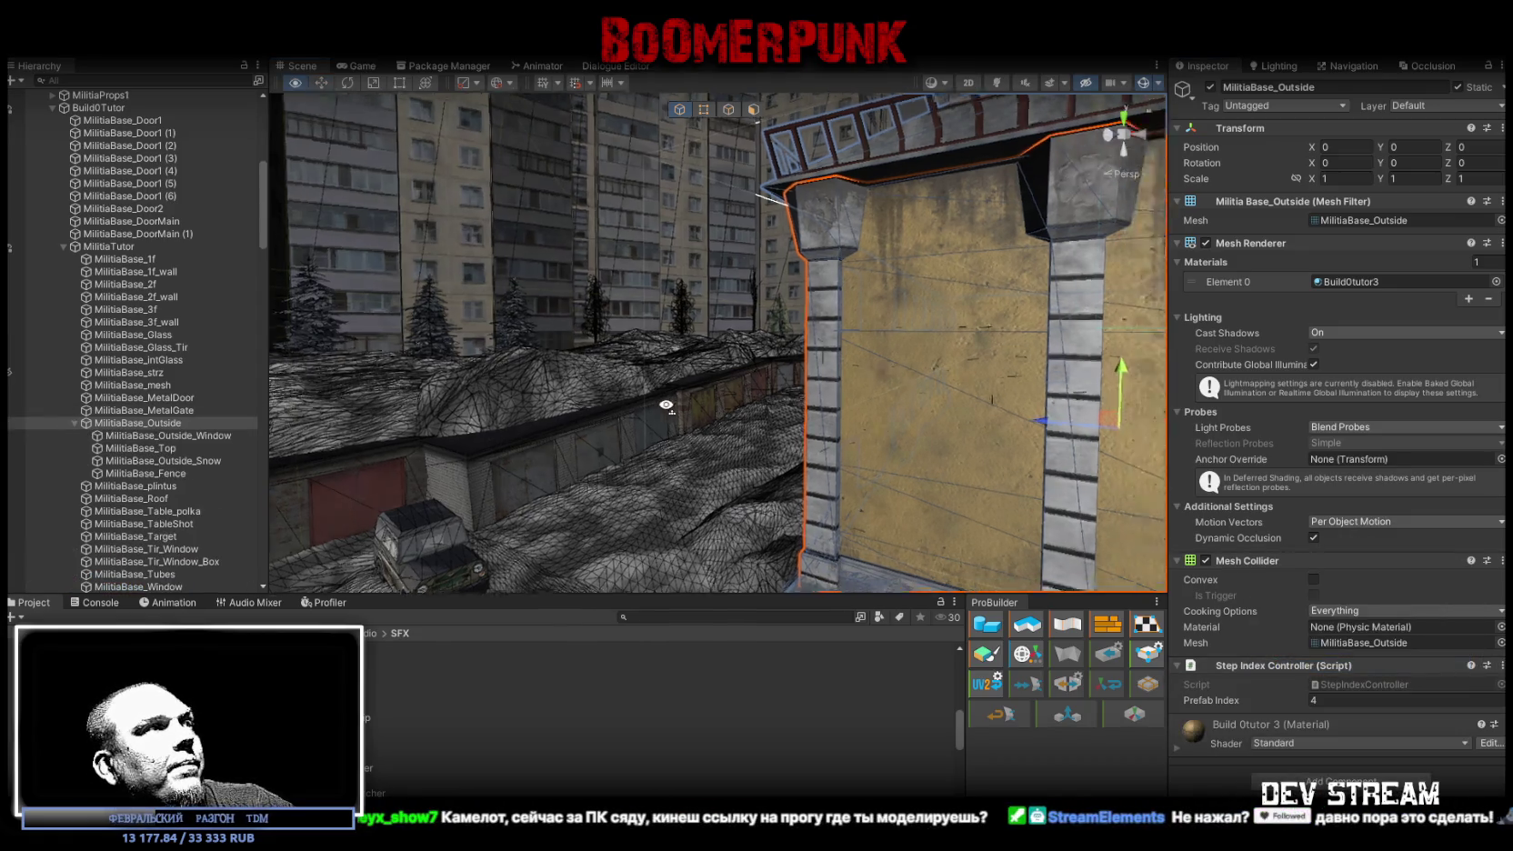
{"action": "left_click_drag", "start_coordinate": [866, 428], "coordinate": [1000, 418]}
{"action": "left_click", "coordinate": [141, 449]}
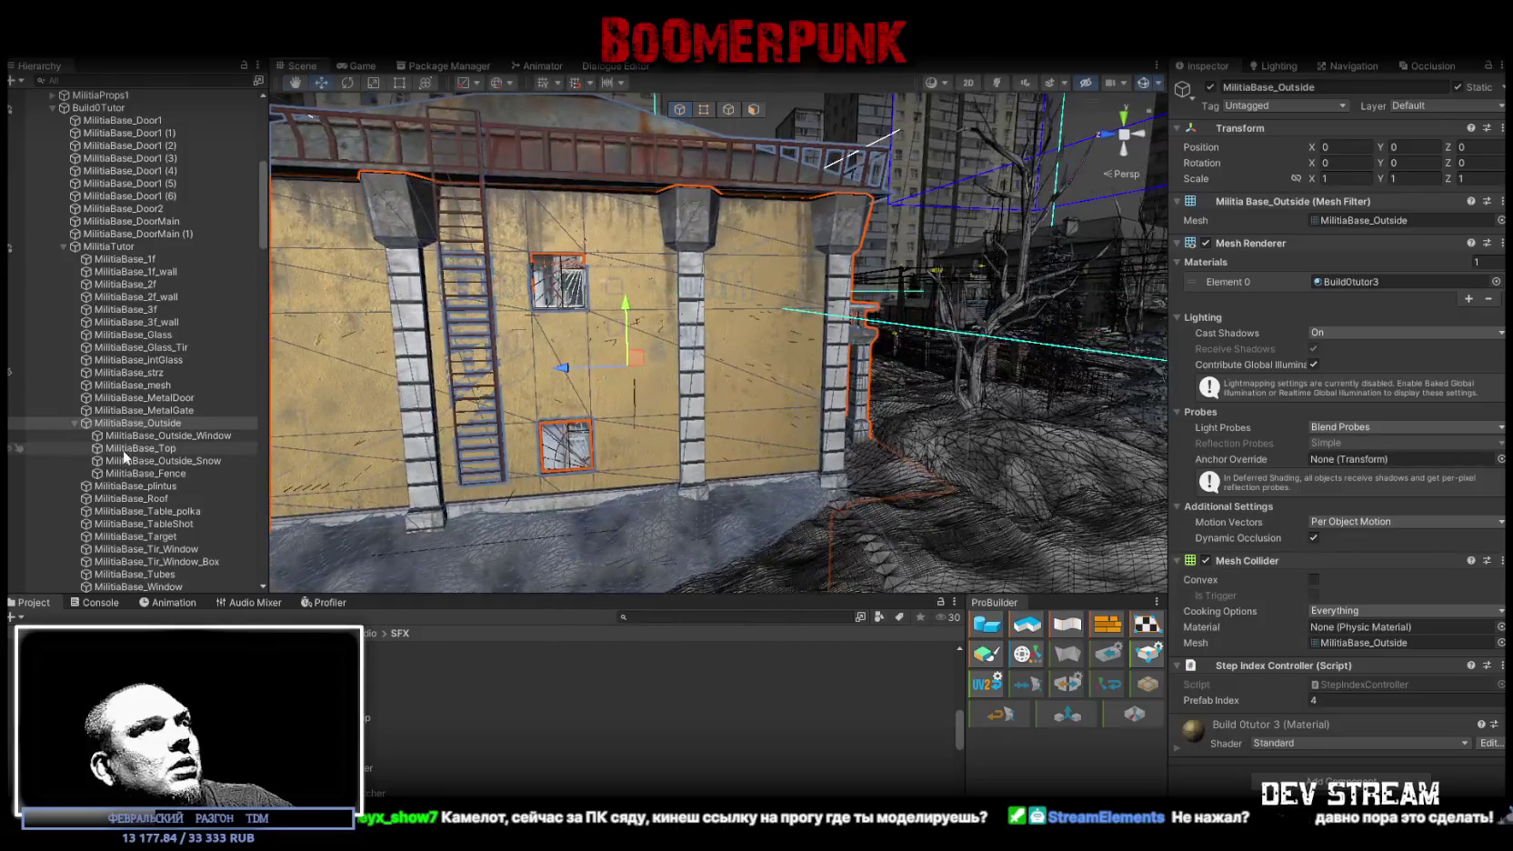
{"action": "left_click", "coordinate": [197, 435]}
{"action": "left_click", "coordinate": [204, 463]}
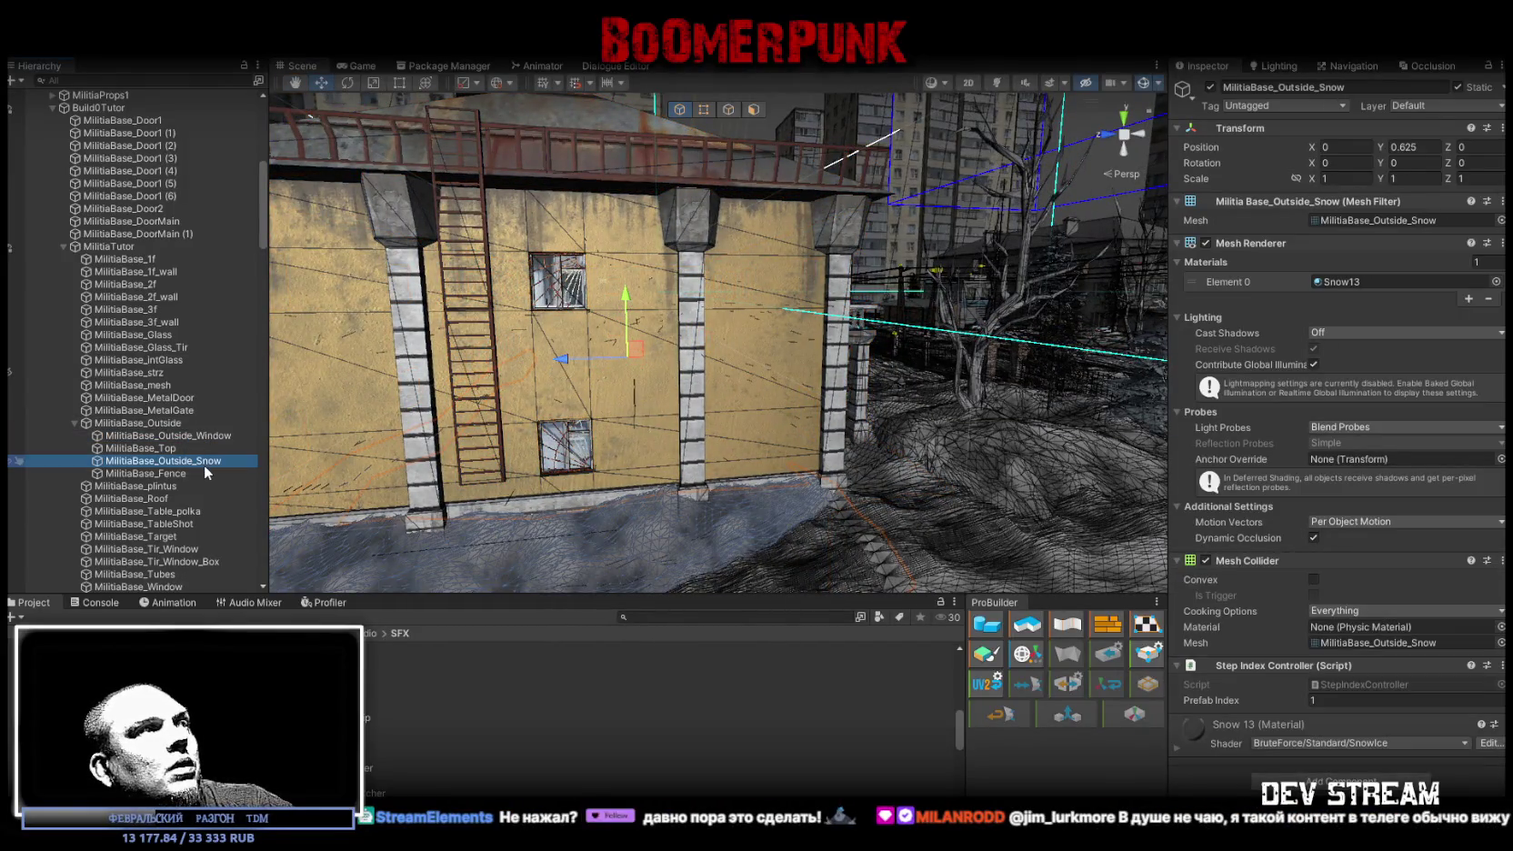
{"action": "left_click", "coordinate": [146, 474]}
{"action": "mouse_move", "coordinate": [564, 354]}
{"action": "left_mouse_down"}
{"action": "mouse_move", "coordinate": [482, 353]}
{"action": "mouse_move", "coordinate": [486, 449]}
{"action": "left_mouse_up"}
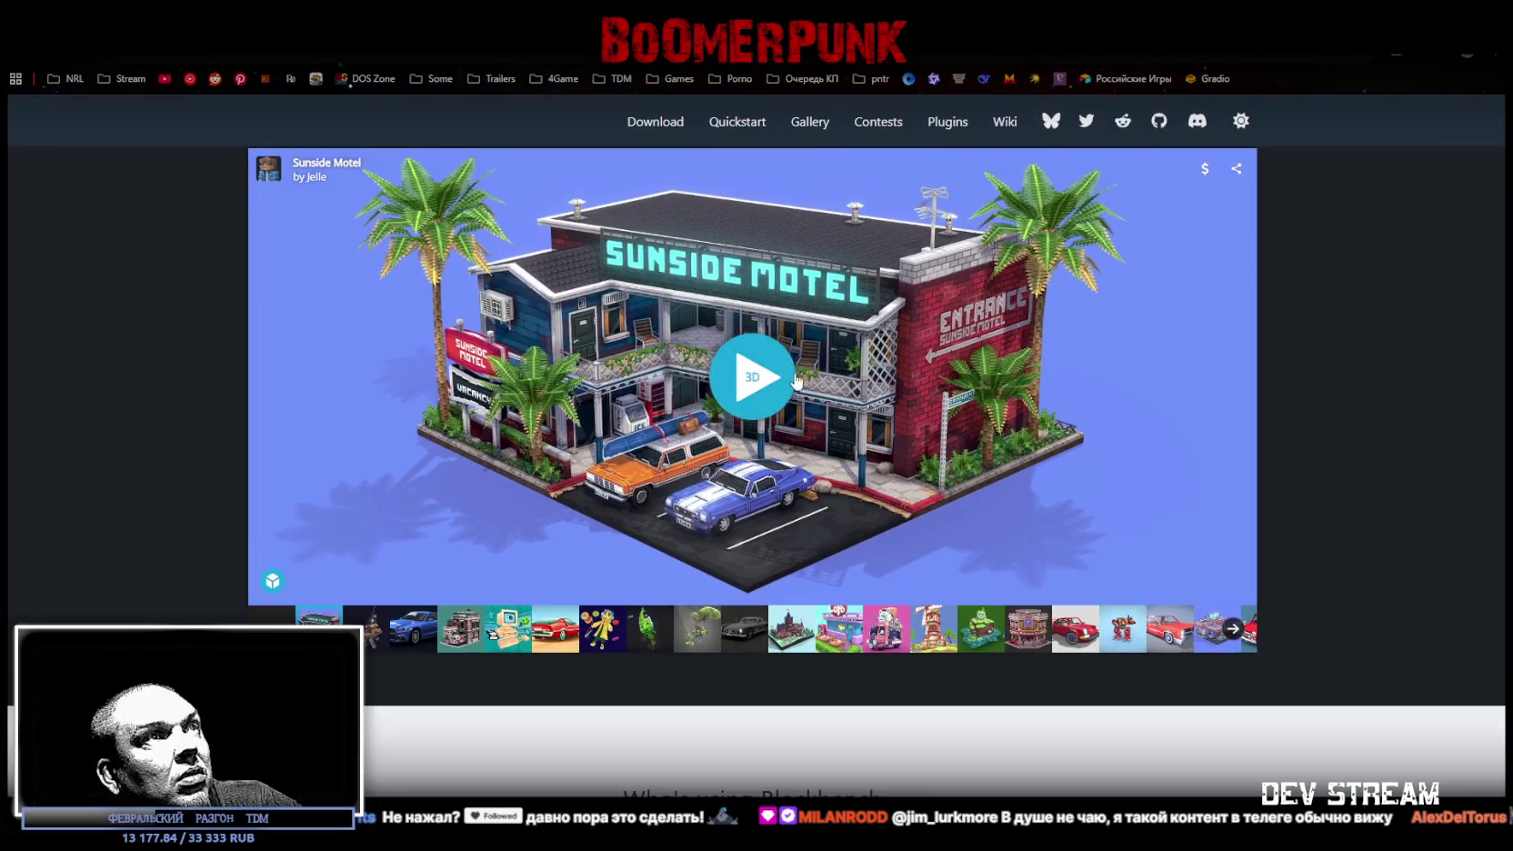
- Load the Sunside Motel model, orbit to view it from above, then load the Space trawler
{"action": "left_click", "coordinate": [759, 371]}
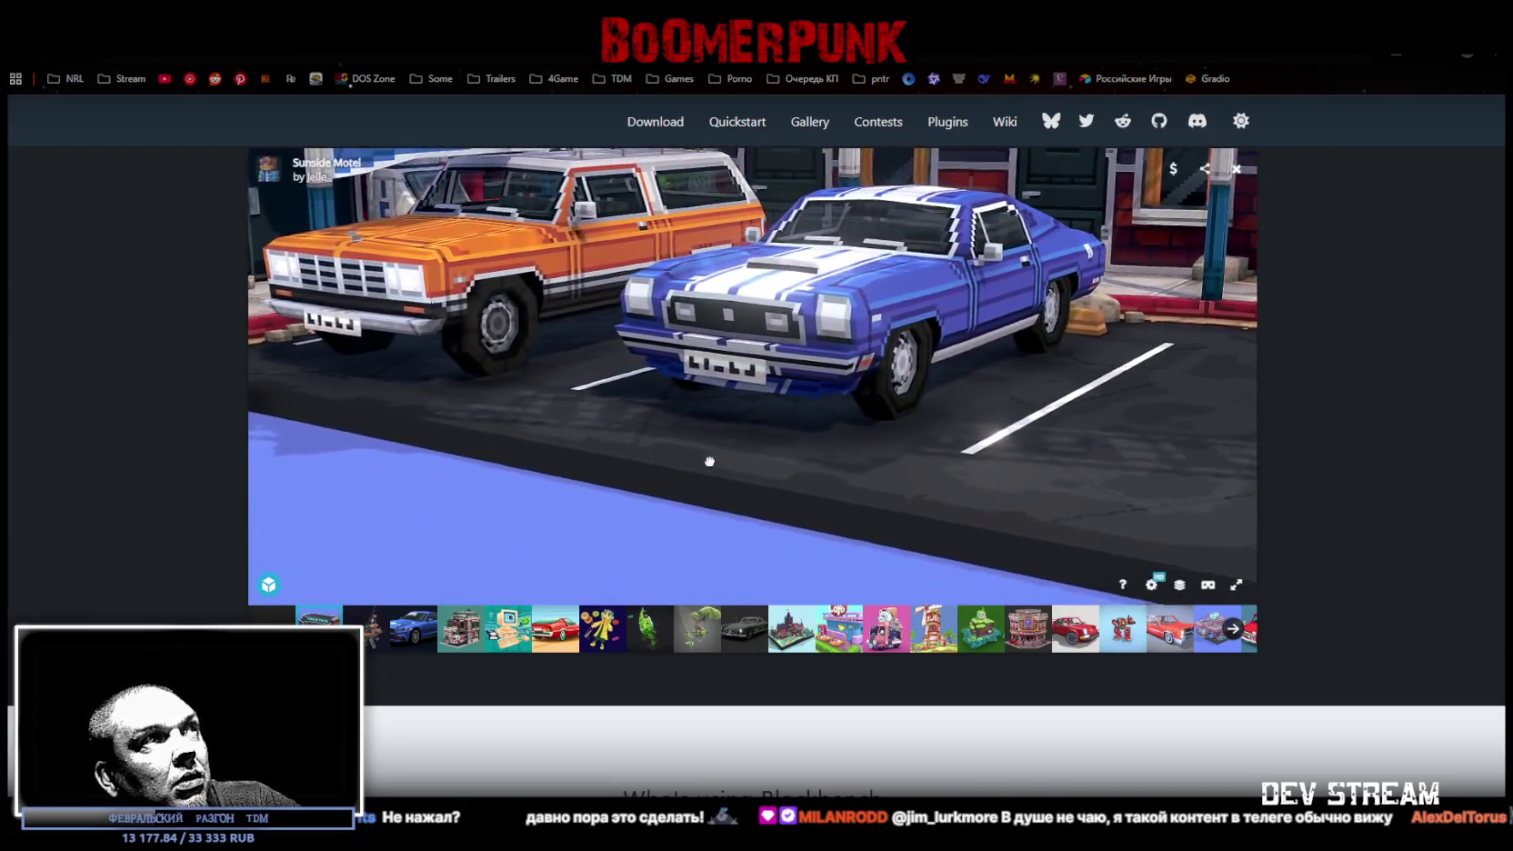
{"action": "scroll", "coordinate": [1382, 545], "scroll_direction": "up", "scroll_amount": 1}
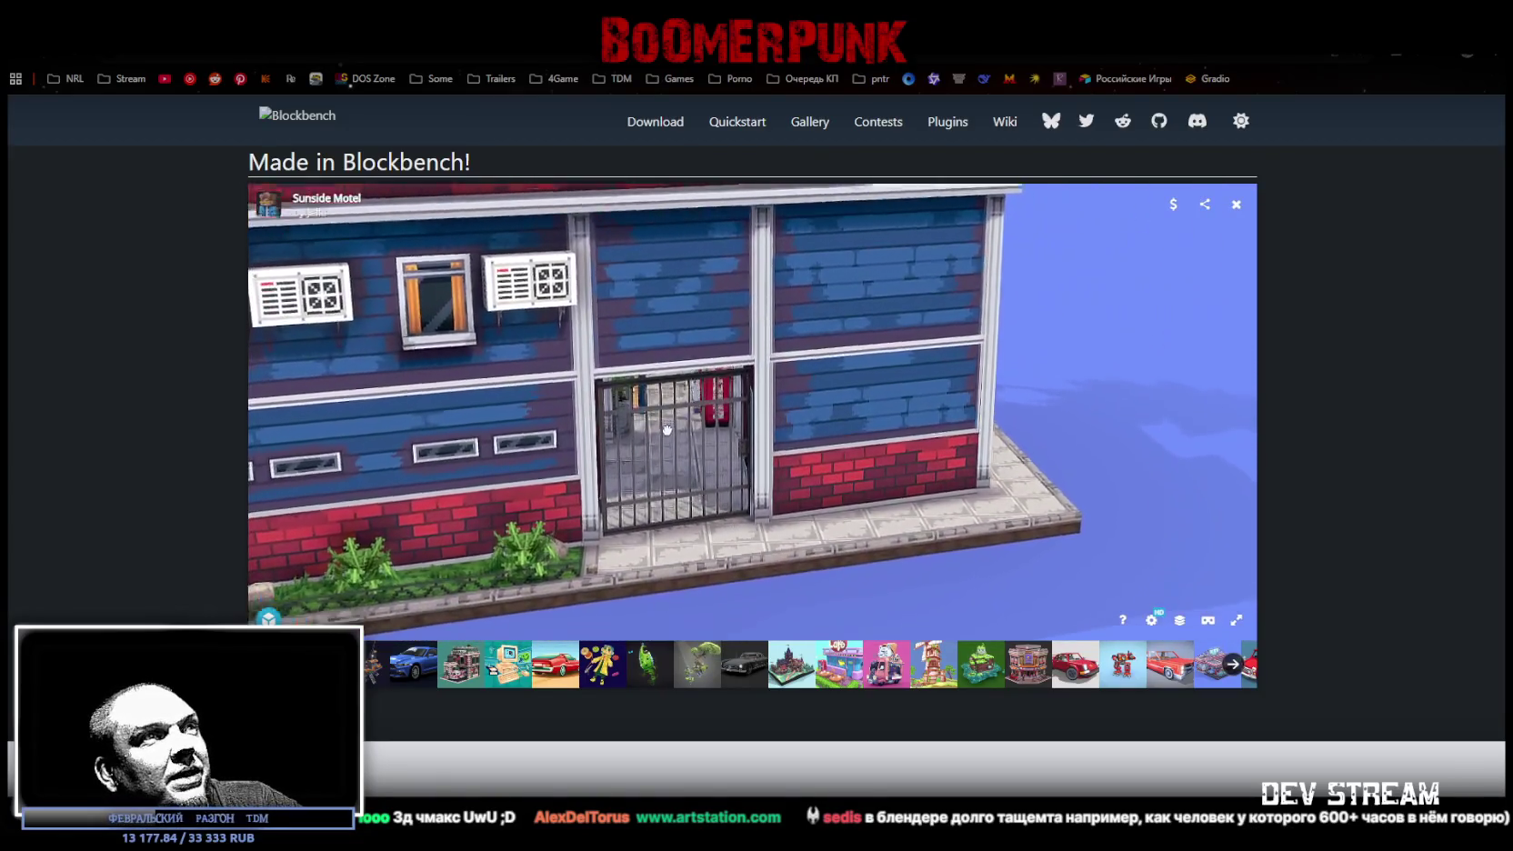
{"action": "mouse_move", "coordinate": [600, 445]}
{"action": "left_mouse_down"}
{"action": "mouse_move", "coordinate": [569, 476]}
{"action": "mouse_move", "coordinate": [721, 459]}
{"action": "mouse_move", "coordinate": [922, 495]}
{"action": "left_mouse_up"}
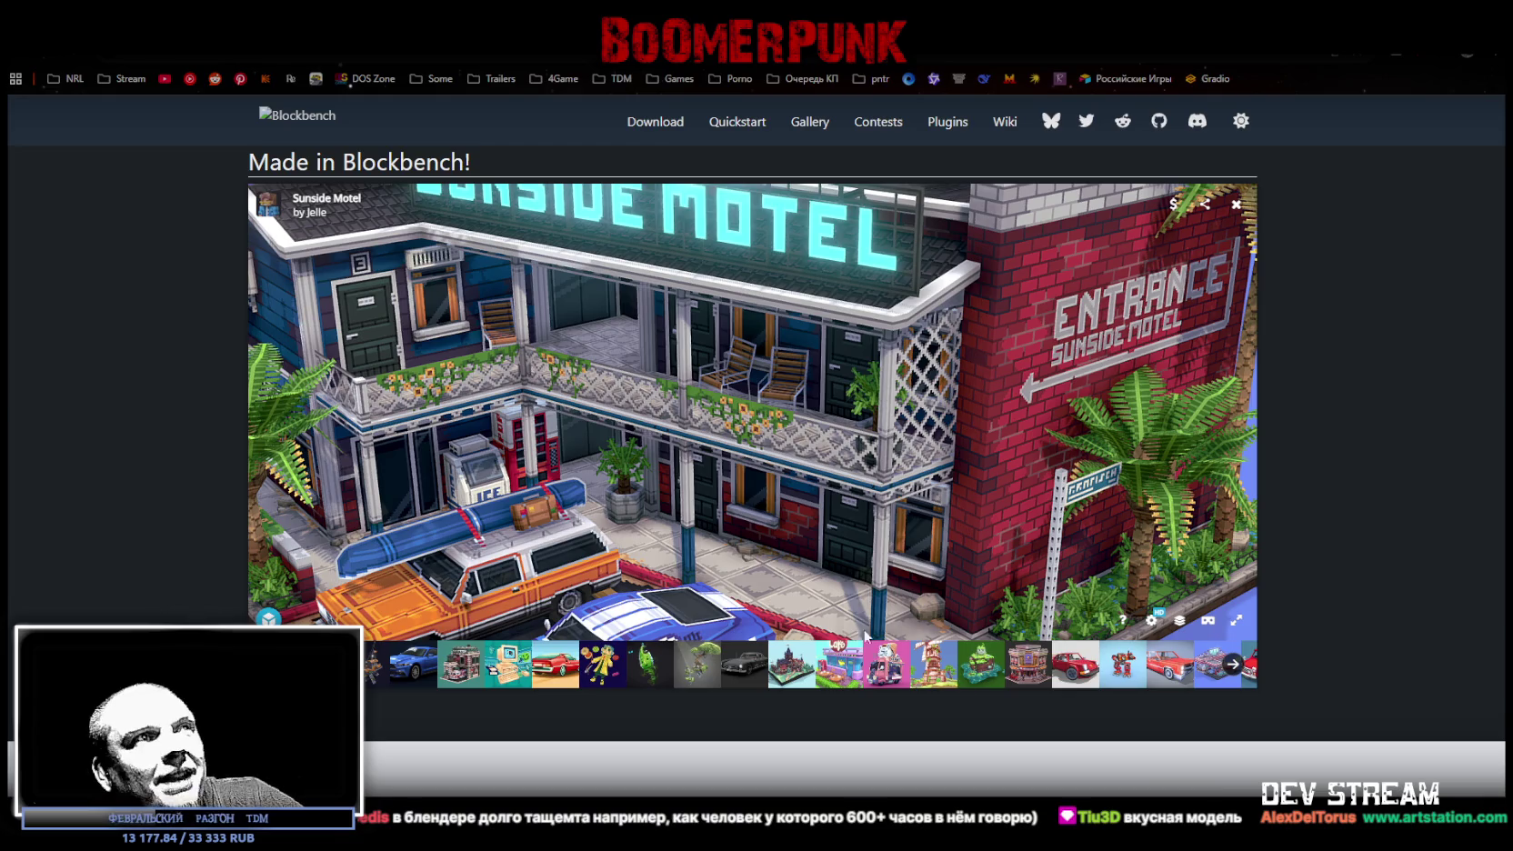
{"action": "scroll", "coordinate": [865, 636], "scroll_direction": "down", "scroll_amount": 3}
{"action": "scroll", "coordinate": [888, 568], "scroll_direction": "up", "scroll_amount": 5}
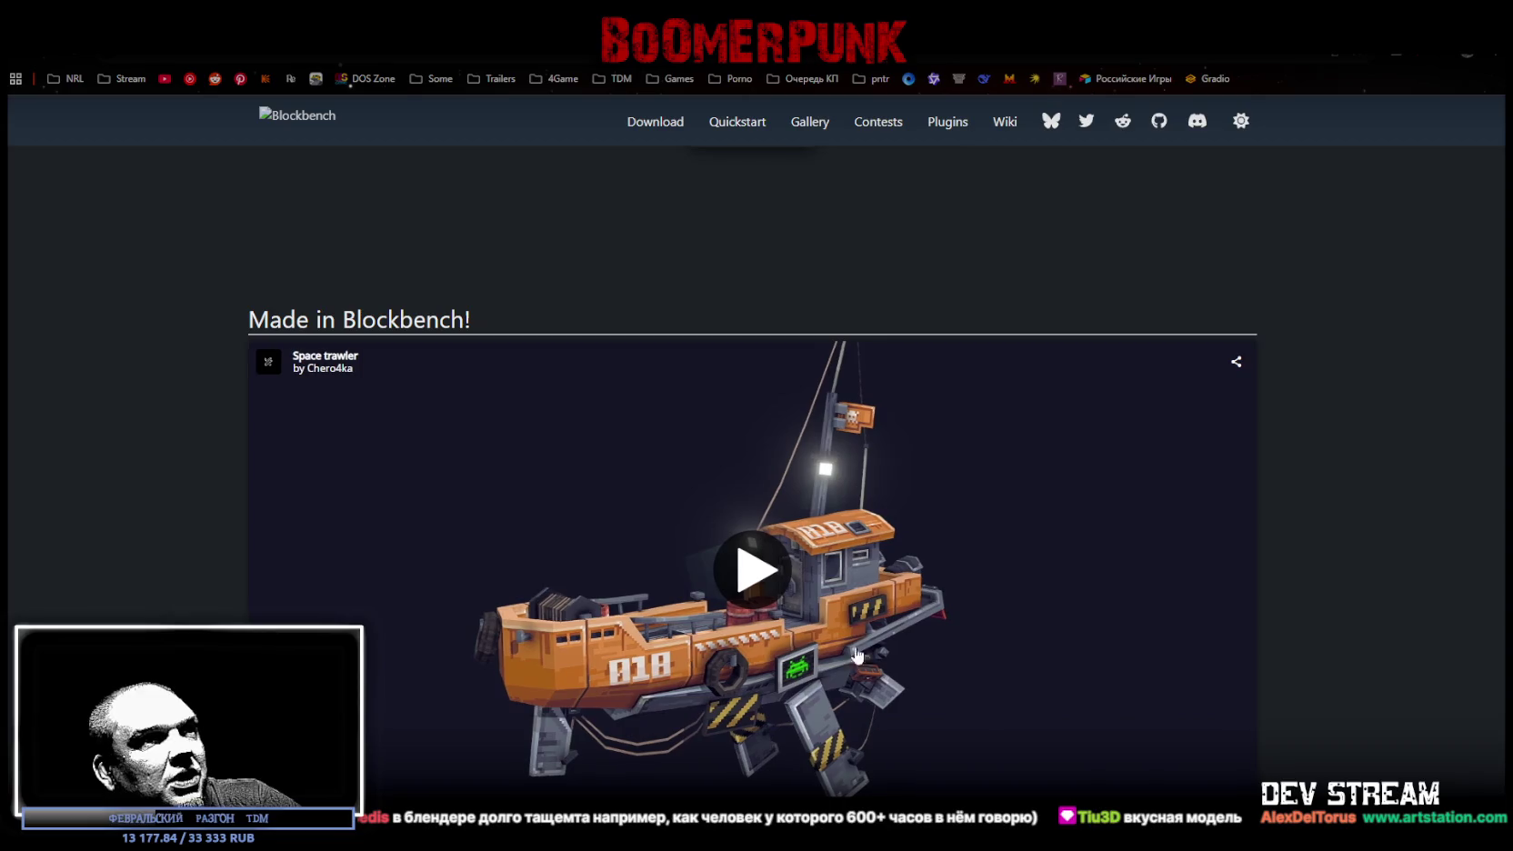
{"action": "left_click", "coordinate": [886, 641]}
- Orbit the Space trawler from side and top, then load the Ford Mustang GT (PS1 Low-poly) model
{"action": "scroll", "coordinate": [1266, 574], "scroll_direction": "down", "scroll_amount": 2}
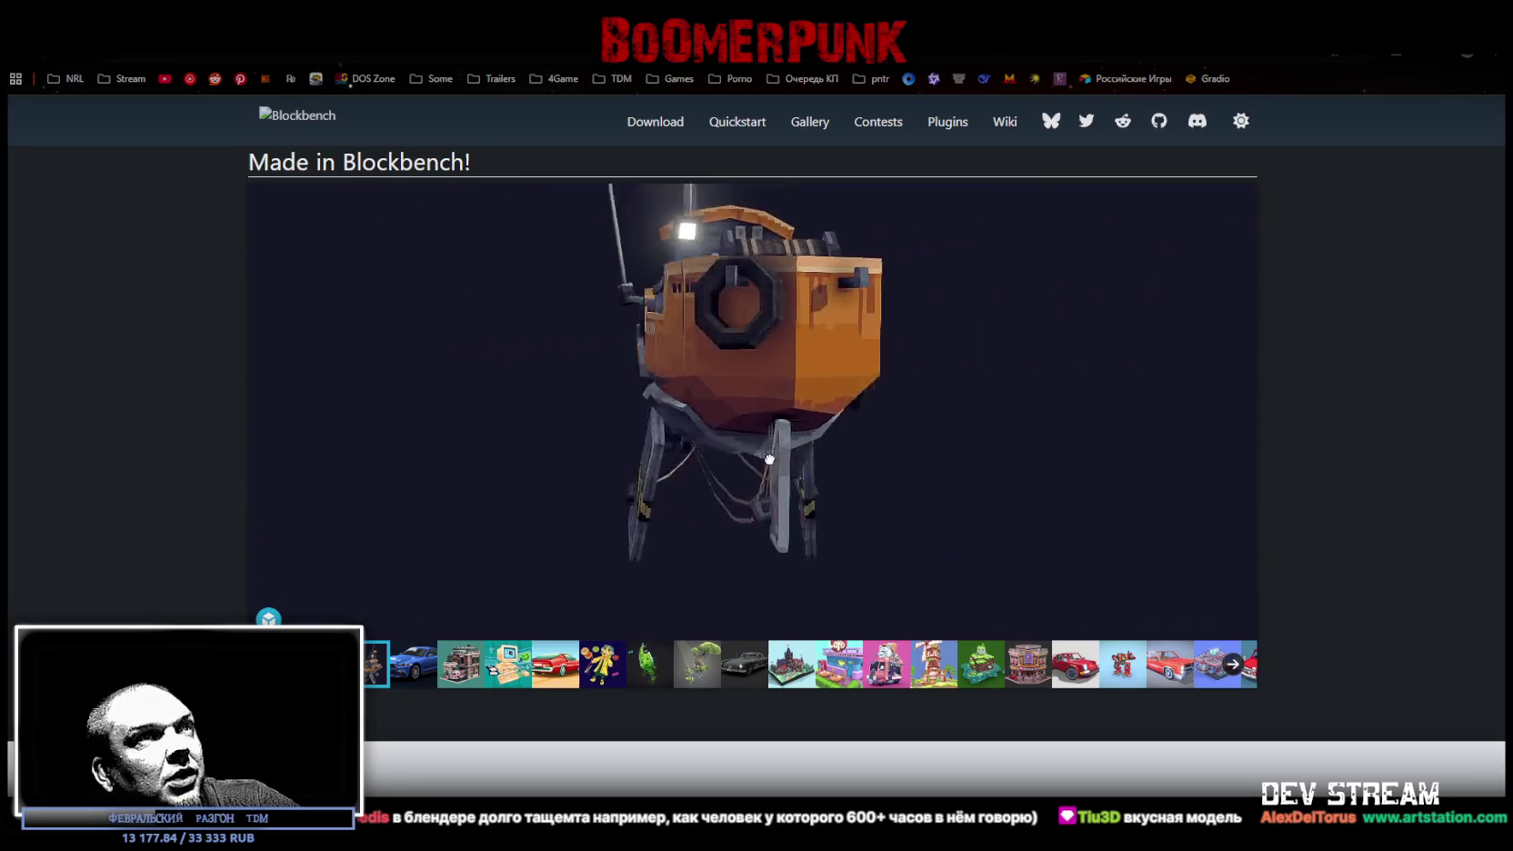
{"action": "left_click_drag", "start_coordinate": [916, 397], "coordinate": [741, 428]}
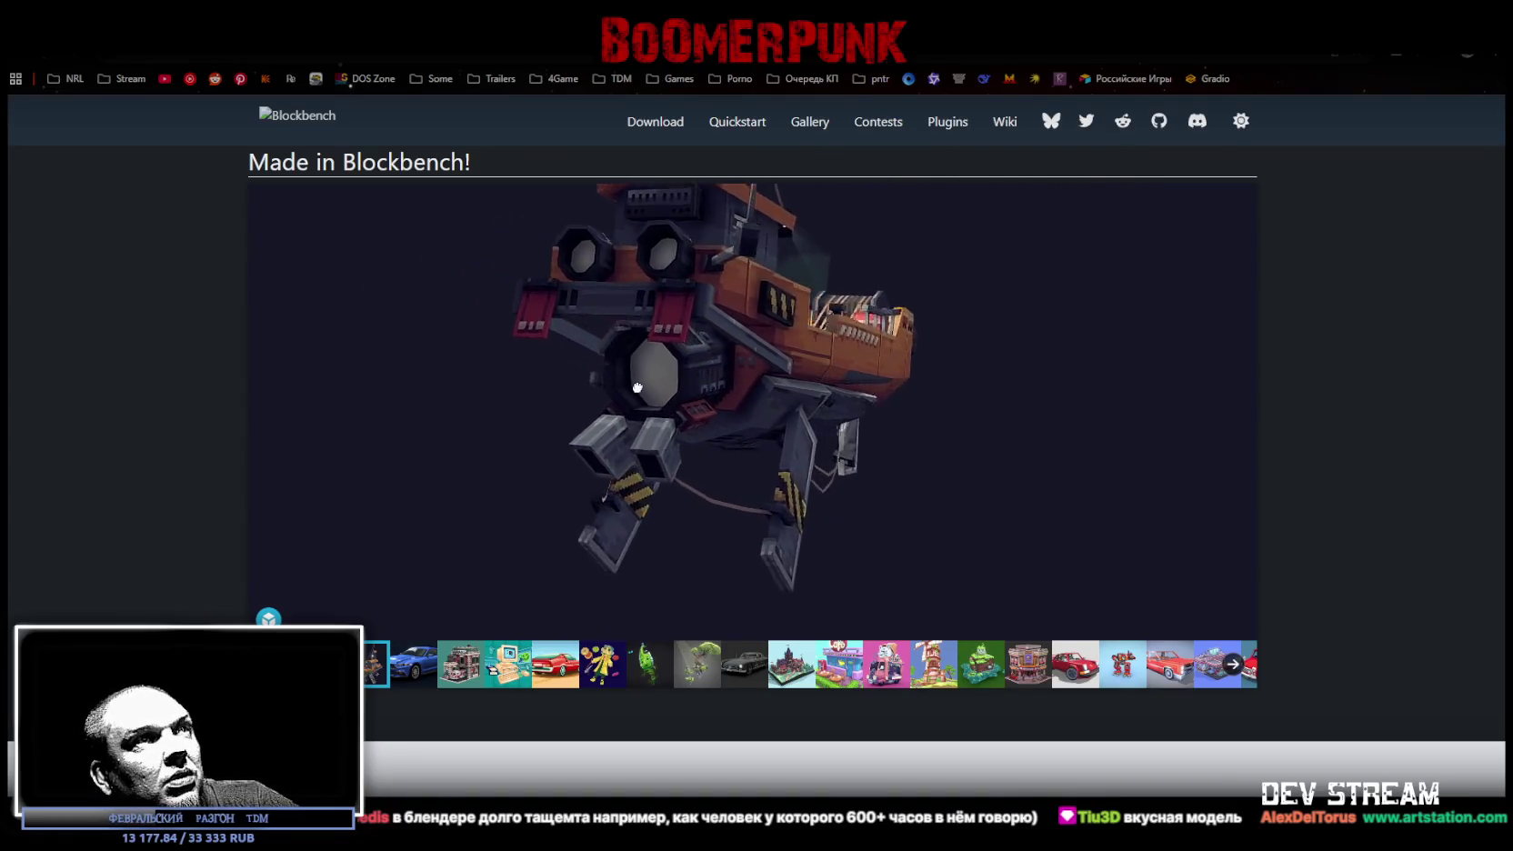
{"action": "mouse_move", "coordinate": [568, 399]}
{"action": "left_mouse_down"}
{"action": "mouse_move", "coordinate": [477, 429]}
{"action": "mouse_move", "coordinate": [636, 473]}
{"action": "mouse_move", "coordinate": [870, 491]}
{"action": "left_mouse_up"}
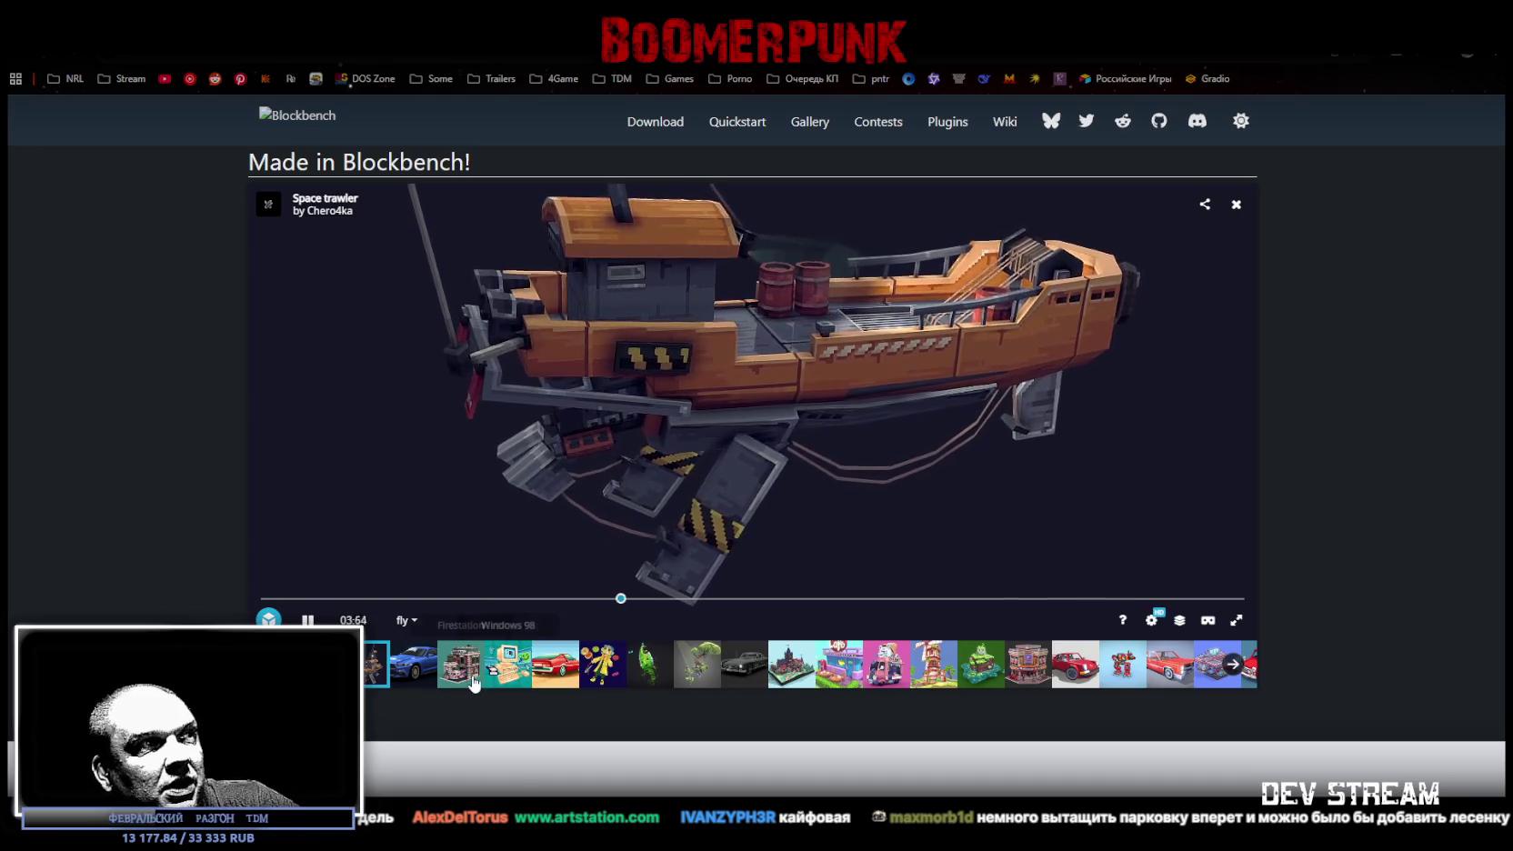
{"action": "left_click", "coordinate": [414, 663]}
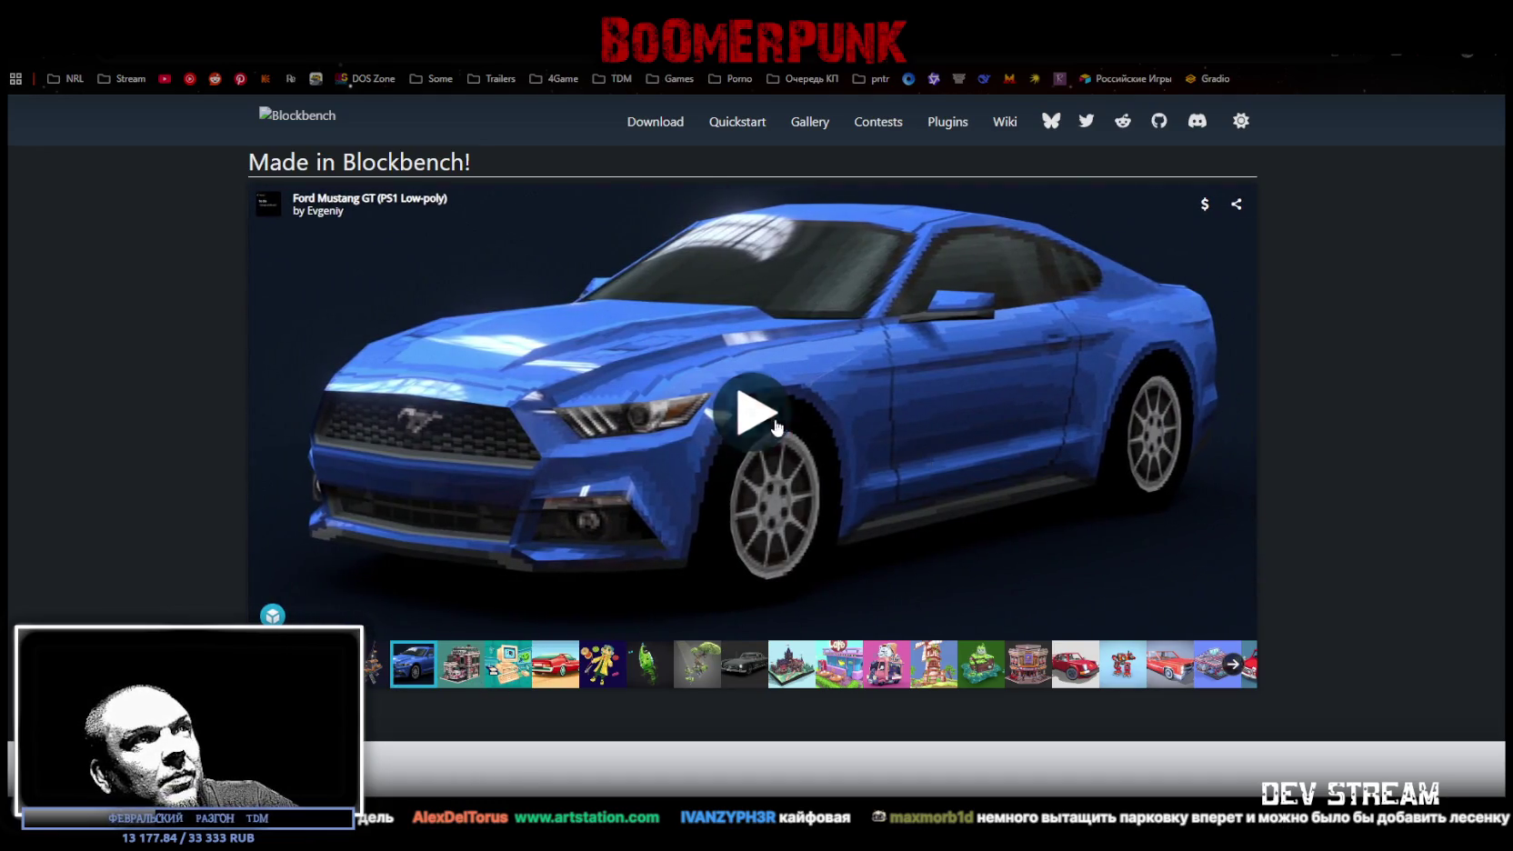
{"action": "left_click", "coordinate": [755, 414]}
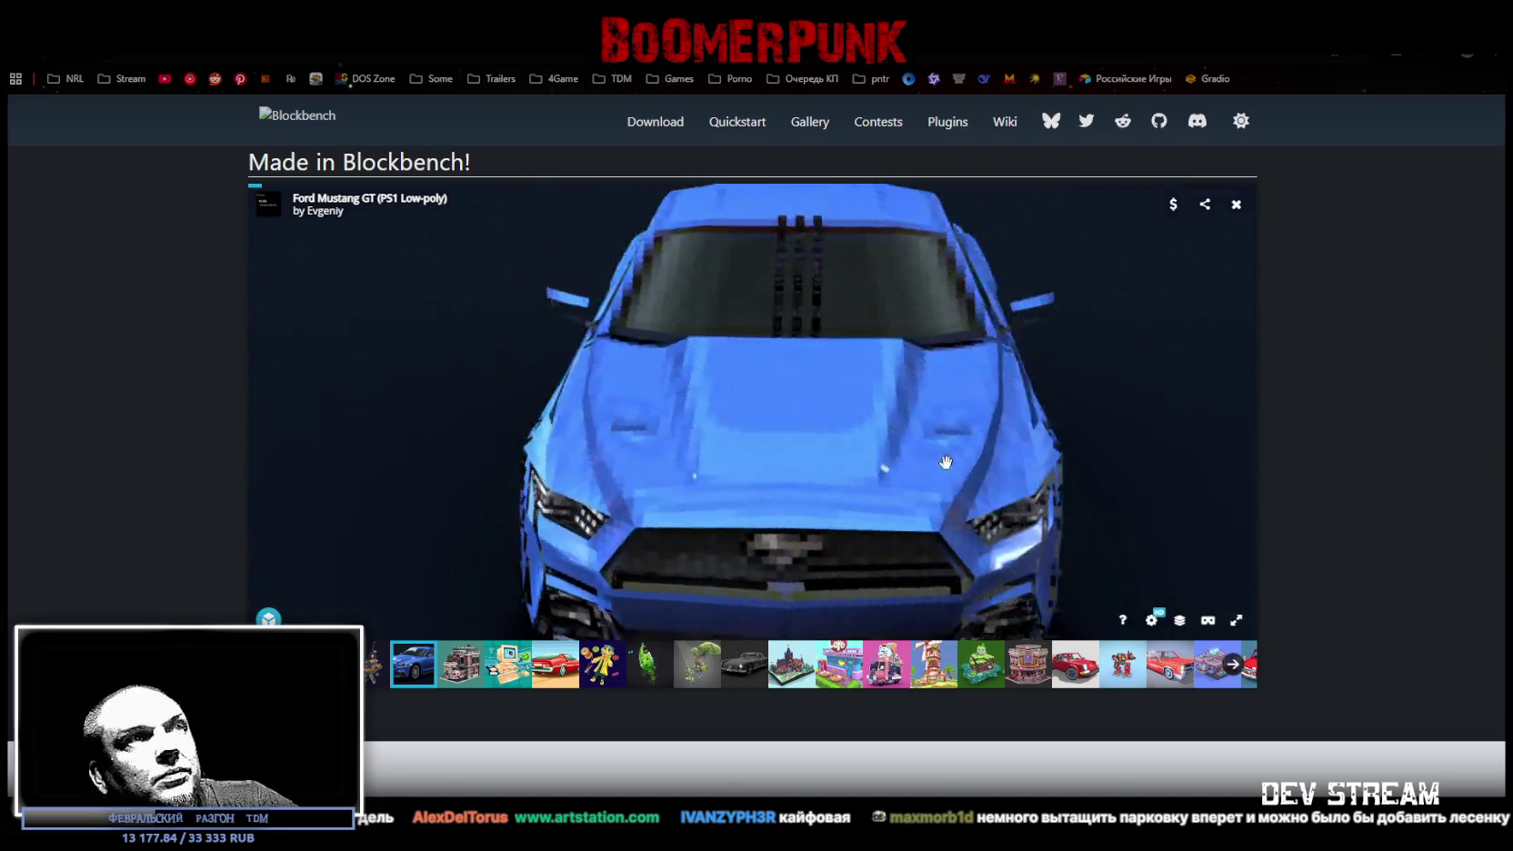